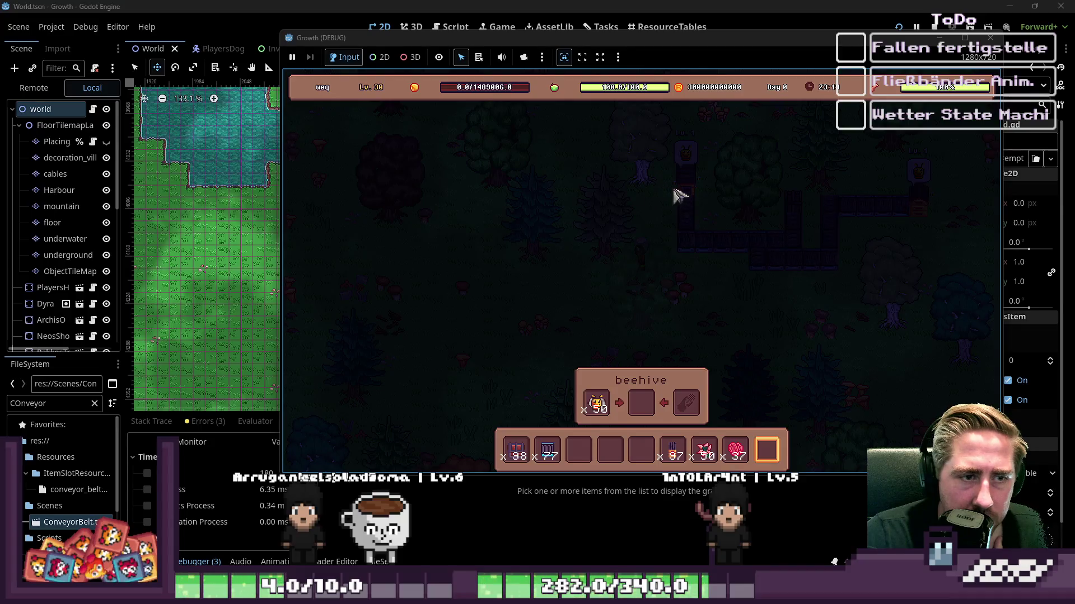
Step: Load the Pink Lilli and Pink Hydrangea stacks into the beehive
{"action": "left_click", "coordinate": [703, 451]}
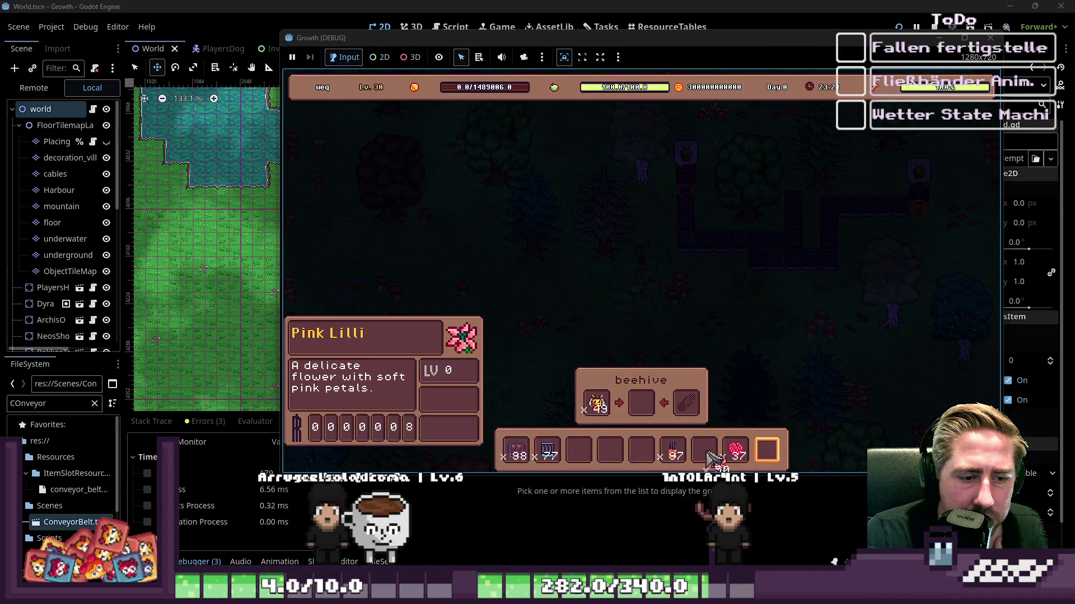
{"action": "left_click", "coordinate": [736, 451]}
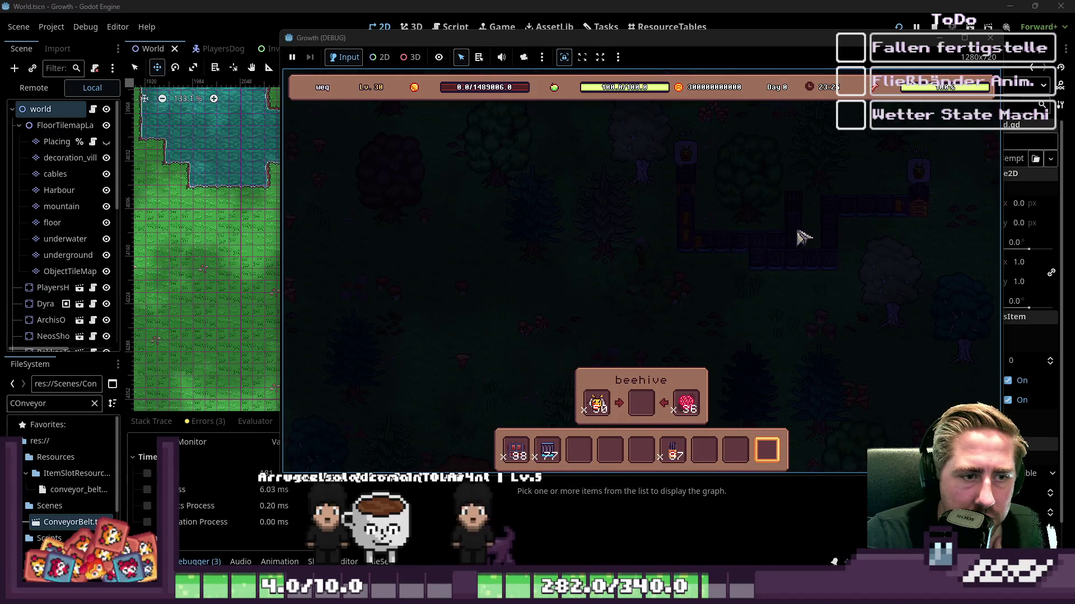
{"action": "scroll", "coordinate": [226, 512], "scroll_direction": "down", "scroll_amount": 2}
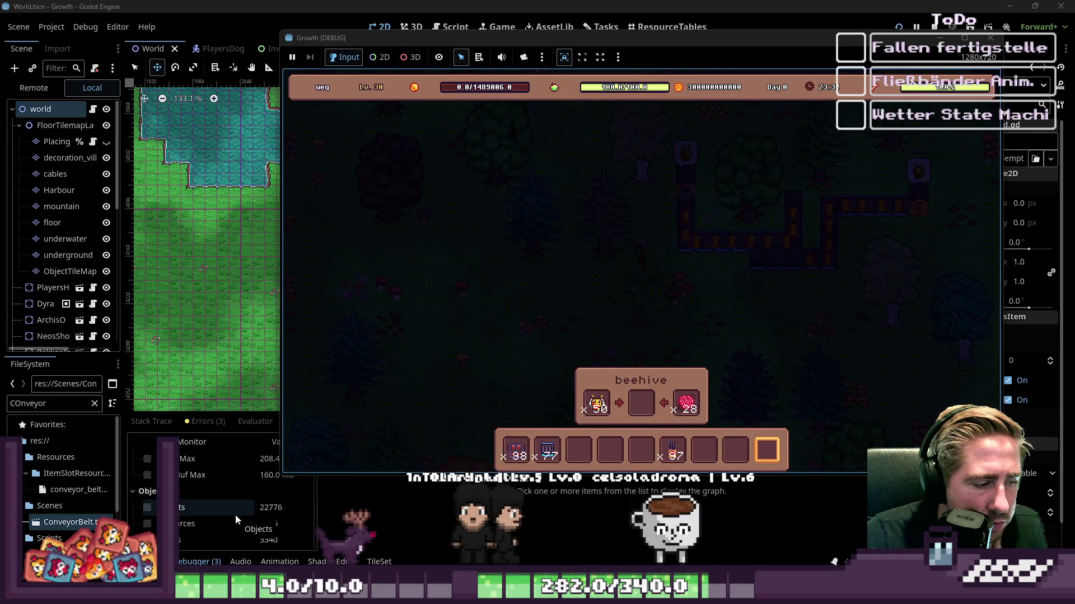
{"action": "scroll", "coordinate": [233, 512], "scroll_direction": "down", "scroll_amount": 2}
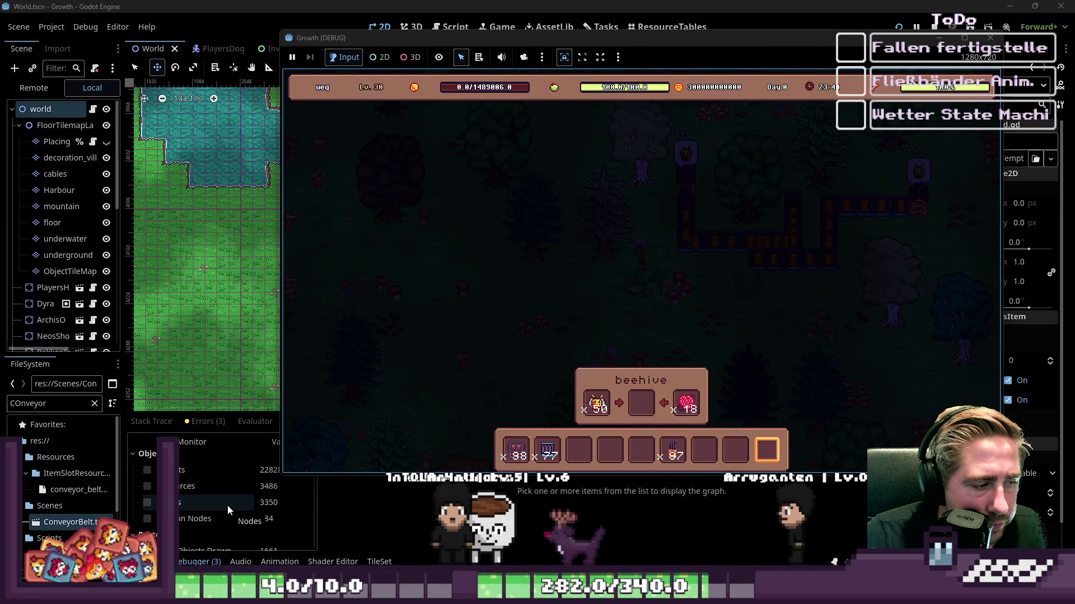
{"action": "scroll", "coordinate": [203, 518], "scroll_direction": "down", "scroll_amount": 1}
{"action": "scroll", "coordinate": [202, 513], "scroll_direction": "down", "scroll_amount": 3}
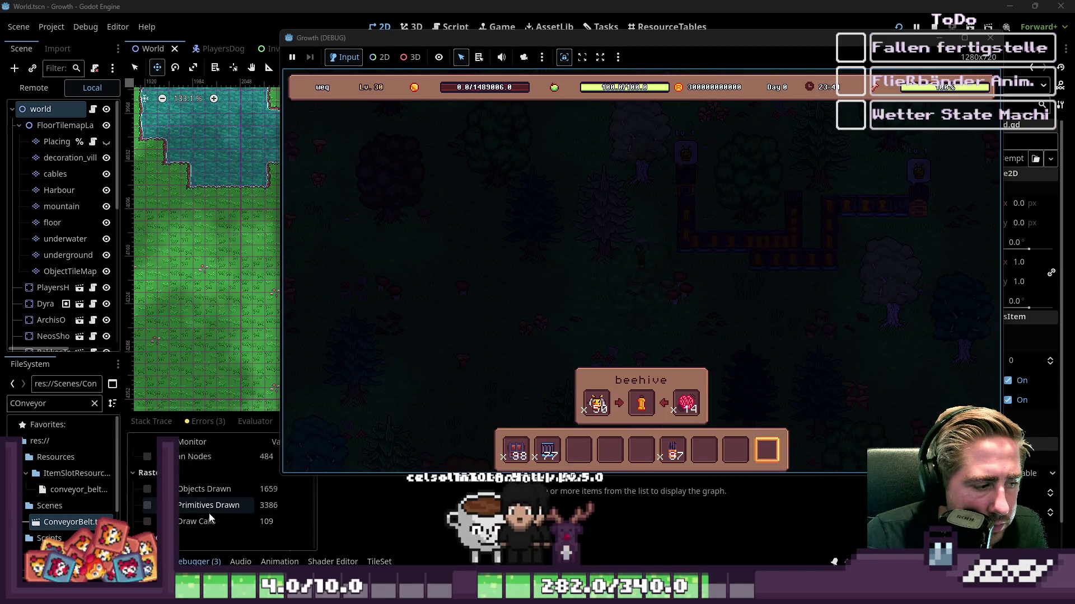
{"action": "scroll", "coordinate": [210, 514], "scroll_direction": "up", "scroll_amount": 4}
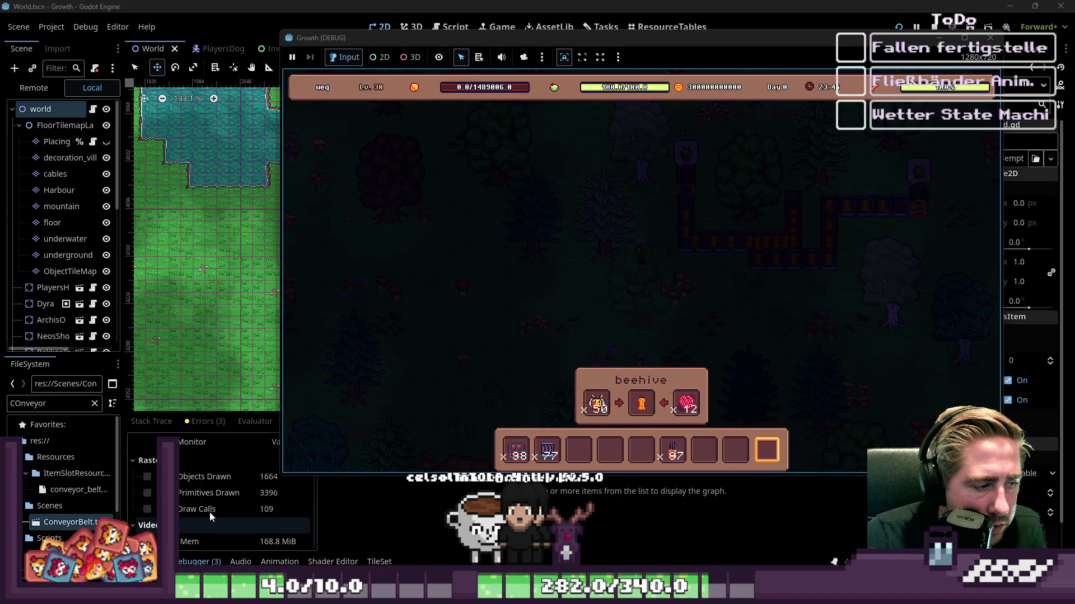
{"action": "scroll", "coordinate": [210, 513], "scroll_direction": "up", "scroll_amount": 3}
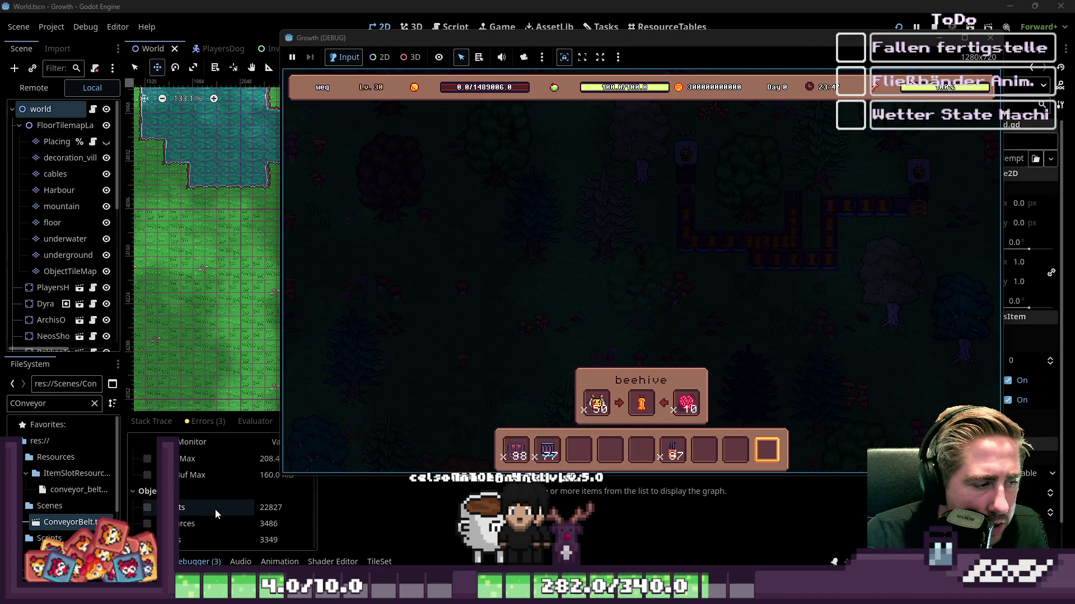
Step: Toggle the Objects monitor graph, then close the beehive panel and walk the player right
{"action": "left_click", "coordinate": [213, 509]}
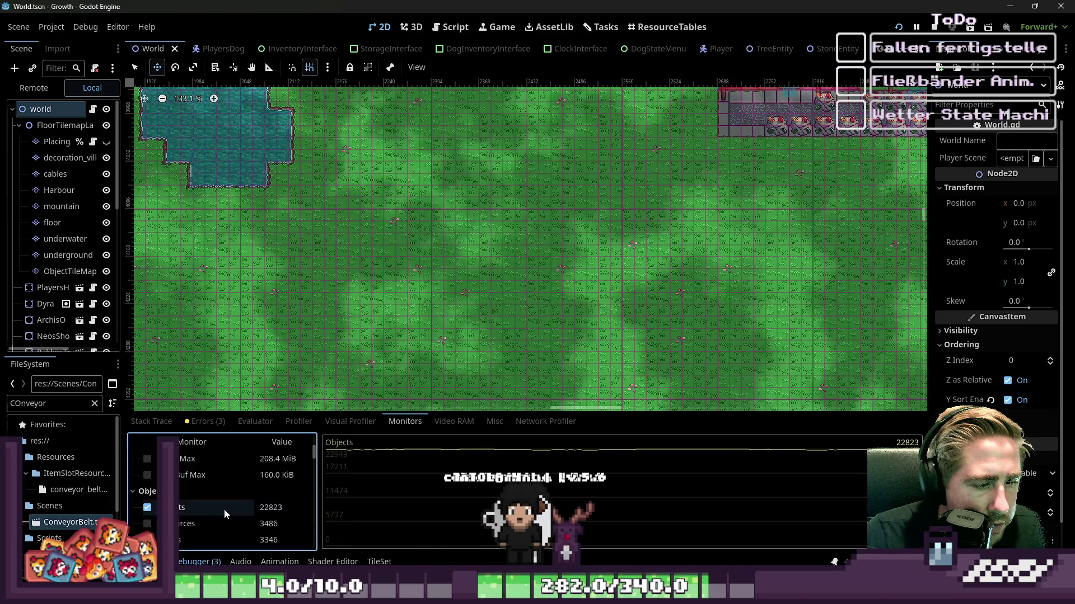
{"action": "left_click", "coordinate": [224, 509]}
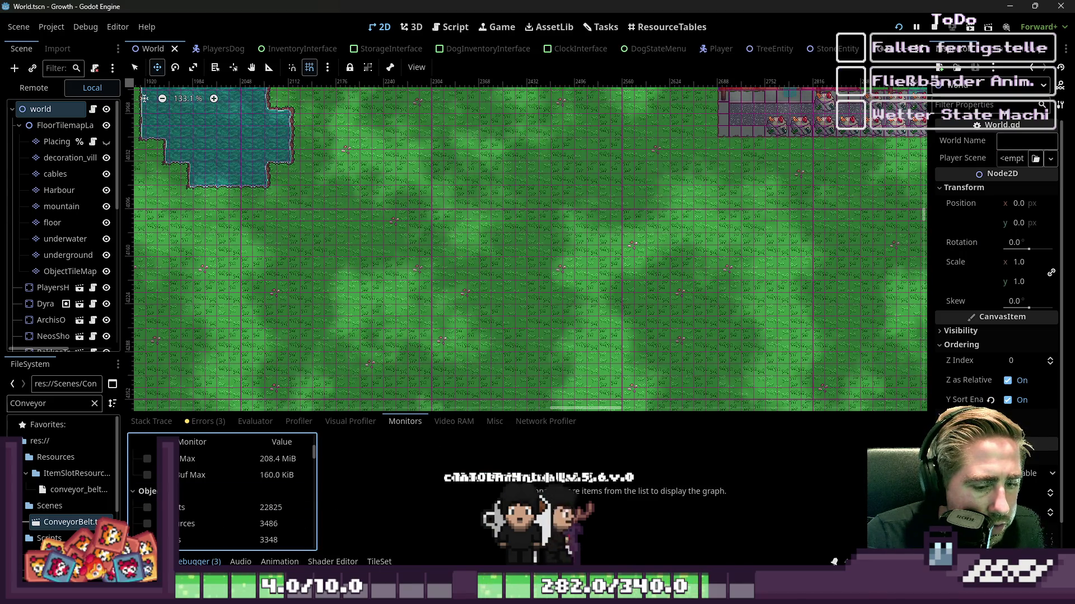
{"action": "key", "text": "alt+Tab"}
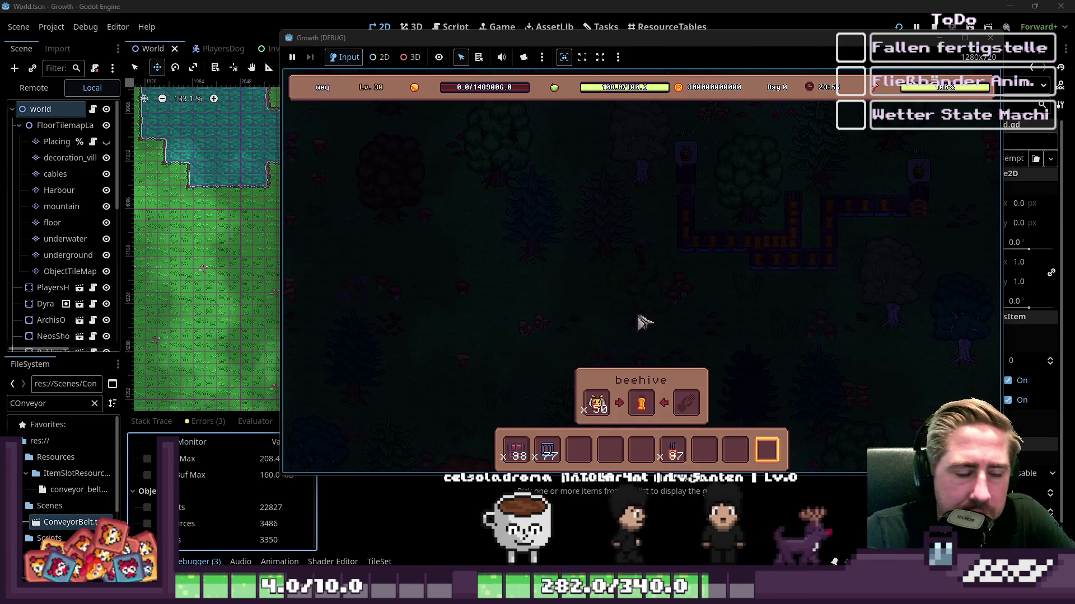
{"action": "key", "text": "Escape"}
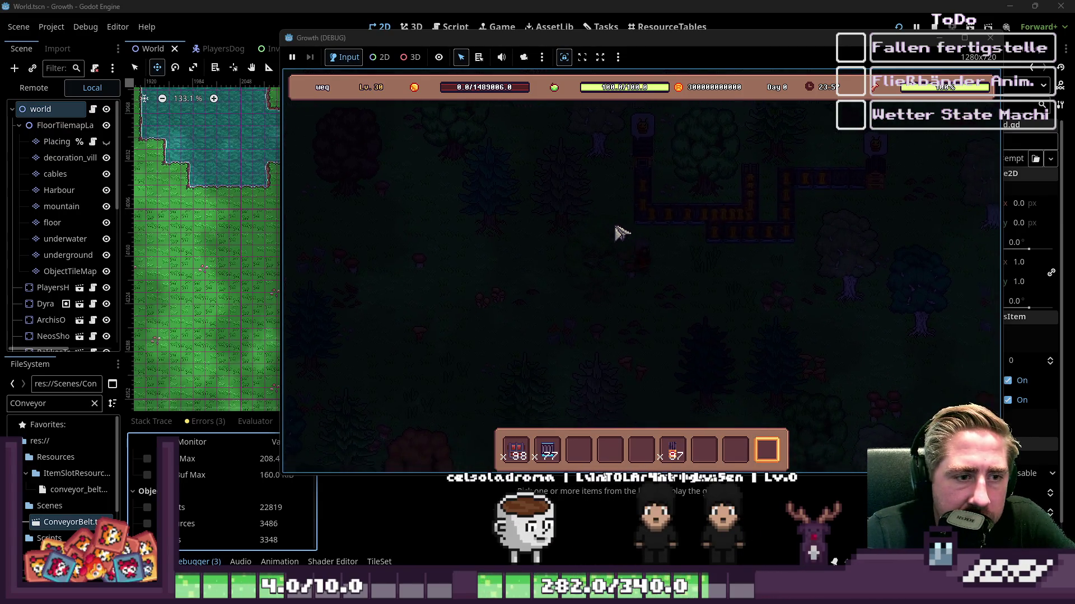
{"action": "key", "text": "d"}
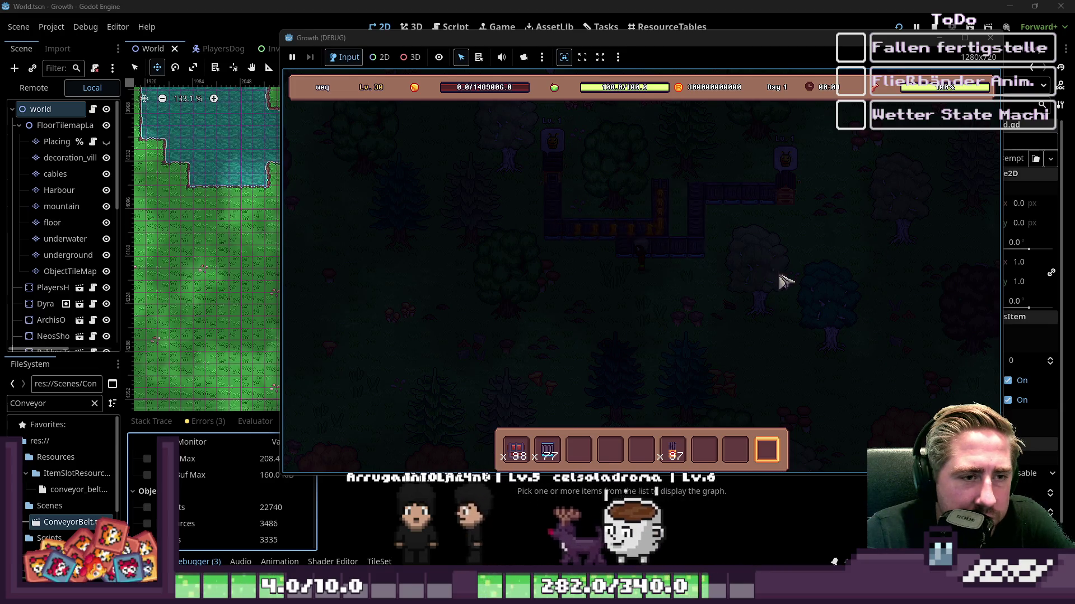
Step: Stop the running game and check the 2D canvas and the ConveyorBelt.gd script
{"action": "left_click", "coordinate": [990, 37]}
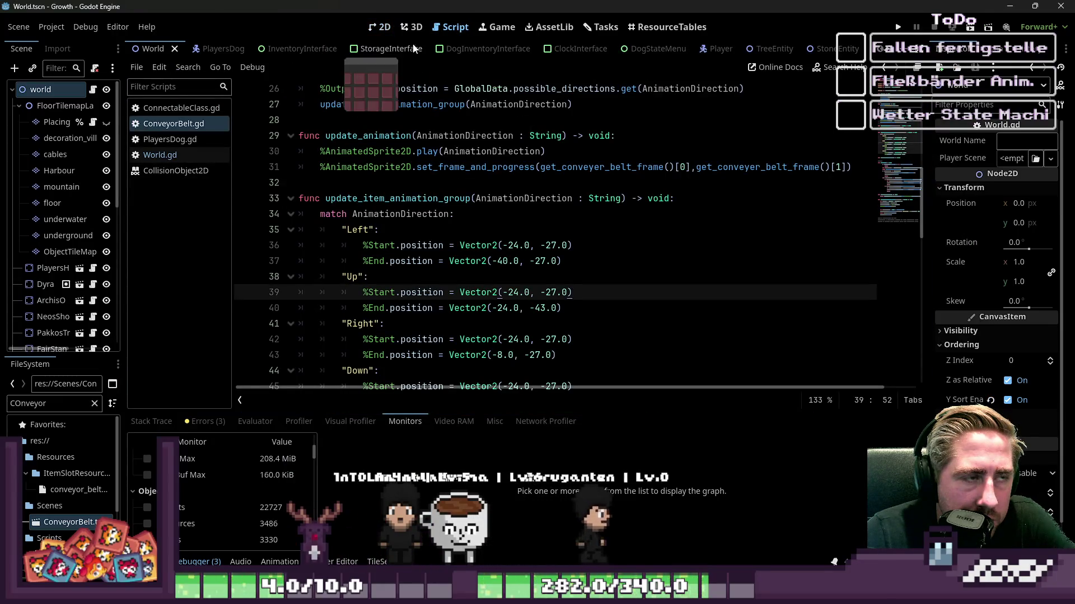
{"action": "left_click", "coordinate": [386, 35]}
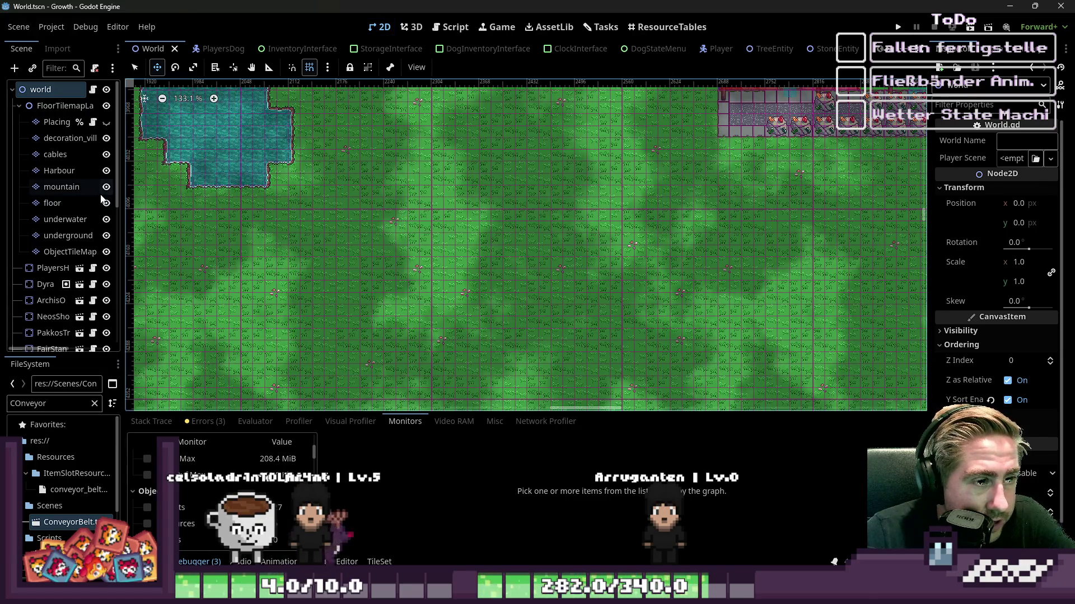
{"action": "left_click", "coordinate": [434, 33]}
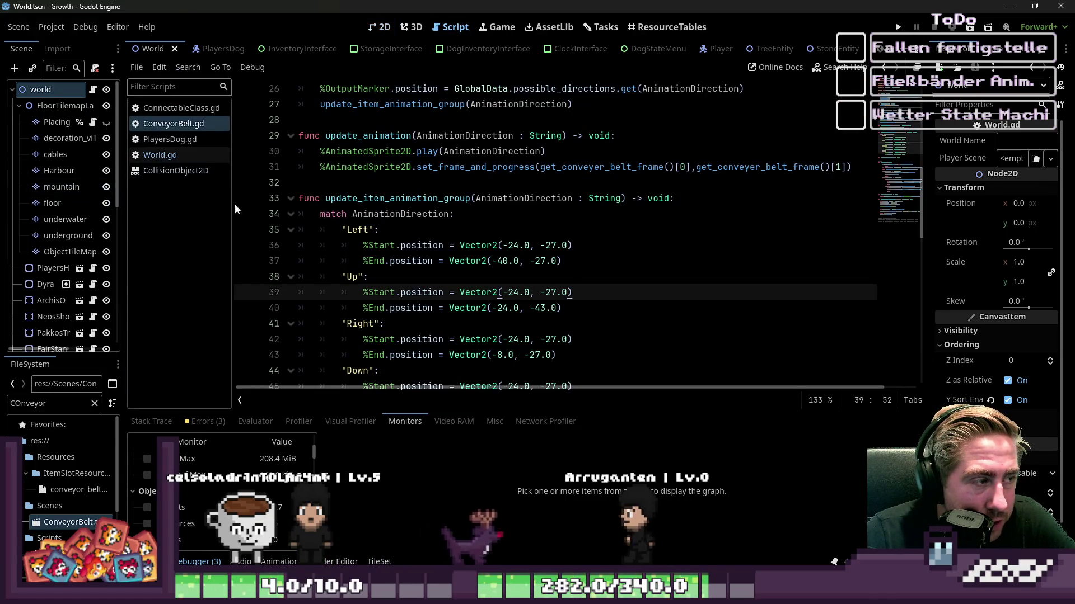
{"action": "scroll", "coordinate": [246, 190], "scroll_direction": "down", "scroll_amount": 1}
{"action": "scroll", "coordinate": [50, 241], "scroll_direction": "down", "scroll_amount": 5}
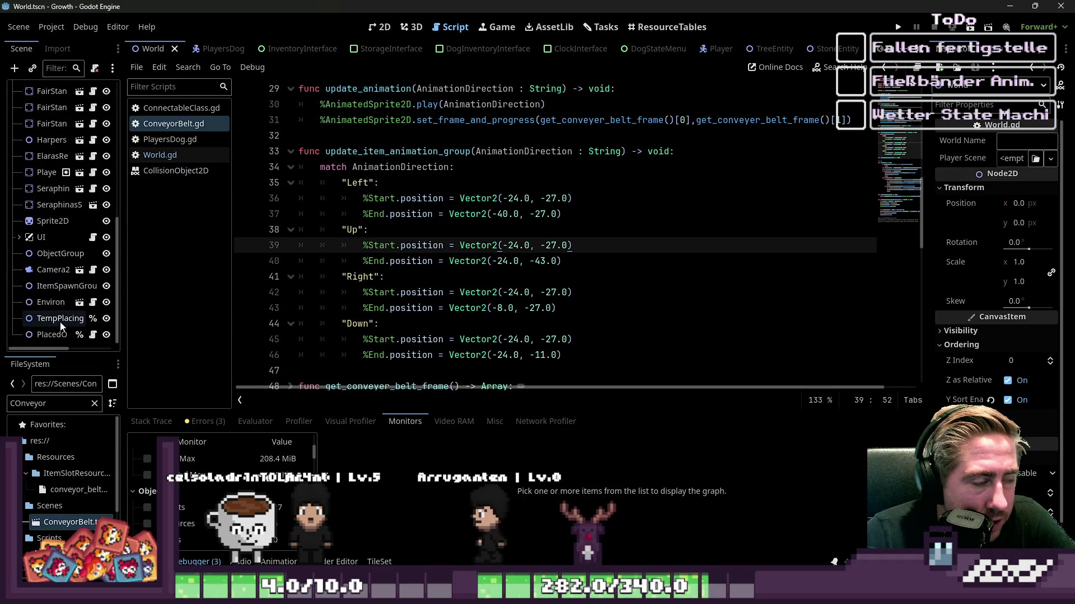
Step: Inspect the PlacedObjectGroup node, then bring up the ConveyorBelt scene
{"action": "left_click", "coordinate": [55, 335]}
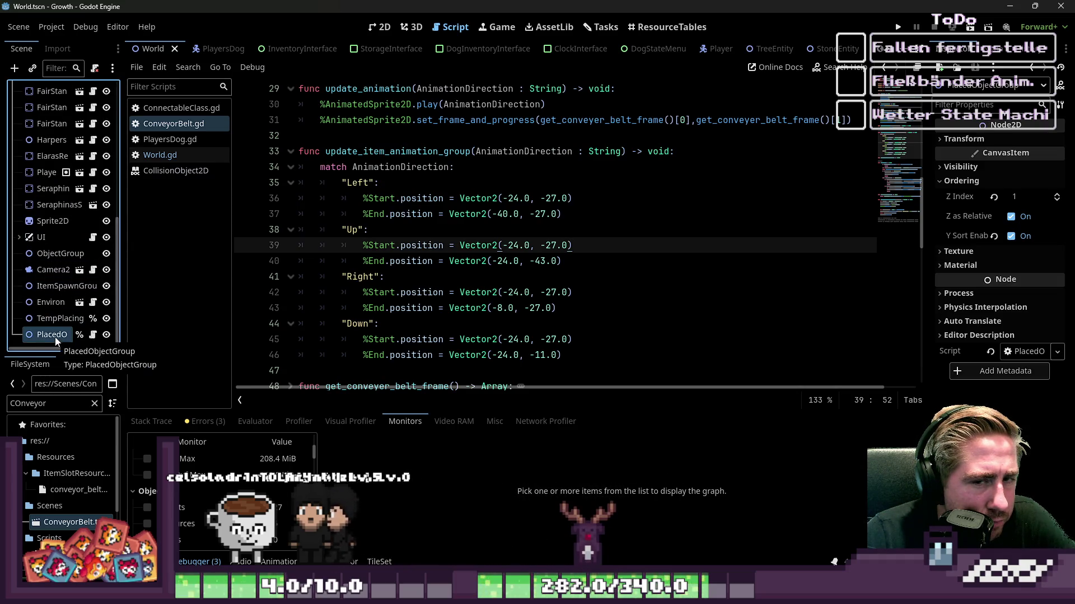
{"action": "scroll", "coordinate": [66, 256], "scroll_direction": "up", "scroll_amount": 2}
{"action": "scroll", "coordinate": [440, 49], "scroll_direction": "down", "scroll_amount": 5}
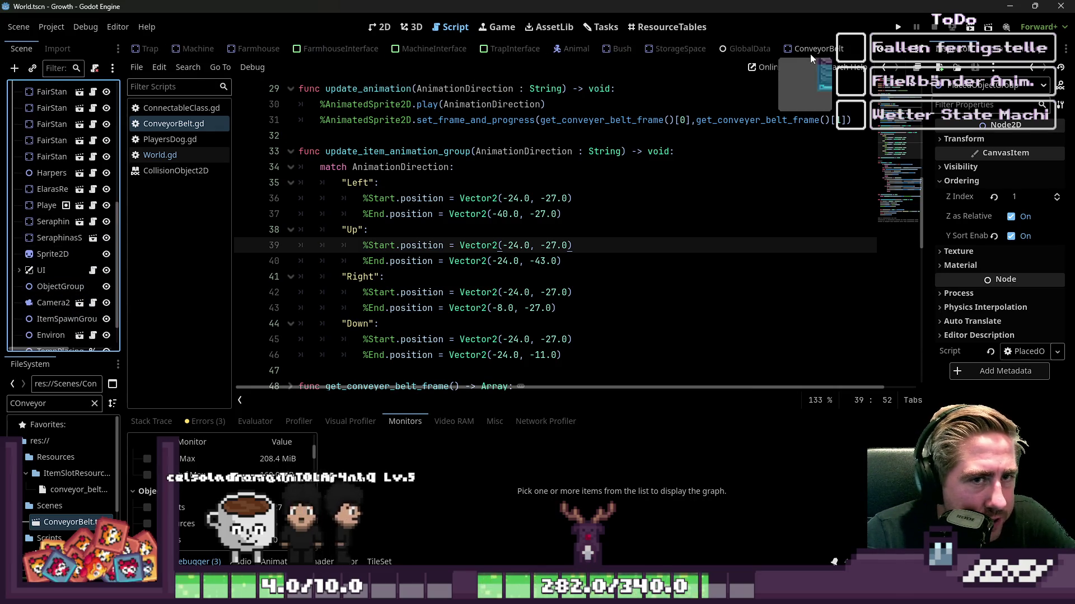
{"action": "left_click", "coordinate": [812, 50]}
{"action": "scroll", "coordinate": [224, 228], "scroll_direction": "down", "scroll_amount": 2}
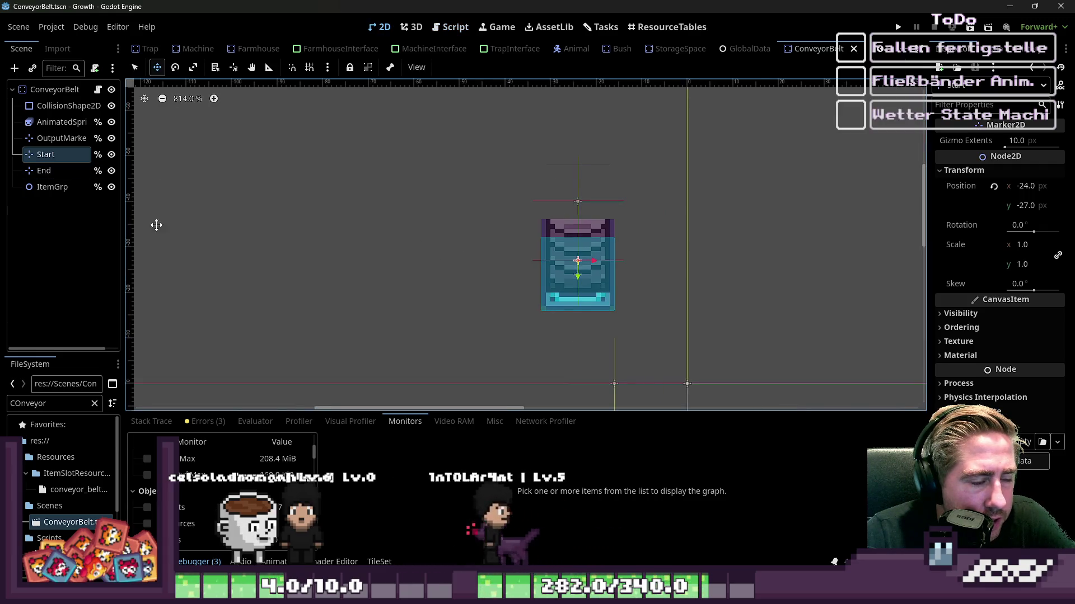
Step: Add a Sprite2D child node under ItemGrp
{"action": "scroll", "coordinate": [493, 48], "scroll_direction": "up", "scroll_amount": 5}
{"action": "scroll", "coordinate": [441, 48], "scroll_direction": "up", "scroll_amount": 3}
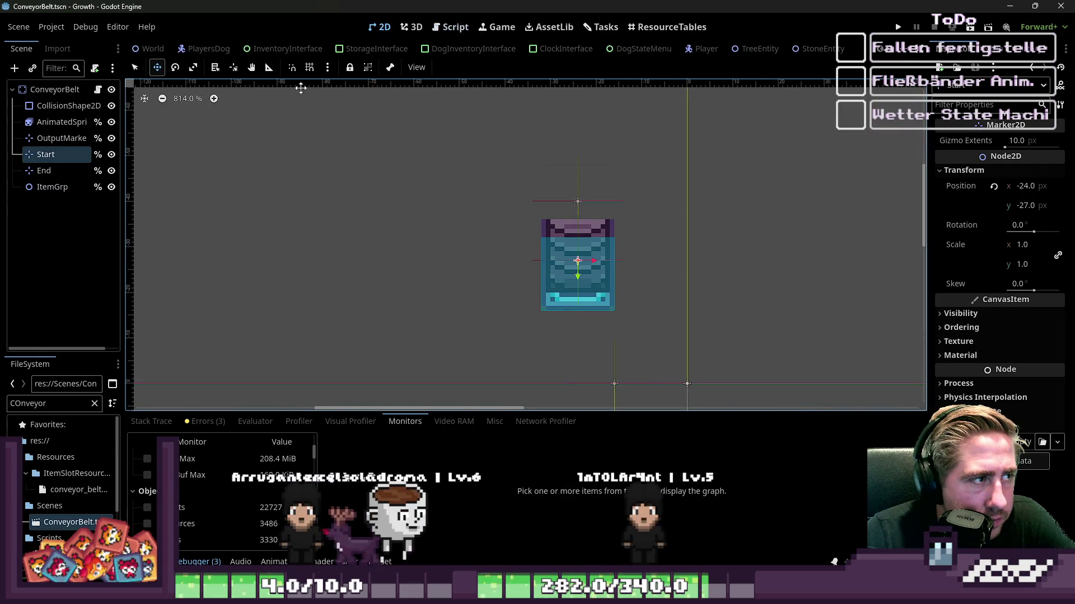
{"action": "scroll", "coordinate": [192, 137], "scroll_direction": "up", "scroll_amount": 1}
{"action": "left_click", "coordinate": [53, 187]}
{"action": "double_click", "coordinate": [45, 403]}
{"action": "type", "text": "Srp"}
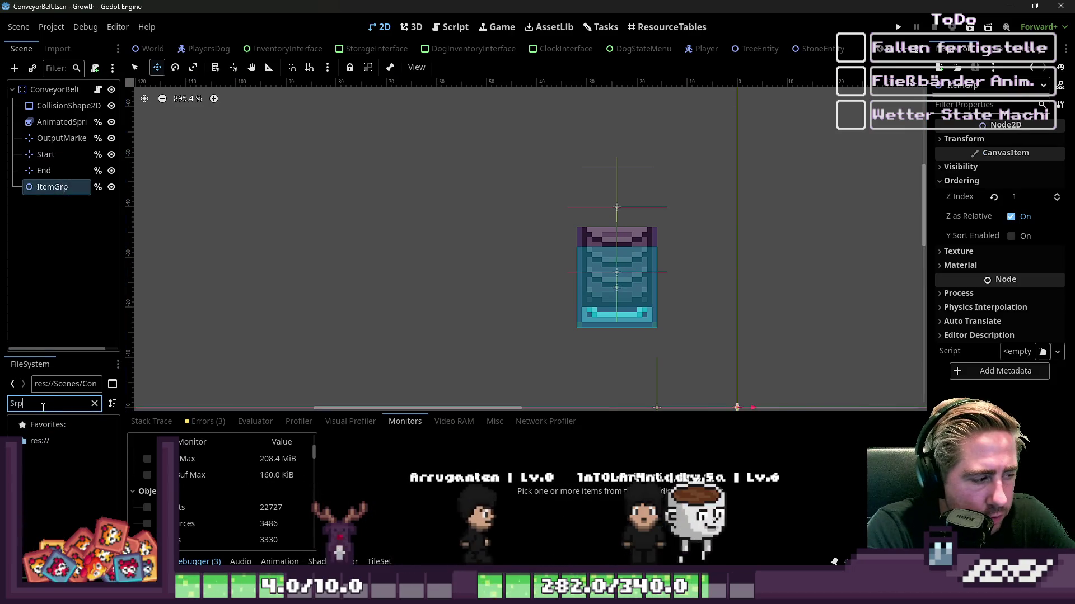
{"action": "left_click", "coordinate": [58, 188]}
{"action": "key", "text": "ctrl+a"}
{"action": "type", "text": "Spri"}
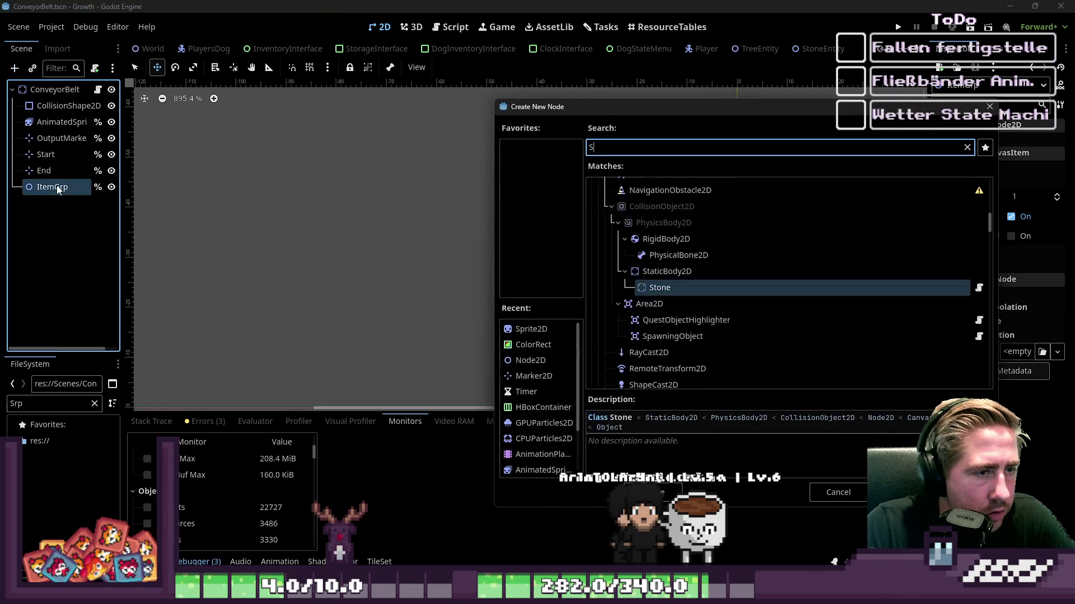
{"action": "key", "text": "Return"}
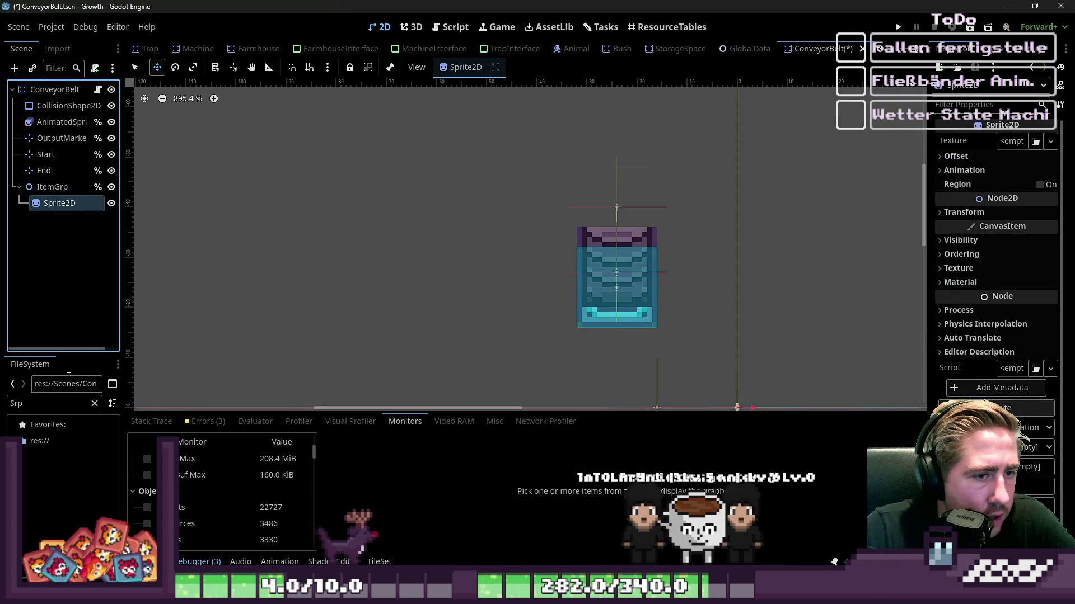
Step: Assign the apple texture from FileSystem to the new sprite's Texture
{"action": "type", "text": "Apple"}
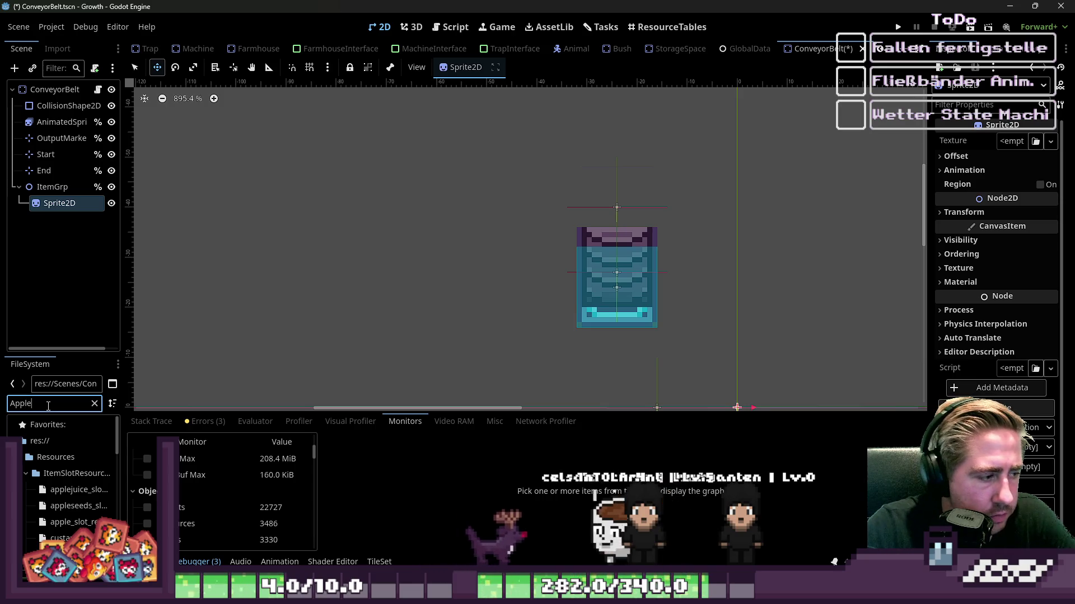
{"action": "scroll", "coordinate": [67, 487], "scroll_direction": "down", "scroll_amount": 5}
{"action": "left_click", "coordinate": [90, 517]}
{"action": "left_click_drag", "start_coordinate": [90, 517], "coordinate": [59, 203]}
Step: Drag the apple sprite onto the belt, raising it about 20 px, and select End
{"action": "scroll", "coordinate": [711, 221], "scroll_direction": "down", "scroll_amount": 2}
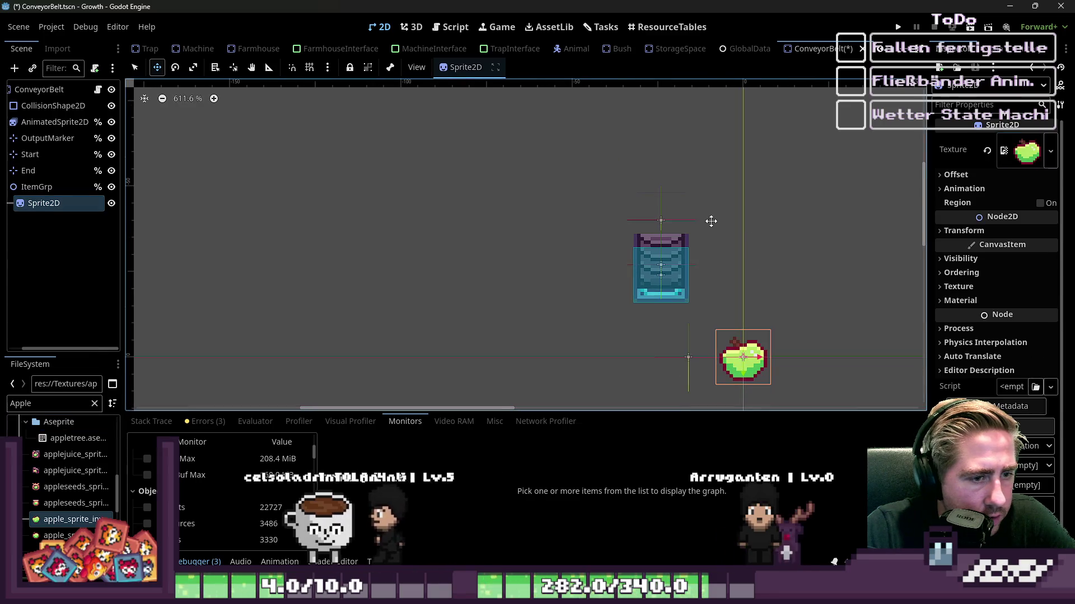
{"action": "mouse_move", "coordinate": [734, 361]}
{"action": "left_mouse_down"}
{"action": "mouse_move", "coordinate": [646, 291]}
{"action": "mouse_move", "coordinate": [652, 272]}
{"action": "left_mouse_up"}
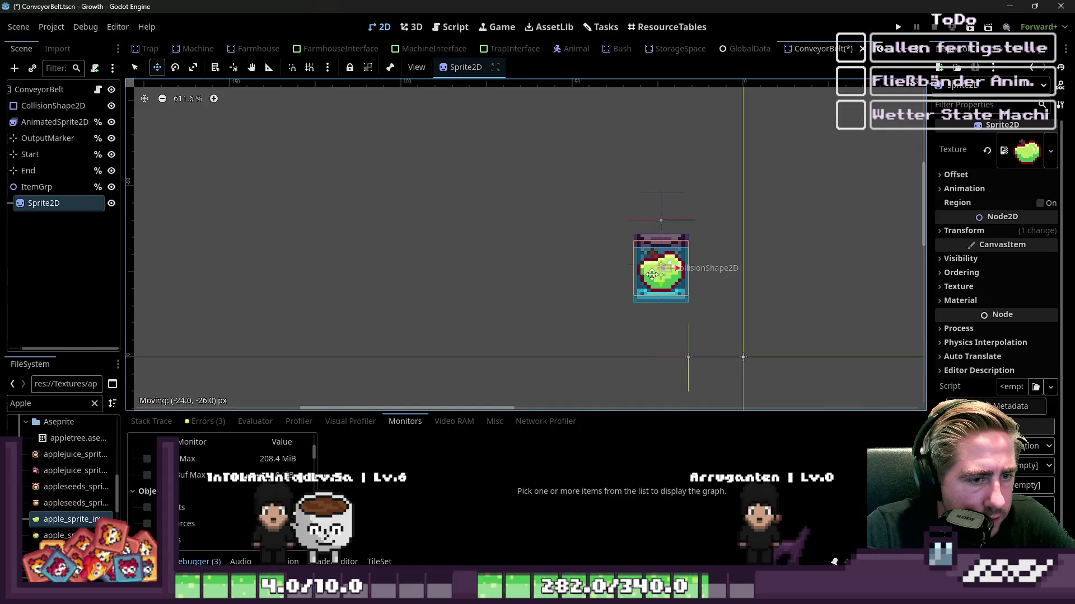
{"action": "scroll", "coordinate": [632, 297], "scroll_direction": "up", "scroll_amount": 8}
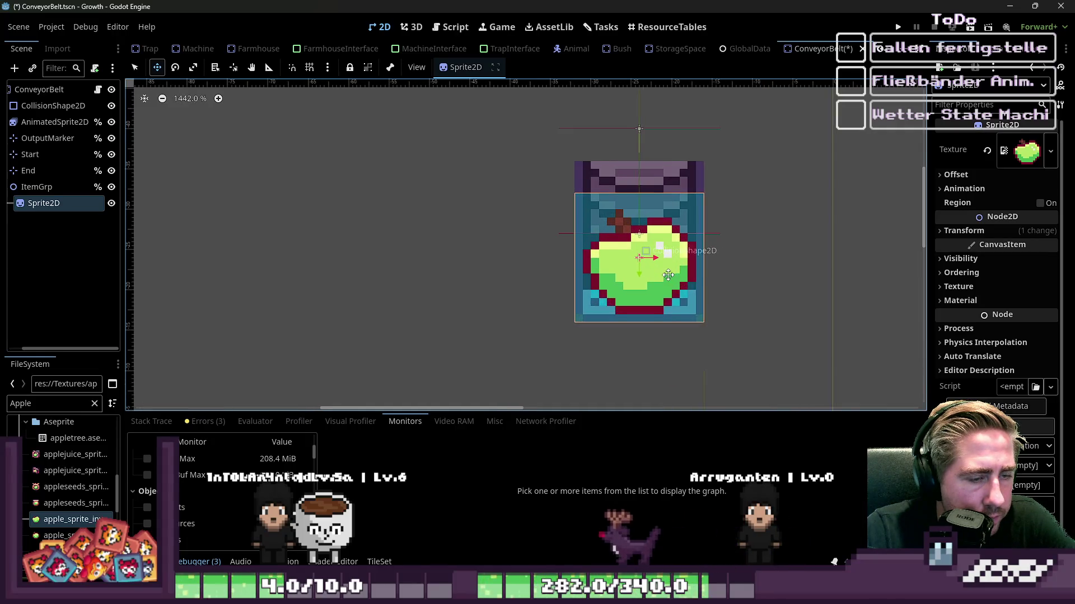
{"action": "scroll", "coordinate": [648, 291], "scroll_direction": "down", "scroll_amount": 4}
{"action": "mouse_move", "coordinate": [647, 291]}
{"action": "left_mouse_down"}
{"action": "mouse_move", "coordinate": [632, 313]}
{"action": "mouse_move", "coordinate": [619, 175]}
{"action": "mouse_move", "coordinate": [616, 353]}
{"action": "mouse_move", "coordinate": [598, 383]}
{"action": "mouse_move", "coordinate": [531, 343]}
{"action": "left_mouse_up"}
{"action": "left_click", "coordinate": [49, 171]}
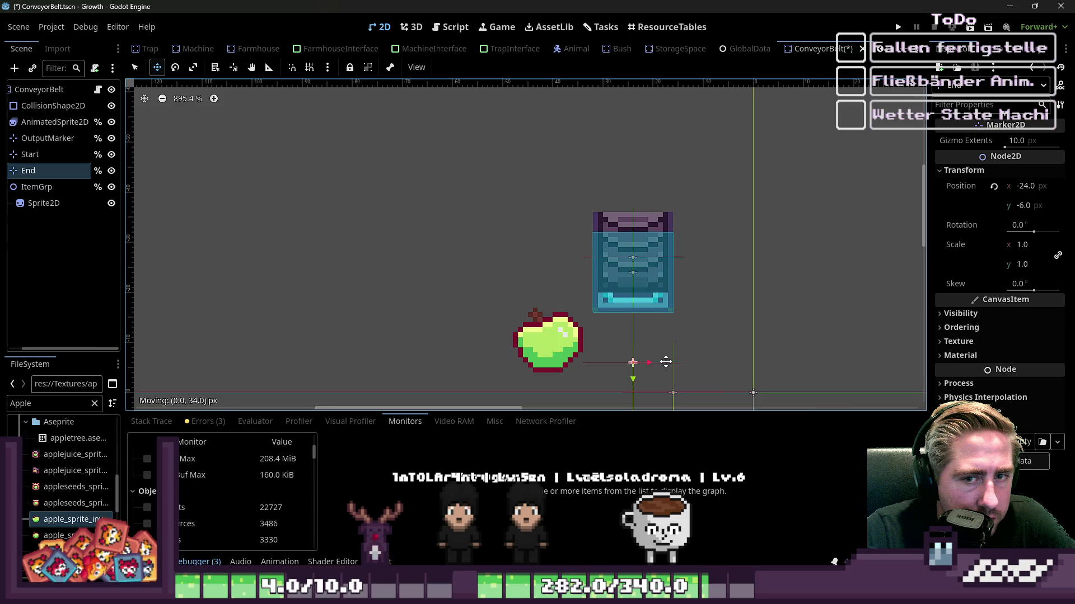
Step: Nudge the End marker vertically and move the item group so the apple sits below the belt
{"action": "mouse_move", "coordinate": [663, 357]}
{"action": "left_mouse_down"}
{"action": "mouse_move", "coordinate": [679, 388]}
{"action": "mouse_move", "coordinate": [667, 347]}
{"action": "mouse_move", "coordinate": [674, 365]}
{"action": "left_mouse_up"}
{"action": "scroll", "coordinate": [193, 238], "scroll_direction": "down", "scroll_amount": 1}
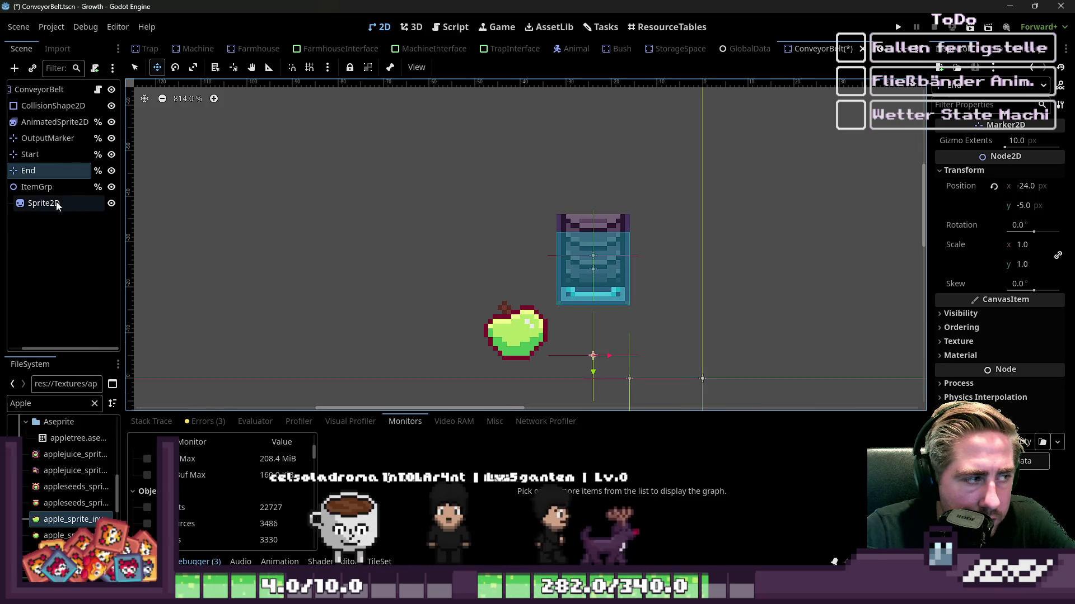
{"action": "left_click", "coordinate": [37, 187]}
{"action": "mouse_move", "coordinate": [520, 335]}
{"action": "left_mouse_down"}
{"action": "mouse_move", "coordinate": [551, 342]}
{"action": "mouse_move", "coordinate": [557, 351]}
{"action": "mouse_move", "coordinate": [519, 336]}
{"action": "mouse_move", "coordinate": [590, 374]}
{"action": "left_mouse_up"}
{"action": "left_click", "coordinate": [515, 330]}
{"action": "scroll", "coordinate": [504, 267], "scroll_direction": "down", "scroll_amount": 3}
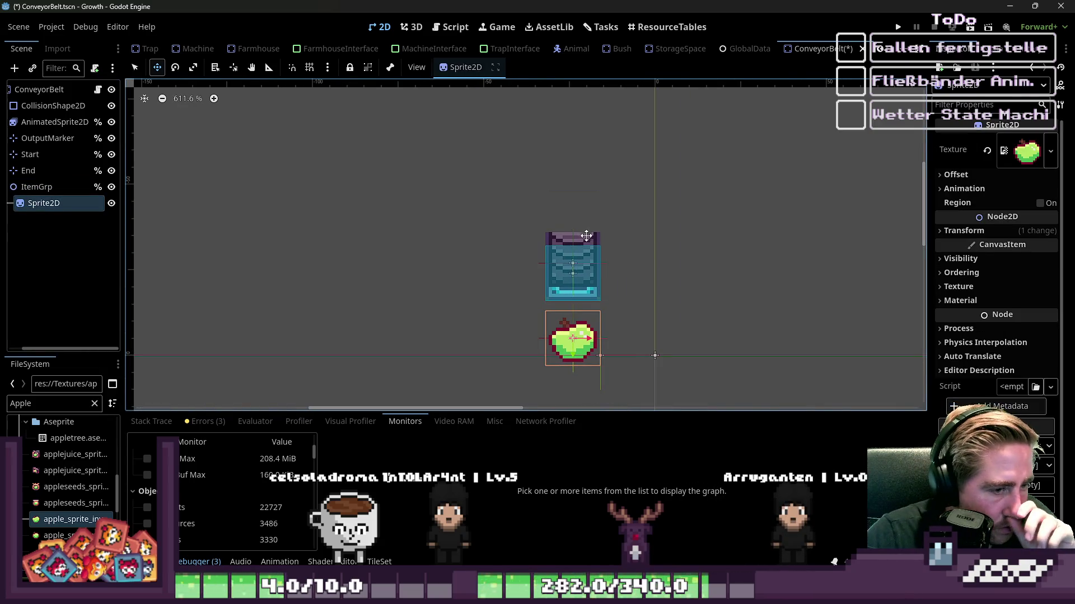
Step: Reselect the apple Sprite2D and save the ConveyorBelt scene
{"action": "left_click", "coordinate": [37, 186]}
{"action": "left_click", "coordinate": [44, 203]}
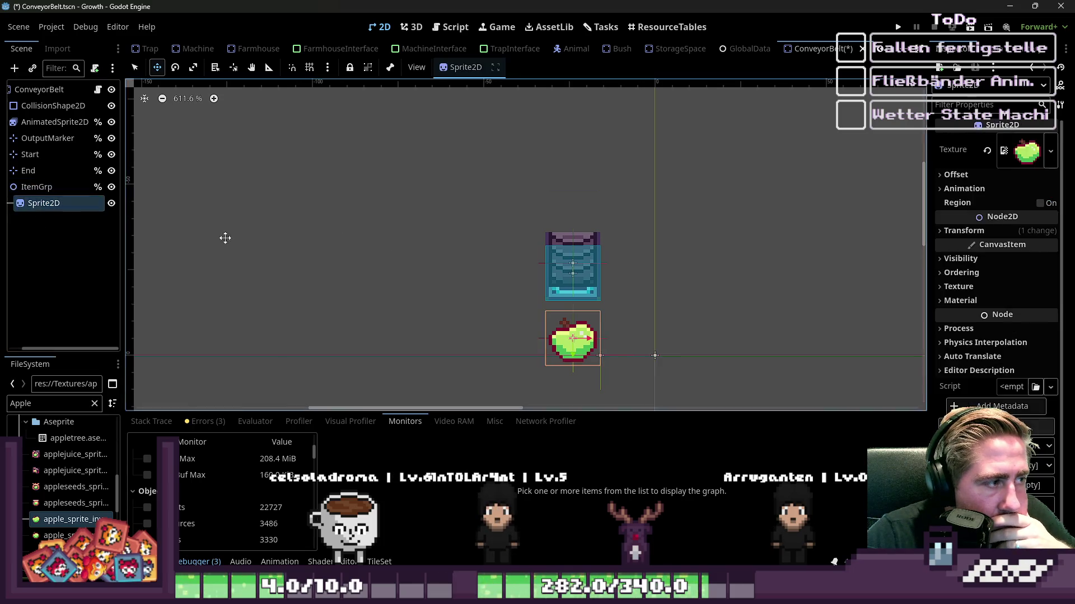
{"action": "key", "text": "ctrl+s"}
{"action": "scroll", "coordinate": [163, 48], "scroll_direction": "up", "scroll_amount": 5}
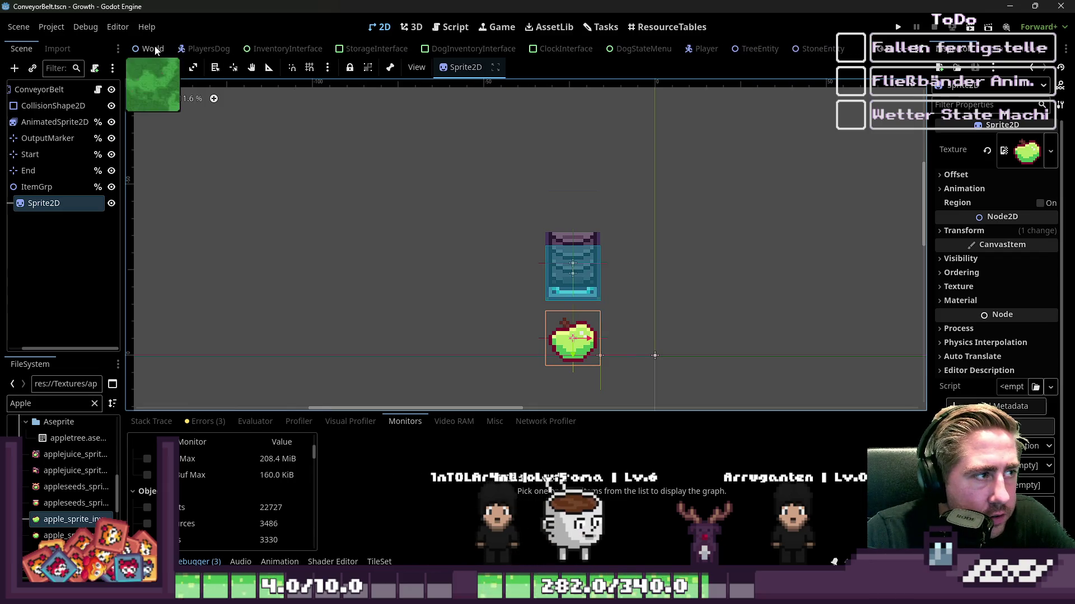
{"action": "left_click", "coordinate": [160, 50]}
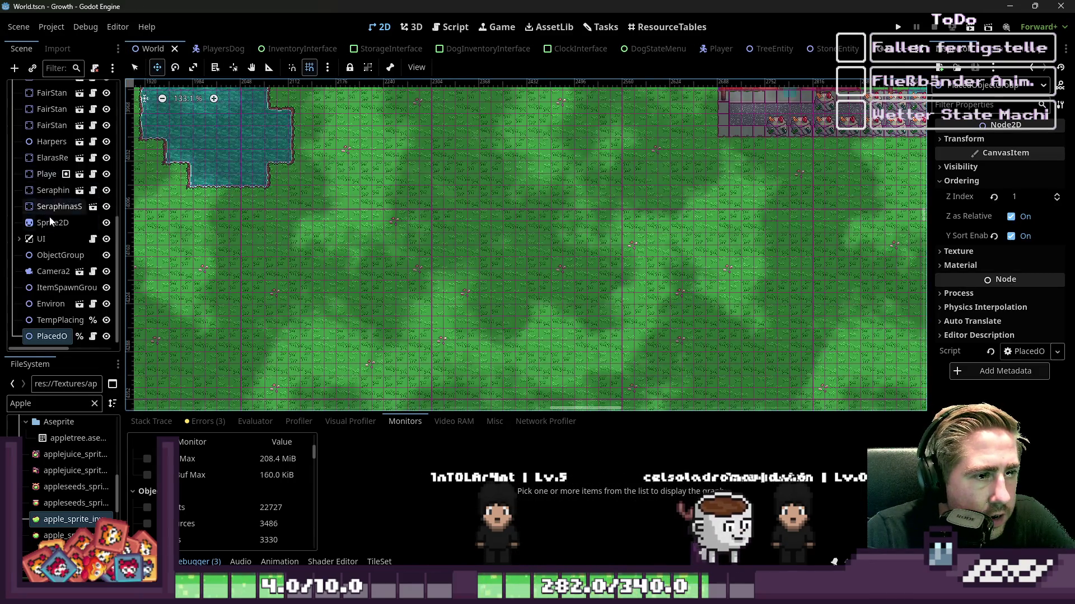
Step: Filter FileSystem for 'COnveyor' and place a ConveyorBelt.tscn instance on the World map
{"action": "scroll", "coordinate": [45, 213], "scroll_direction": "up", "scroll_amount": 5}
{"action": "type", "text": "COnveyor"}
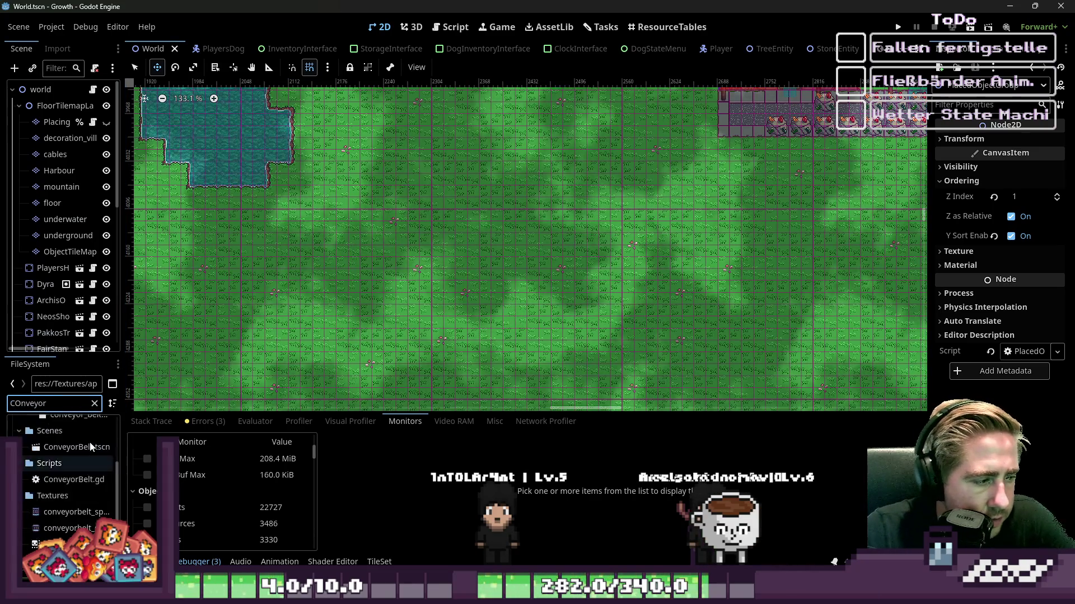
{"action": "scroll", "coordinate": [89, 442], "scroll_direction": "down", "scroll_amount": 1}
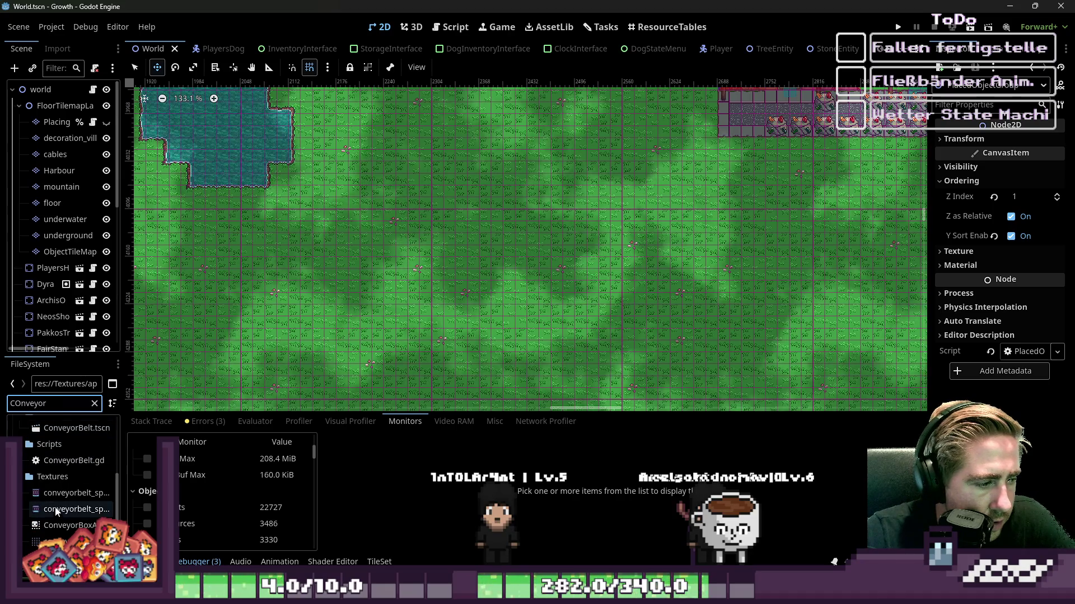
{"action": "scroll", "coordinate": [52, 475], "scroll_direction": "up", "scroll_amount": 2}
{"action": "left_click", "coordinate": [61, 485]}
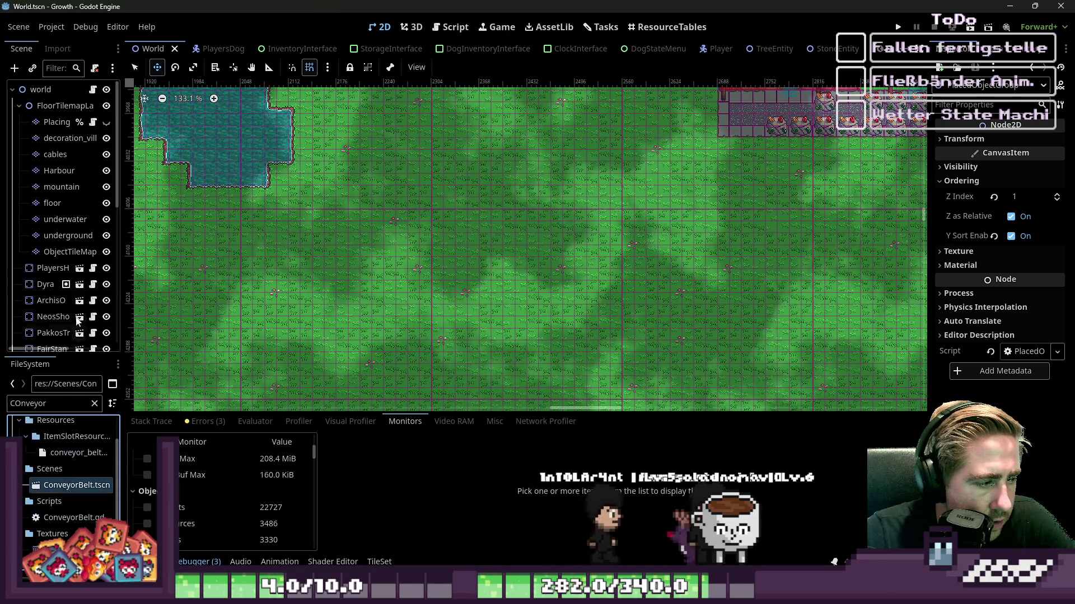
{"action": "mouse_move", "coordinate": [66, 340]}
{"action": "left_mouse_down"}
{"action": "mouse_move", "coordinate": [458, 336]}
{"action": "mouse_move", "coordinate": [437, 295]}
{"action": "mouse_move", "coordinate": [341, 227]}
{"action": "mouse_move", "coordinate": [319, 180]}
{"action": "mouse_move", "coordinate": [366, 266]}
{"action": "left_mouse_up"}
{"action": "scroll", "coordinate": [458, 335], "scroll_direction": "down", "scroll_amount": 2}
{"action": "scroll", "coordinate": [447, 314], "scroll_direction": "down", "scroll_amount": 10}
{"action": "scroll", "coordinate": [414, 313], "scroll_direction": "up", "scroll_amount": 15}
{"action": "mouse_move", "coordinate": [416, 330]}
{"action": "left_mouse_down"}
{"action": "mouse_move", "coordinate": [396, 196]}
{"action": "mouse_move", "coordinate": [446, 256]}
{"action": "mouse_move", "coordinate": [424, 230]}
{"action": "left_mouse_up"}
{"action": "scroll", "coordinate": [424, 231], "scroll_direction": "up", "scroll_amount": 11}
{"action": "left_click_drag", "start_coordinate": [420, 291], "coordinate": [420, 223]}
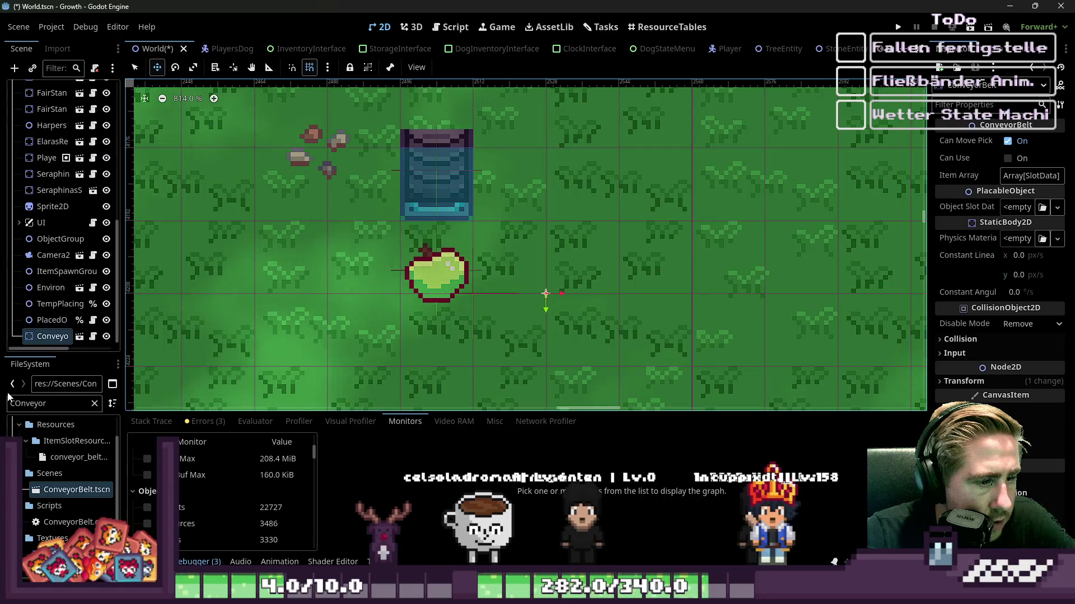
Step: Duplicate the conveyor belt and place the copy one cell below the original
{"action": "left_click", "coordinate": [48, 339]}
{"action": "key", "text": "ctrl+d"}
{"action": "left_click_drag", "start_coordinate": [448, 185], "coordinate": [448, 257]}
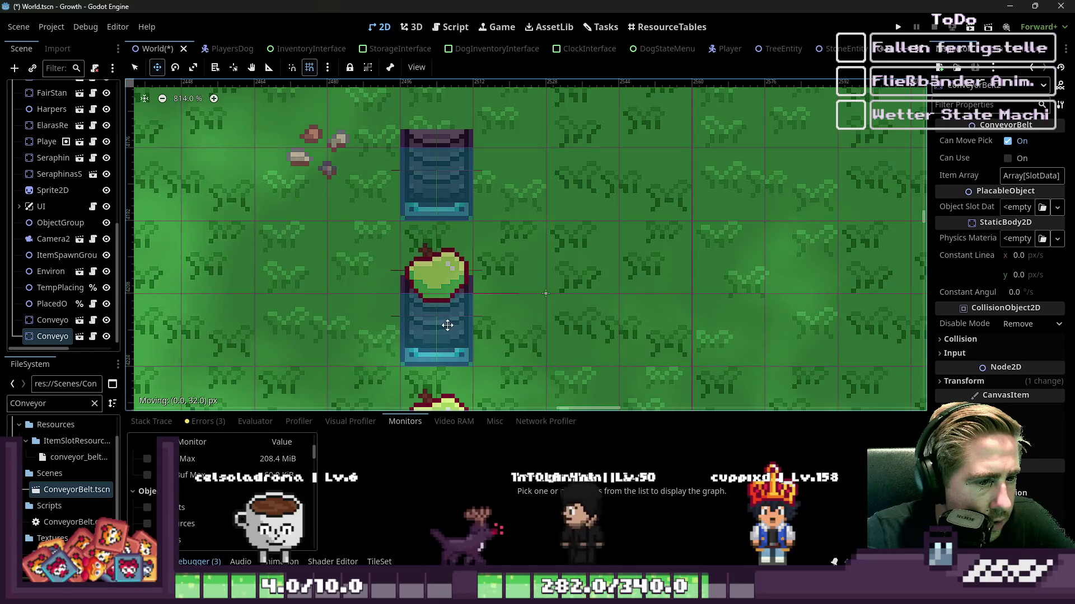
{"action": "scroll", "coordinate": [579, 264], "scroll_direction": "down", "scroll_amount": 3}
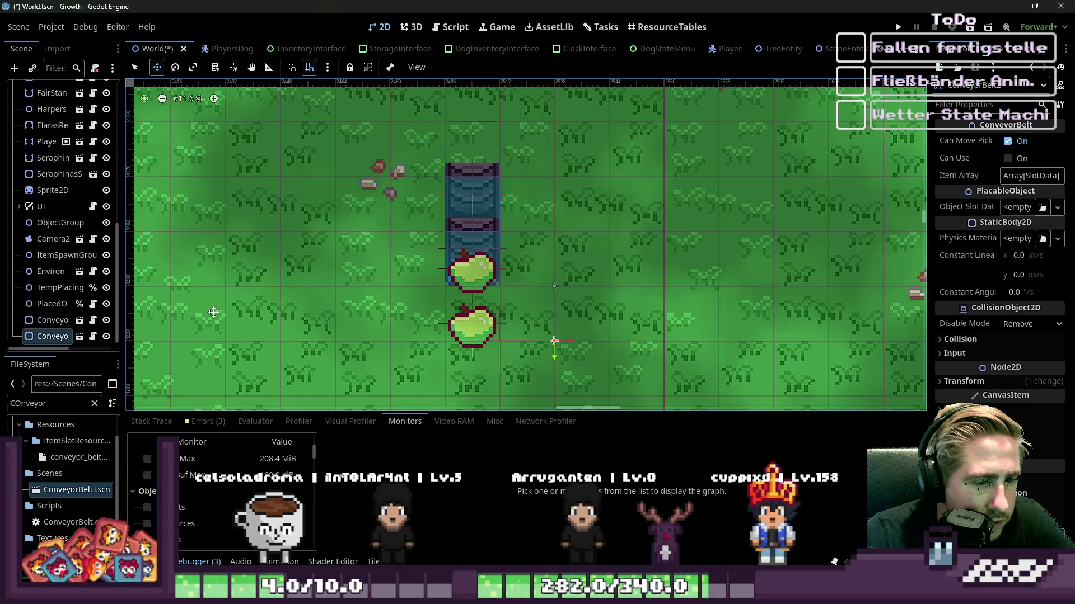
{"action": "scroll", "coordinate": [641, 53], "scroll_direction": "down", "scroll_amount": 1}
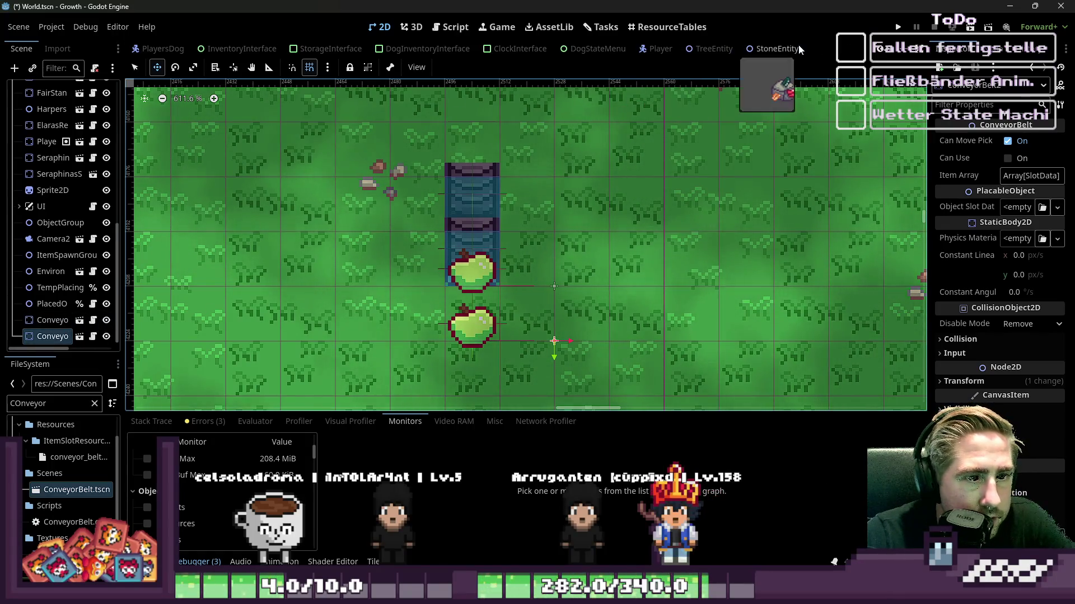
Step: Set ItemGrp's Z Index to 0 in the ConveyorBelt scene and save it
{"action": "left_click", "coordinate": [799, 46]}
{"action": "scroll", "coordinate": [784, 49], "scroll_direction": "down", "scroll_amount": 10}
{"action": "left_click", "coordinate": [792, 50]}
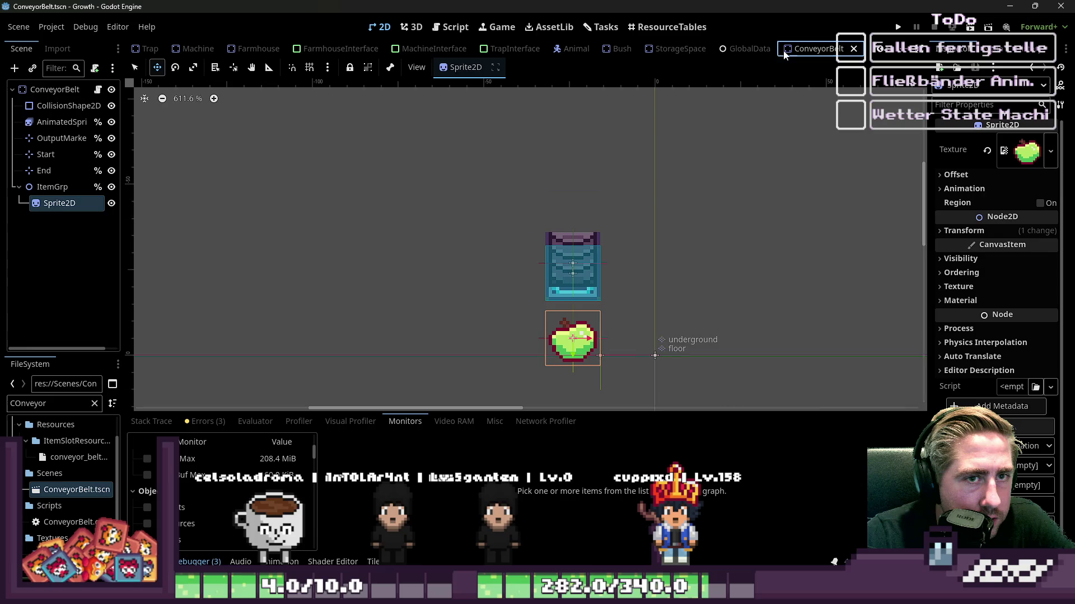
{"action": "left_click", "coordinate": [49, 187]}
{"action": "left_click", "coordinate": [1028, 197]}
{"action": "type", "text": "0"}
{"action": "key", "text": "Return"}
{"action": "key", "text": "ctrl+s"}
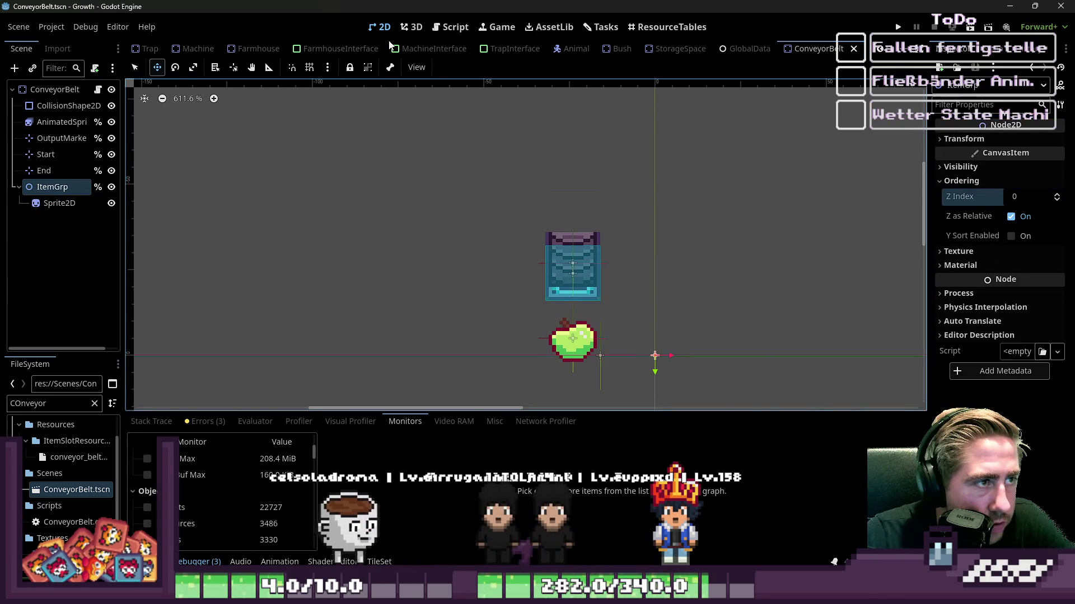
Step: Back in World, reposition the lower conveyor belt
{"action": "scroll", "coordinate": [325, 49], "scroll_direction": "up", "scroll_amount": 10}
{"action": "left_click", "coordinate": [161, 49]}
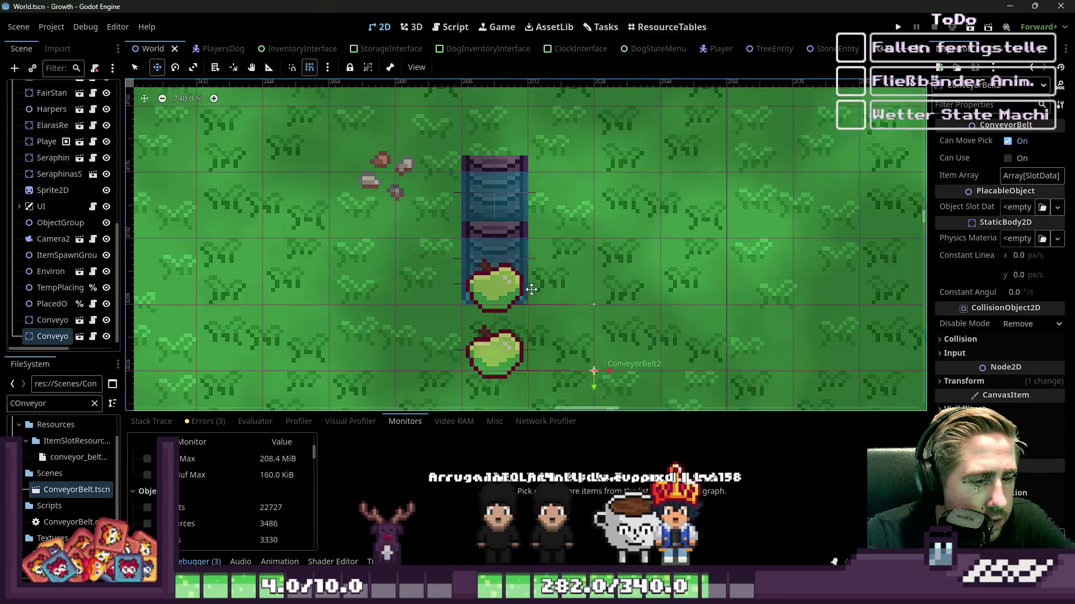
{"action": "scroll", "coordinate": [816, 53], "scroll_direction": "down", "scroll_amount": 10}
{"action": "left_click", "coordinate": [816, 50]}
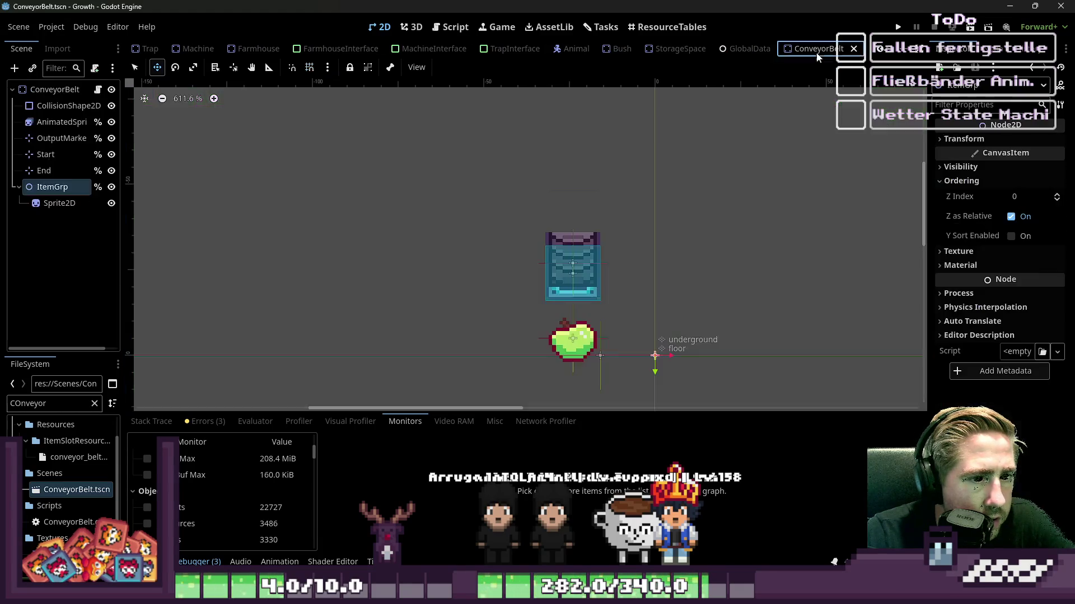
{"action": "scroll", "coordinate": [161, 50], "scroll_direction": "up", "scroll_amount": 10}
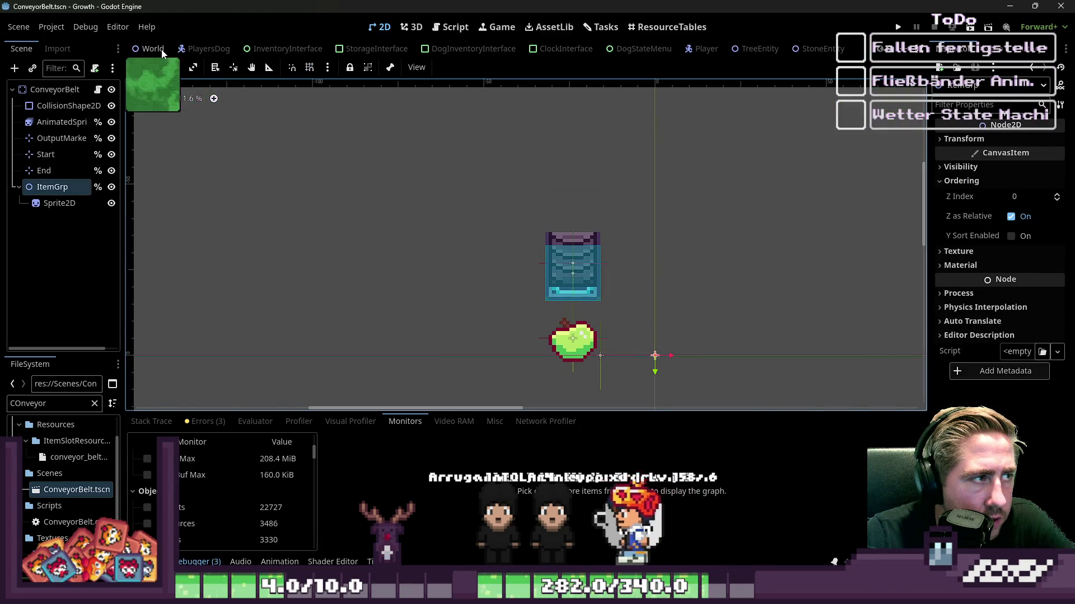
{"action": "left_click", "coordinate": [152, 51]}
{"action": "scroll", "coordinate": [550, 313], "scroll_direction": "down", "scroll_amount": 4}
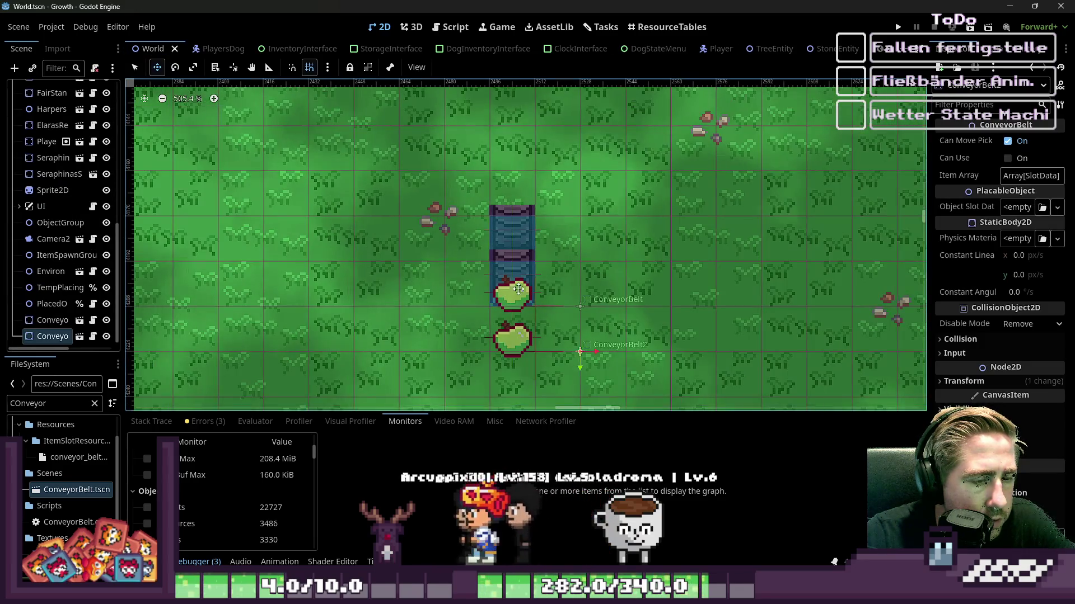
{"action": "left_click", "coordinate": [501, 262]}
{"action": "mouse_move", "coordinate": [502, 263]}
{"action": "left_mouse_down"}
{"action": "mouse_move", "coordinate": [456, 263]}
{"action": "mouse_move", "coordinate": [501, 263]}
{"action": "mouse_move", "coordinate": [507, 290]}
{"action": "mouse_move", "coordinate": [509, 217]}
{"action": "mouse_move", "coordinate": [513, 243]}
{"action": "left_mouse_up"}
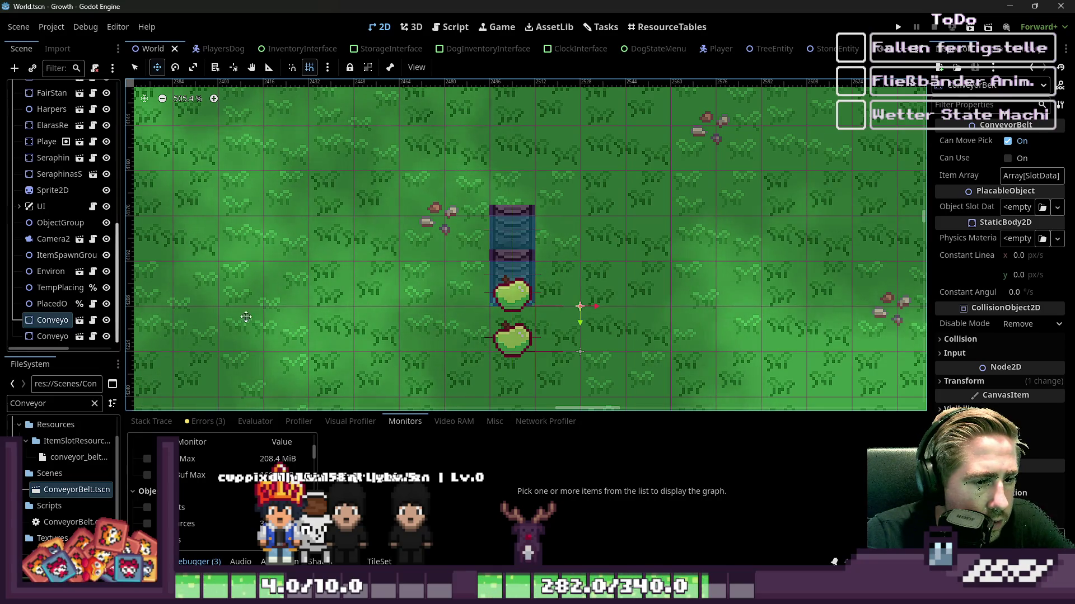
Step: Make the belt's children editable, try moving its apple sprite without snapping, then undo
{"action": "right_click", "coordinate": [53, 324]}
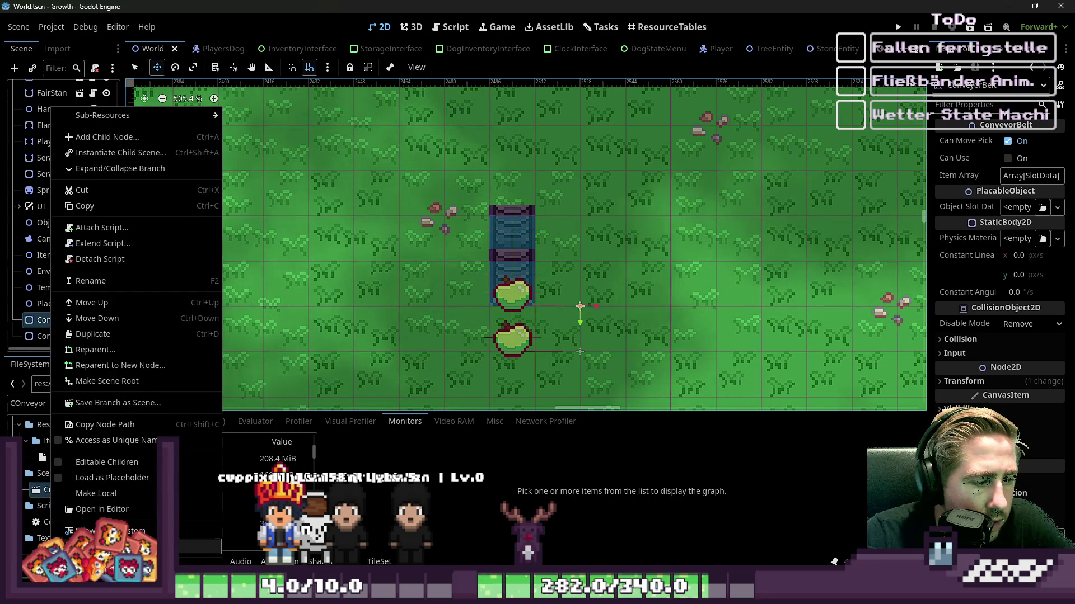
{"action": "left_click", "coordinate": [116, 465]}
{"action": "scroll", "coordinate": [58, 306], "scroll_direction": "down", "scroll_amount": 3}
{"action": "left_click", "coordinate": [56, 319]}
{"action": "mouse_move", "coordinate": [512, 294]}
{"action": "left_mouse_down"}
{"action": "mouse_move", "coordinate": [532, 298]}
{"action": "mouse_move", "coordinate": [512, 294]}
{"action": "mouse_move", "coordinate": [509, 253]}
{"action": "left_mouse_up"}
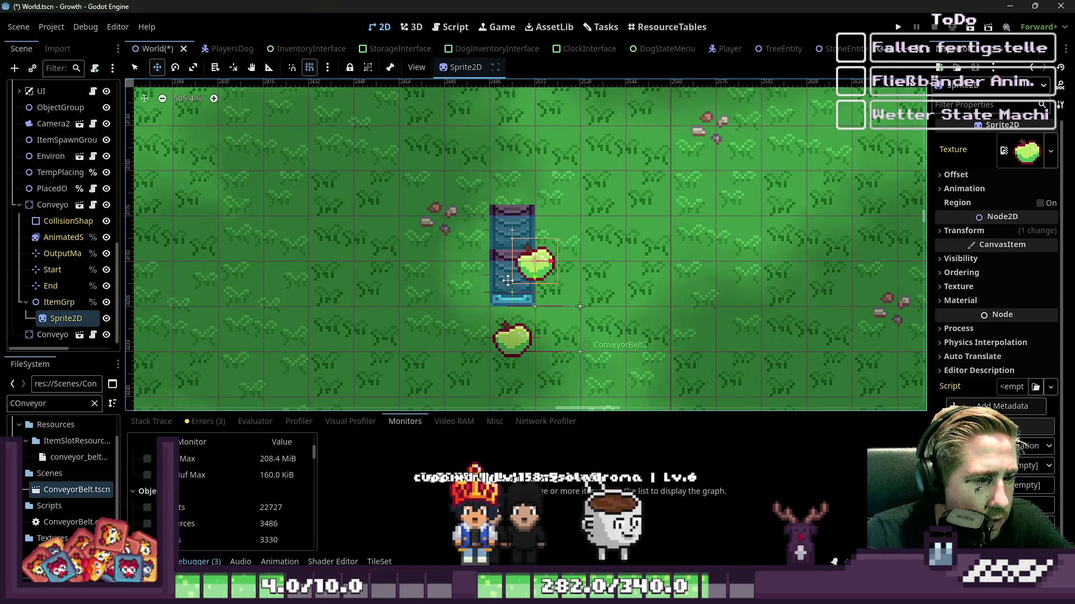
{"action": "left_click", "coordinate": [311, 70]}
{"action": "left_click_drag", "start_coordinate": [528, 307], "coordinate": [527, 293]}
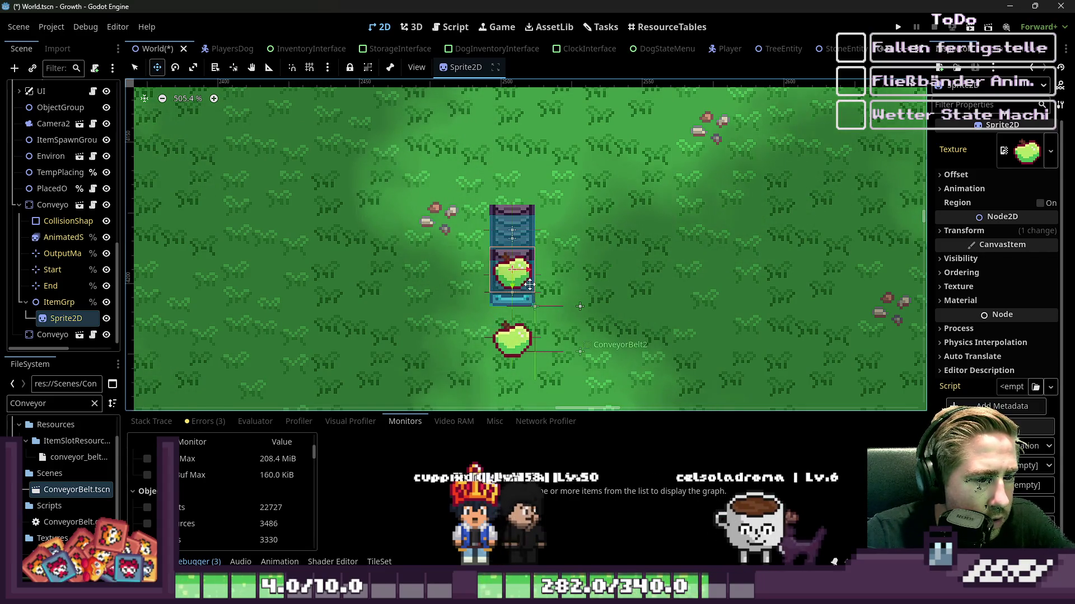
{"action": "key", "text": "ctrl+z"}
Step: Delete both conveyor belt instances, confirm, and run the game with F5
{"action": "left_click", "coordinate": [54, 206]}
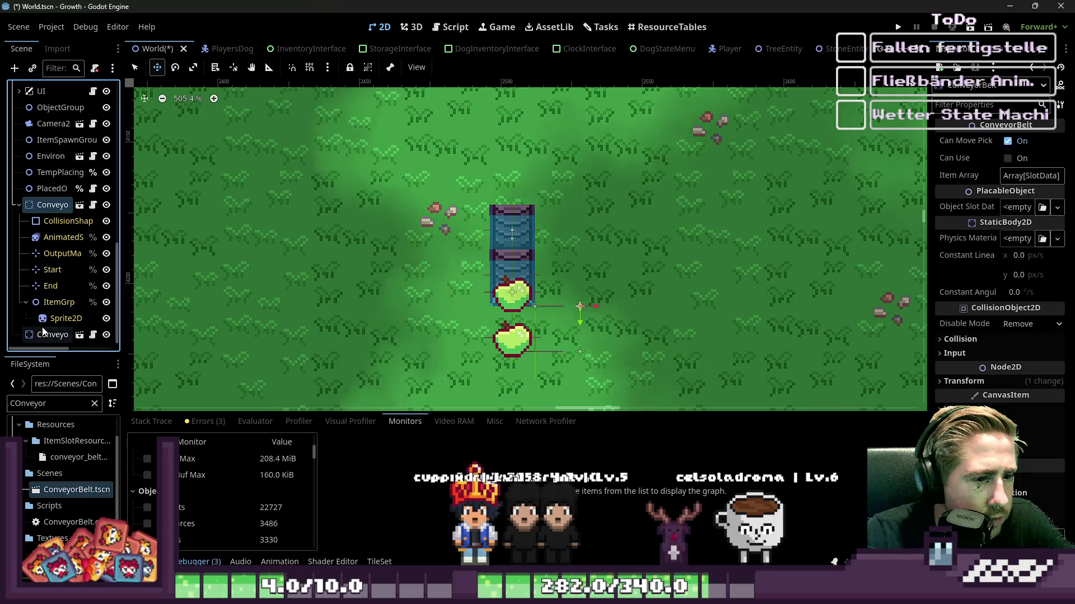
{"action": "left_click", "coordinate": [43, 334], "text": "shift"}
{"action": "right_click", "coordinate": [43, 335]}
{"action": "key", "text": "Delete"}
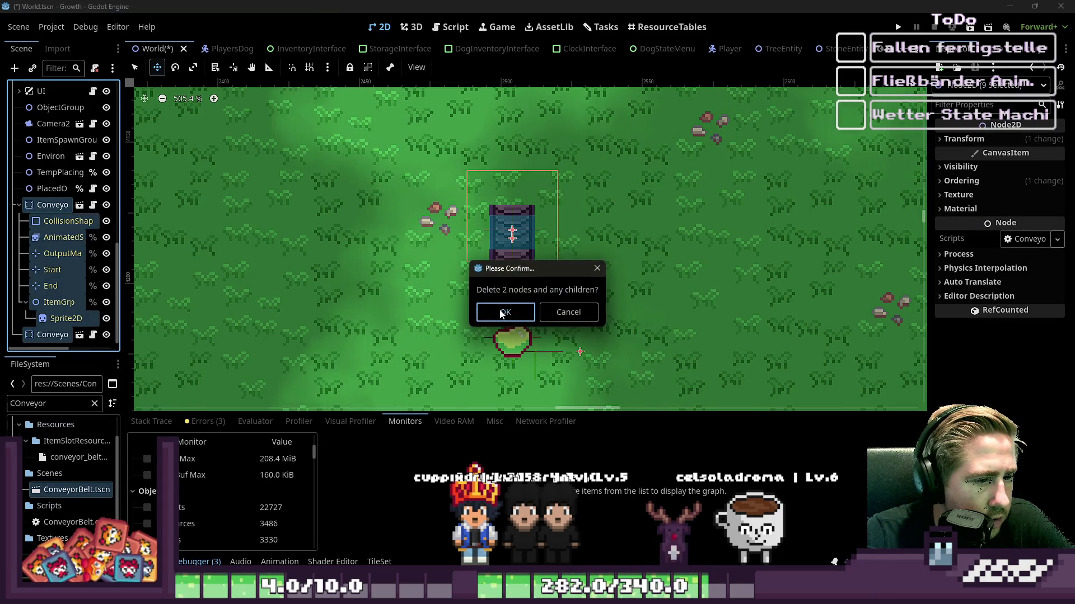
{"action": "left_click", "coordinate": [501, 314]}
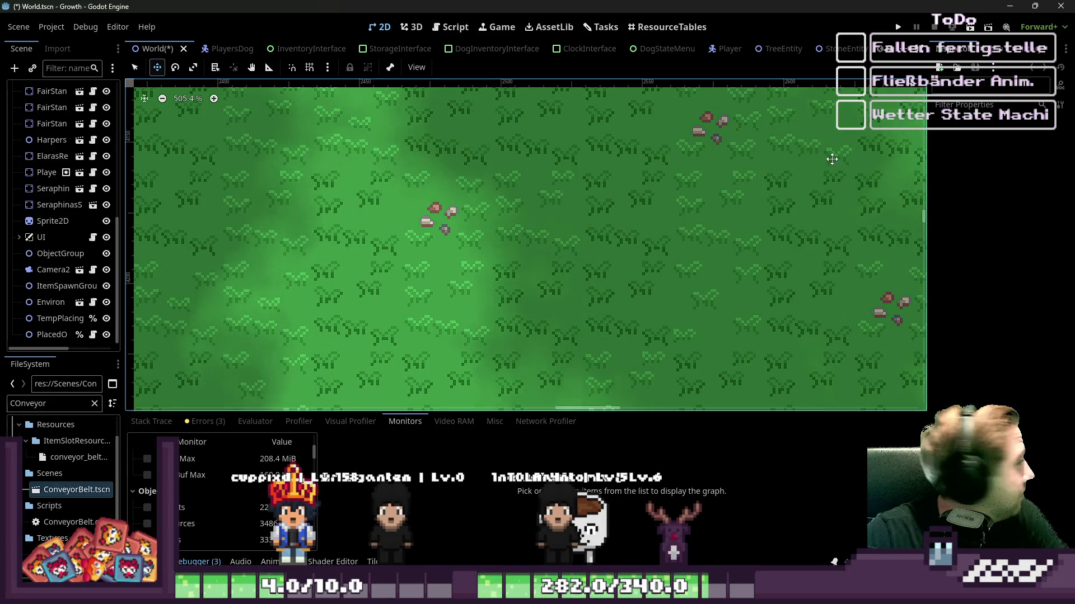
{"action": "key", "text": "F5"}
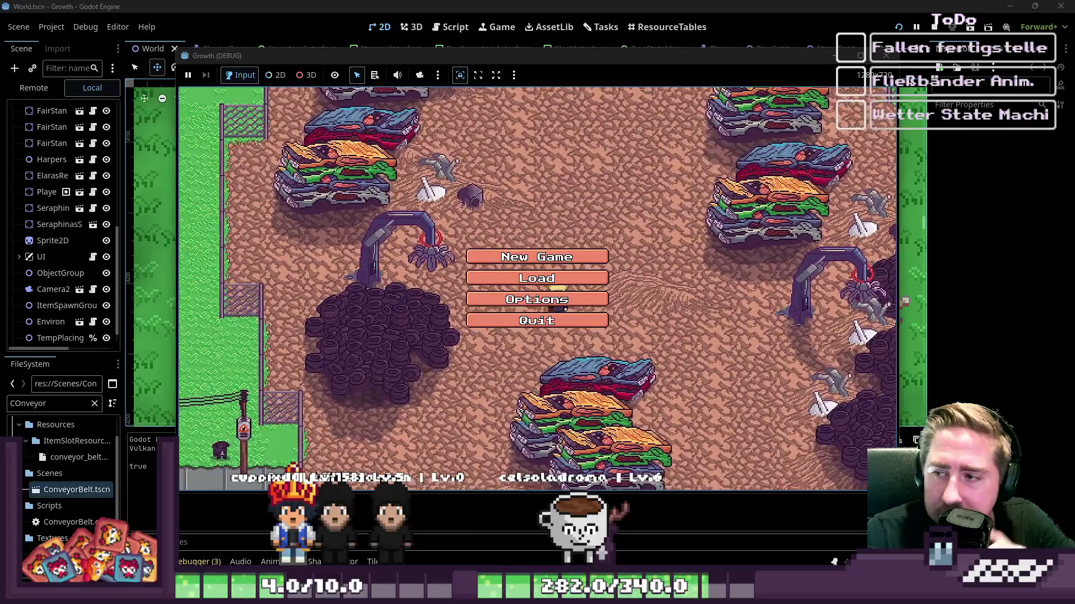
Step: Choose New Game, enter a character name, and start playing
{"action": "left_click", "coordinate": [520, 263]}
{"action": "type", "text": "ads"}
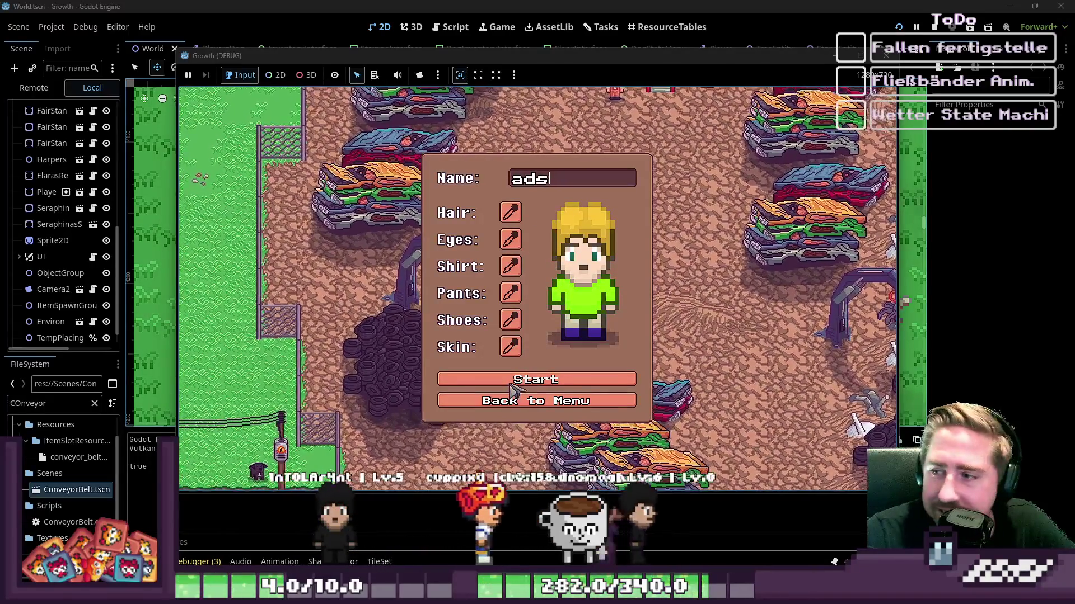
{"action": "left_click", "coordinate": [510, 384]}
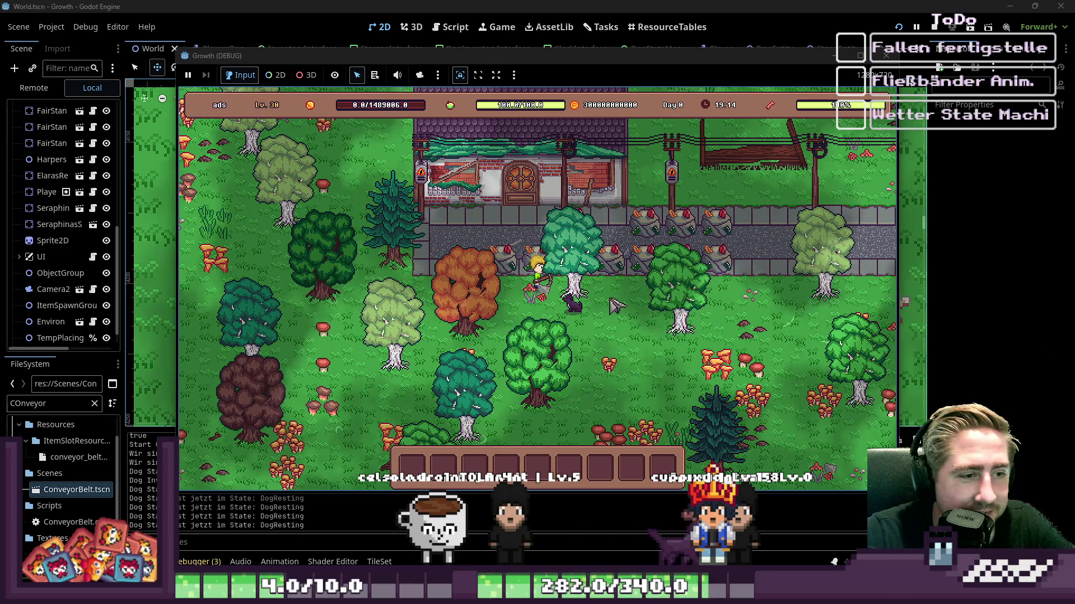
Step: Move inventory items into hotbar slots 5 and 3
{"action": "key", "text": "i"}
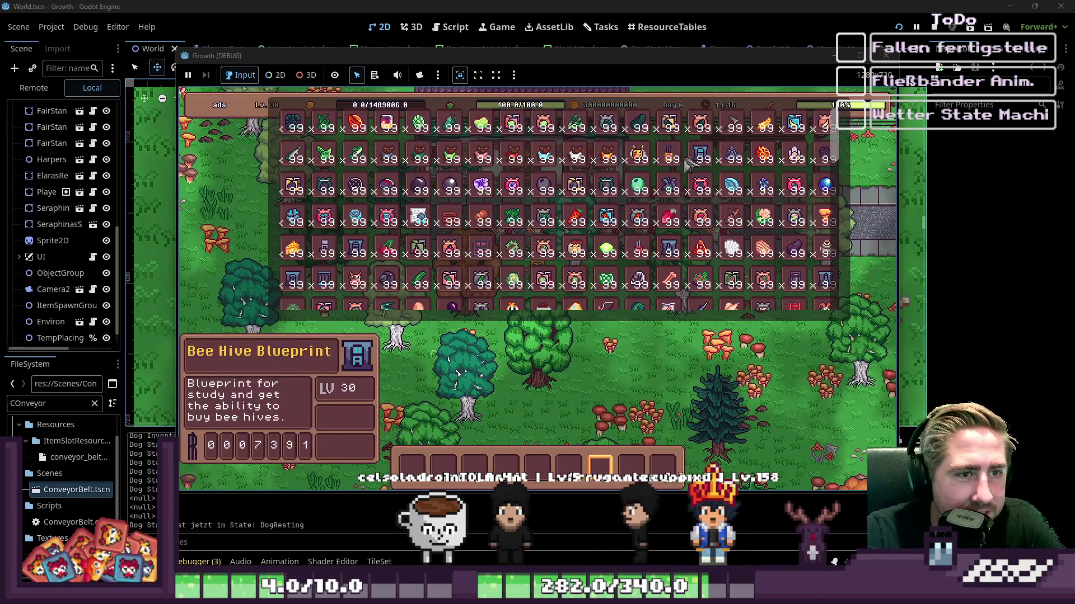
{"action": "left_click_drag", "start_coordinate": [672, 159], "coordinate": [563, 442]}
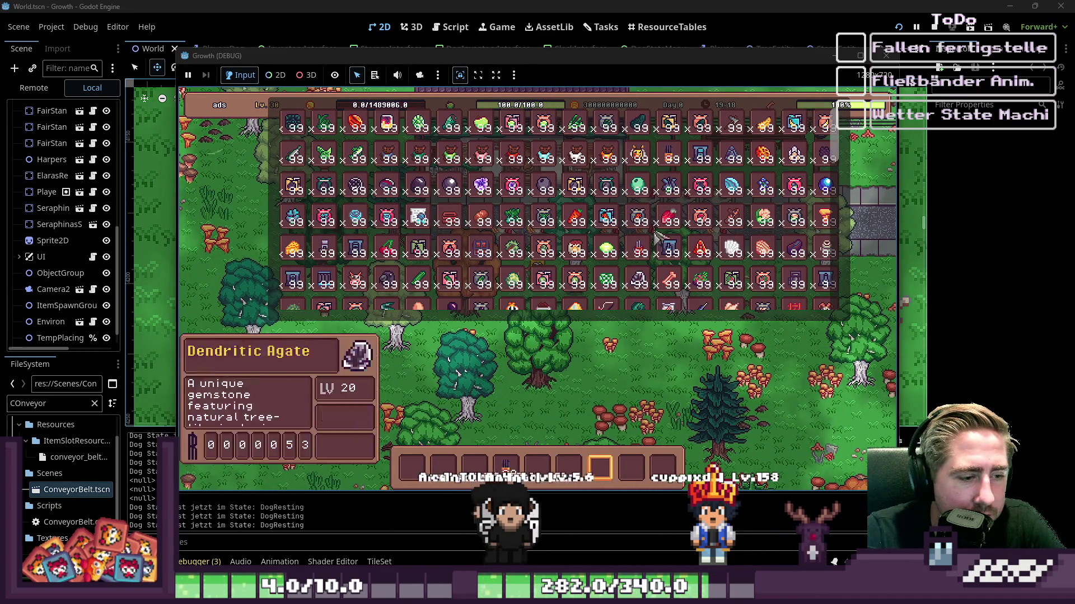
{"action": "left_click", "coordinate": [538, 468]}
{"action": "left_click", "coordinate": [475, 468]}
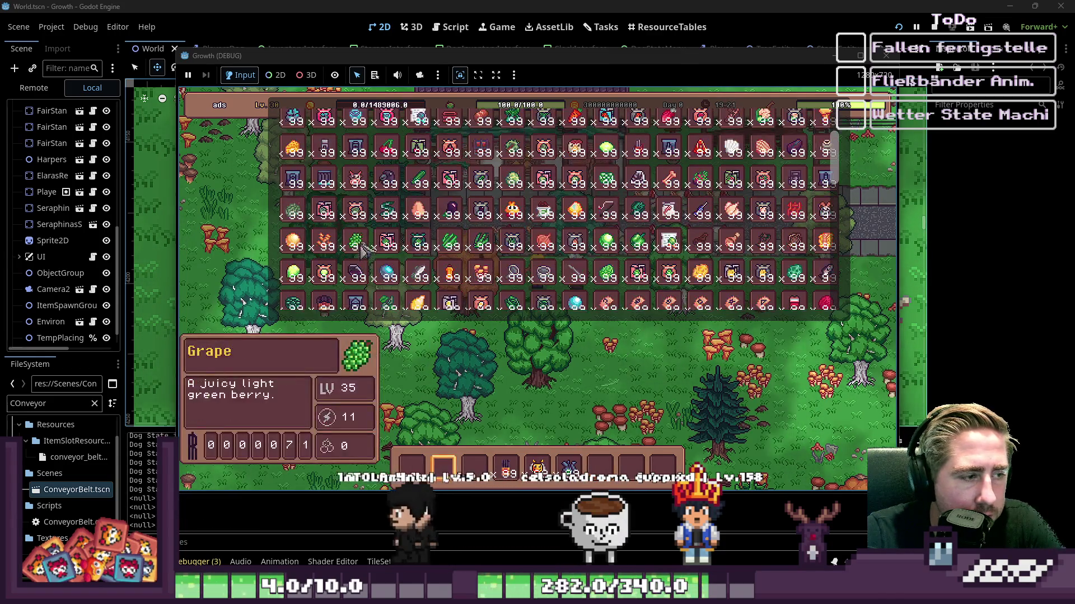
{"action": "key", "text": "2"}
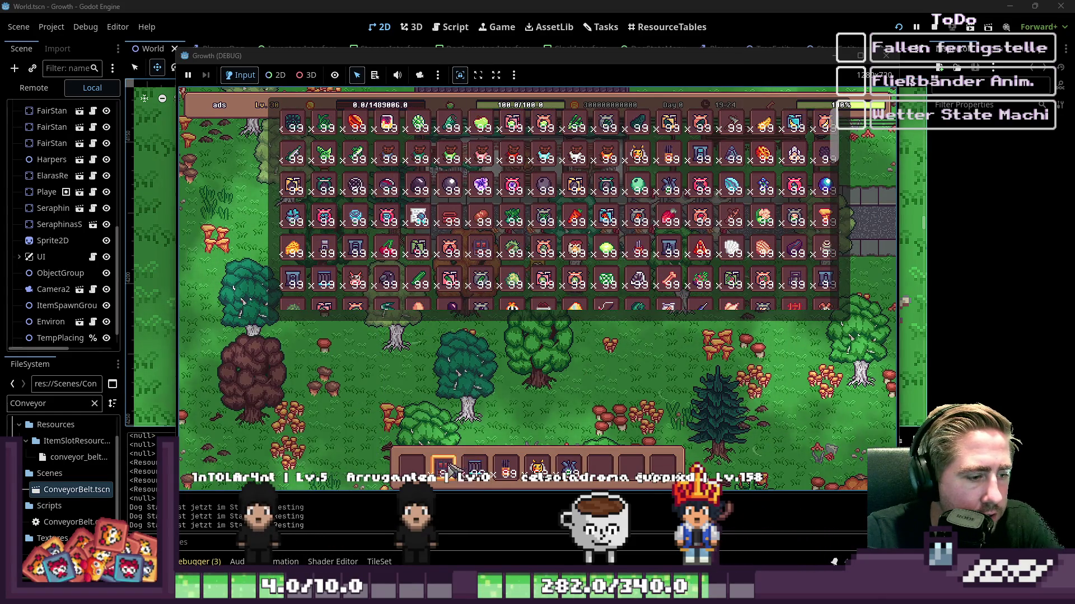
{"action": "key", "text": "i"}
Step: Equip the conveyor belt from hotbar slot 3 and place a segment on the grass
{"action": "key", "text": "4"}
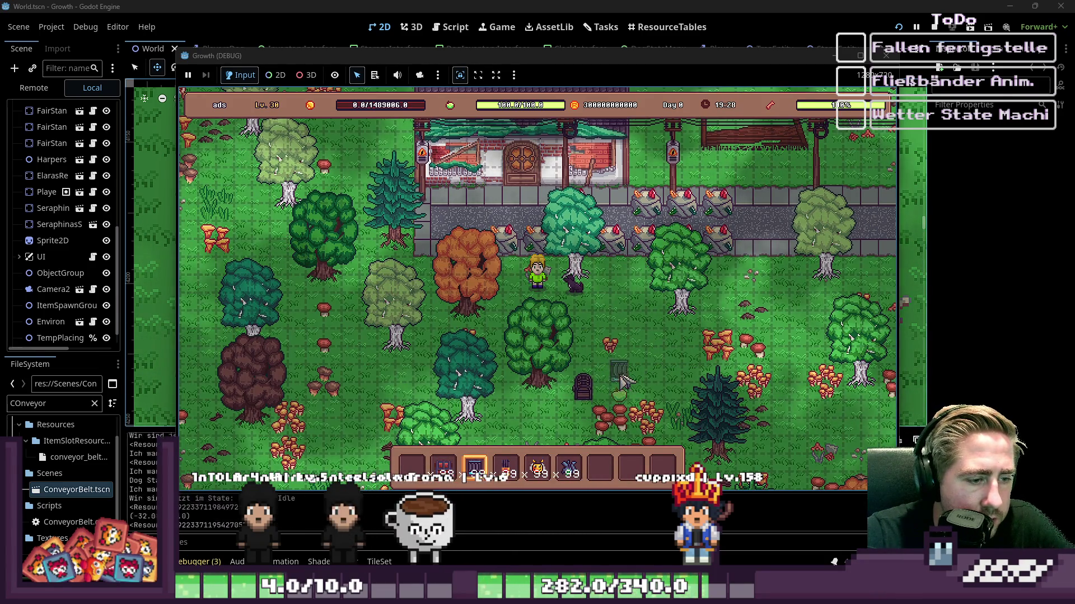
{"action": "key", "text": "3"}
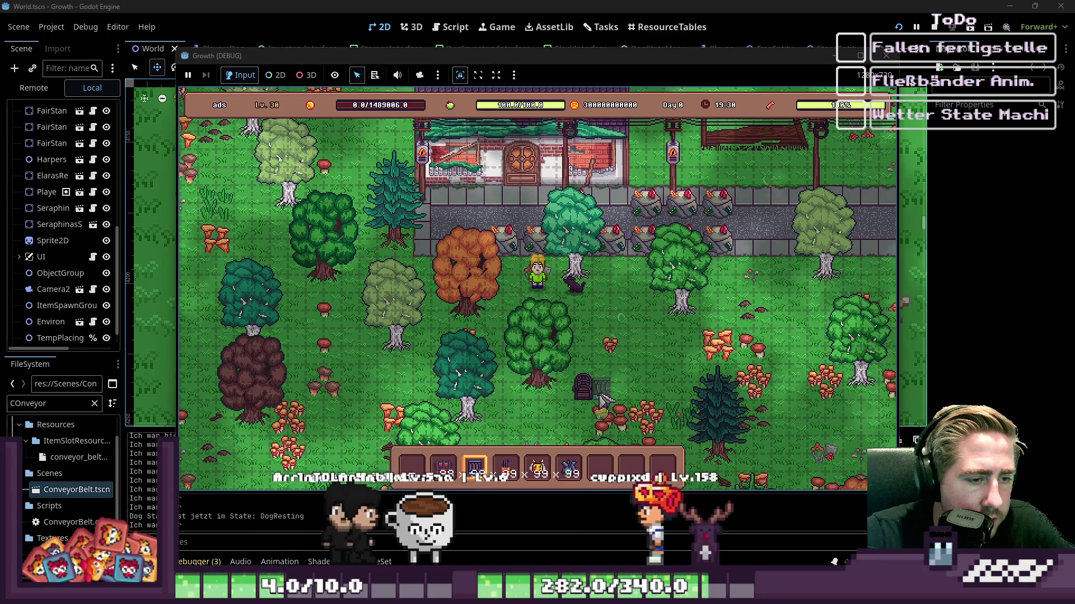
{"action": "left_click", "coordinate": [632, 394]}
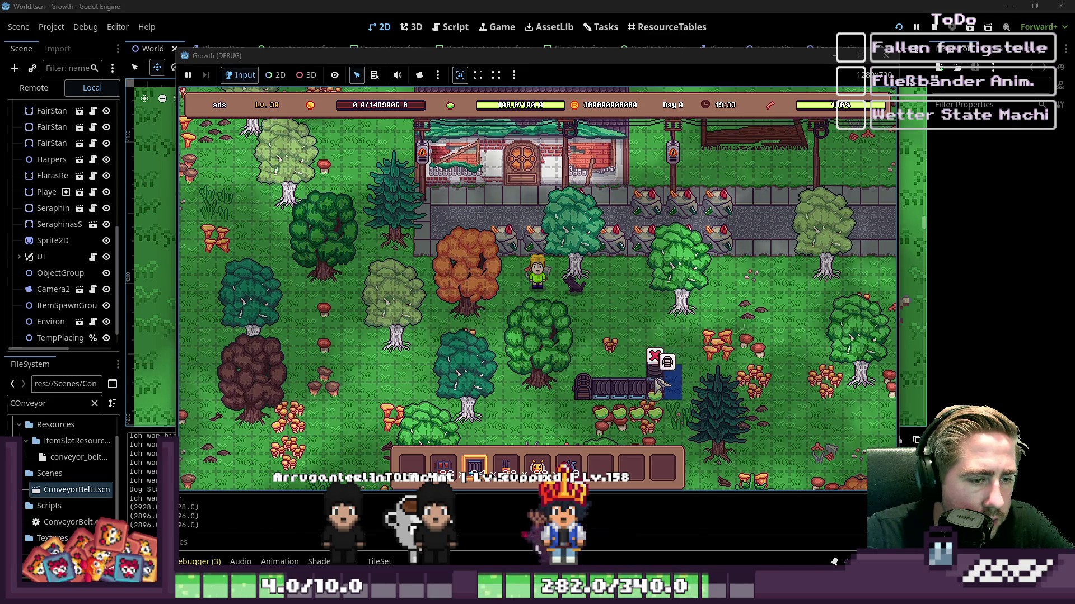
{"action": "key", "text": "5"}
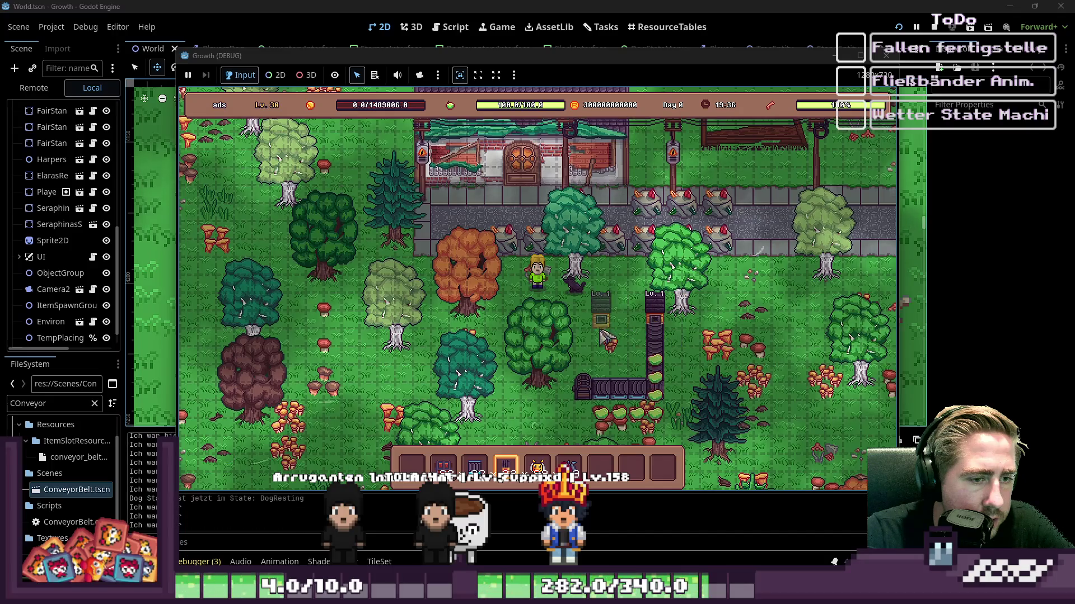
Step: Feed a hotbar stack into the beehive, then walk the player along the conveyor belt
{"action": "left_click", "coordinate": [659, 328]}
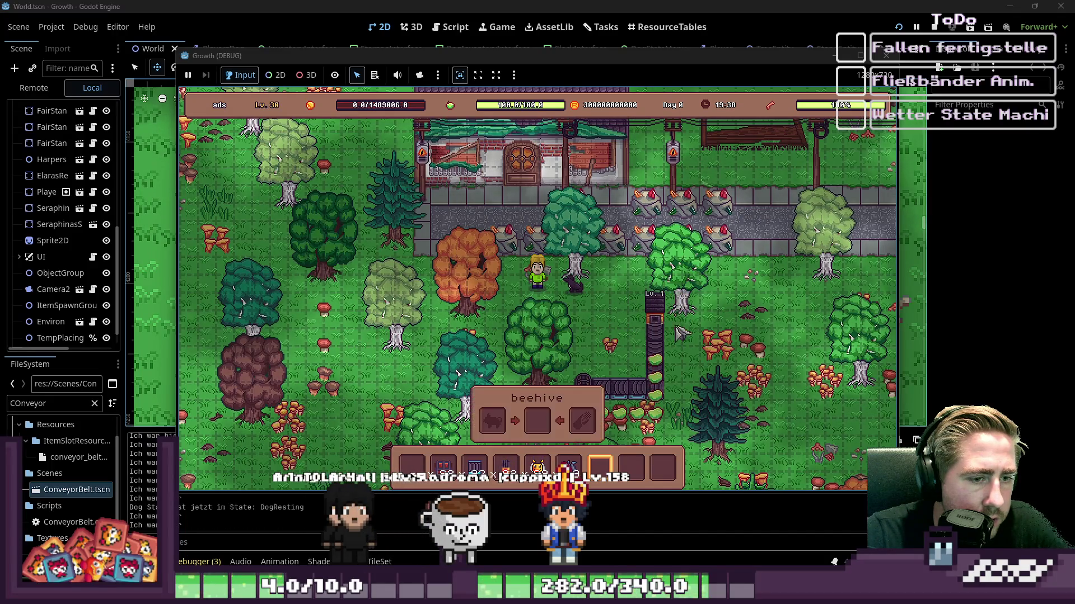
{"action": "left_click_drag", "start_coordinate": [554, 463], "coordinate": [582, 427]}
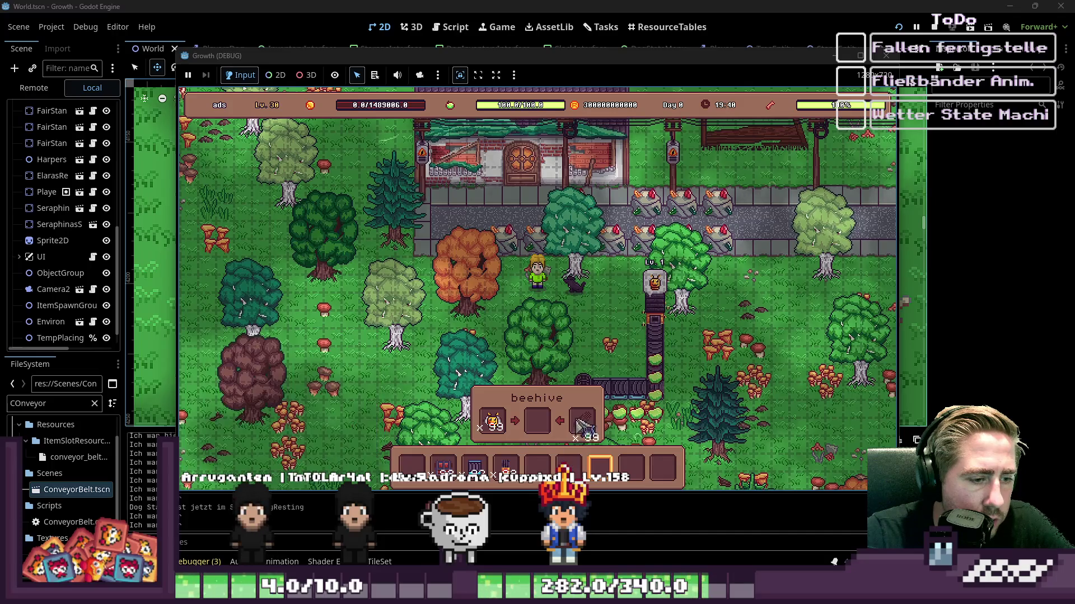
{"action": "key", "text": "e"}
{"action": "key", "text": "e"}
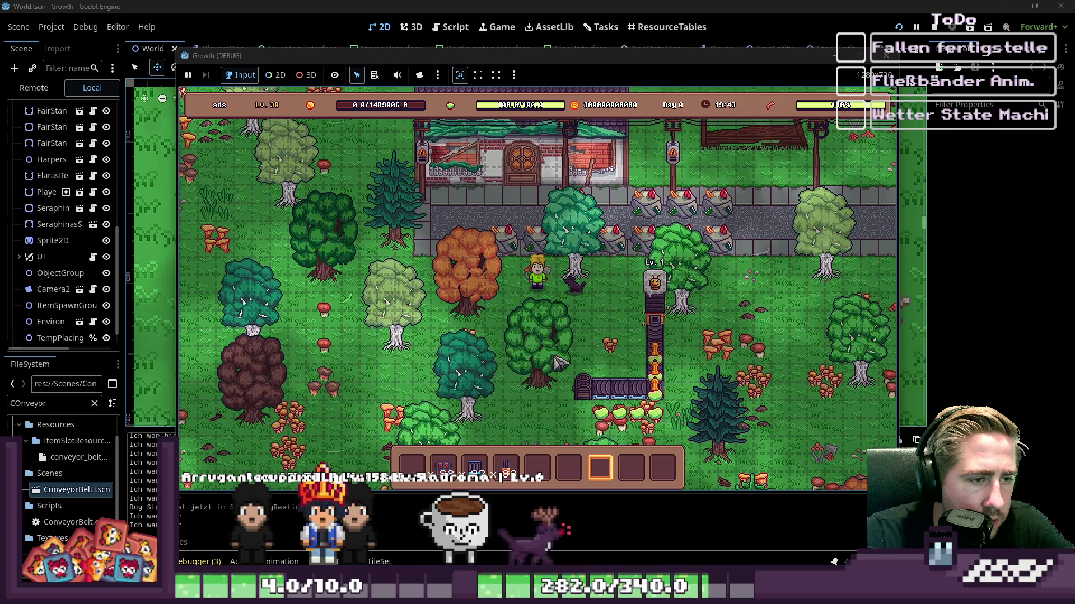
{"action": "key", "text": "s"}
{"action": "key", "text": "d"}
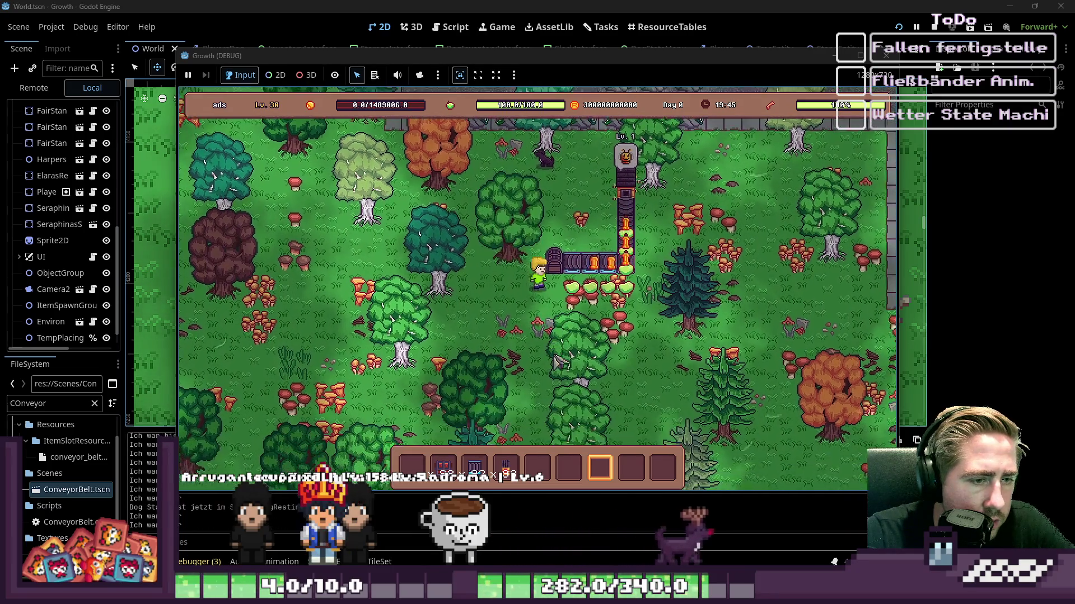
{"action": "key", "text": "d"}
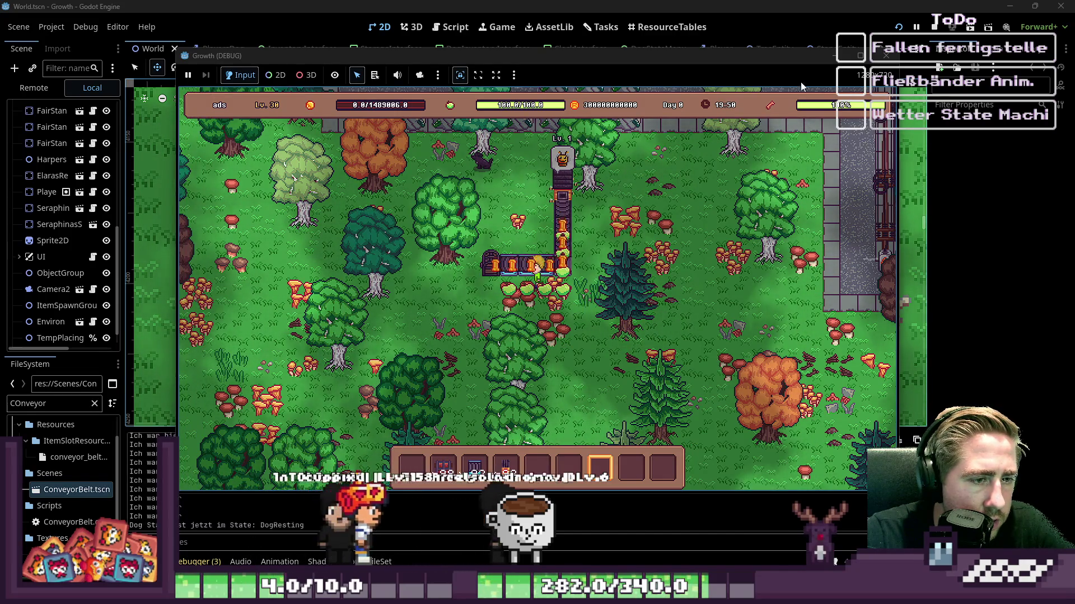
{"action": "left_click_drag", "start_coordinate": [876, 53], "coordinate": [884, 58]}
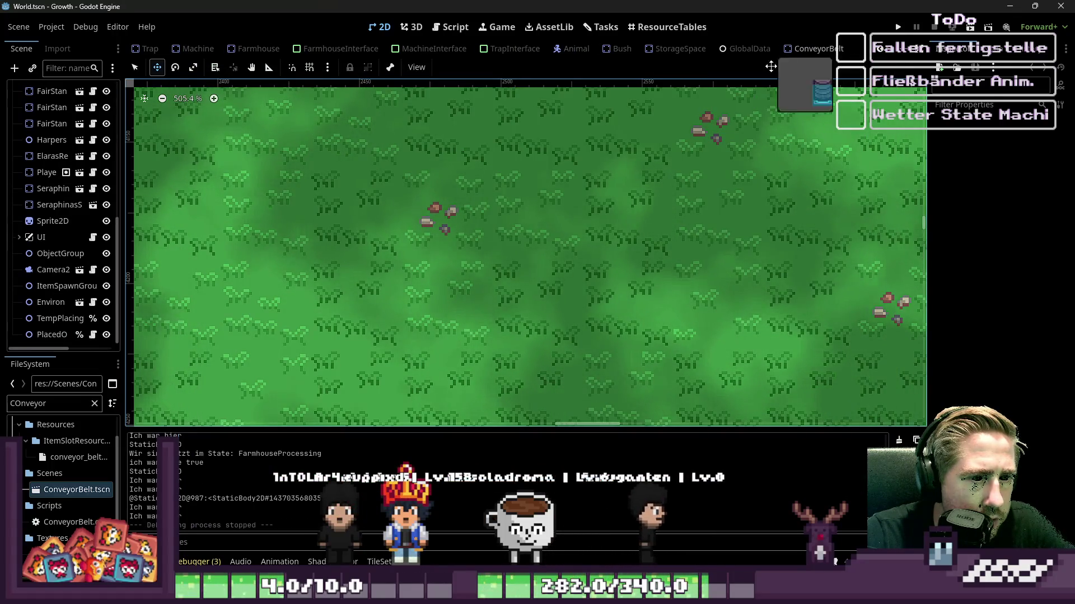
Step: Restore the deleted belts in World, then inspect ConveyorBelt's Sprite2D, ItemGrp and root nodes
{"action": "key", "text": "ctrl+z"}
{"action": "scroll", "coordinate": [366, 239], "scroll_direction": "down", "scroll_amount": 2}
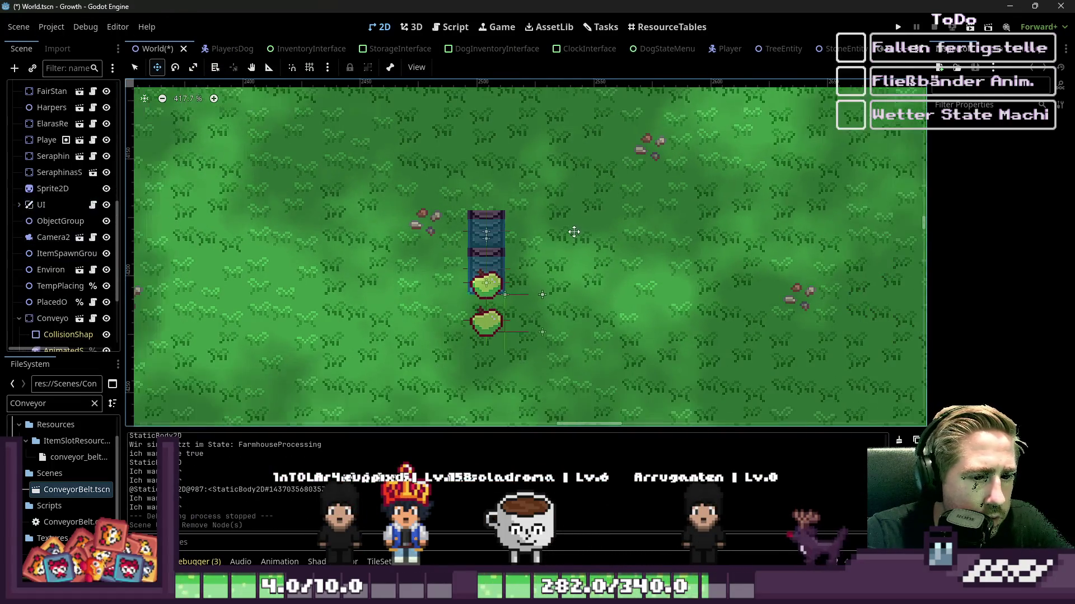
{"action": "mouse_move", "coordinate": [712, 58]}
{"action": "left_mouse_down"}
{"action": "mouse_move", "coordinate": [778, 49]}
{"action": "mouse_move", "coordinate": [794, 63]}
{"action": "left_mouse_up"}
{"action": "left_click", "coordinate": [59, 203]}
{"action": "left_click", "coordinate": [52, 187]}
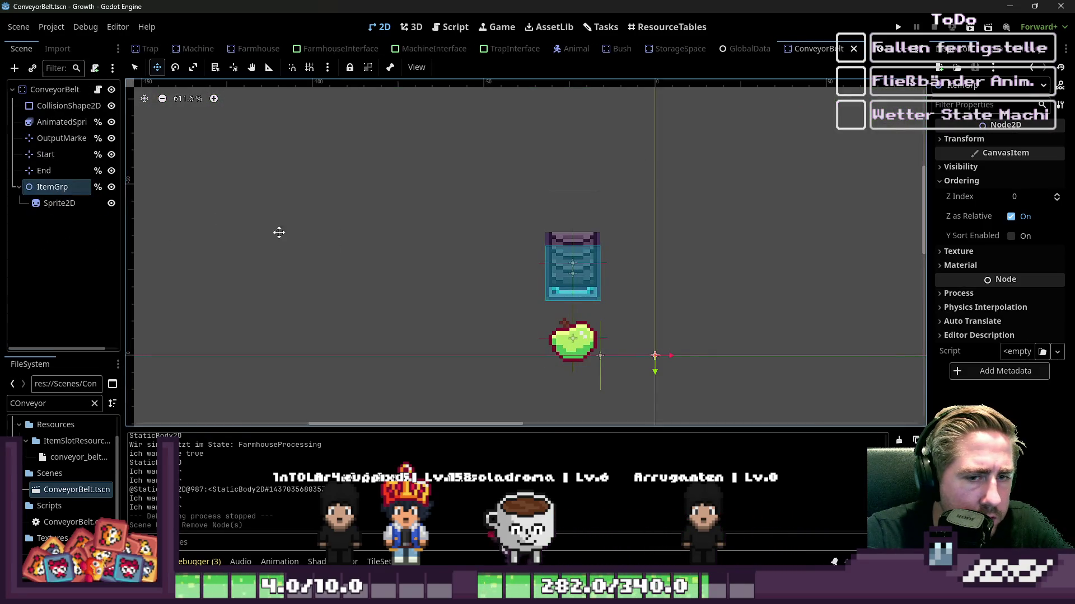
{"action": "left_click", "coordinate": [48, 90]}
{"action": "scroll", "coordinate": [896, 364], "scroll_direction": "down", "scroll_amount": 2}
{"action": "scroll", "coordinate": [990, 364], "scroll_direction": "down", "scroll_amount": 5}
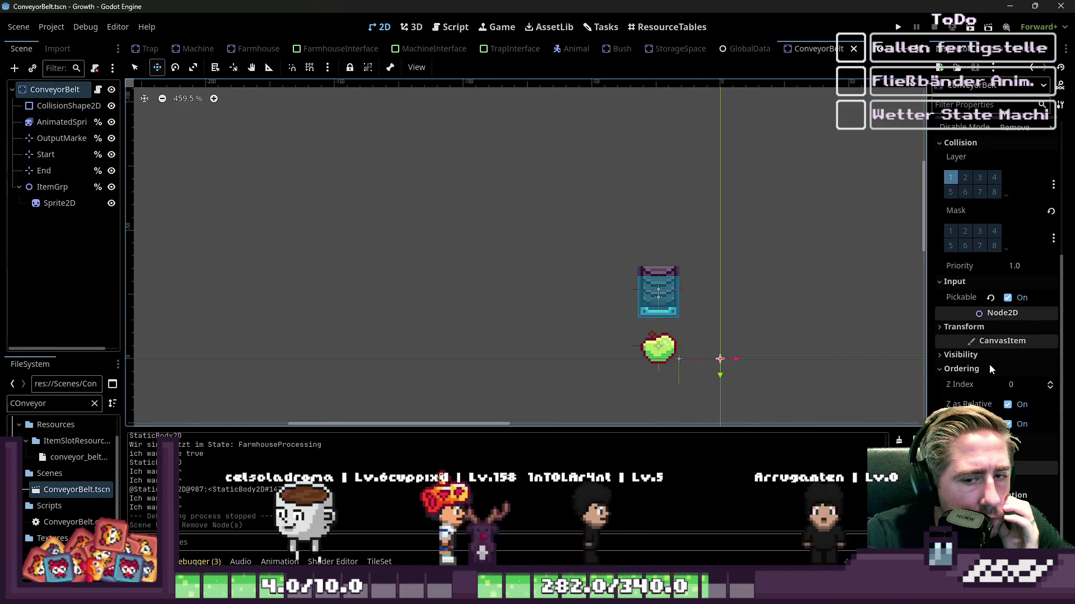
Step: Enable Ordering > Y Sort Enabled on ItemGrp and save the ConveyorBelt scene
{"action": "left_click", "coordinate": [56, 203]}
{"action": "left_click", "coordinate": [55, 186]}
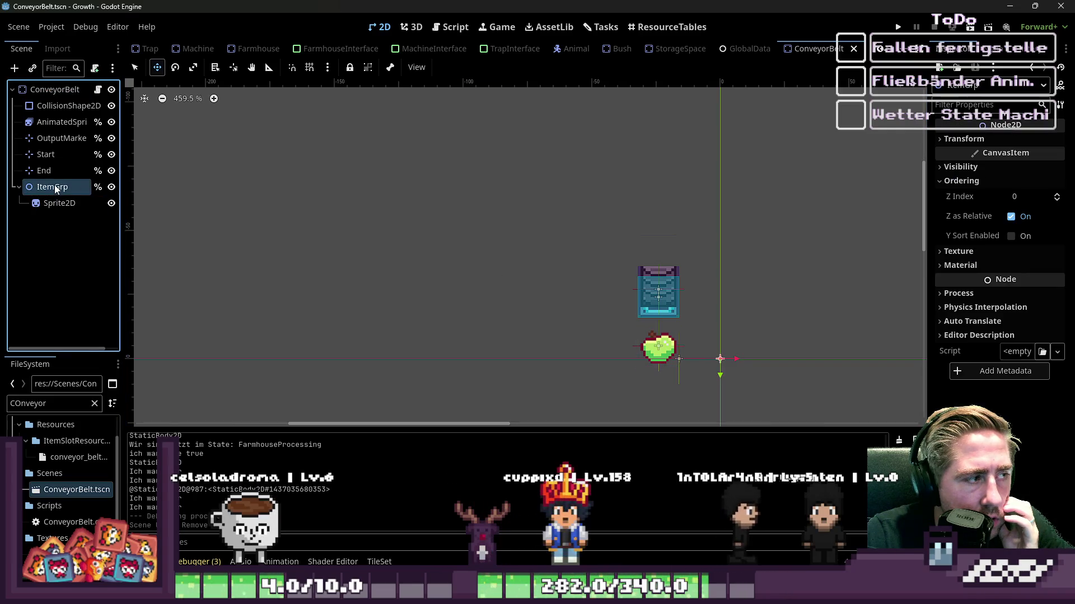
{"action": "left_click", "coordinate": [56, 203]}
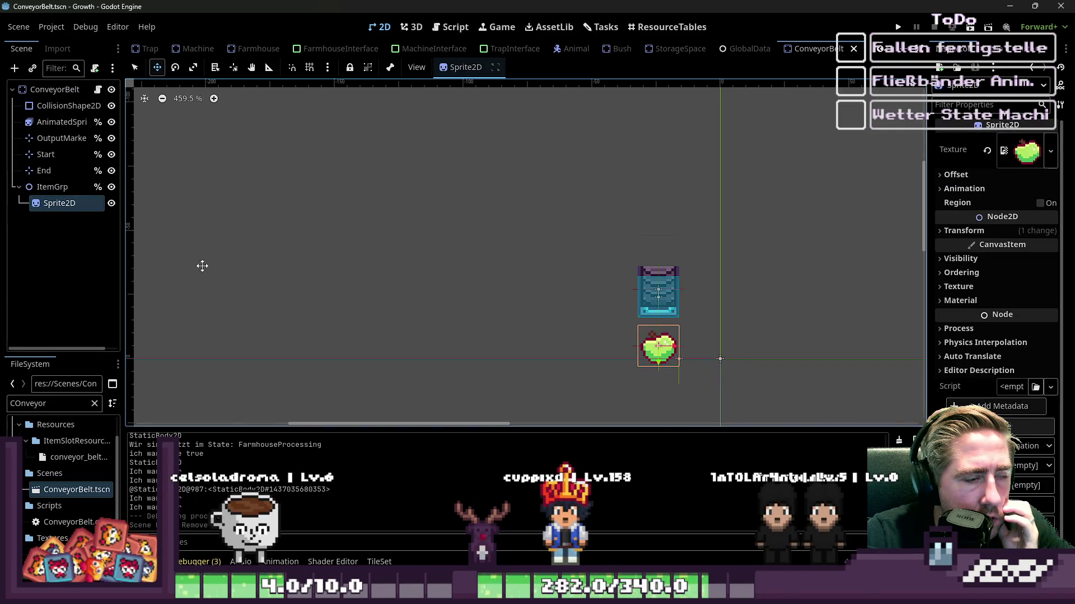
{"action": "scroll", "coordinate": [958, 322], "scroll_direction": "down", "scroll_amount": 1}
{"action": "key", "text": "Up"}
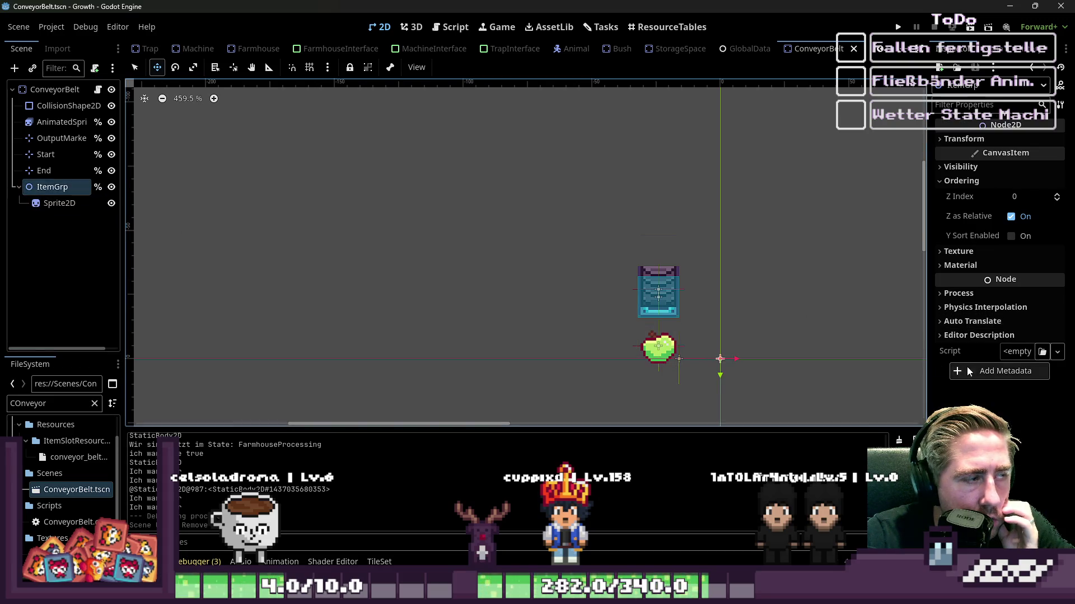
{"action": "left_click", "coordinate": [1014, 235]}
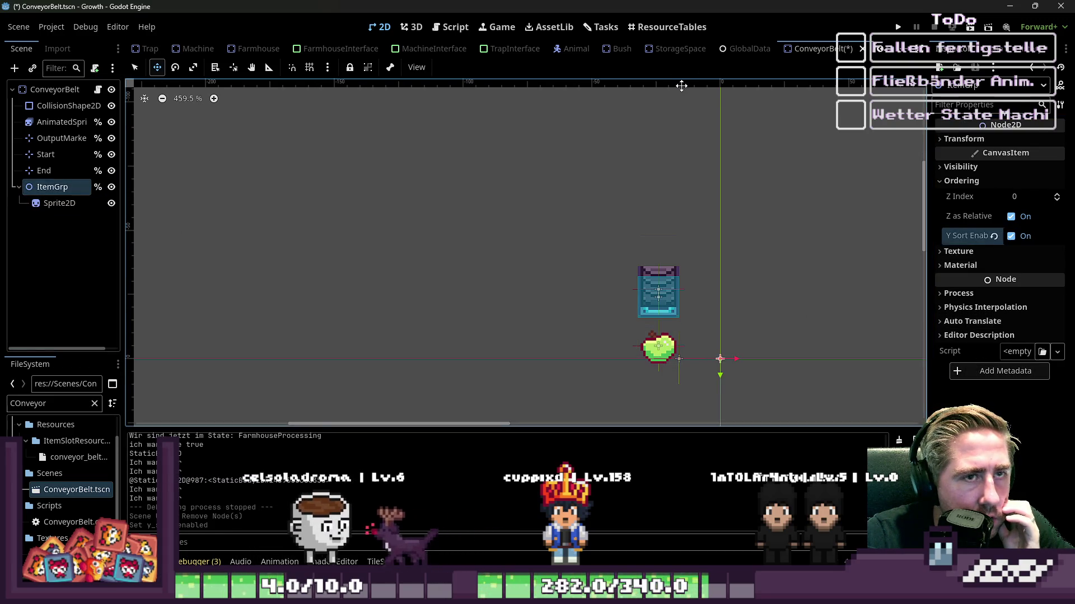
{"action": "key", "text": "ctrl+s"}
{"action": "scroll", "coordinate": [164, 51], "scroll_direction": "up", "scroll_amount": 5}
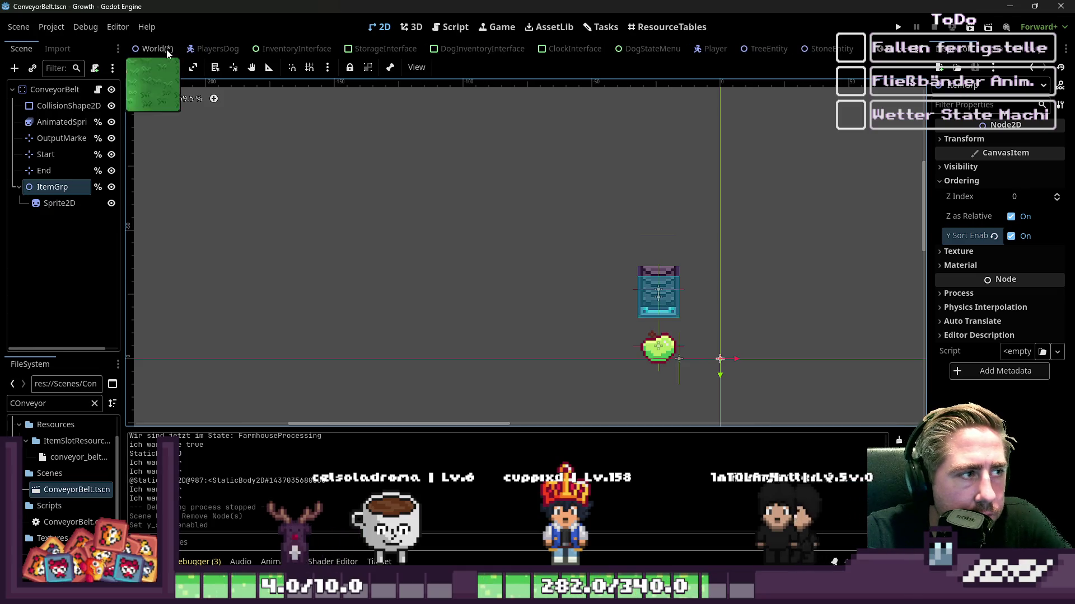
Step: Switch back to the World scene and run the game
{"action": "left_click", "coordinate": [142, 52]}
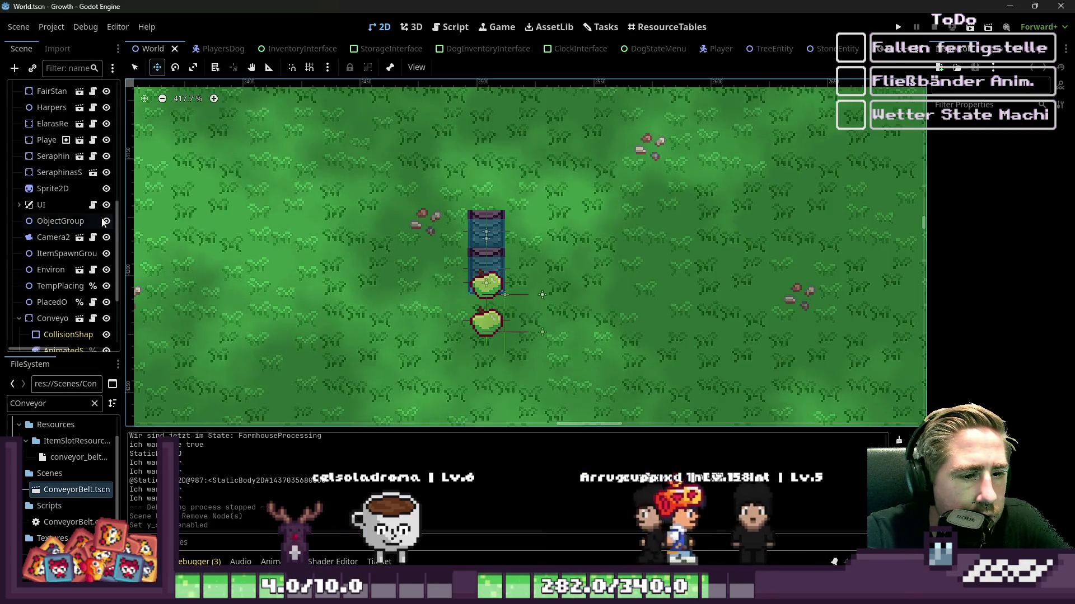
{"action": "scroll", "coordinate": [72, 317], "scroll_direction": "down", "scroll_amount": 4}
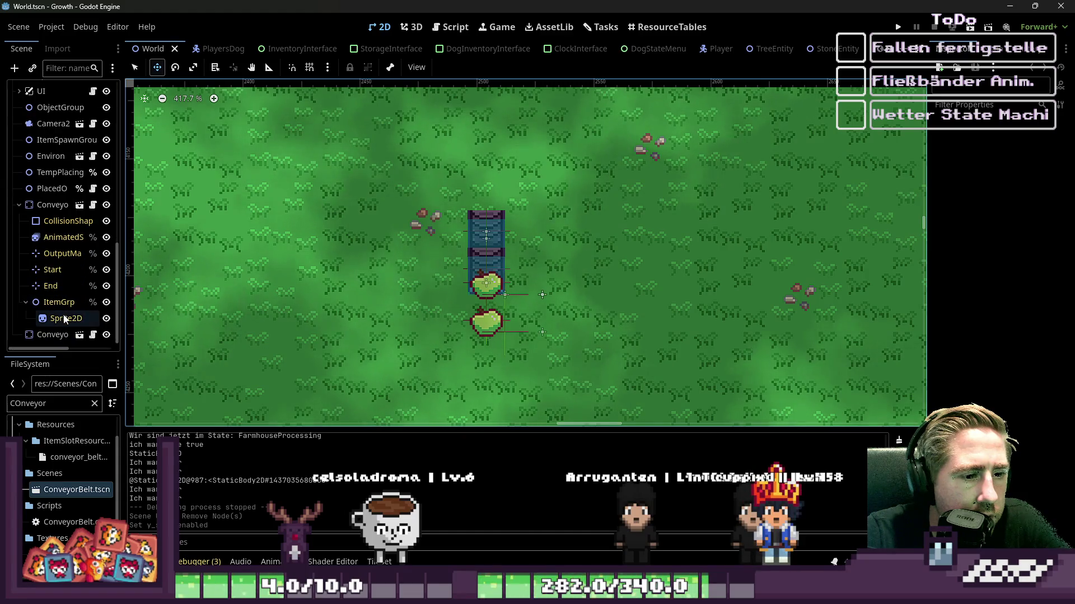
{"action": "left_click", "coordinate": [899, 29]}
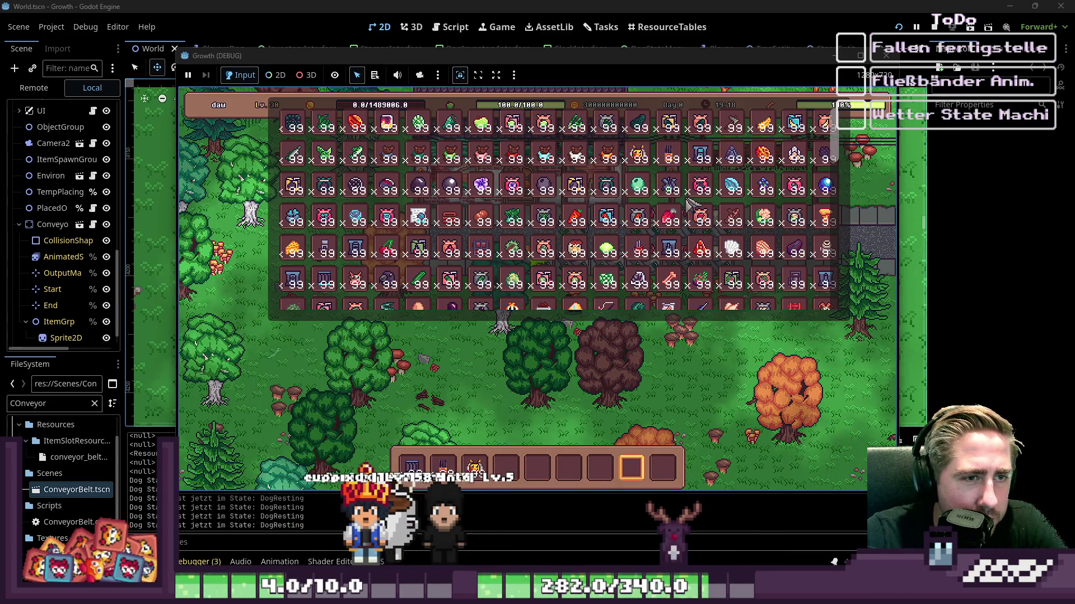
Step: Close the inventory, pick the conveyor belt, and place two belts in a column beside the player
{"action": "key", "text": "i"}
{"action": "key", "text": "3"}
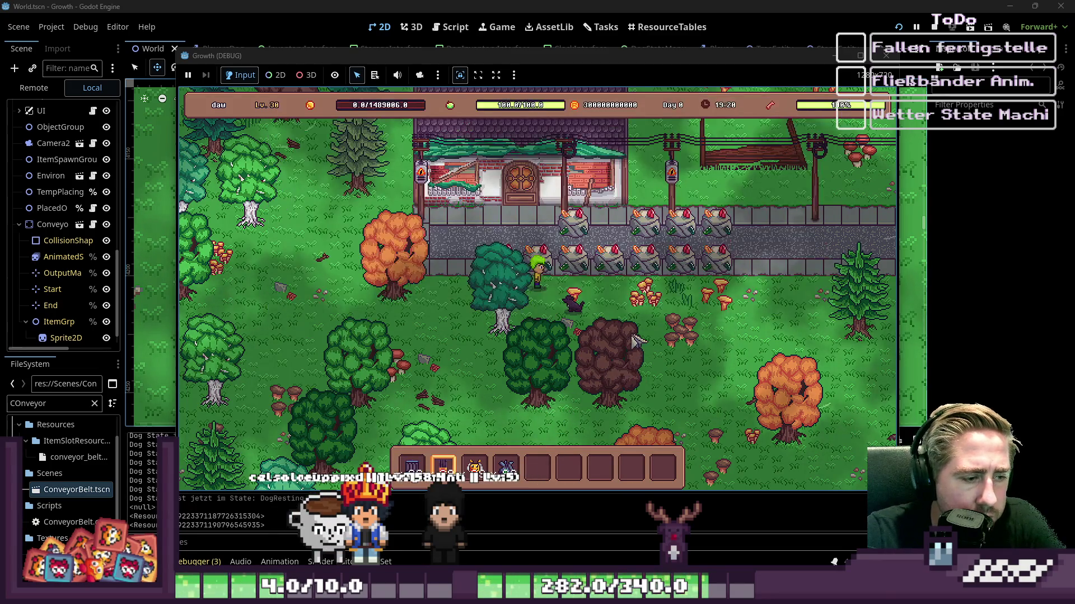
{"action": "key", "text": "s"}
{"action": "key", "text": "a"}
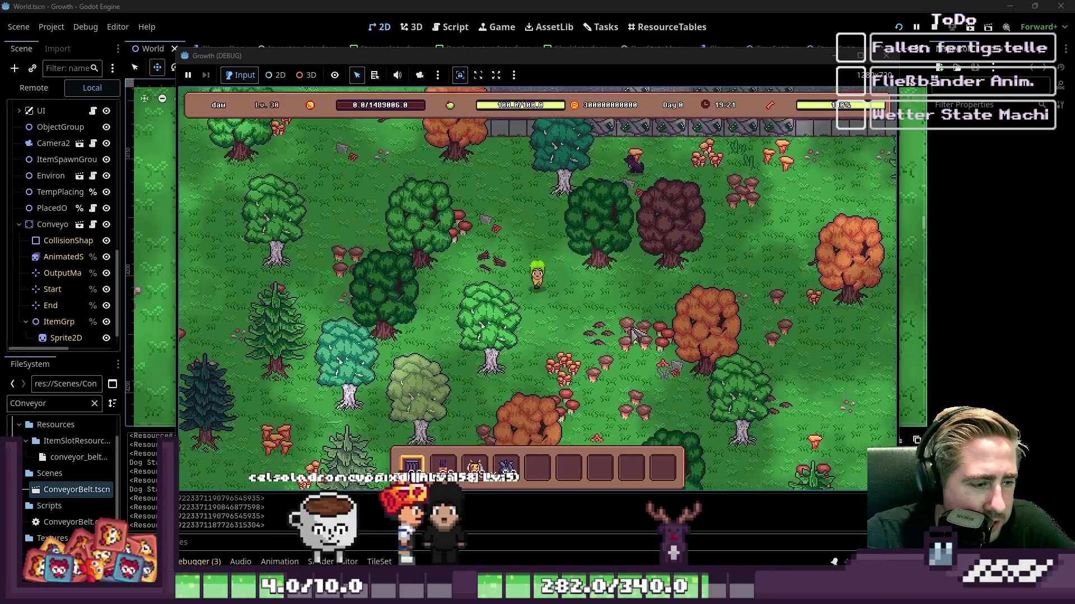
{"action": "key", "text": "1"}
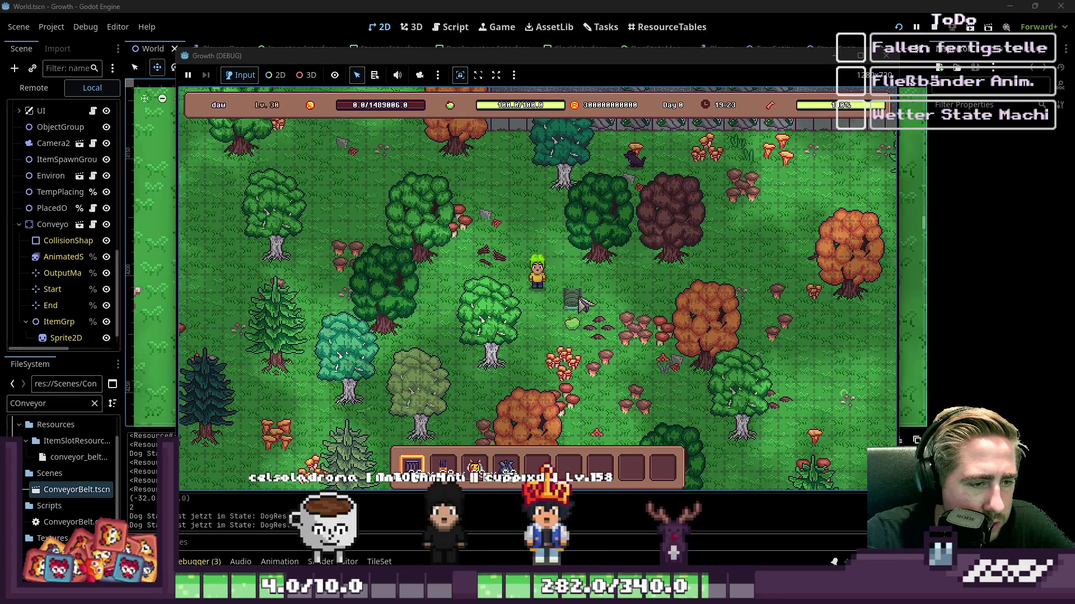
{"action": "left_click", "coordinate": [560, 269]}
{"action": "left_click", "coordinate": [557, 285]}
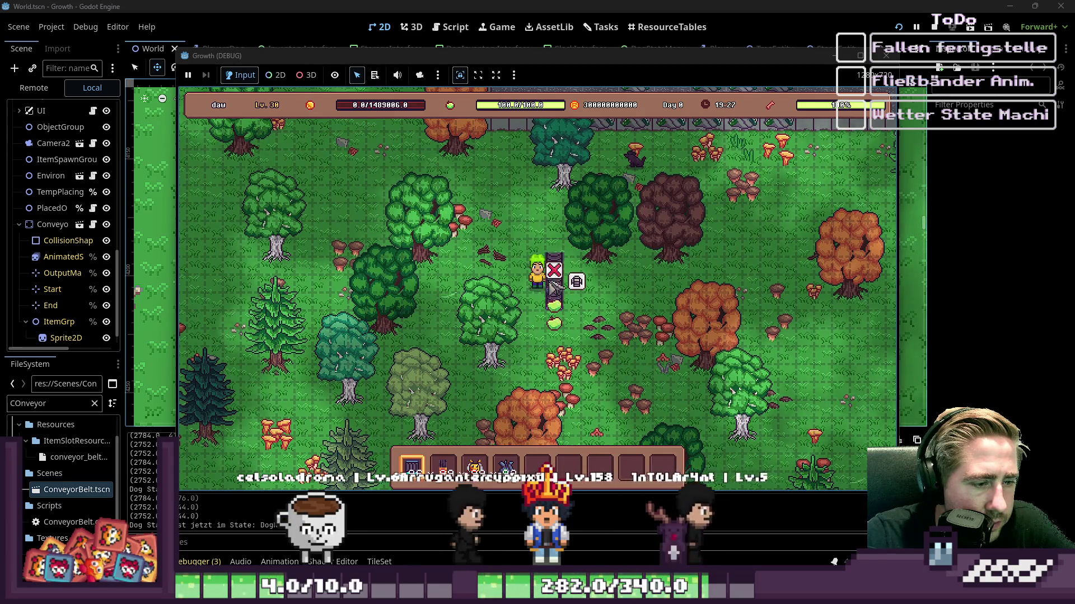
{"action": "key", "text": "5"}
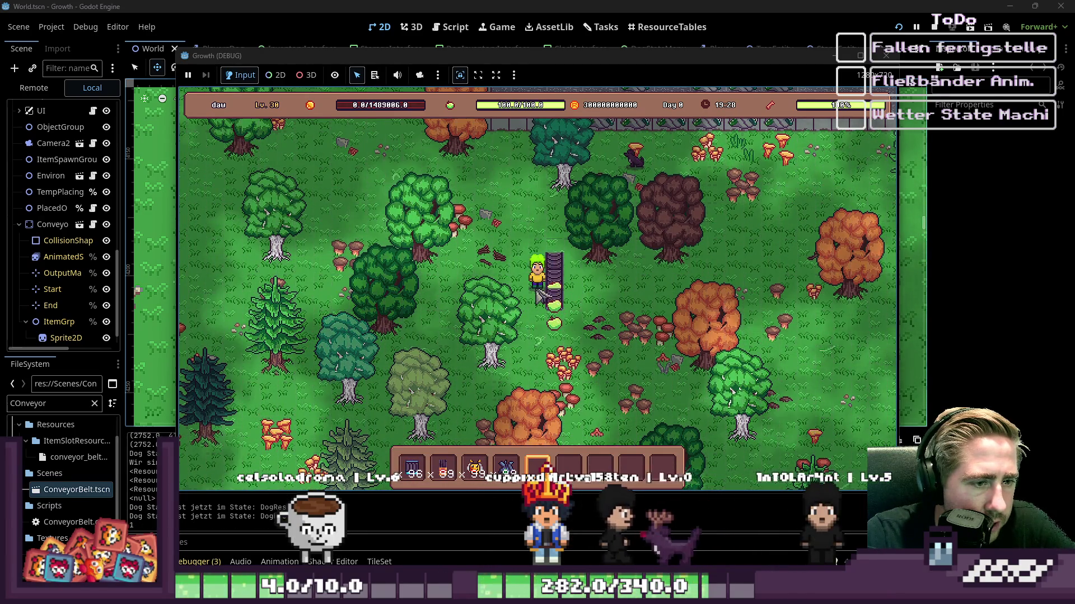
Step: Walk the player onto and off the conveyor column, then stop the game
{"action": "key", "text": "s"}
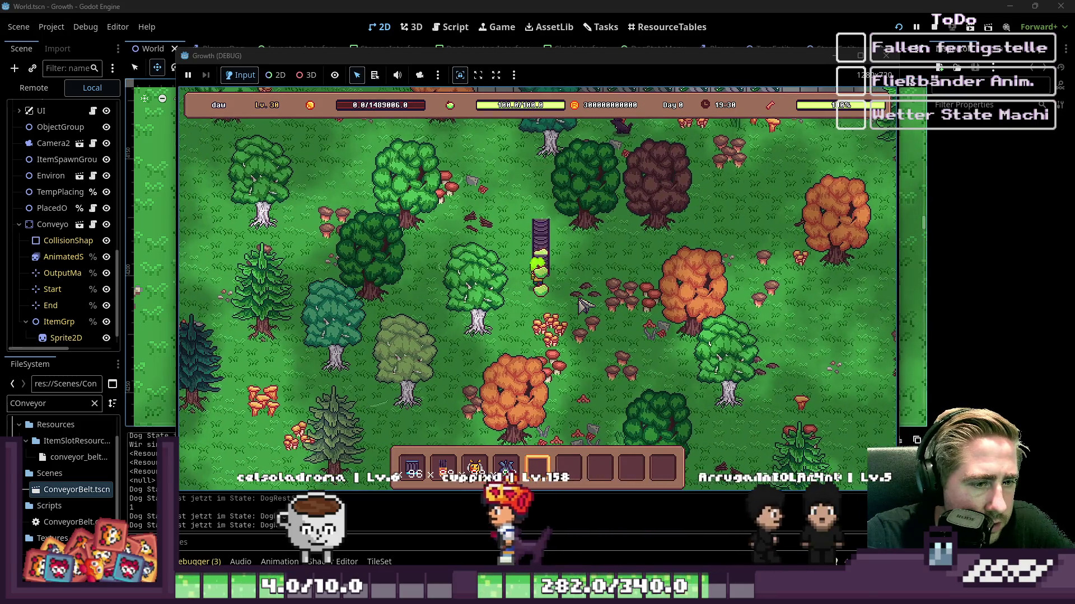
{"action": "key", "text": "d"}
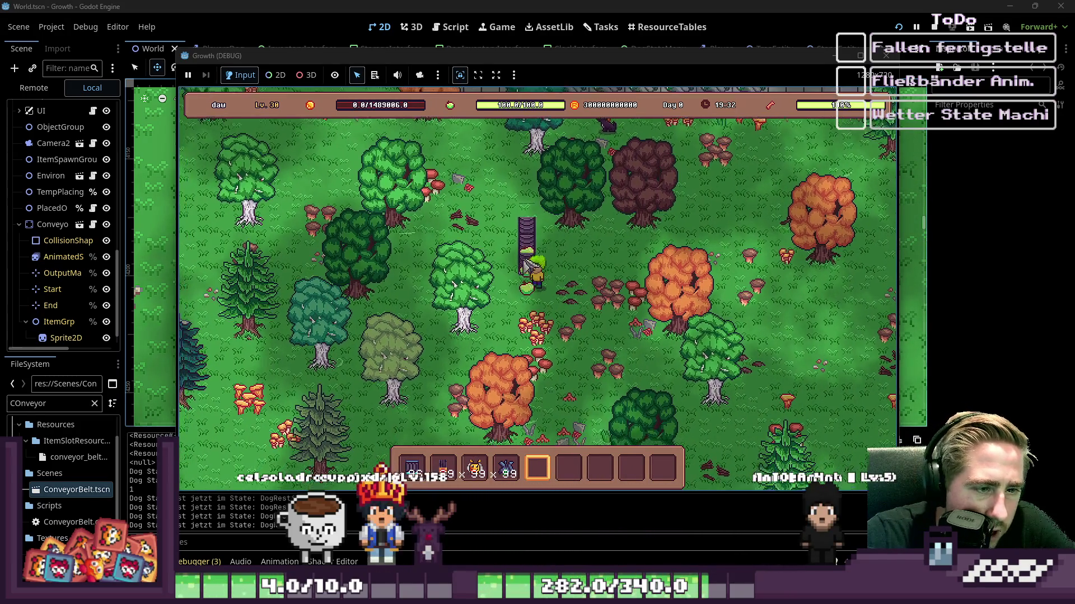
{"action": "key", "text": "s"}
{"action": "key", "text": "a"}
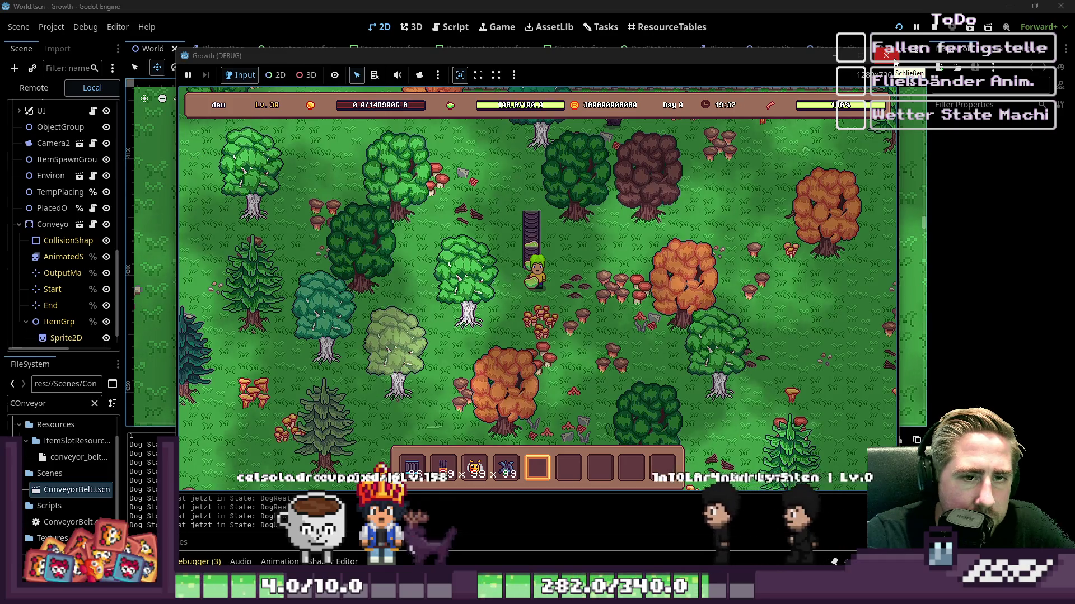
{"action": "left_click", "coordinate": [886, 54]}
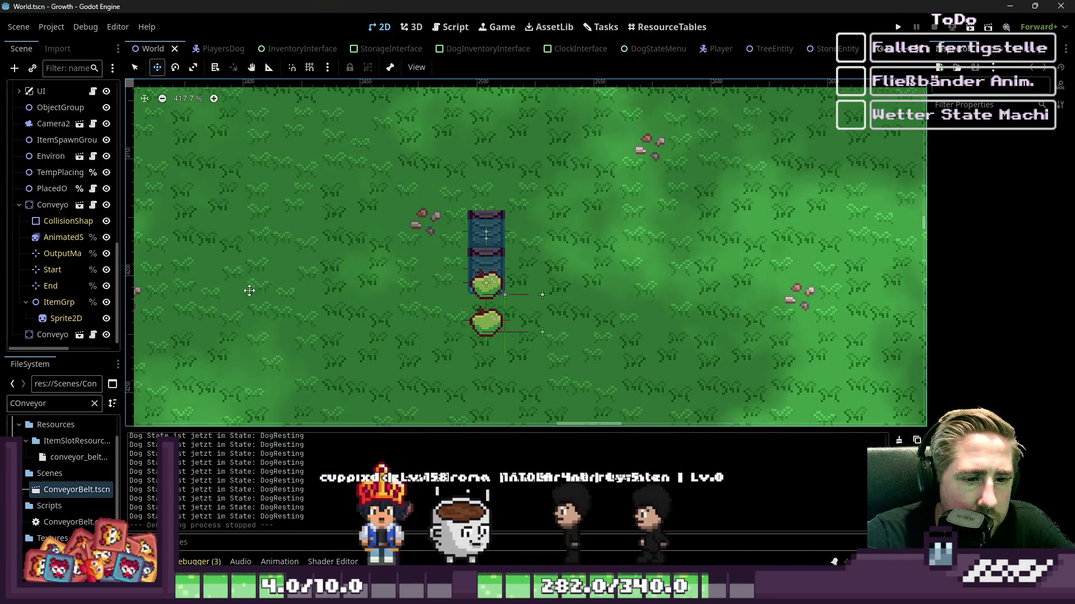
Step: Delete one ConveyorBelt node from the World scene
{"action": "scroll", "coordinate": [26, 207], "scroll_direction": "up", "scroll_amount": 3}
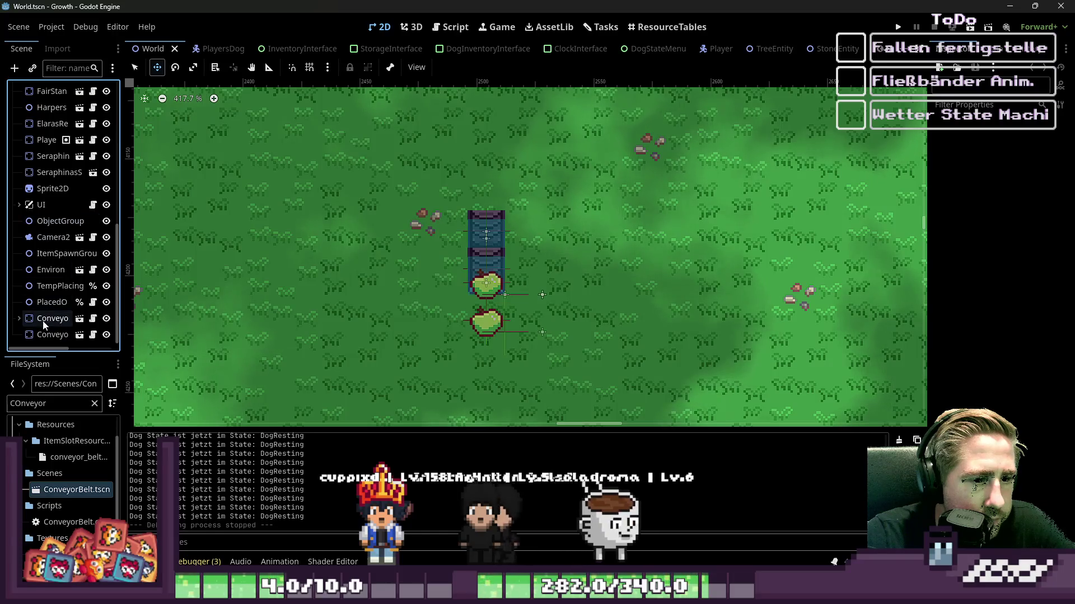
{"action": "right_click", "coordinate": [52, 318]}
{"action": "left_click", "coordinate": [62, 522]}
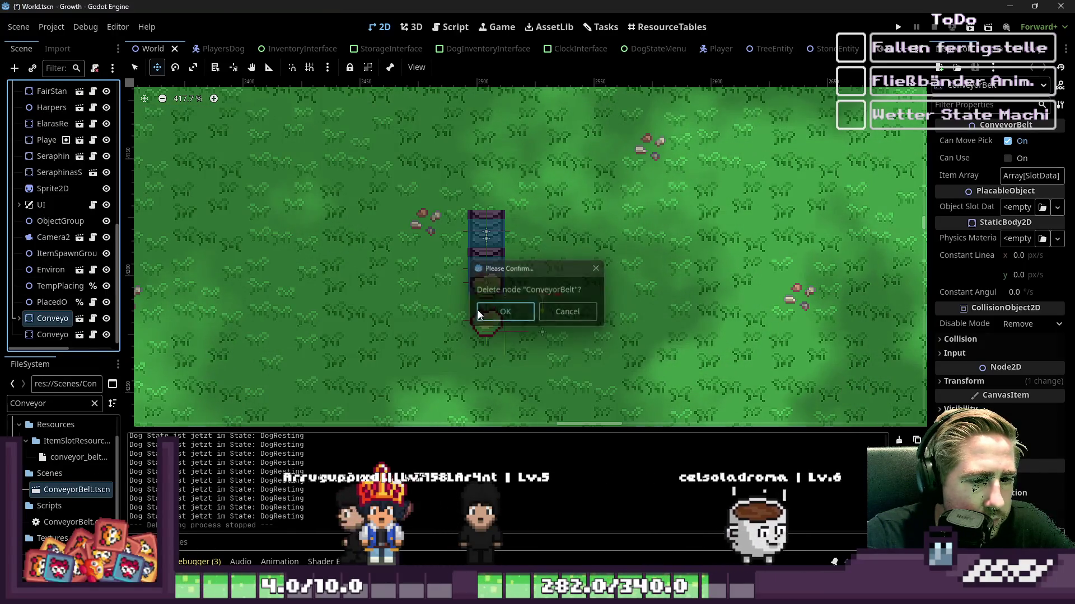
{"action": "left_click", "coordinate": [505, 312]}
Step: With grid snap on, duplicate the remaining belt and move ConveyorBelt2 up one grid cell
{"action": "key", "text": "ctrl+d"}
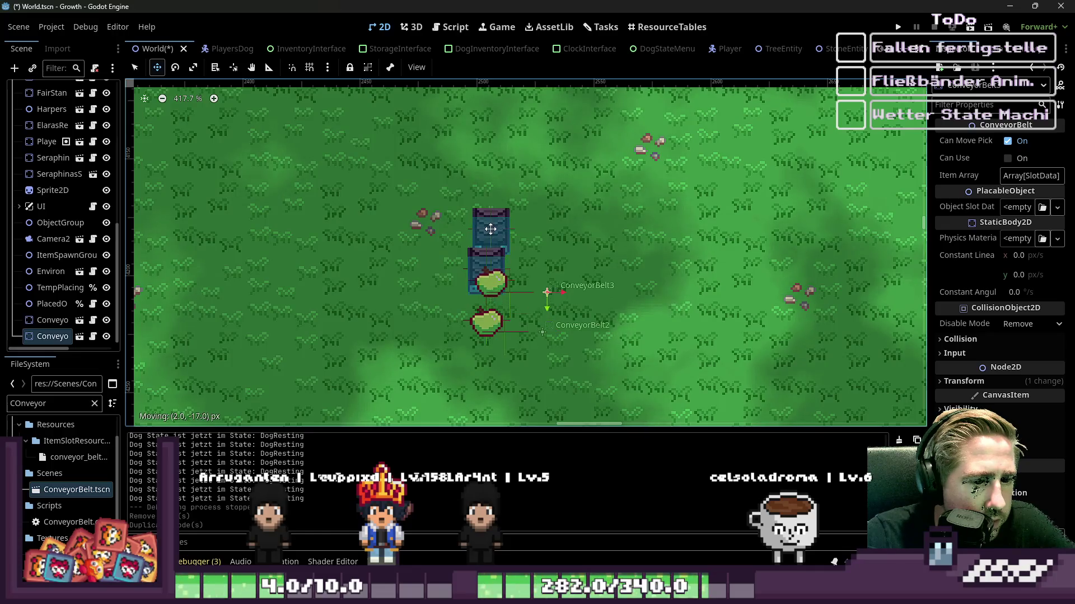
{"action": "left_click_drag", "start_coordinate": [490, 229], "coordinate": [481, 226]}
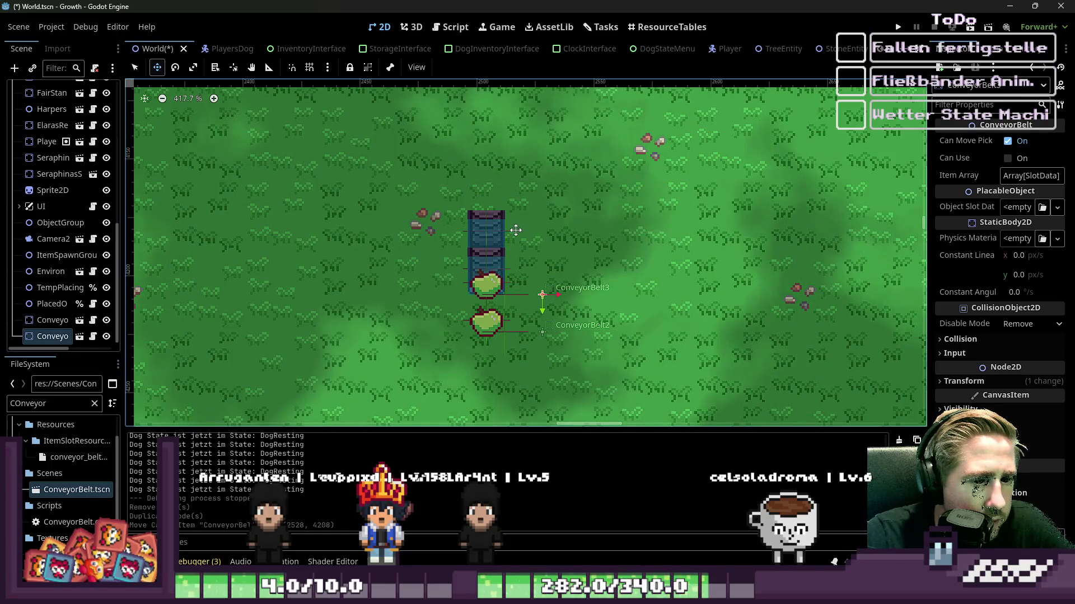
{"action": "key", "text": "ctrl+z"}
{"action": "left_click", "coordinate": [309, 67]}
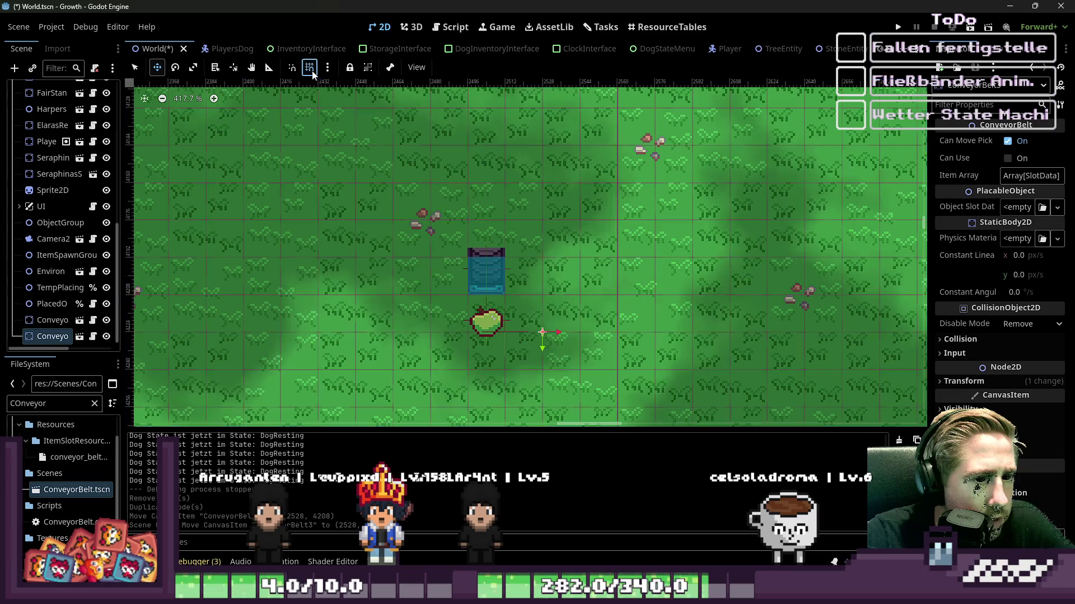
{"action": "left_click", "coordinate": [78, 321]}
{"action": "mouse_move", "coordinate": [456, 257]}
{"action": "left_mouse_down"}
{"action": "mouse_move", "coordinate": [463, 220]}
{"action": "mouse_move", "coordinate": [484, 194]}
{"action": "left_mouse_up"}
{"action": "key", "text": "ctrl+d"}
{"action": "type", "text": "Player"}
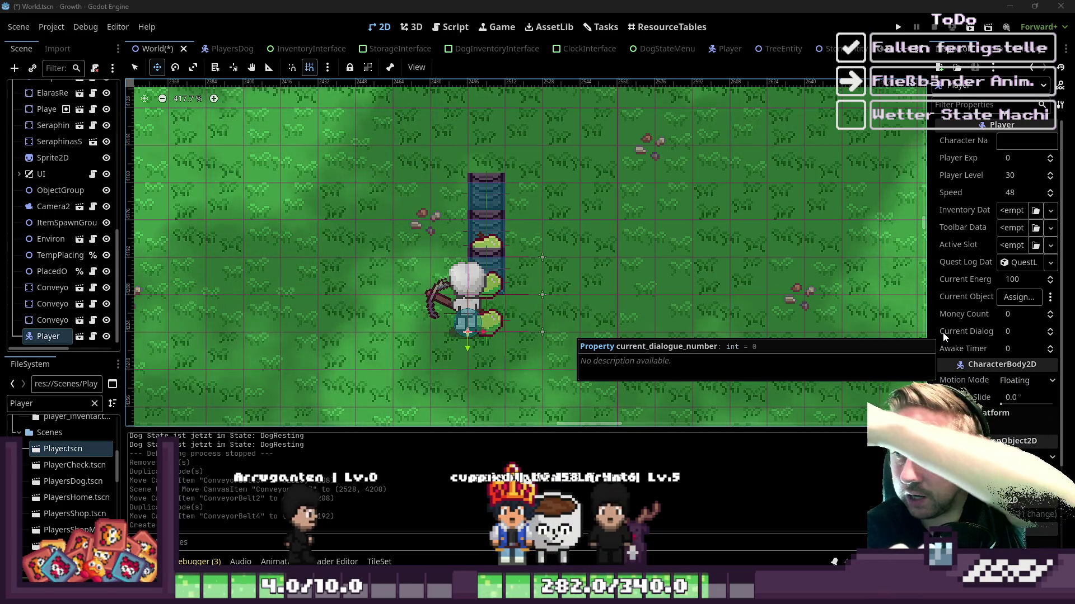
Step: Zoom around the World canvas and scroll the scene tabs toward ConveyorBelt.tscn
{"action": "scroll", "coordinate": [342, 129], "scroll_direction": "down", "scroll_amount": 5}
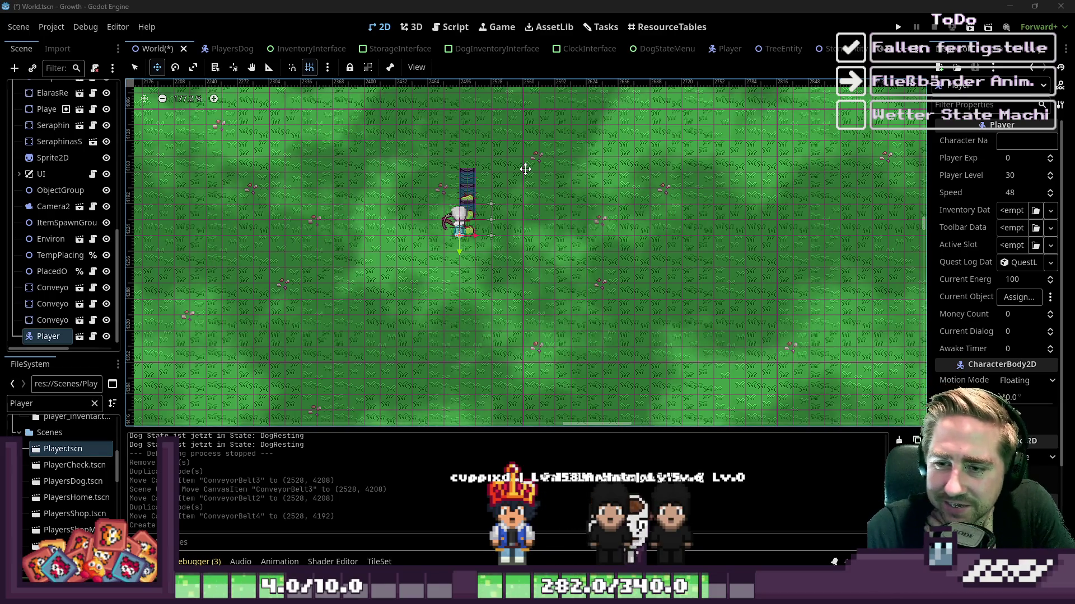
{"action": "scroll", "coordinate": [414, 190], "scroll_direction": "up", "scroll_amount": 5}
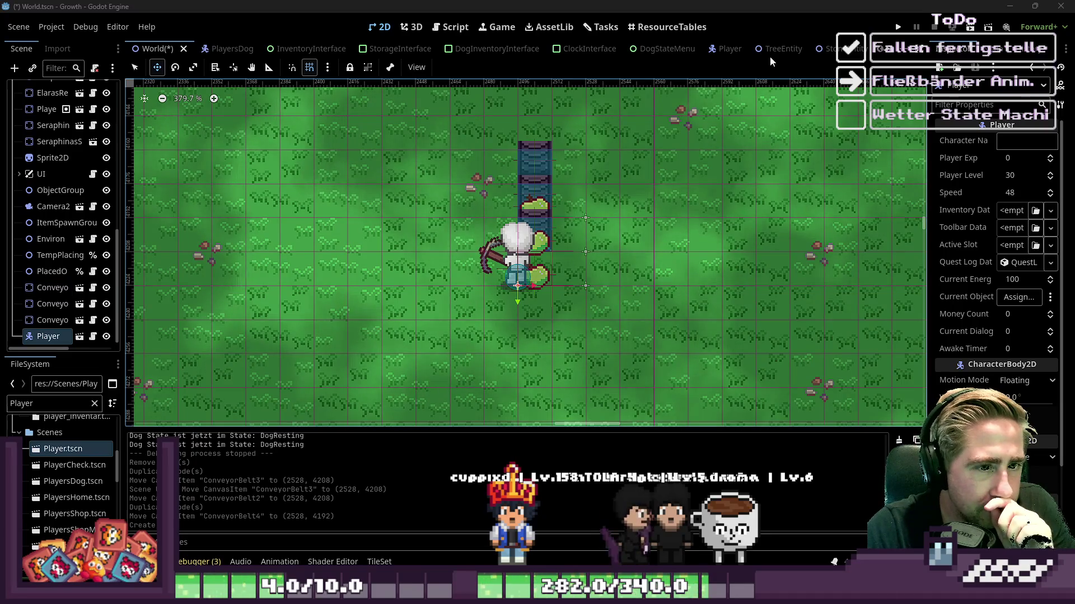
{"action": "scroll", "coordinate": [771, 53], "scroll_direction": "down", "scroll_amount": 9}
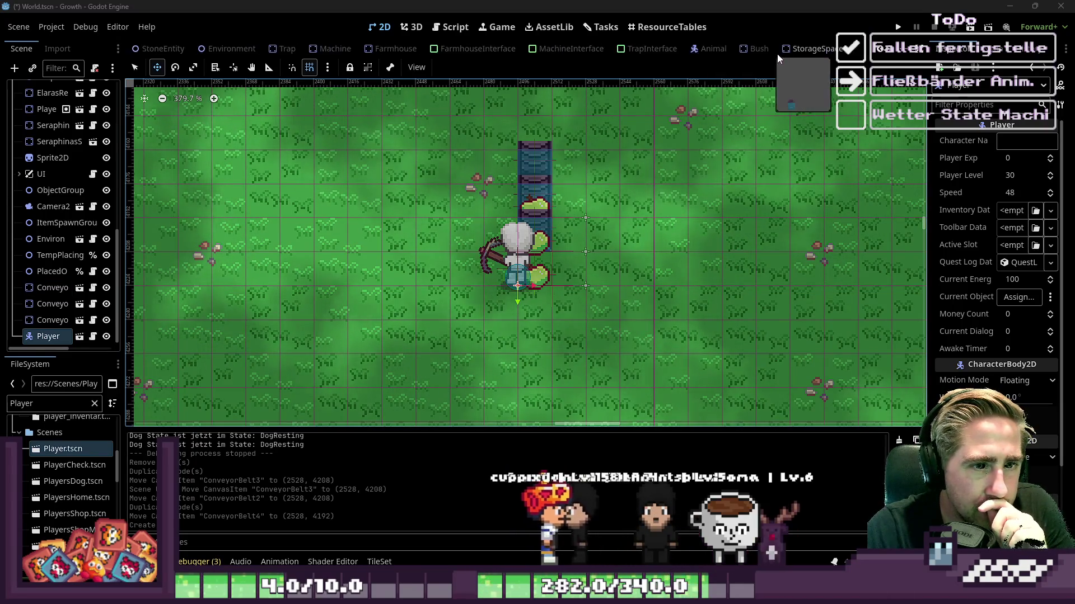
{"action": "scroll", "coordinate": [784, 54], "scroll_direction": "down", "scroll_amount": 2}
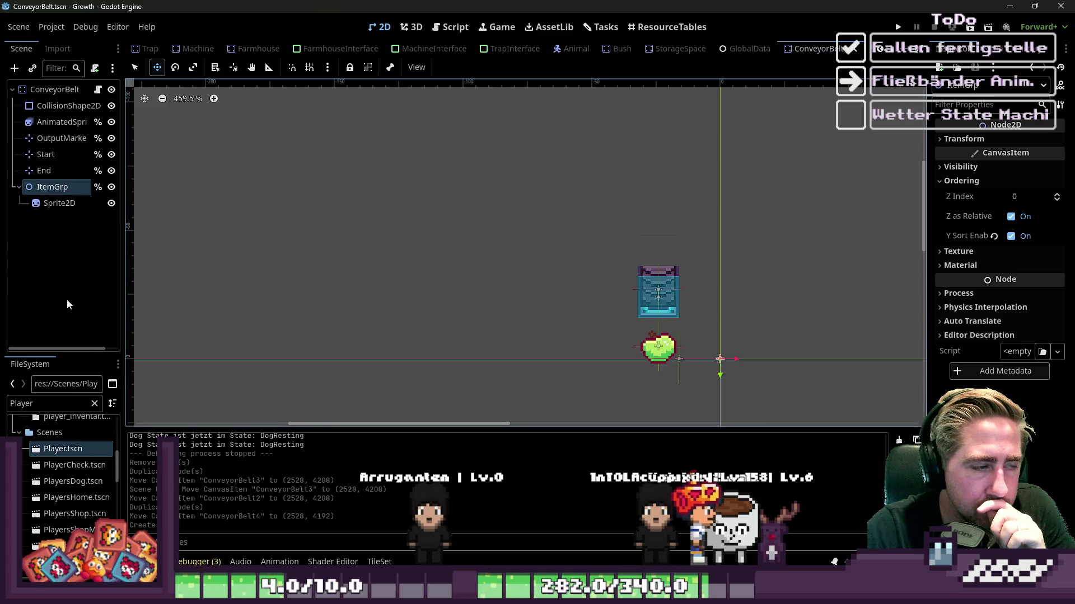
Step: Select the apple Sprite2D under the ItemGrp node
{"action": "left_click", "coordinate": [54, 202]}
{"action": "left_click", "coordinate": [51, 192]}
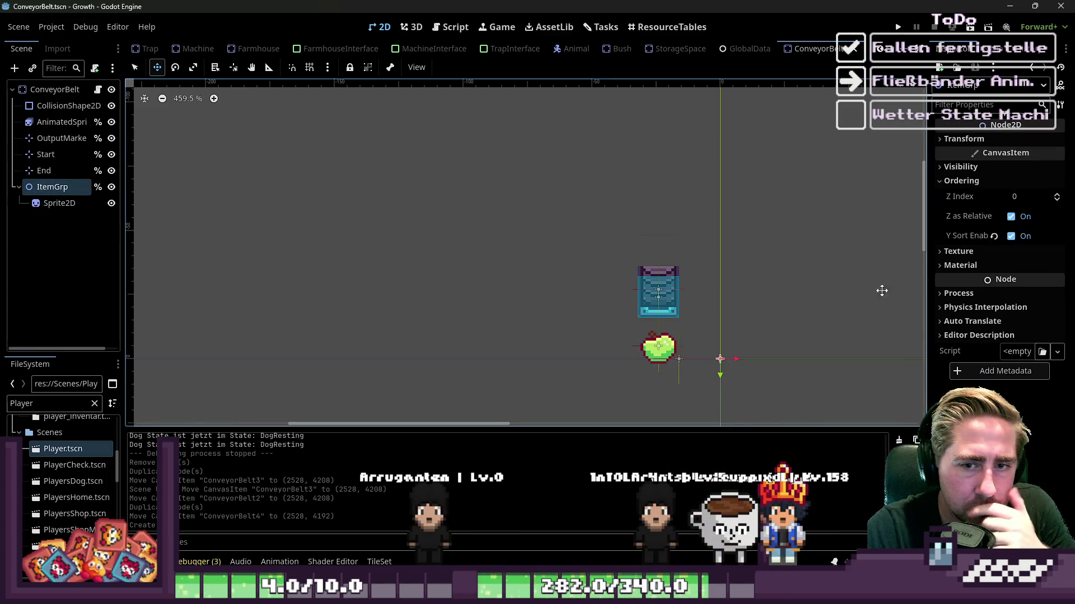
{"action": "scroll", "coordinate": [701, 369], "scroll_direction": "up", "scroll_amount": 4}
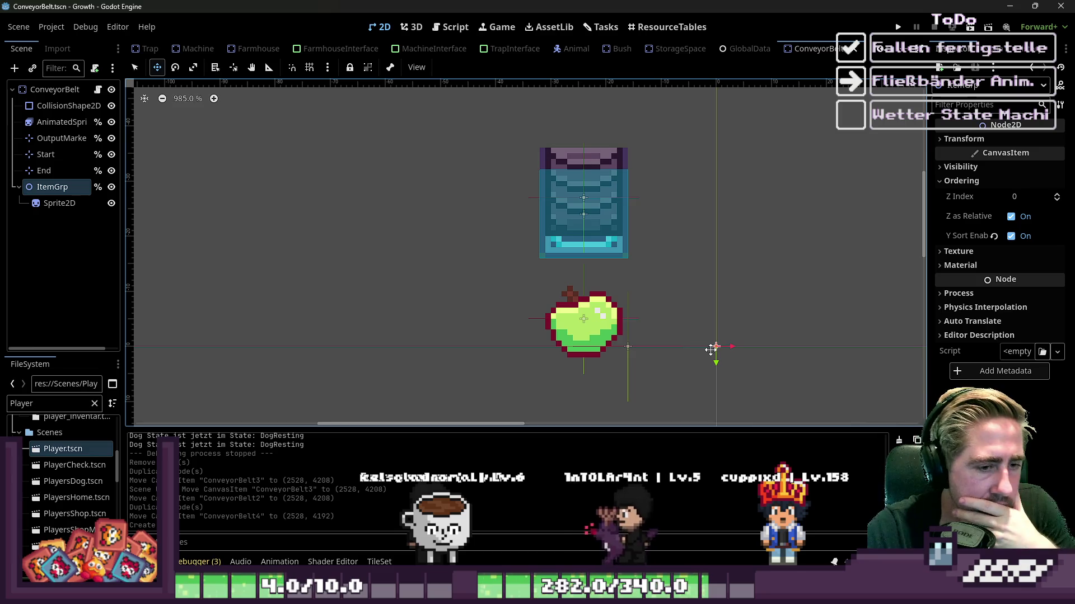
{"action": "left_click", "coordinate": [59, 203]}
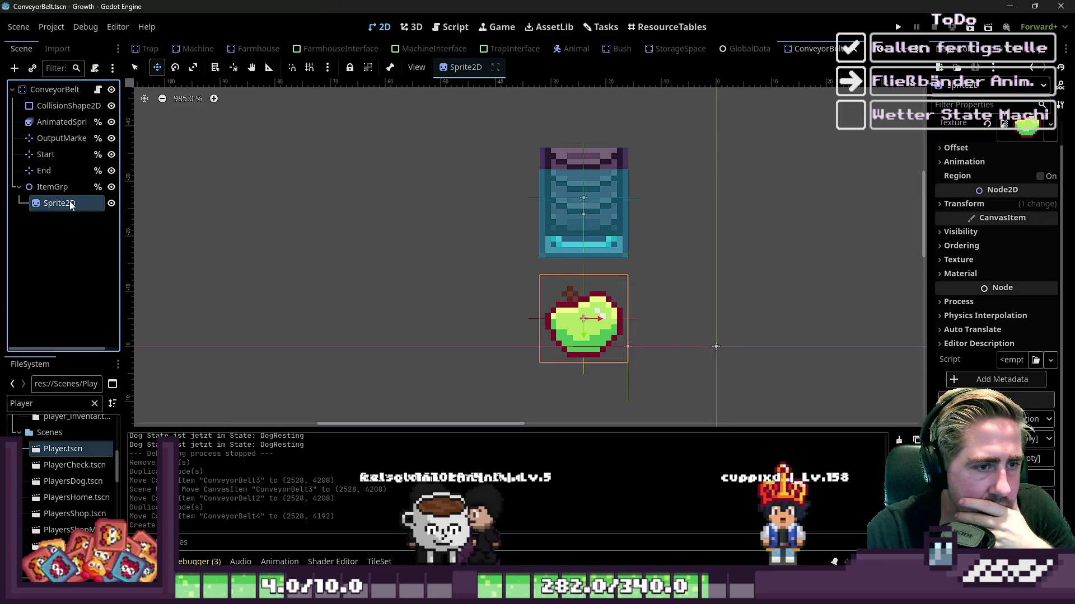
Step: Set the sprite's Offset y to -8 and save the ConveyorBelt scene
{"action": "left_click", "coordinate": [990, 147]}
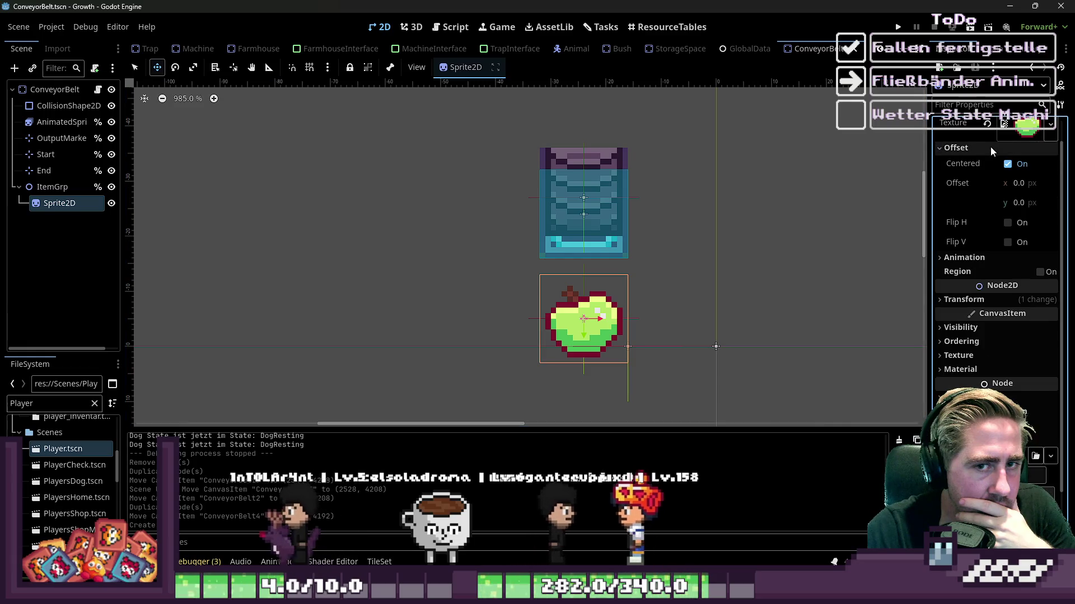
{"action": "left_click", "coordinate": [1030, 206]}
{"action": "type", "text": "-8"}
{"action": "key", "text": "Return"}
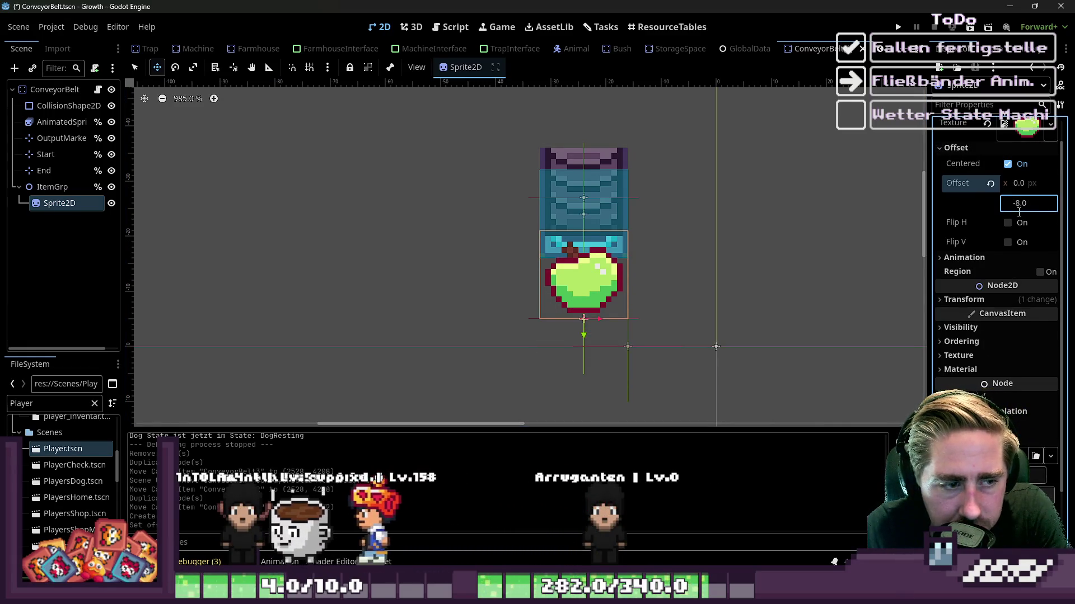
{"action": "left_click", "coordinate": [632, 276]}
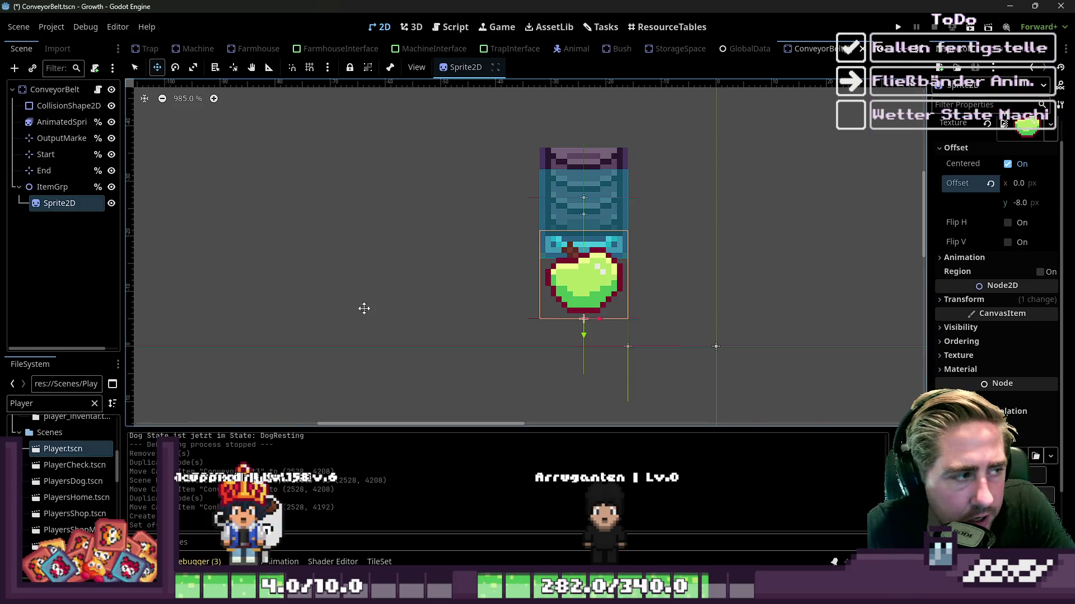
{"action": "mouse_move", "coordinate": [583, 302]}
{"action": "left_mouse_down"}
{"action": "mouse_move", "coordinate": [581, 328]}
{"action": "mouse_move", "coordinate": [581, 293]}
{"action": "mouse_move", "coordinate": [581, 330]}
{"action": "mouse_move", "coordinate": [580, 302]}
{"action": "left_mouse_up"}
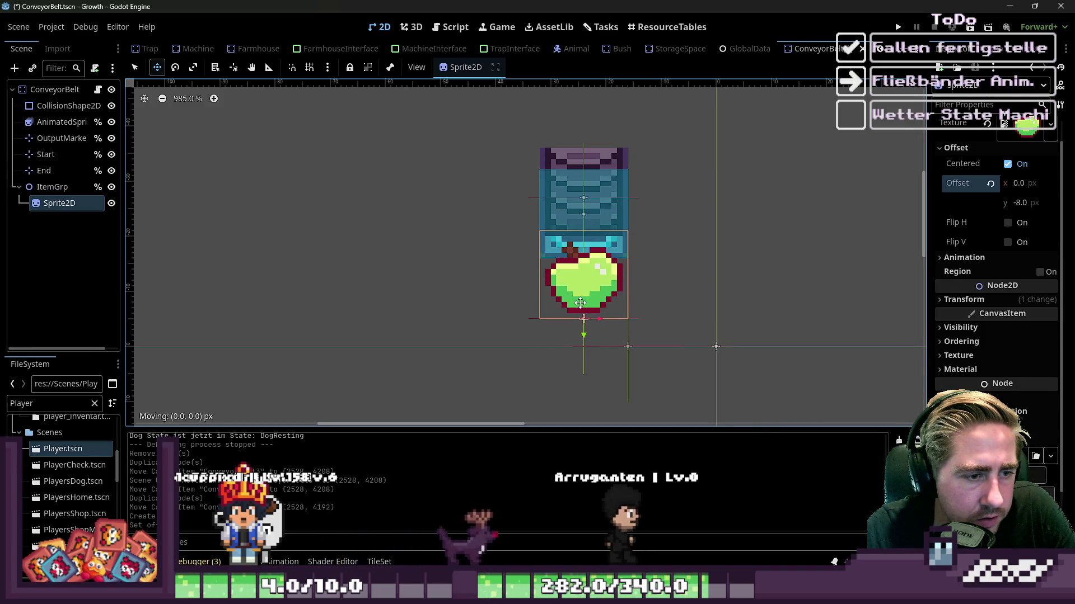
{"action": "key", "text": "ctrl+s"}
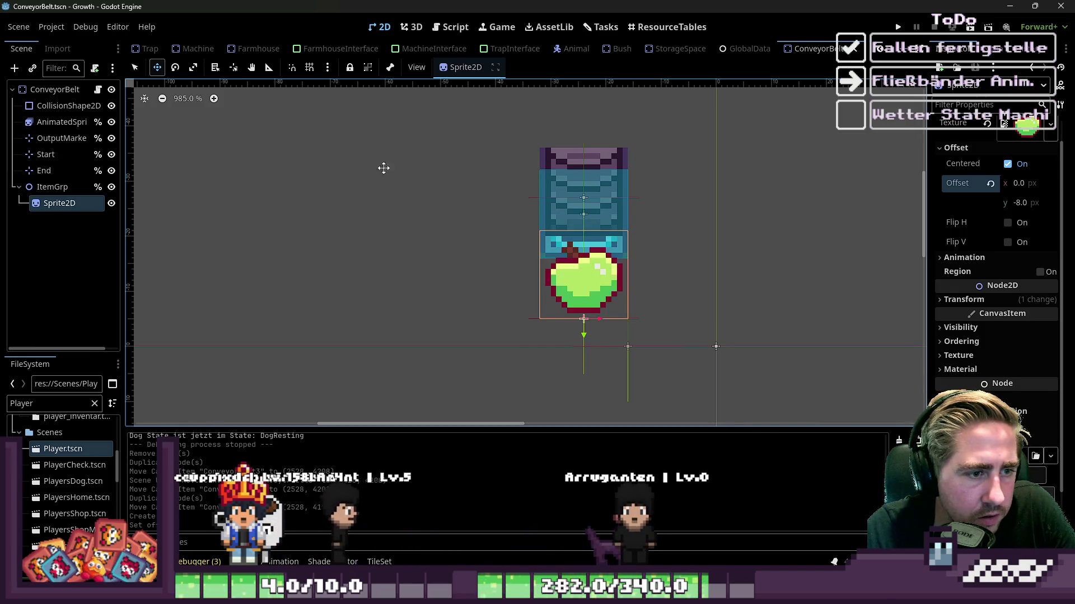
{"action": "scroll", "coordinate": [437, 49], "scroll_direction": "up", "scroll_amount": 5}
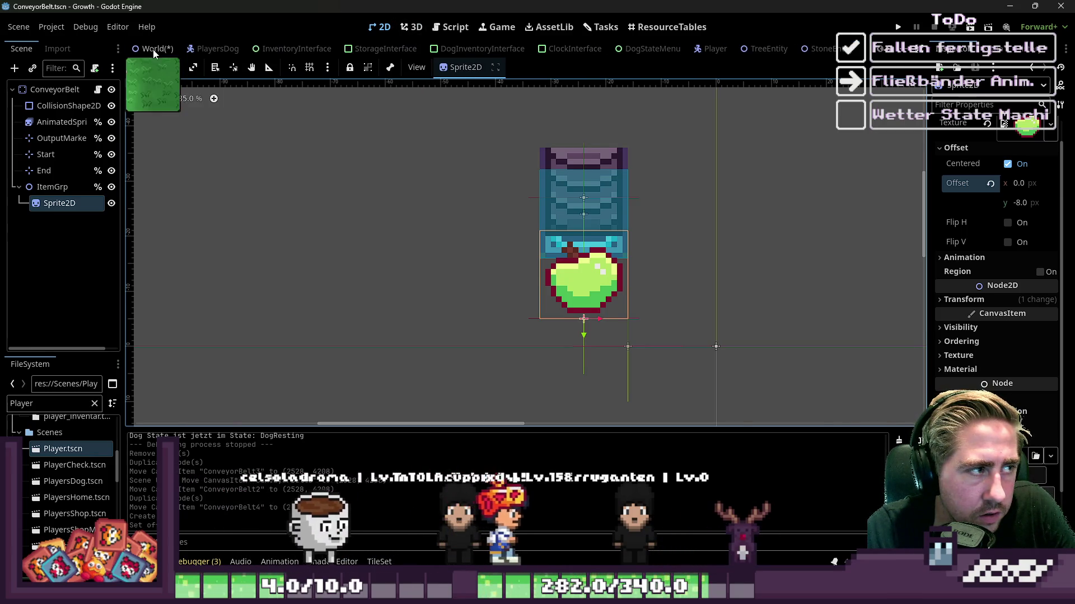
Step: Inspect the raised apples on the belts in the World scene's 2D view
{"action": "left_click", "coordinate": [153, 49]}
{"action": "scroll", "coordinate": [464, 213], "scroll_direction": "up", "scroll_amount": 3}
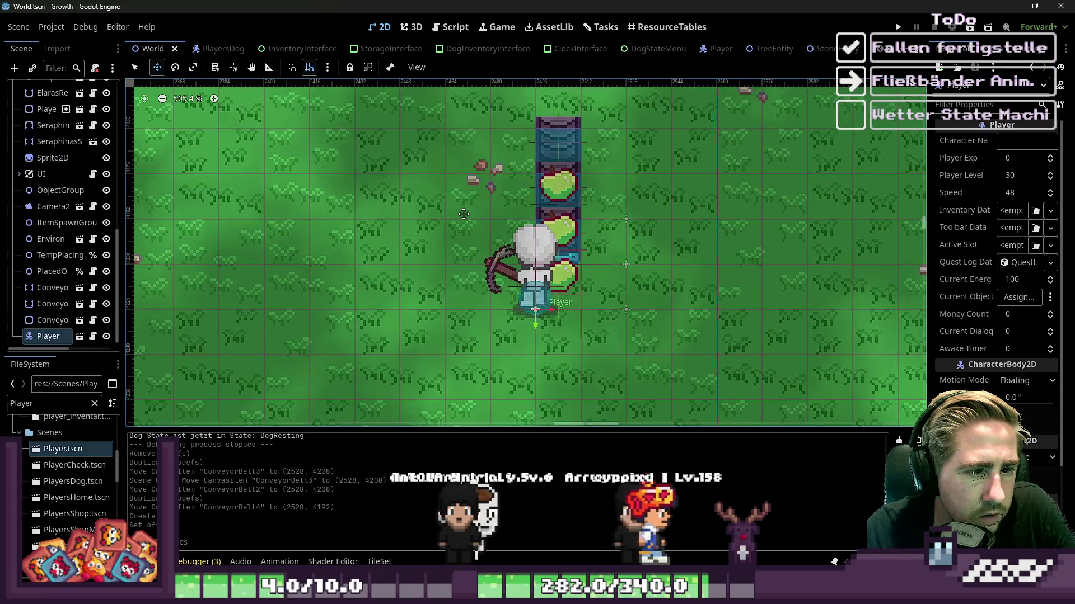
{"action": "left_click", "coordinate": [450, 27]}
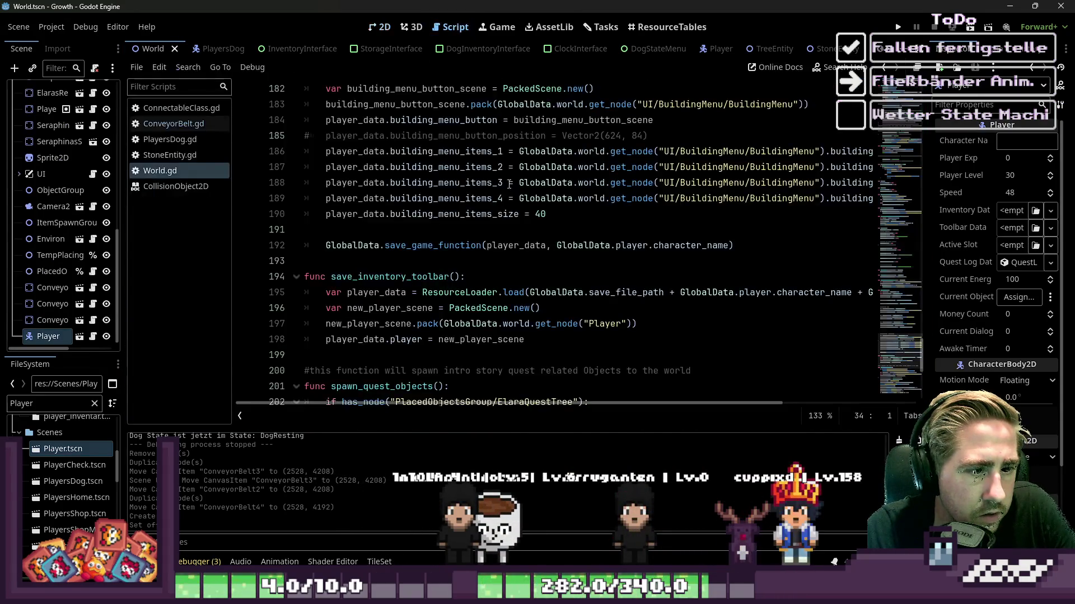
{"action": "key", "text": "ctrl+F1"}
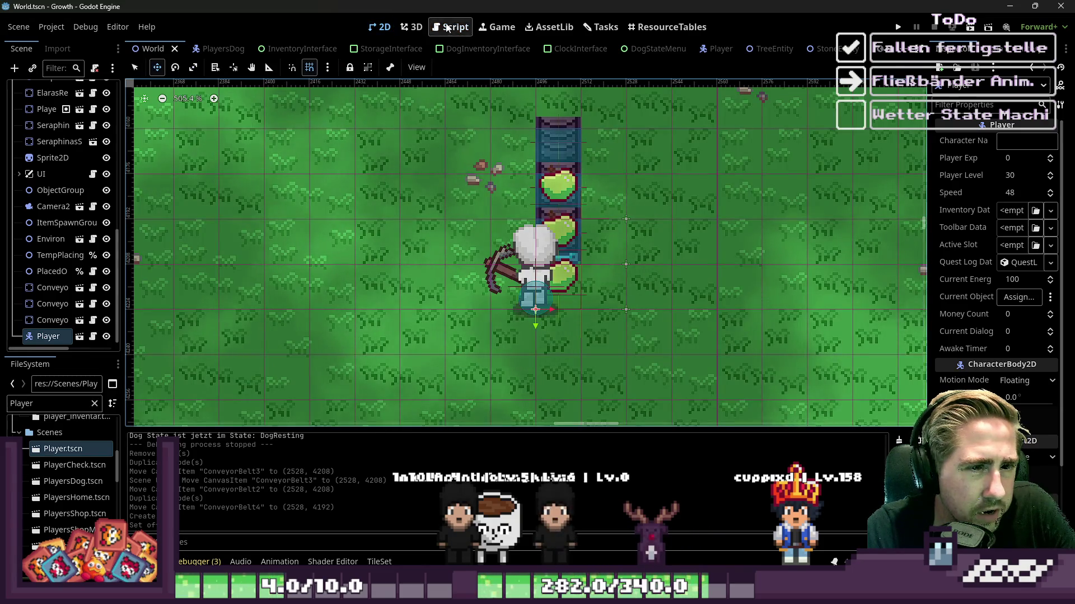
{"action": "left_click", "coordinate": [451, 27]}
{"action": "key", "text": "ctrl+F1"}
{"action": "scroll", "coordinate": [799, 54], "scroll_direction": "down", "scroll_amount": 5}
{"action": "scroll", "coordinate": [798, 50], "scroll_direction": "down", "scroll_amount": 6}
Step: Hide the template apple Sprite2D in ConveyorBelt and save the scene
{"action": "left_click", "coordinate": [799, 49]}
{"action": "left_click", "coordinate": [112, 203]}
{"action": "key", "text": "ctrl+s"}
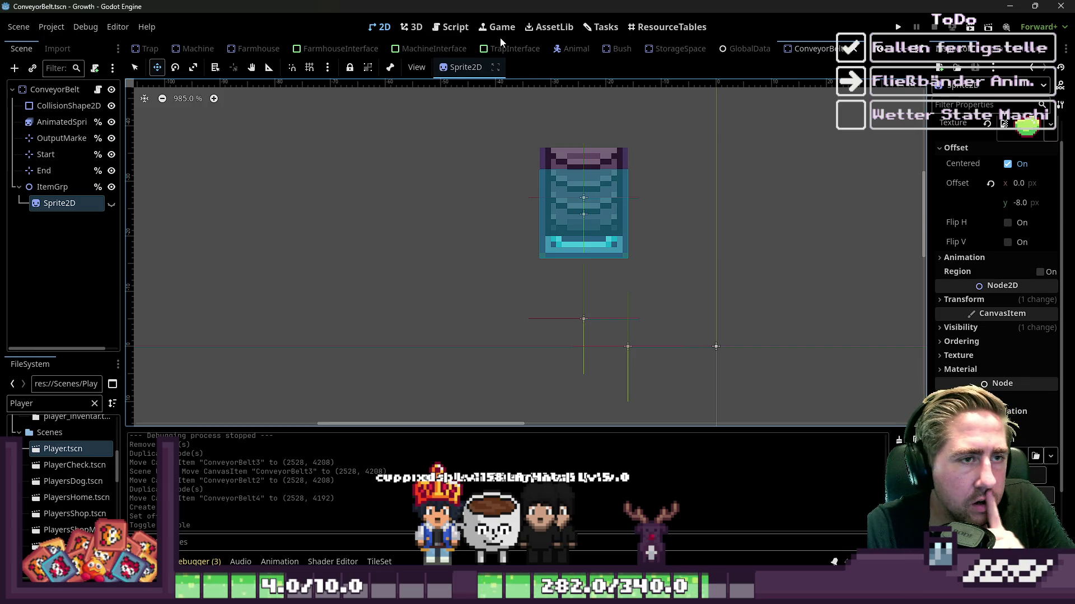
Step: Open ConveyorBelt.gd and start a new line after the item position line
{"action": "left_click", "coordinate": [454, 26]}
{"action": "scroll", "coordinate": [487, 231], "scroll_direction": "up", "scroll_amount": 8}
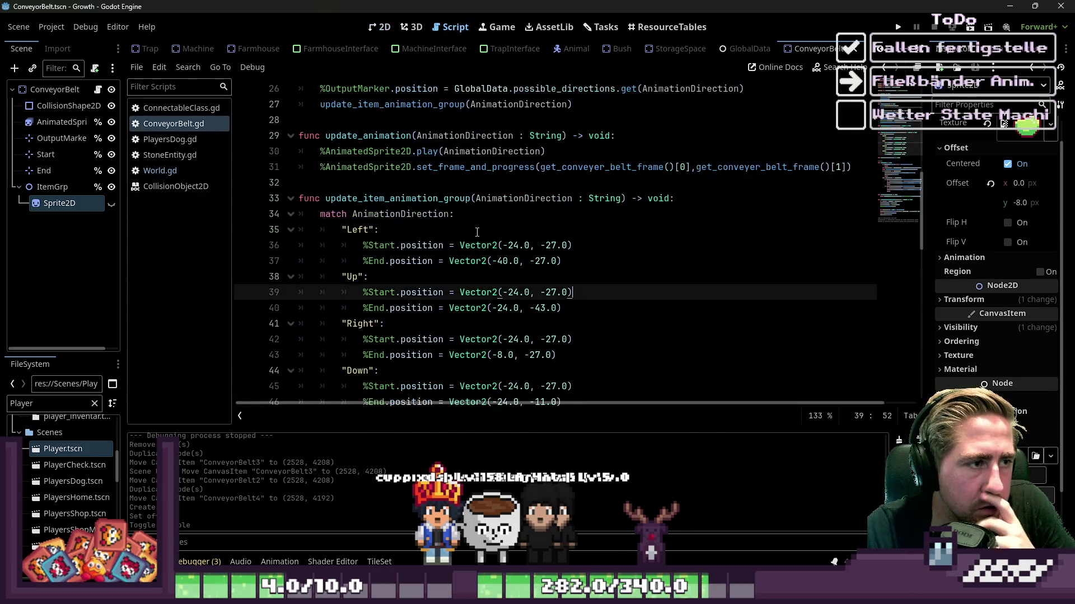
{"action": "scroll", "coordinate": [467, 215], "scroll_direction": "down", "scroll_amount": 5}
{"action": "scroll", "coordinate": [468, 216], "scroll_direction": "down", "scroll_amount": 15}
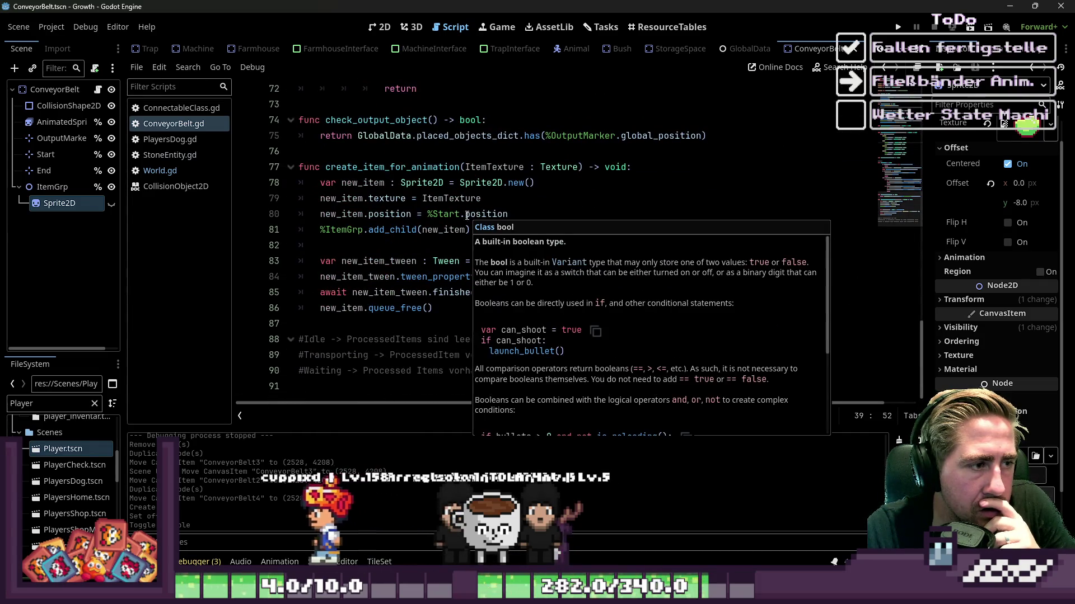
{"action": "left_click", "coordinate": [526, 214]}
{"action": "key", "text": "Return"}
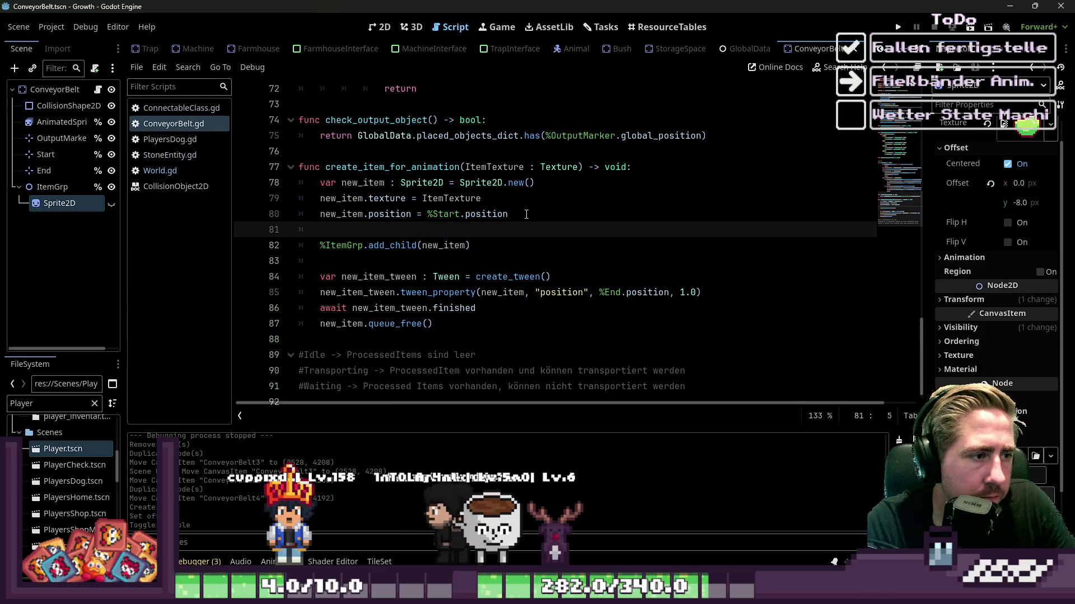
Step: Add new_item.offset = Vector2(0.0, -8.0), save the script, and run the project
{"action": "type", "text": "new_item.offset = Vector2("}
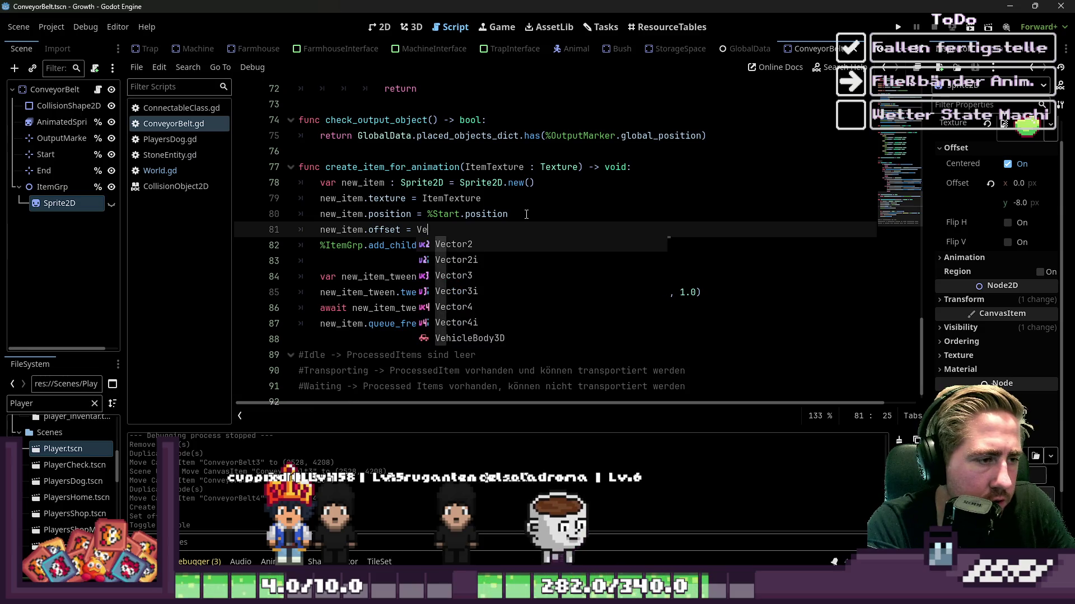
{"action": "key", "text": "Escape"}
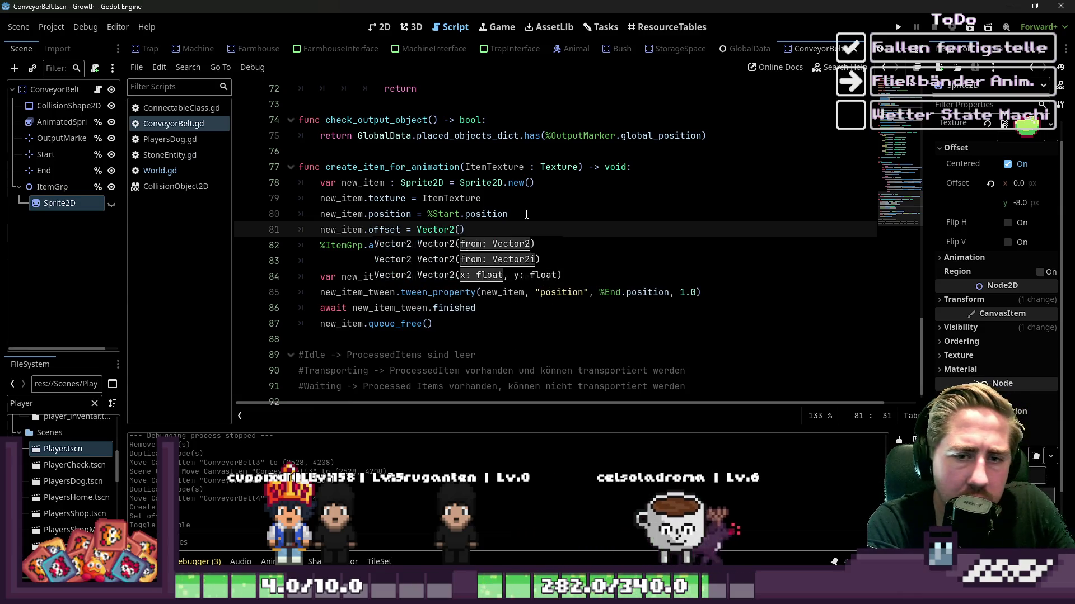
{"action": "type", "text": "0,."}
{"action": "key", "text": "Escape"}
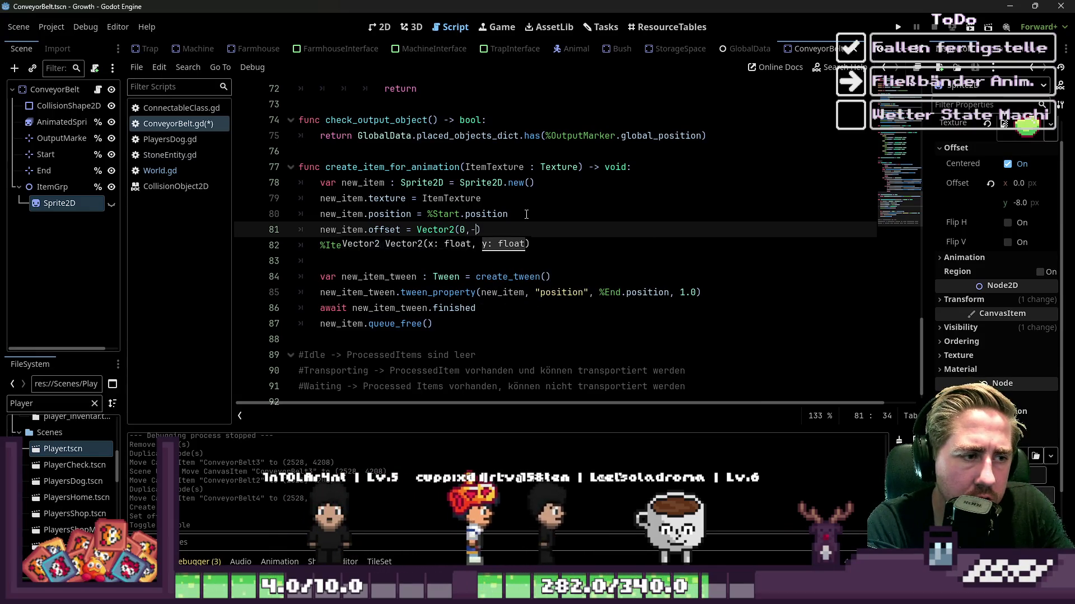
{"action": "key", "text": "BackSpace"}
{"action": "type", "text": "-8.0"}
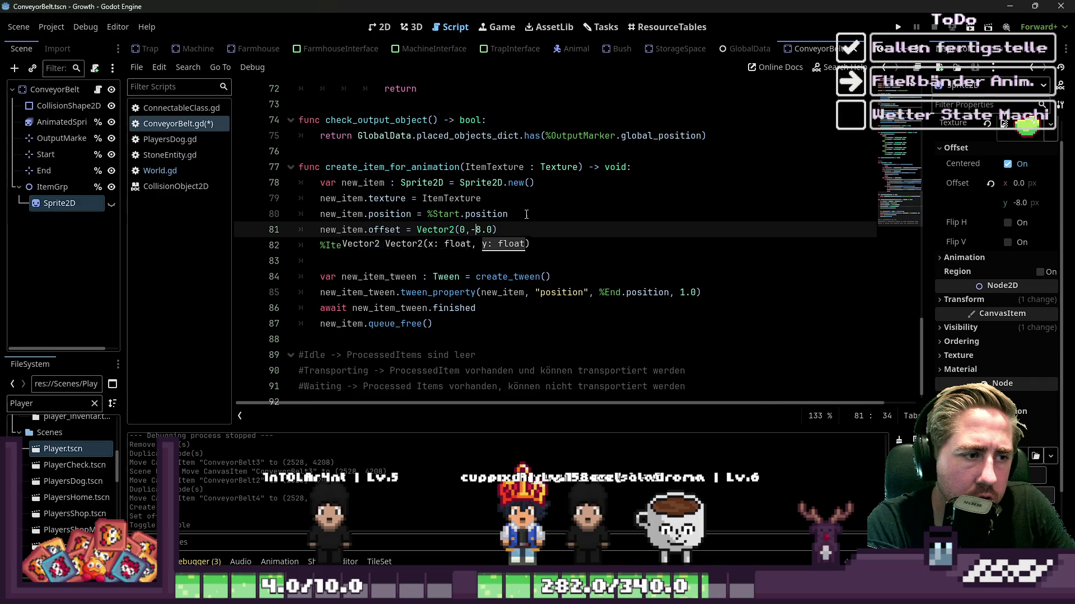
{"action": "key", "text": "ctrl+s"}
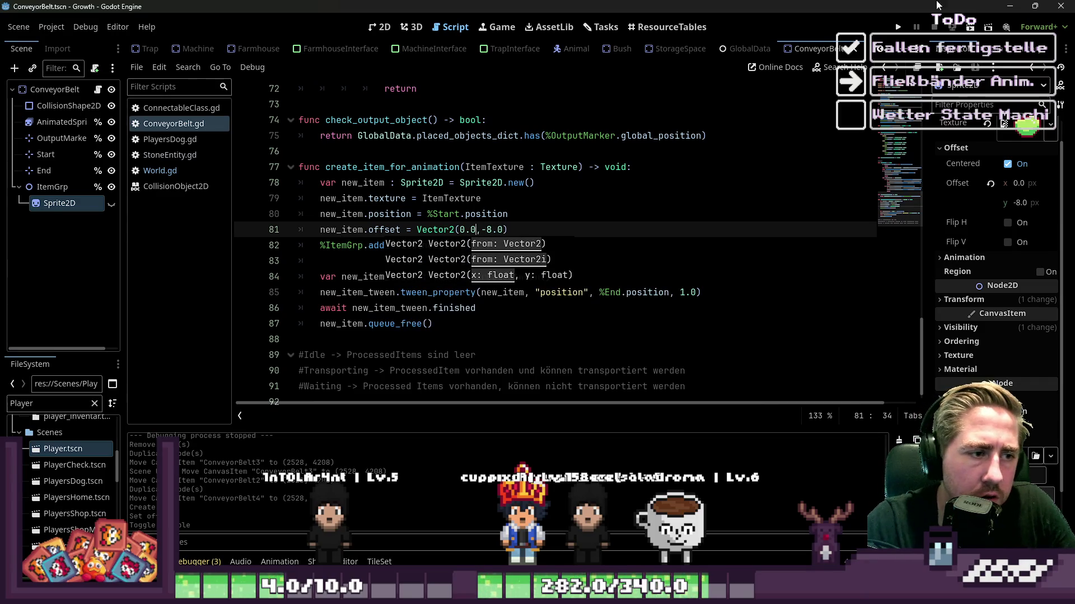
{"action": "left_click", "coordinate": [900, 26]}
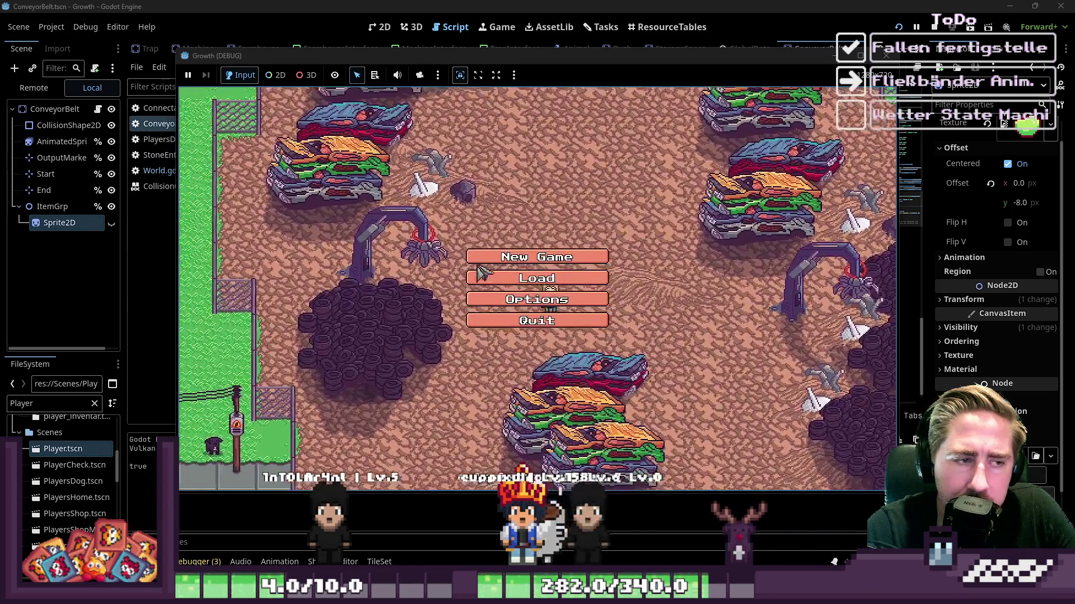
Step: Create a new character with a placeholder name and start, hitting the object_size error
{"action": "left_click", "coordinate": [479, 259]}
{"action": "type", "text": "dawgf"}
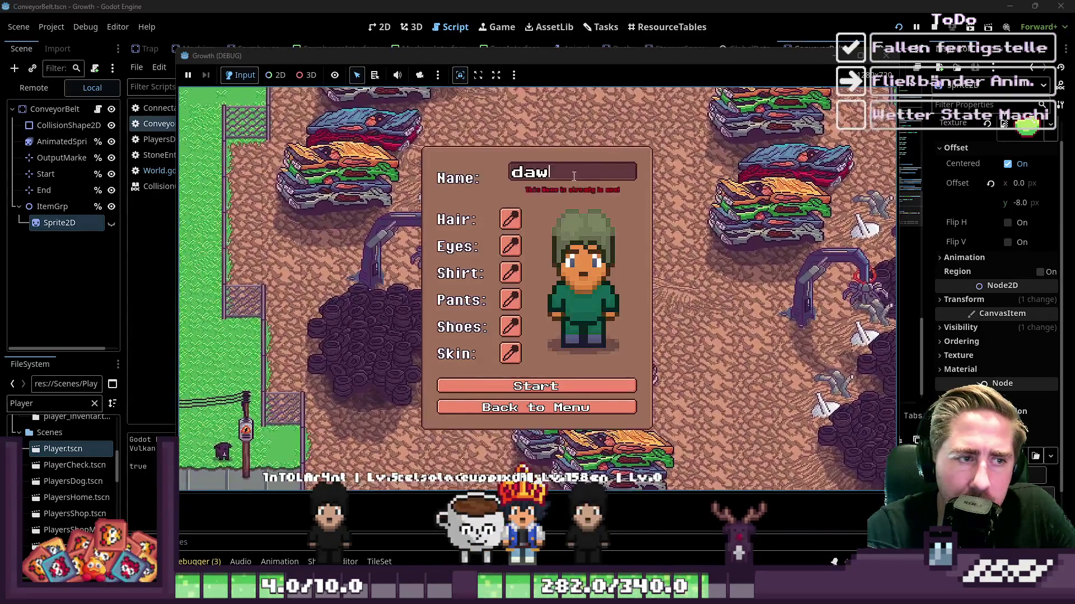
{"action": "left_click", "coordinate": [516, 384]}
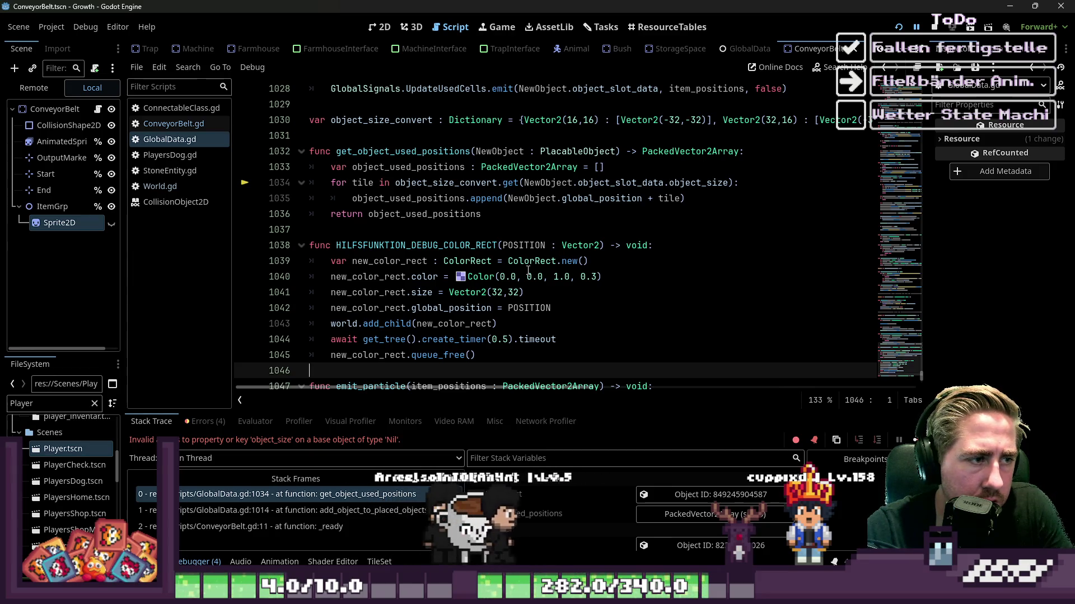
Step: Stop the game, delete the test ConveyorBelt nodes from World, and relaunch with F5
{"action": "left_click", "coordinate": [932, 25]}
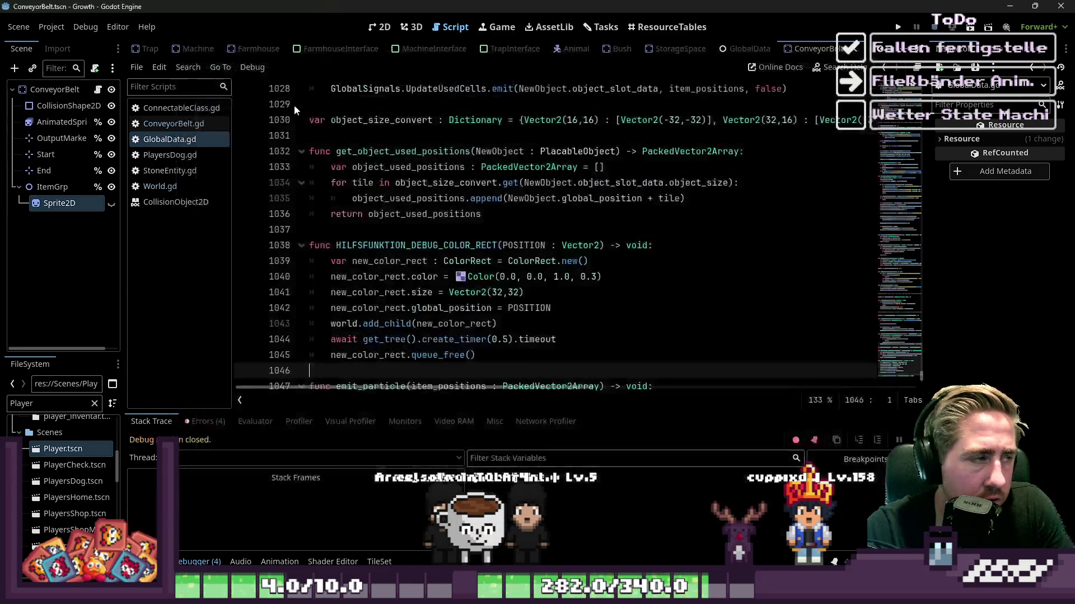
{"action": "left_click", "coordinate": [150, 49]}
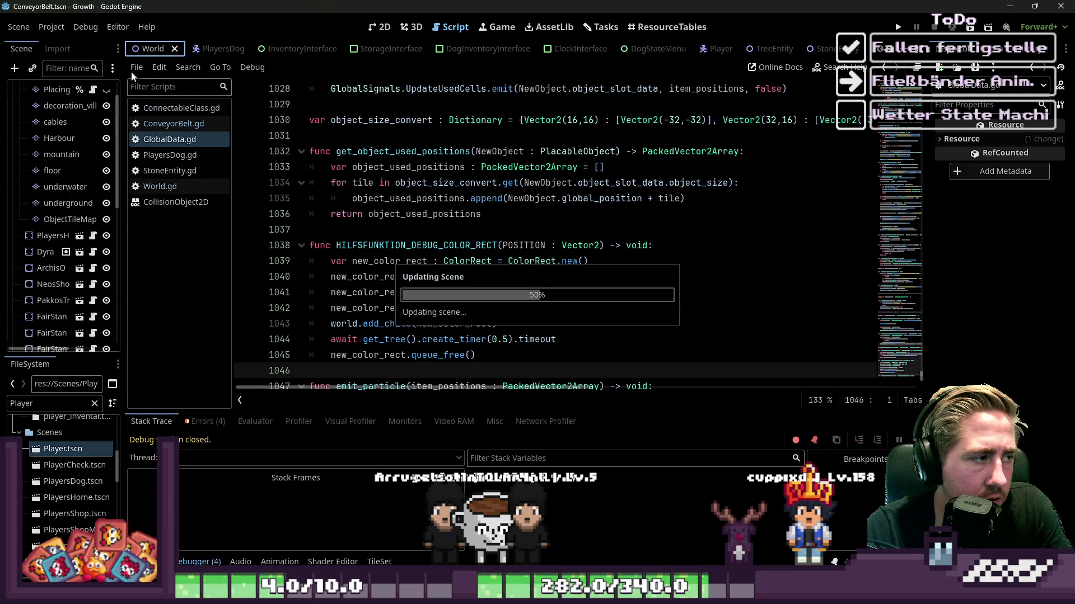
{"action": "left_click", "coordinate": [37, 308]}
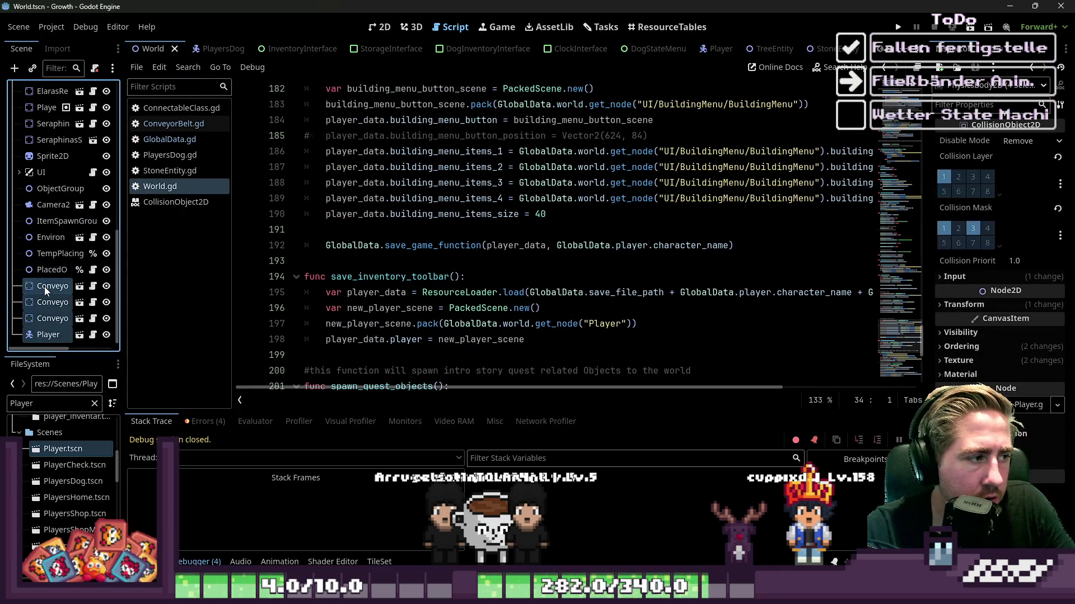
{"action": "key", "text": "Delete"}
{"action": "key", "text": "F5"}
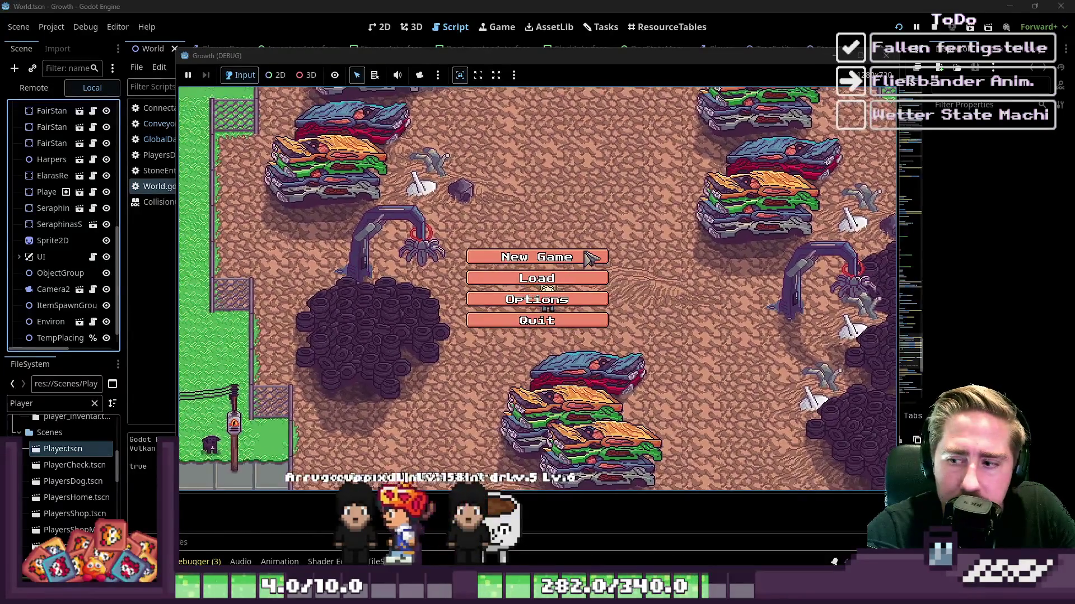
Step: Create a new character, walk down the forest, click an object, then relaunch after the error
{"action": "left_click", "coordinate": [587, 258]}
{"action": "type", "text": "asd"}
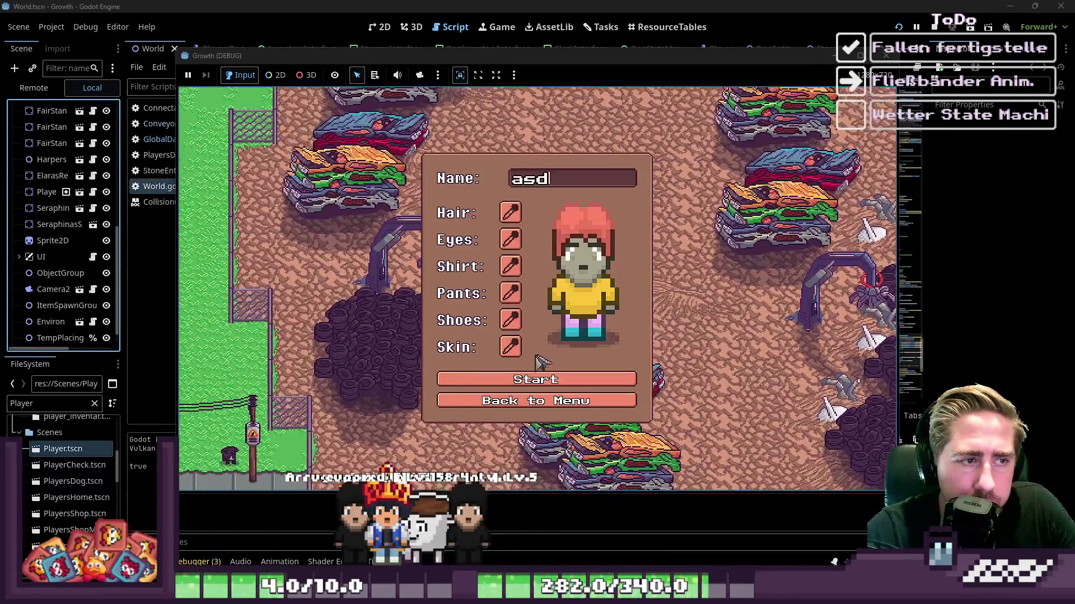
{"action": "left_click", "coordinate": [536, 386]}
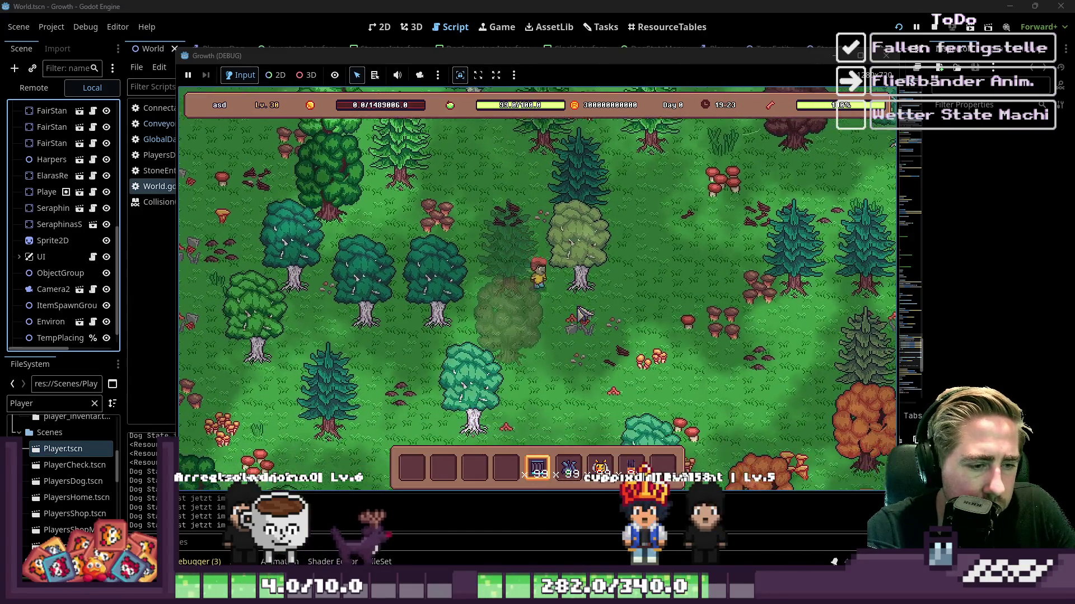
{"action": "key", "text": "s"}
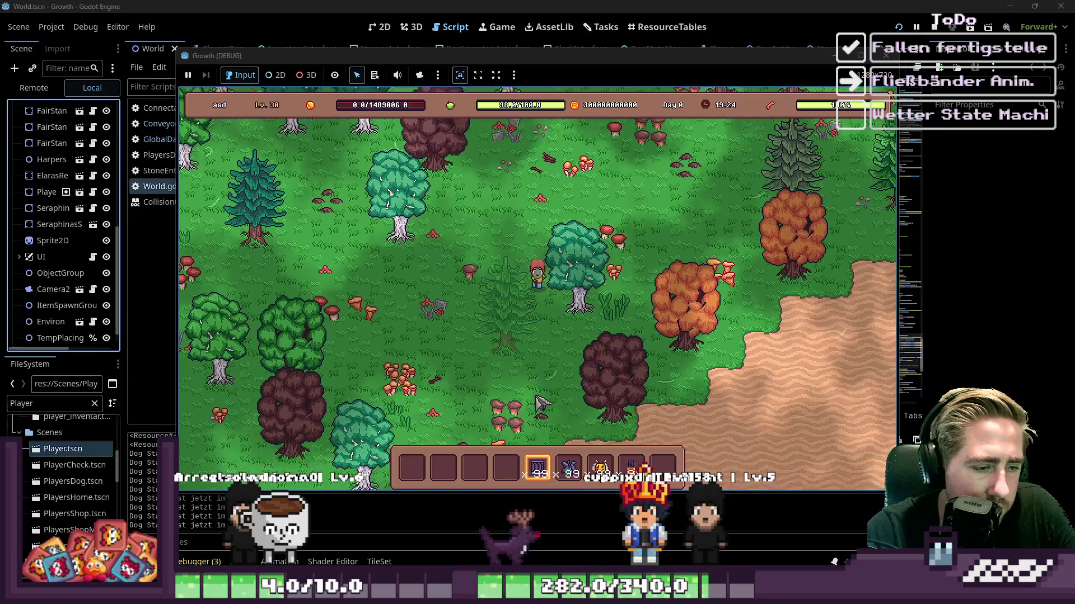
{"action": "key", "text": "s"}
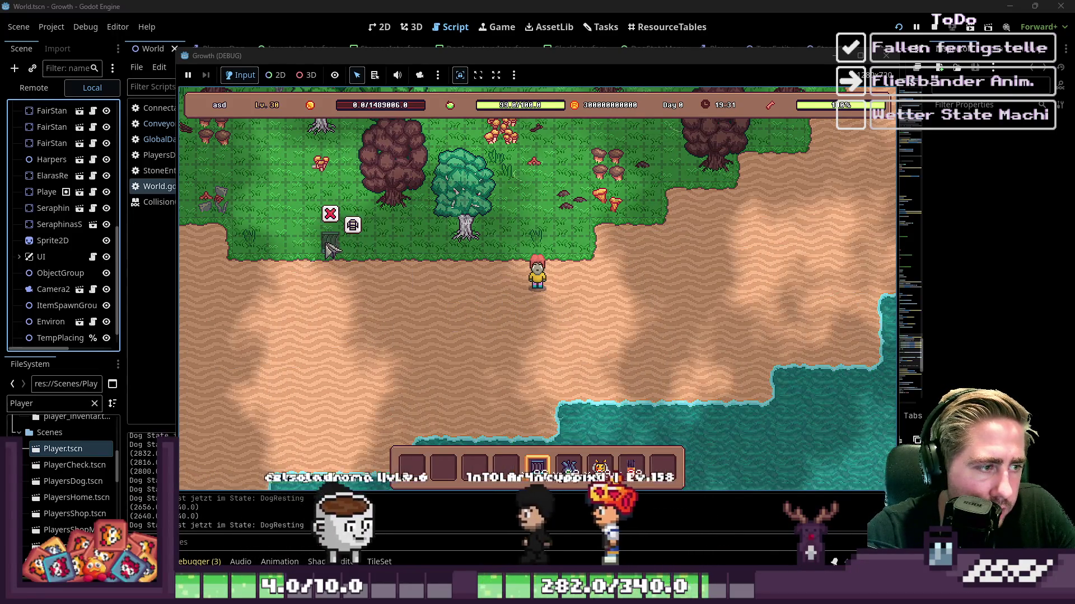
{"action": "left_click", "coordinate": [352, 226]}
{"action": "left_click", "coordinate": [898, 27]}
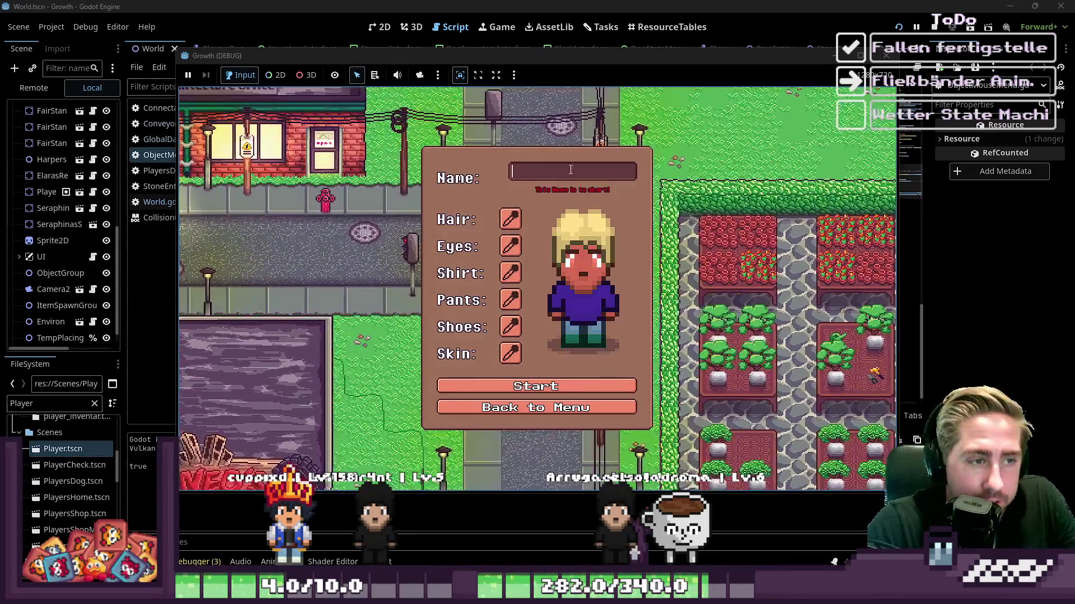
Step: Start playing with a new character and make the first hotbar slot active
{"action": "type", "text": "wdad"}
{"action": "key", "text": "Return"}
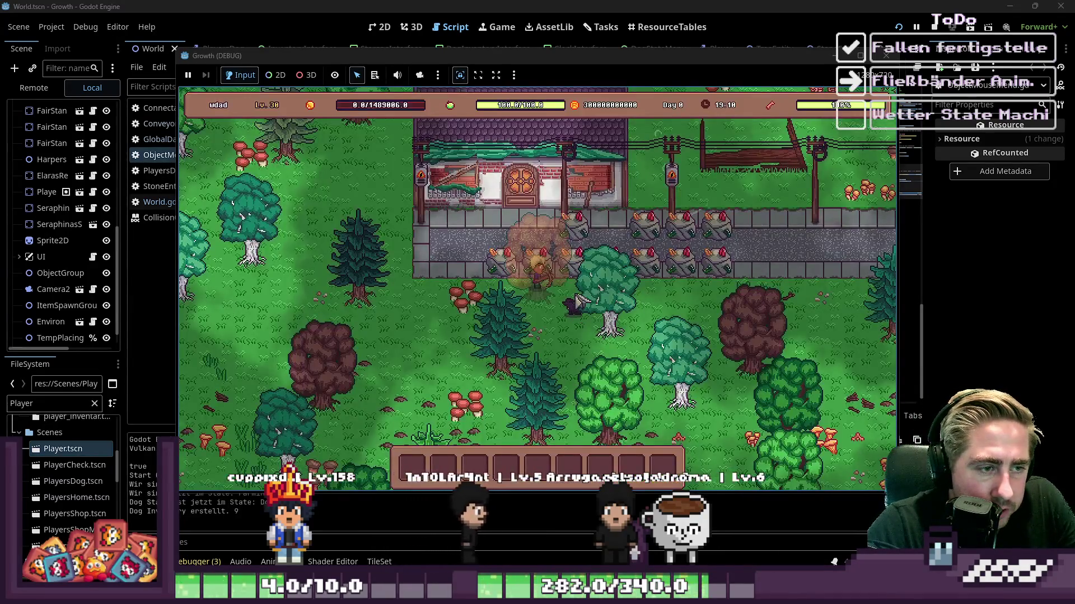
{"action": "key", "text": "i"}
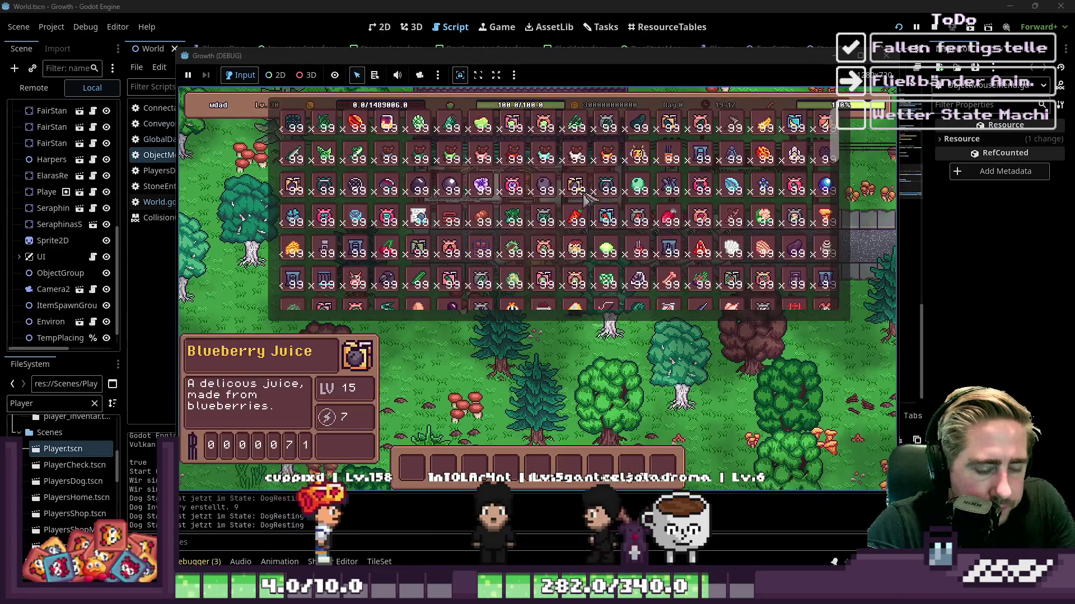
{"action": "scroll", "coordinate": [560, 213], "scroll_direction": "down", "scroll_amount": 3}
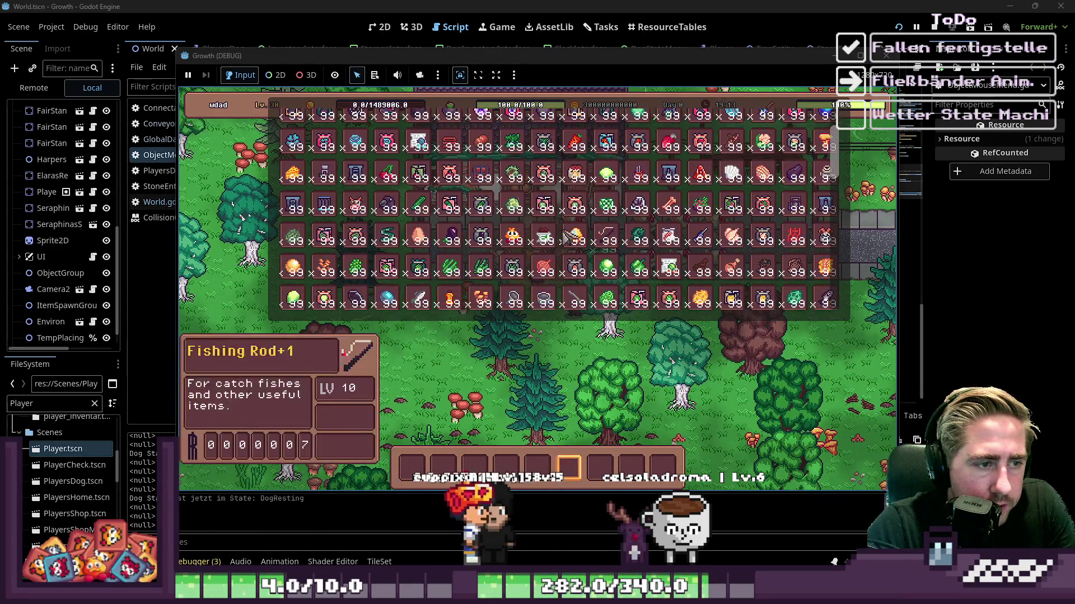
{"action": "left_click", "coordinate": [409, 480]}
{"action": "key", "text": "i"}
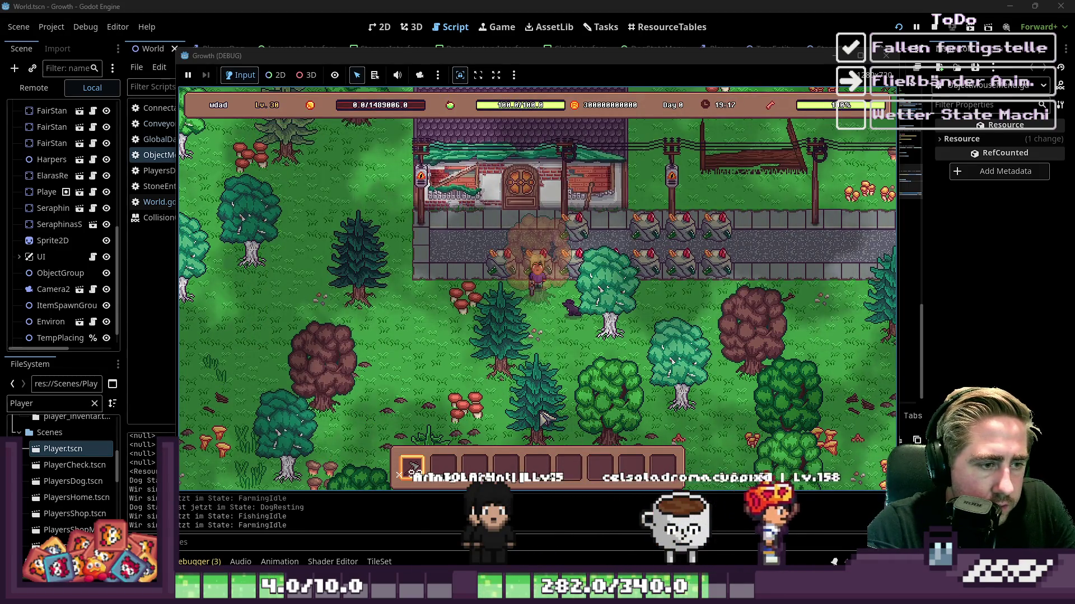
Step: Move a stack of 99 items to another slot and select the second hotbar slot
{"action": "key", "text": "i"}
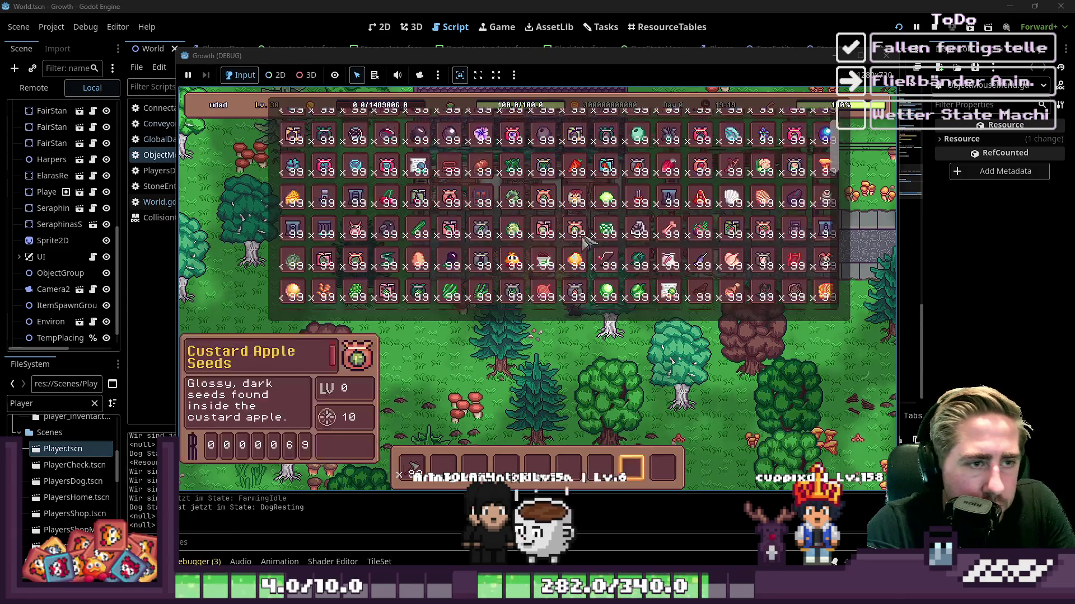
{"action": "key", "text": "4"}
{"action": "scroll", "coordinate": [582, 230], "scroll_direction": "down", "scroll_amount": 3}
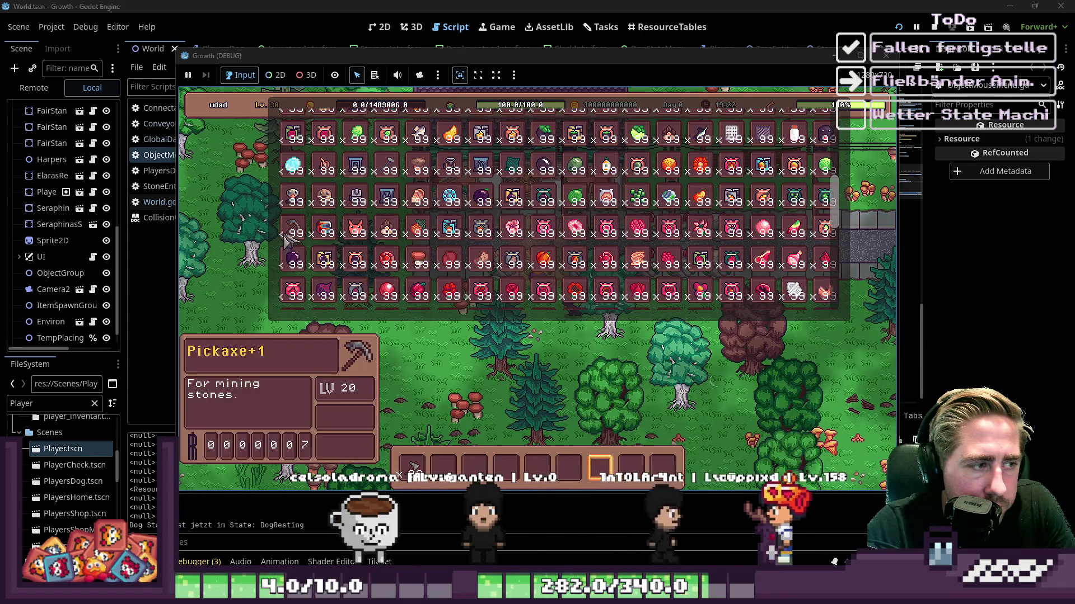
{"action": "left_click_drag", "start_coordinate": [413, 465], "coordinate": [456, 433]}
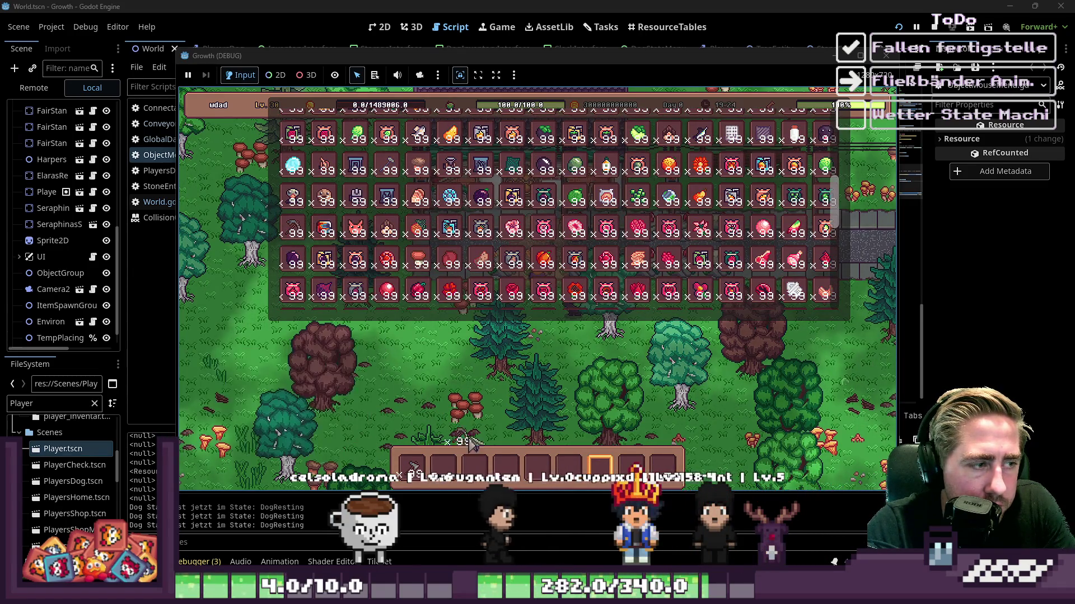
{"action": "left_click", "coordinate": [448, 467]}
{"action": "key", "text": "i"}
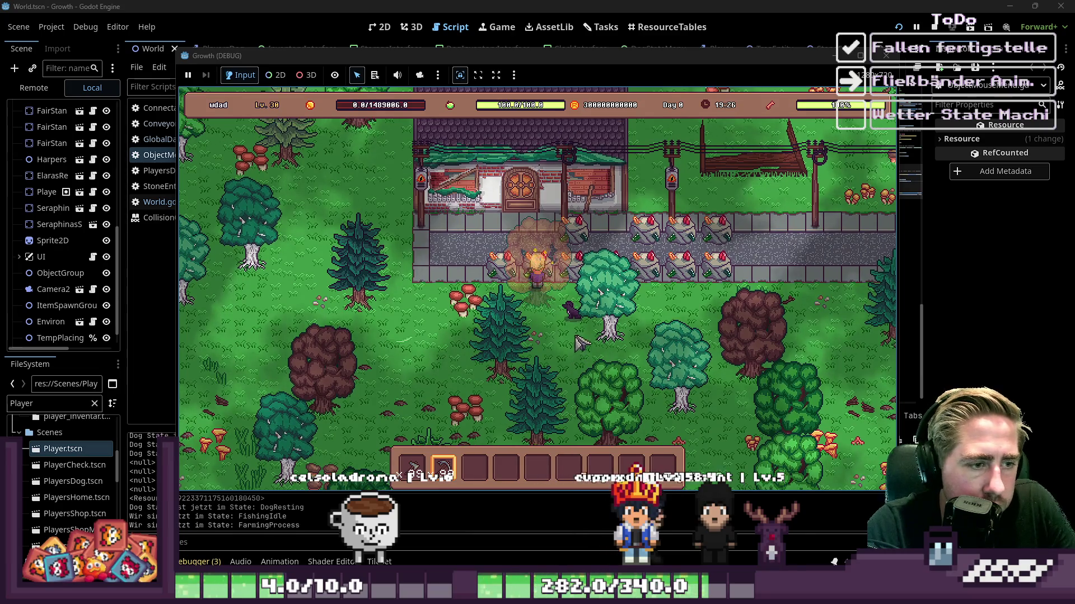
Step: Chop down the nearby pine tree with the axe and collect the dropped wood
{"action": "key", "text": "a"}
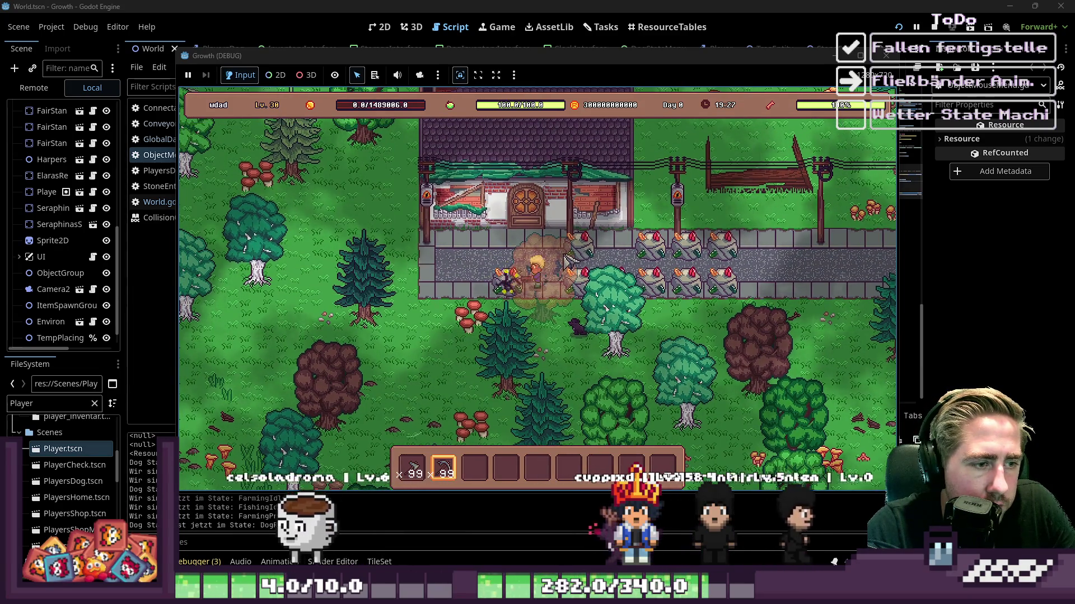
{"action": "key", "text": "s"}
{"action": "key", "text": "a"}
{"action": "key", "text": "1"}
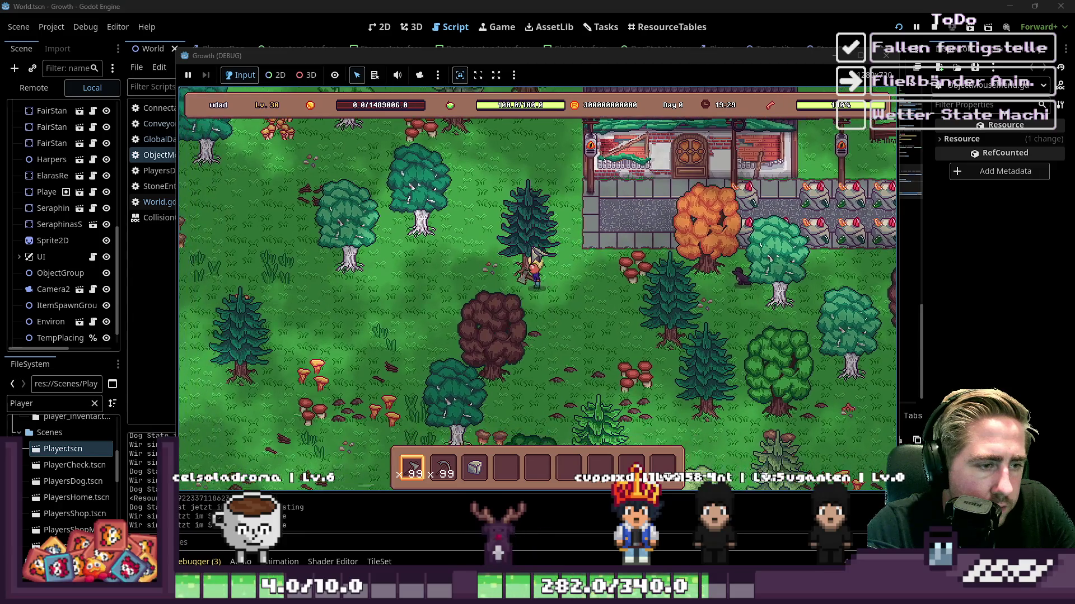
{"action": "left_click", "coordinate": [534, 253]}
{"action": "key", "text": "w"}
{"action": "key", "text": "a"}
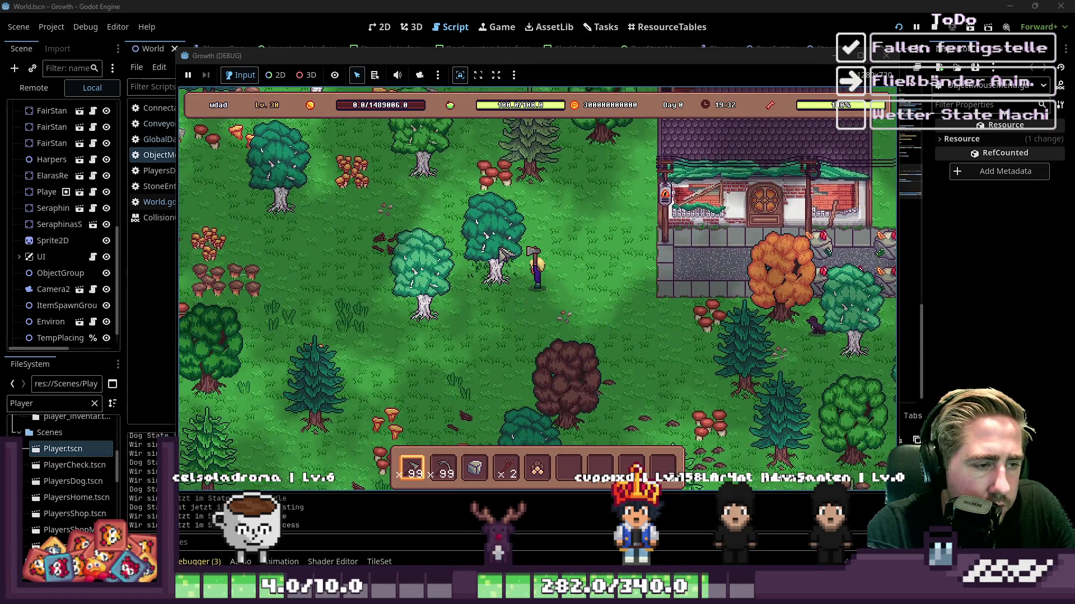
{"action": "key", "text": "s"}
{"action": "key", "text": "a"}
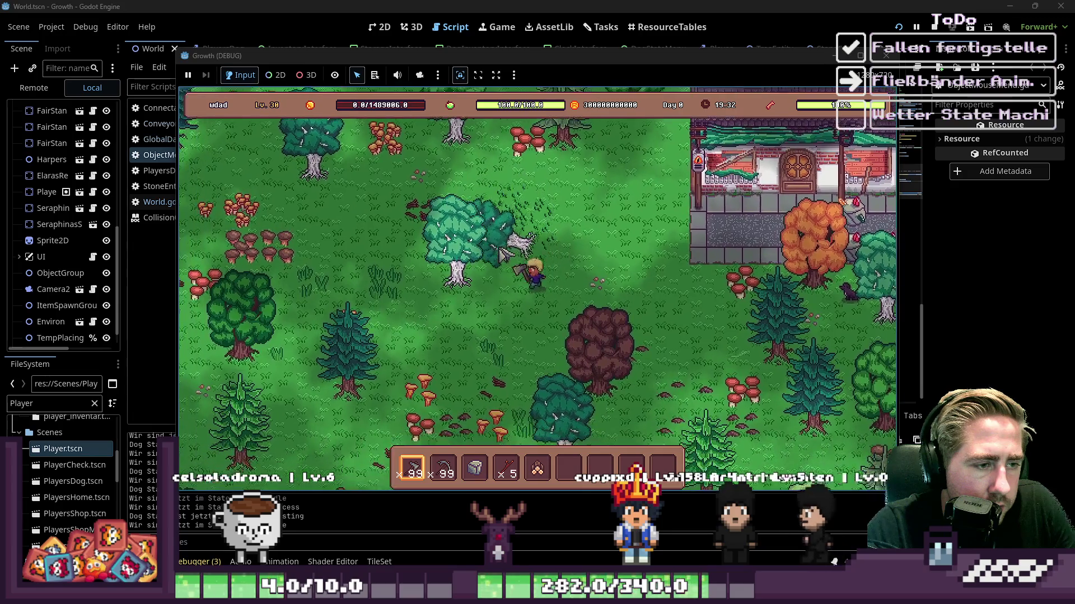
Step: Check the inventory contents, then walk the character through the forest
{"action": "key", "text": "i"}
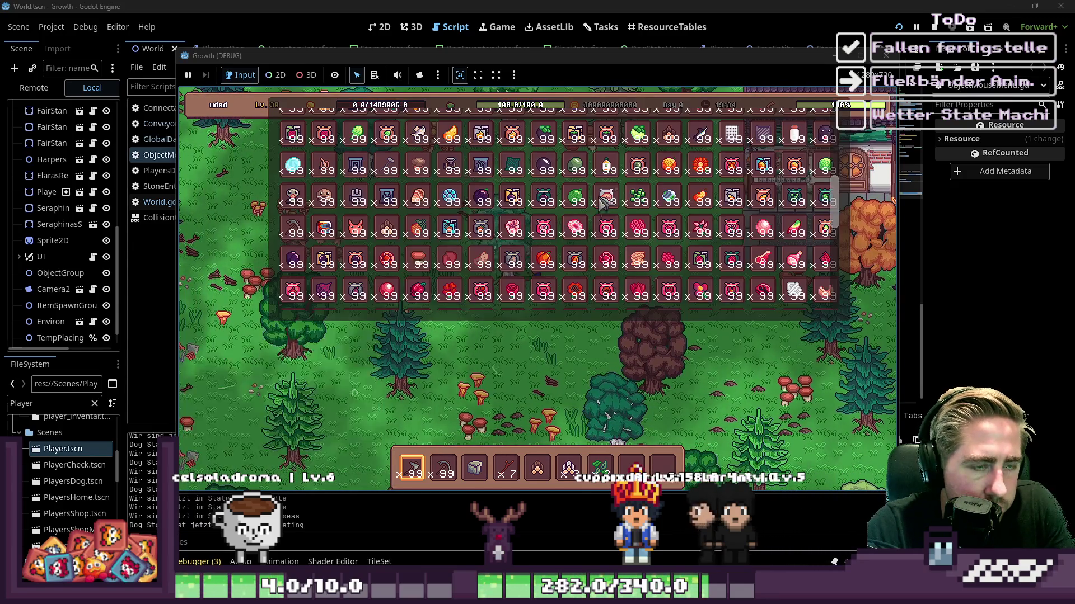
{"action": "scroll", "coordinate": [602, 202], "scroll_direction": "down", "scroll_amount": 10}
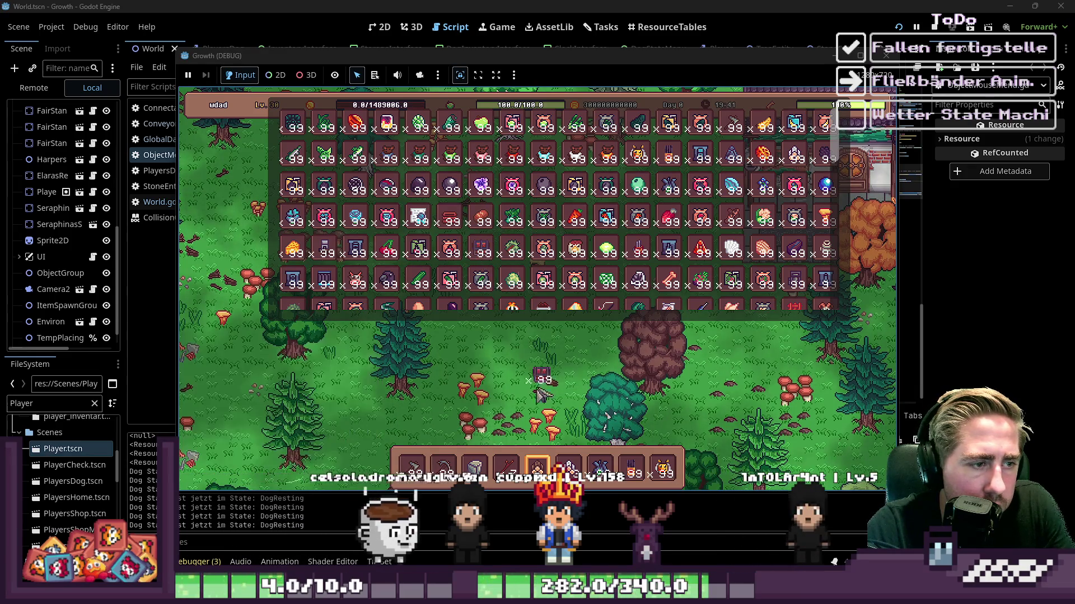
{"action": "scroll", "coordinate": [321, 262], "scroll_direction": "down", "scroll_amount": 1}
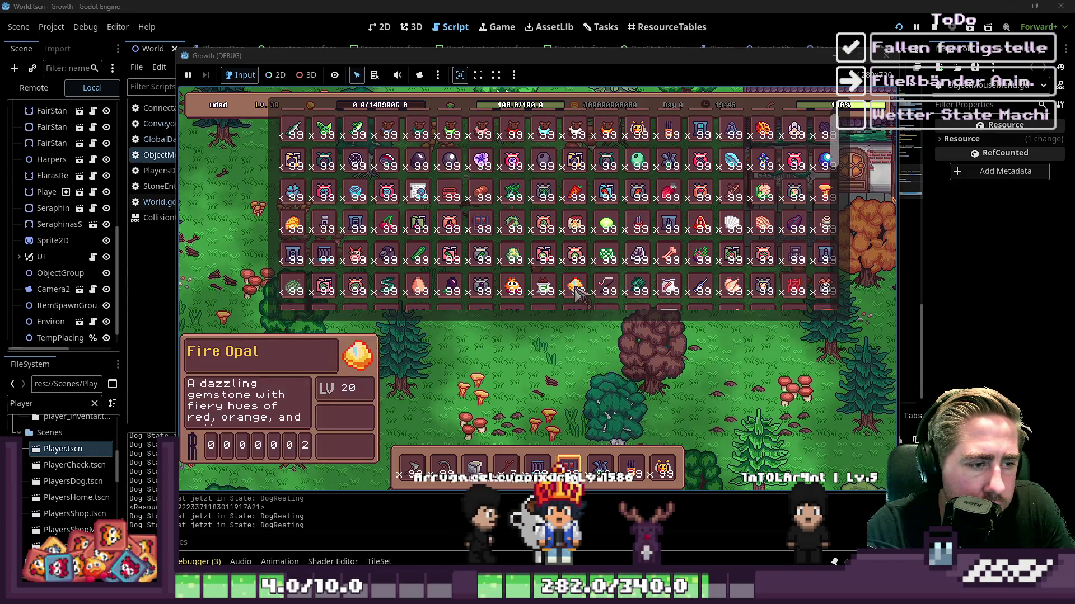
{"action": "scroll", "coordinate": [632, 276], "scroll_direction": "down", "scroll_amount": 5}
{"action": "scroll", "coordinate": [633, 276], "scroll_direction": "down", "scroll_amount": 3}
{"action": "key", "text": "i"}
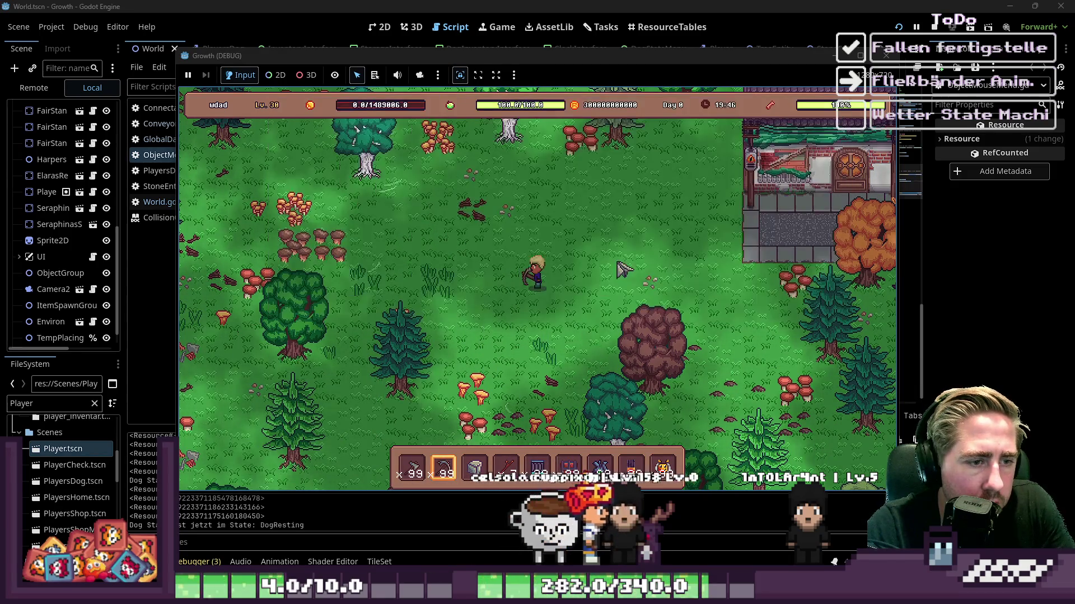
{"action": "scroll", "coordinate": [616, 254], "scroll_direction": "down", "scroll_amount": 5}
{"action": "key", "text": "a"}
{"action": "key", "text": "w"}
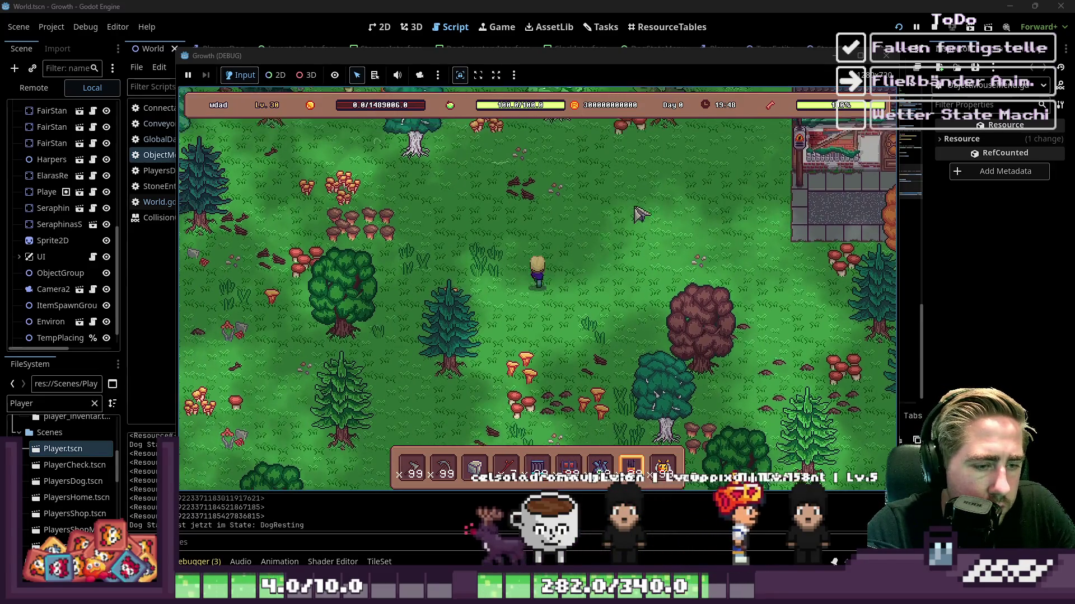
{"action": "scroll", "coordinate": [638, 252], "scroll_direction": "up", "scroll_amount": 1}
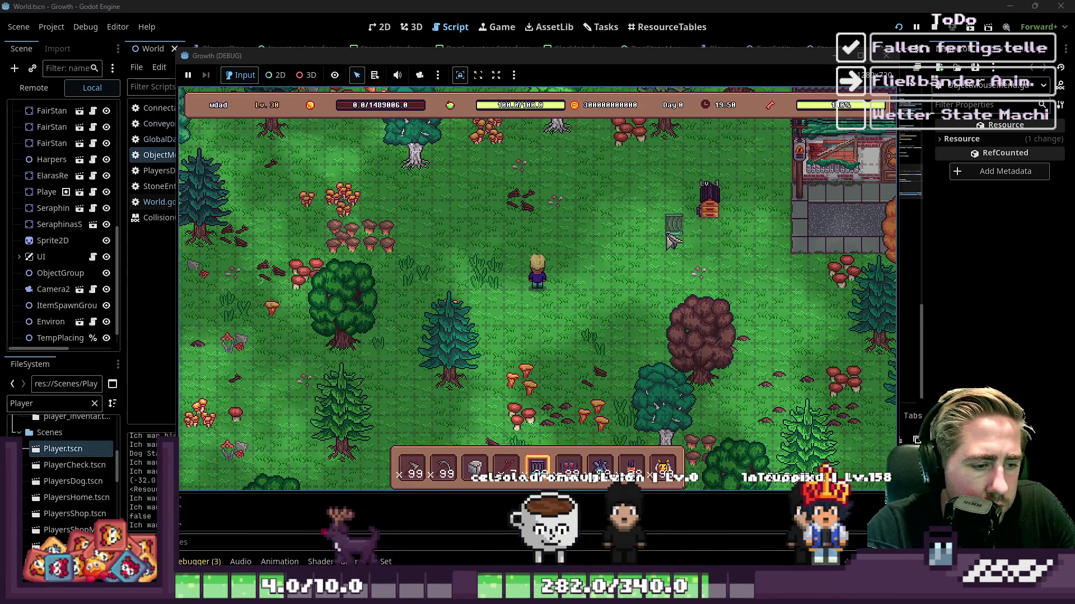
Step: Drag out a winding conveyor line on the grass into the furnace, then open the beehive's input panel
{"action": "mouse_move", "coordinate": [638, 222]}
{"action": "left_mouse_down"}
{"action": "mouse_move", "coordinate": [582, 221]}
{"action": "mouse_move", "coordinate": [588, 318]}
{"action": "mouse_move", "coordinate": [661, 320]}
{"action": "left_mouse_up"}
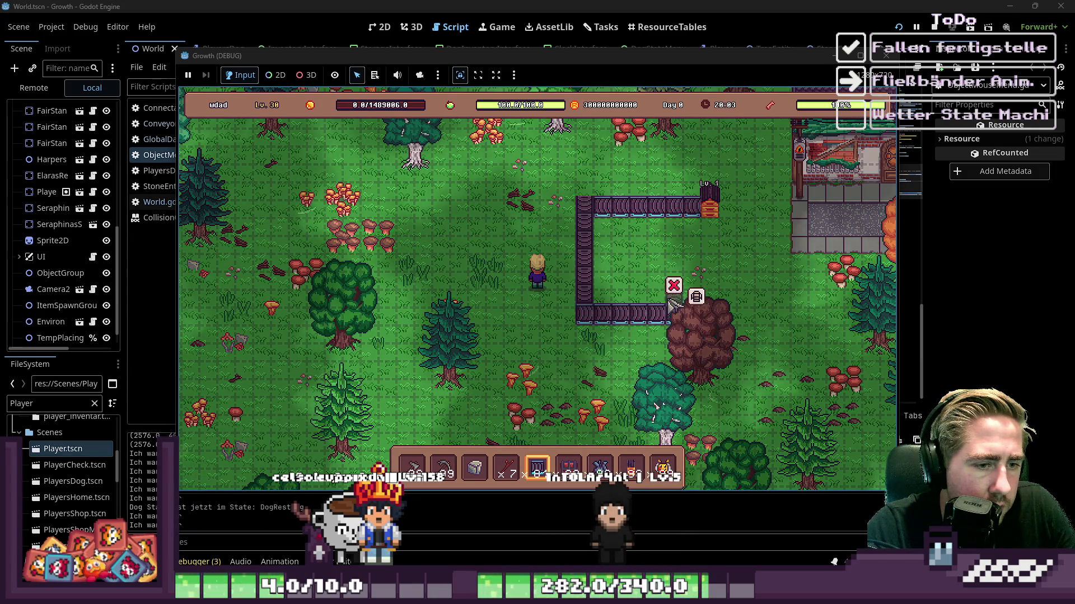
{"action": "left_click_drag", "start_coordinate": [673, 278], "coordinate": [675, 256]}
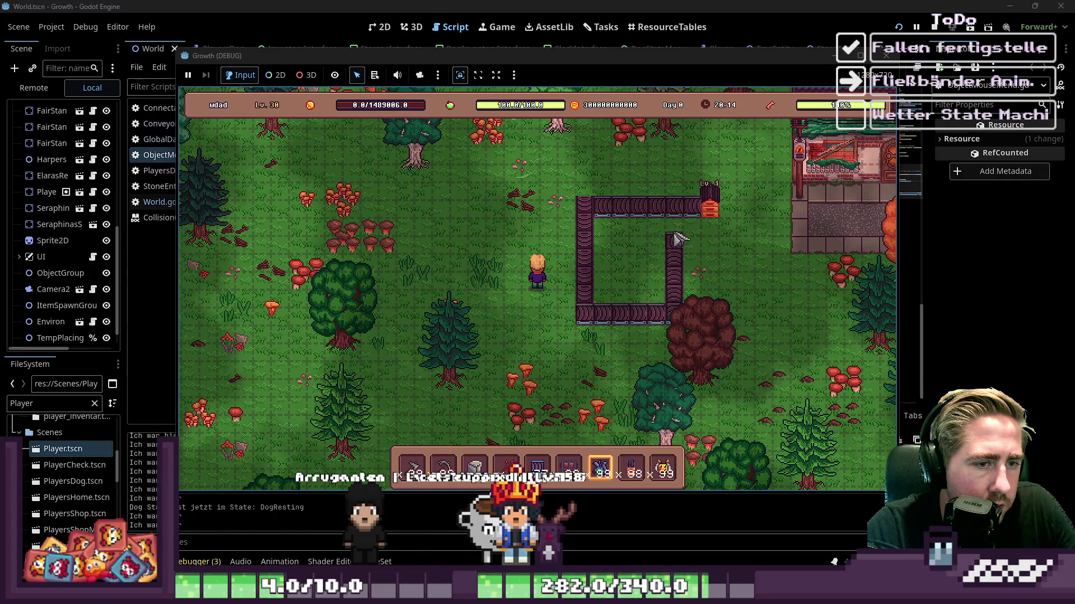
{"action": "key", "text": "5"}
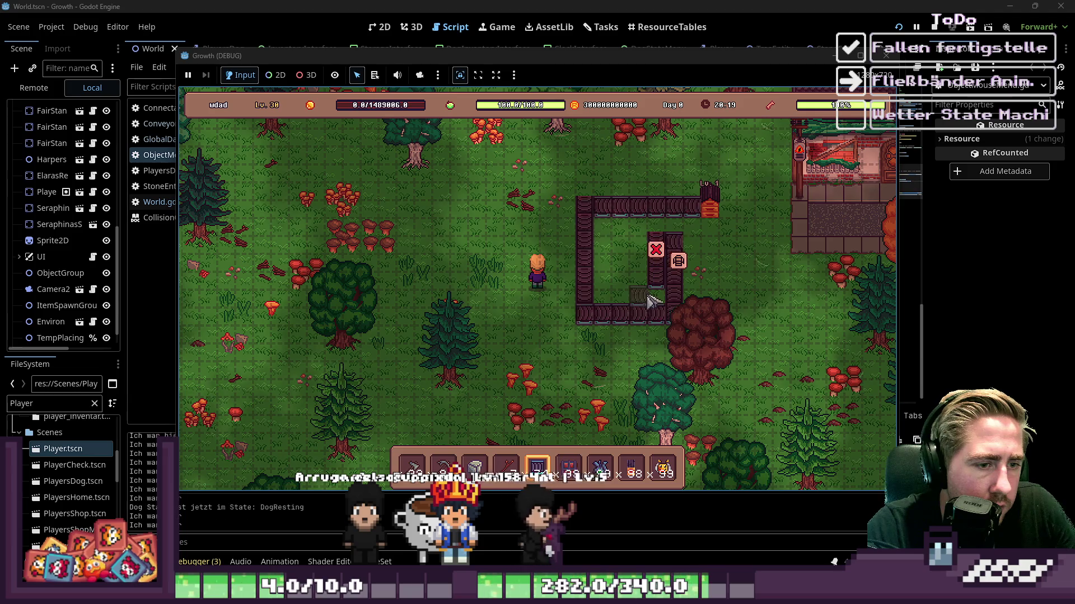
{"action": "mouse_move", "coordinate": [647, 303]}
{"action": "left_mouse_down"}
{"action": "mouse_move", "coordinate": [620, 304]}
{"action": "mouse_move", "coordinate": [613, 255]}
{"action": "left_mouse_up"}
{"action": "key", "text": "6"}
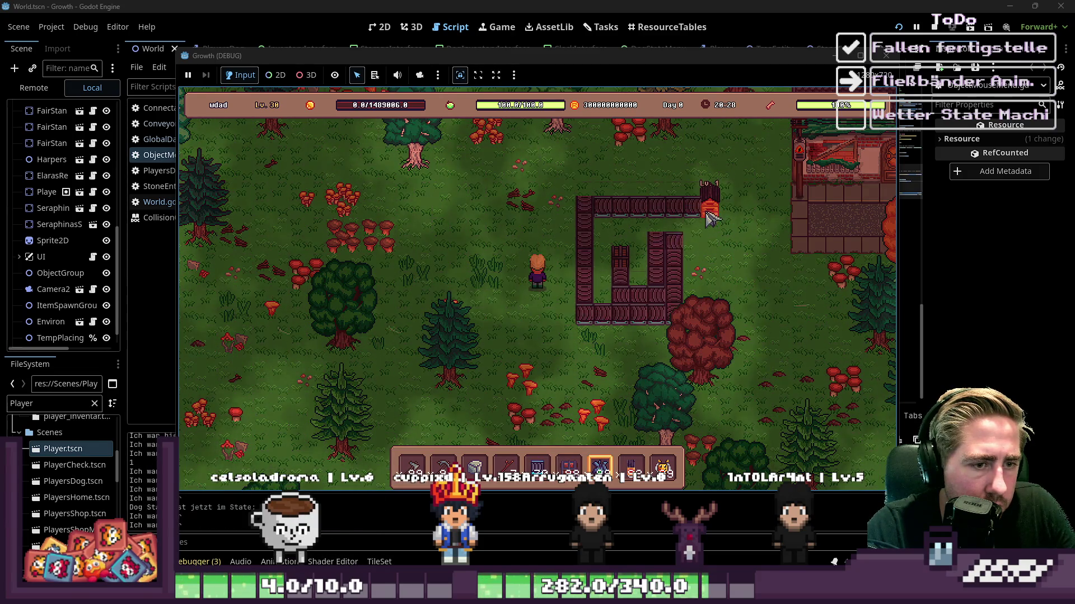
{"action": "left_click", "coordinate": [737, 218]}
Step: Load the bees and Blue Freezia into the beehive's input slots and close its panel
{"action": "mouse_move", "coordinate": [552, 481]}
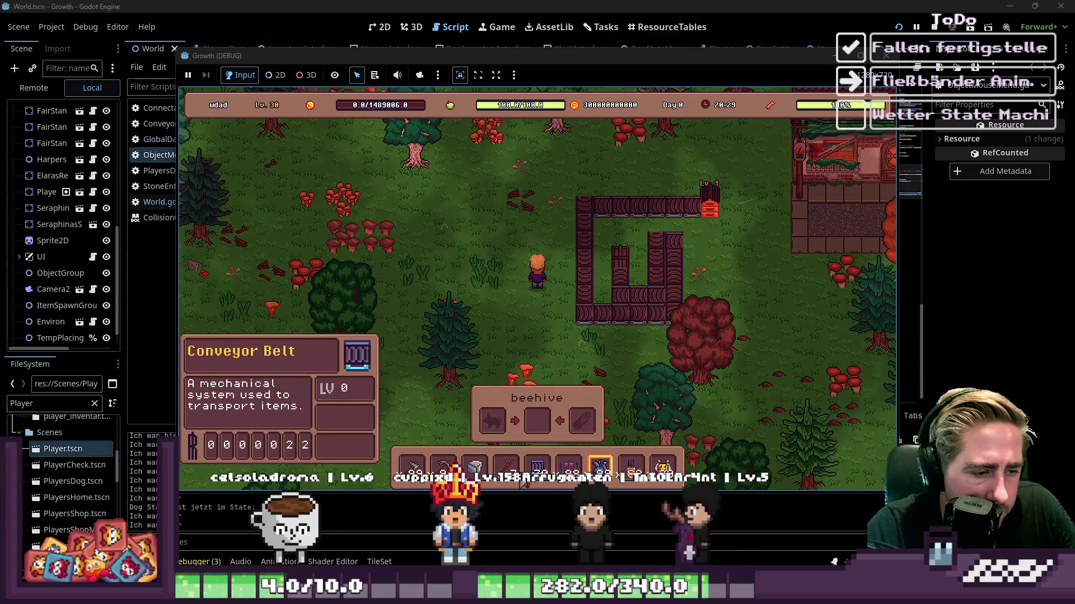
{"action": "left_click_drag", "start_coordinate": [663, 467], "coordinate": [492, 421]}
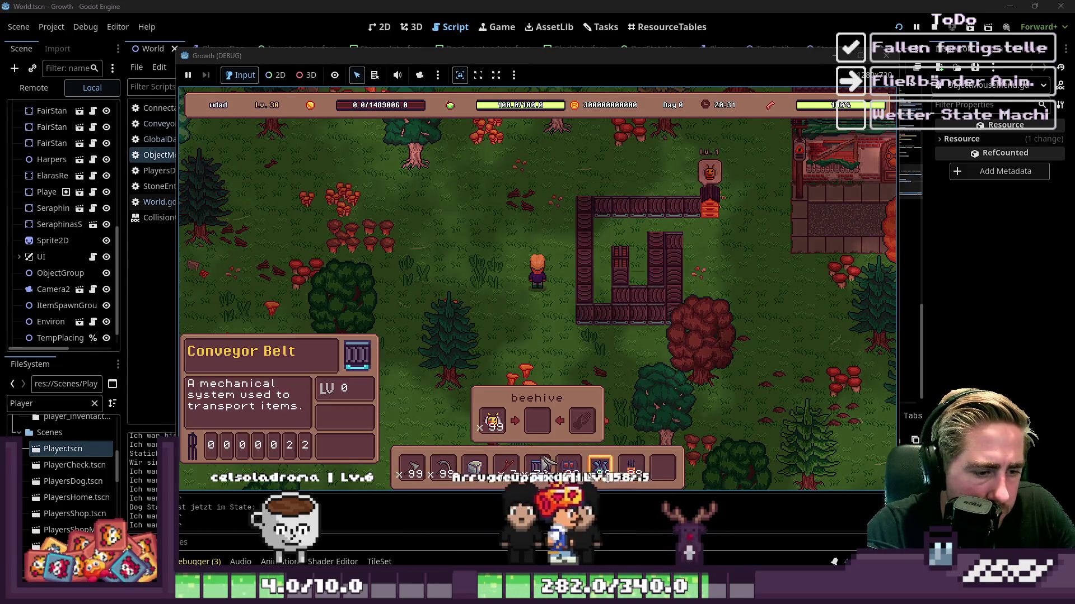
{"action": "left_click_drag", "start_coordinate": [600, 468], "coordinate": [582, 421]}
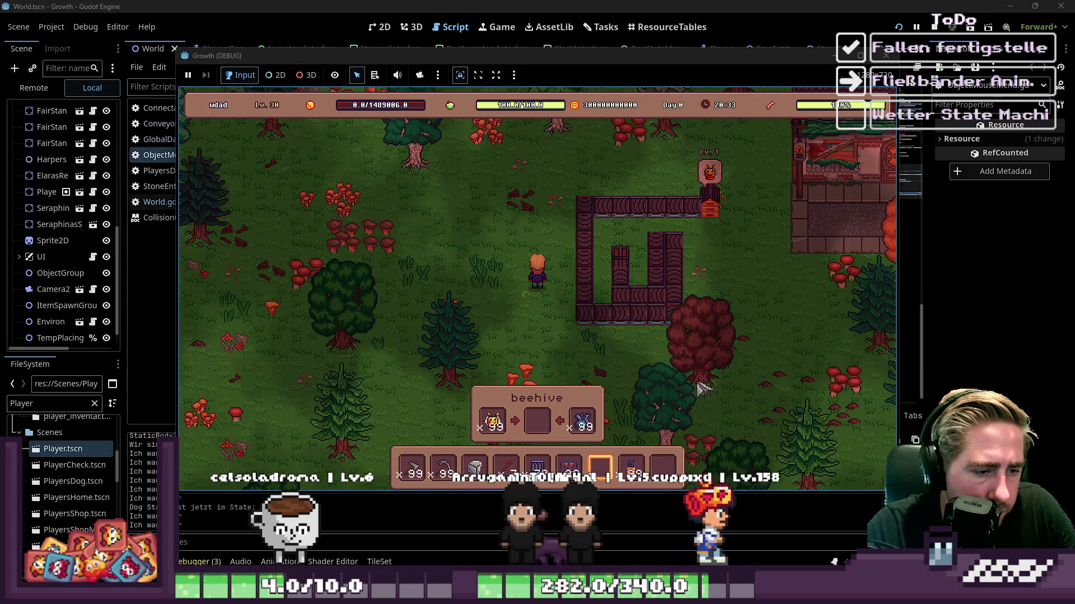
{"action": "key", "text": "e"}
{"action": "key", "text": "e"}
Step: Walk the character down, right toward the fence, then left past the conveyor belts
{"action": "key", "text": "s"}
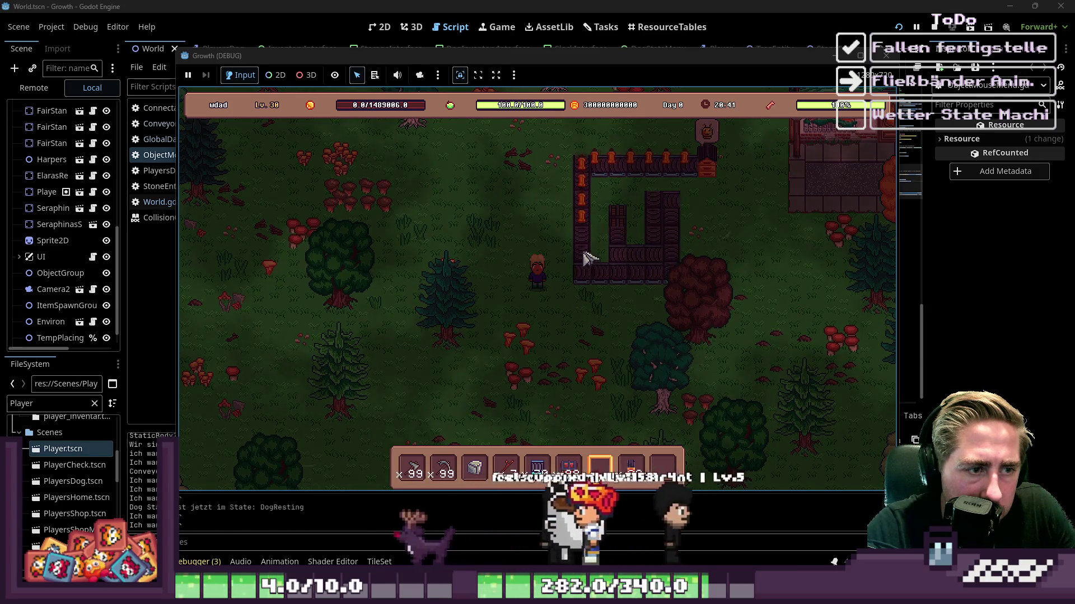
{"action": "key", "text": "d"}
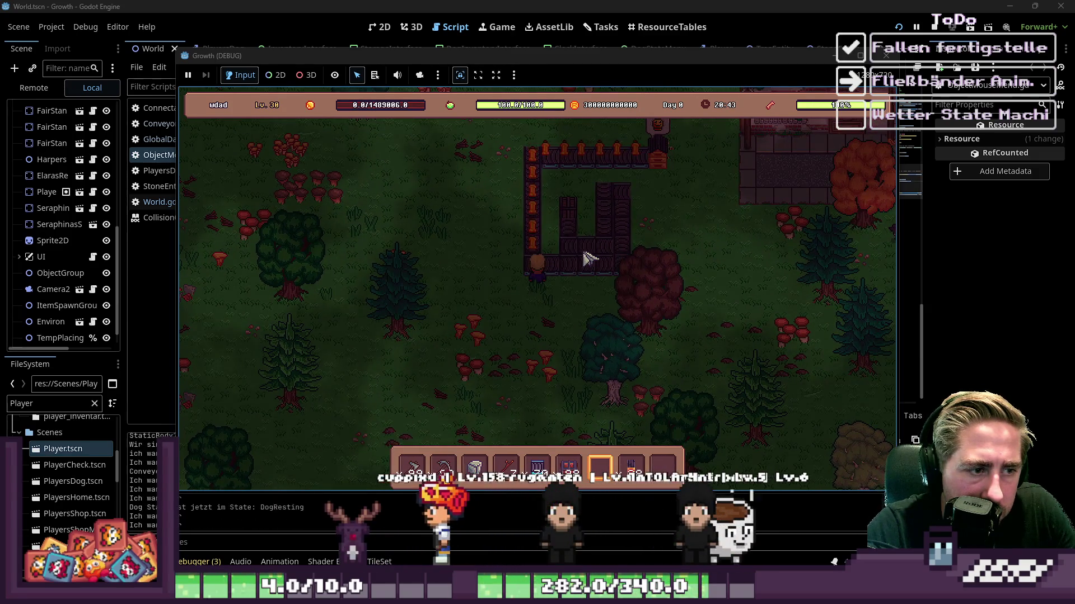
{"action": "key", "text": "a"}
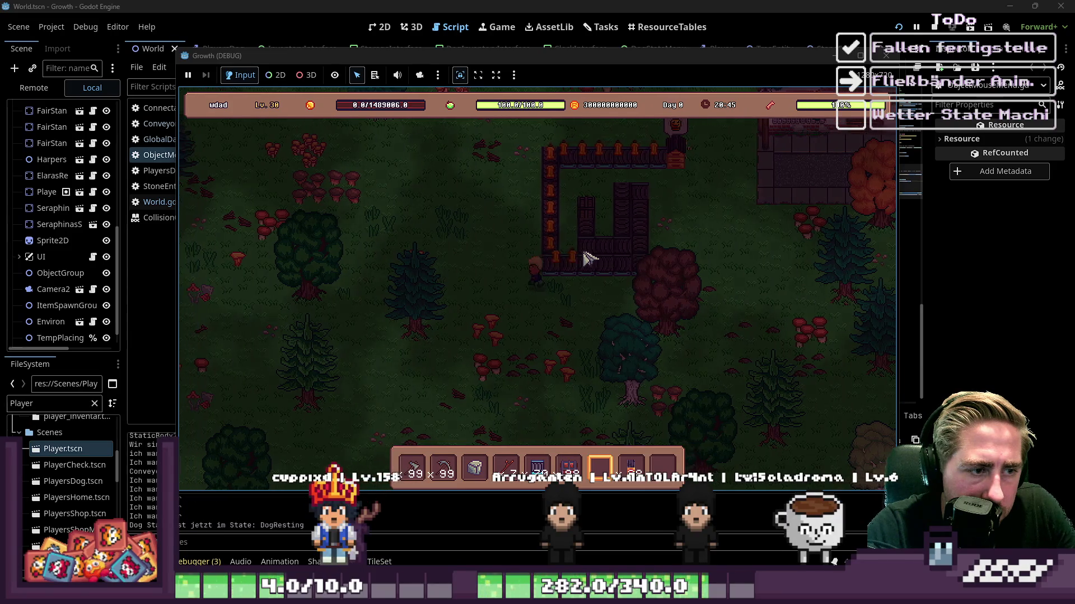
{"action": "key", "text": "a"}
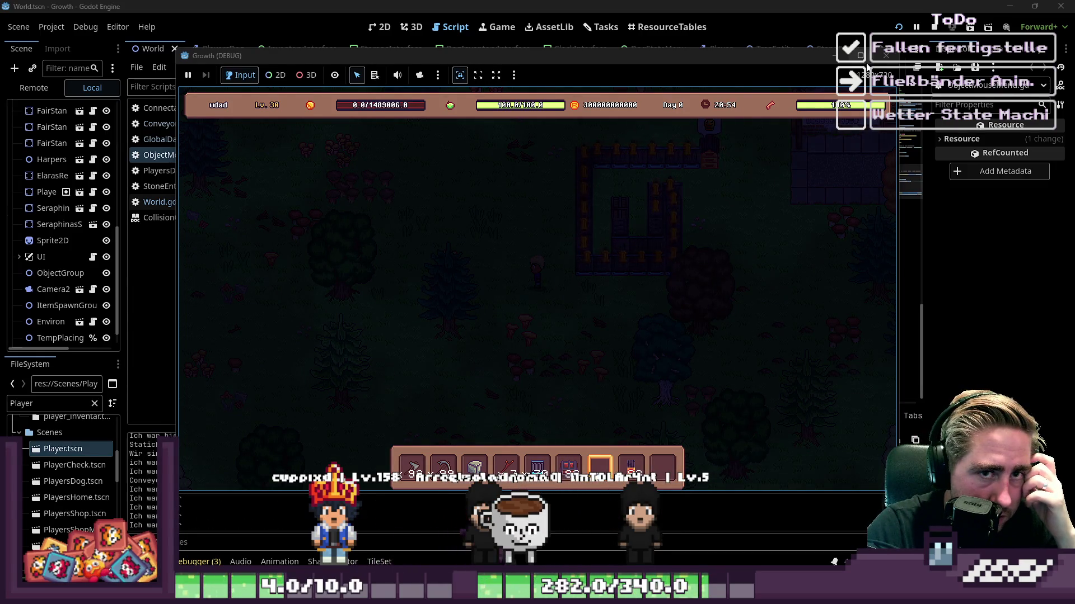
Step: Stop the Growth debug game and select the World root node in the Scene dock
{"action": "left_click", "coordinate": [886, 55]}
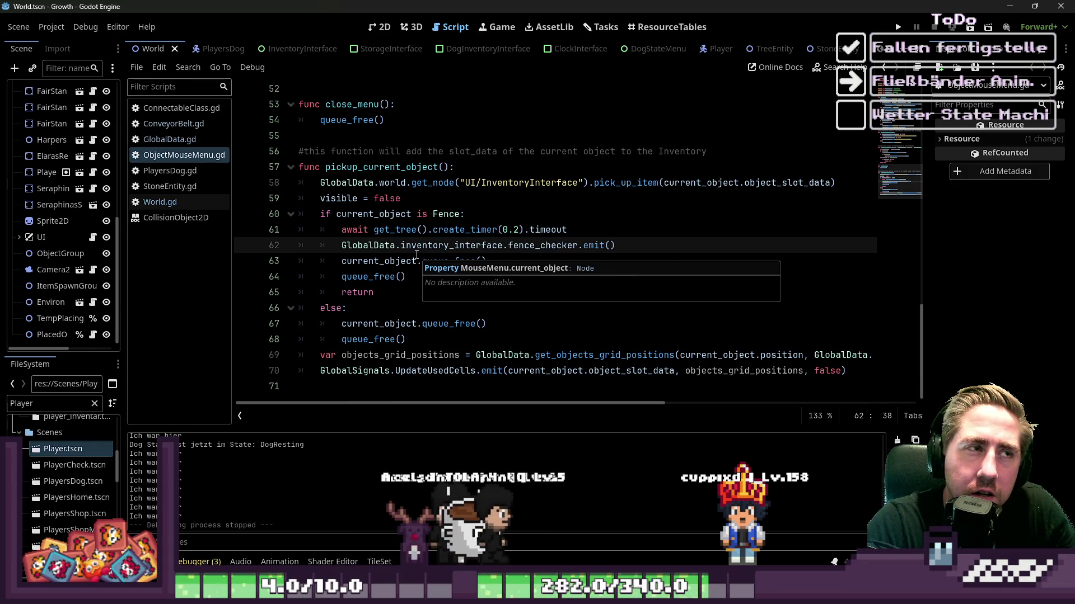
{"action": "scroll", "coordinate": [45, 112], "scroll_direction": "up", "scroll_amount": 10}
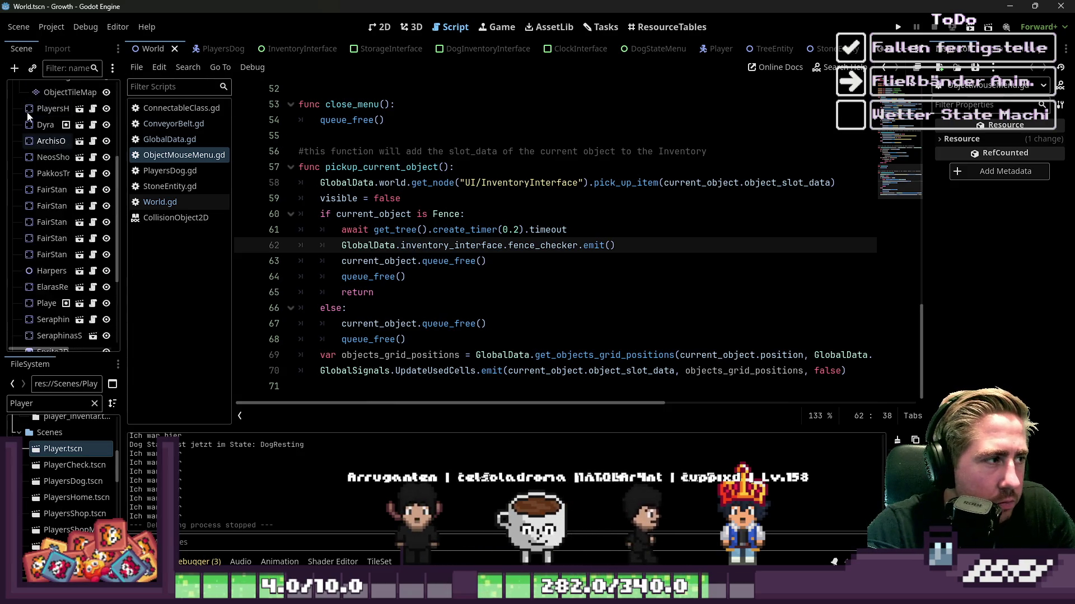
{"action": "left_click", "coordinate": [31, 92]}
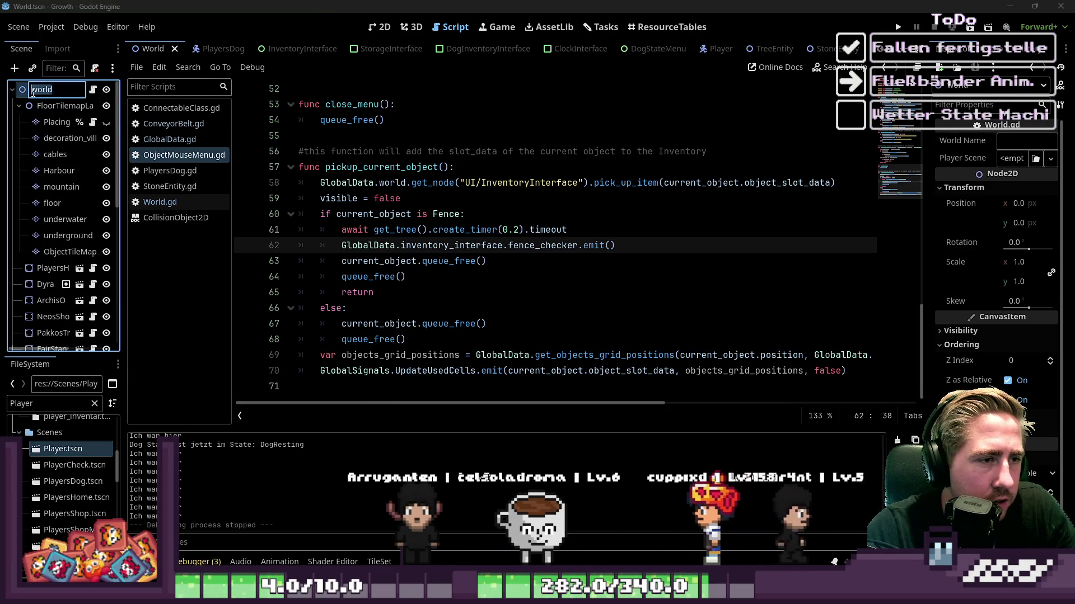
{"action": "key", "text": "ctrl+a"}
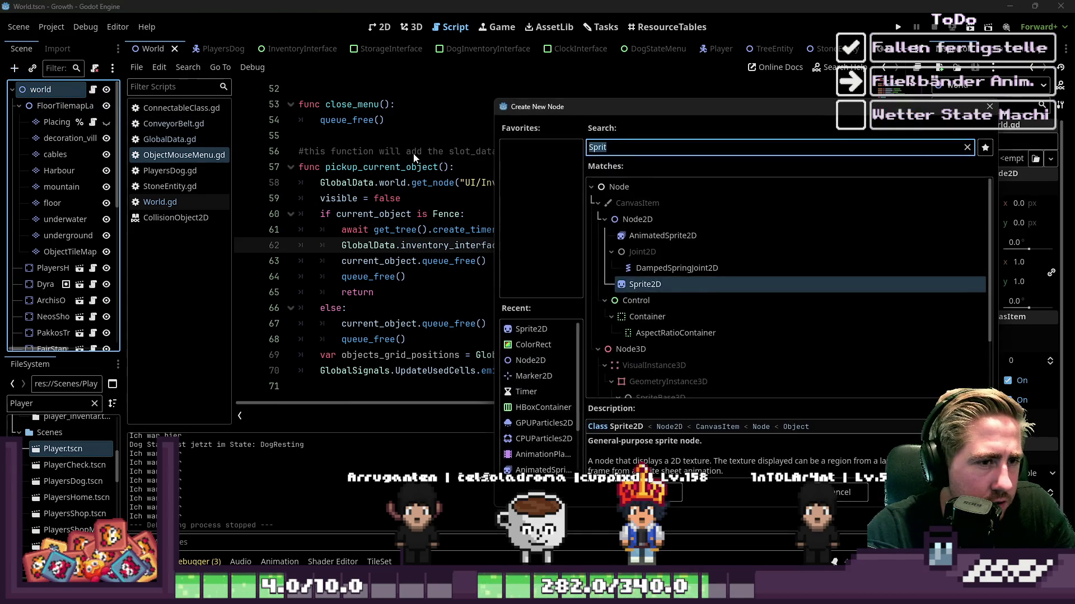
{"action": "type", "text": "Layer"}
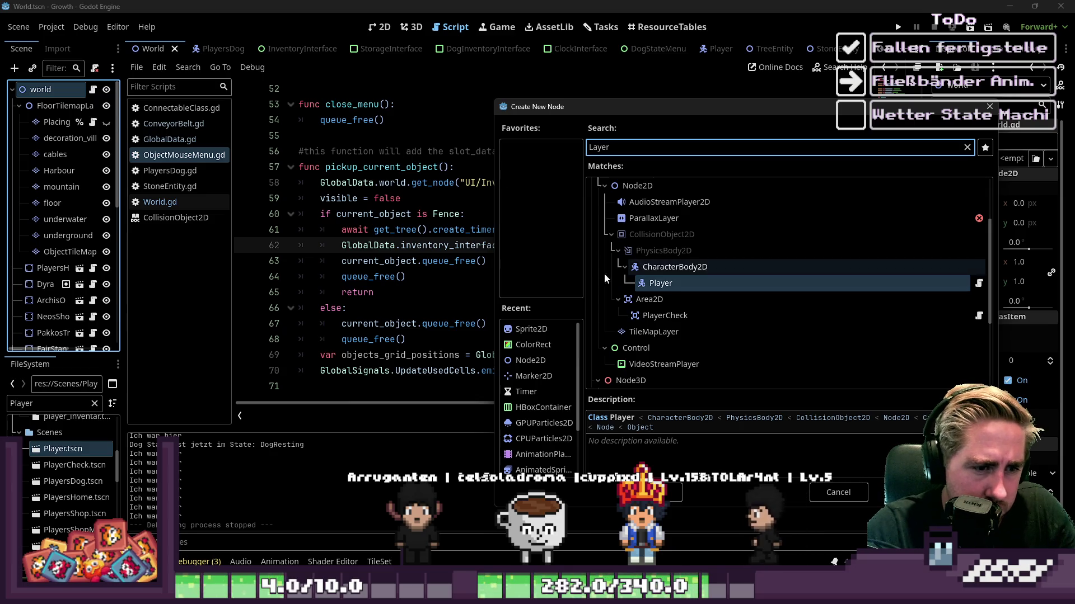
{"action": "scroll", "coordinate": [627, 252], "scroll_direction": "down", "scroll_amount": 5}
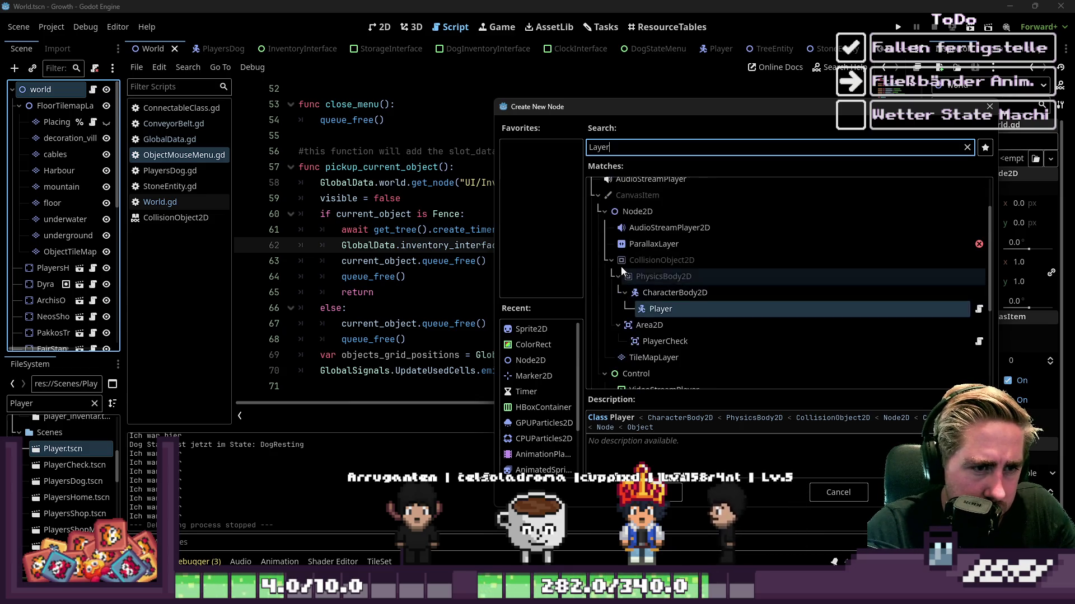
{"action": "scroll", "coordinate": [665, 274], "scroll_direction": "up", "scroll_amount": 5}
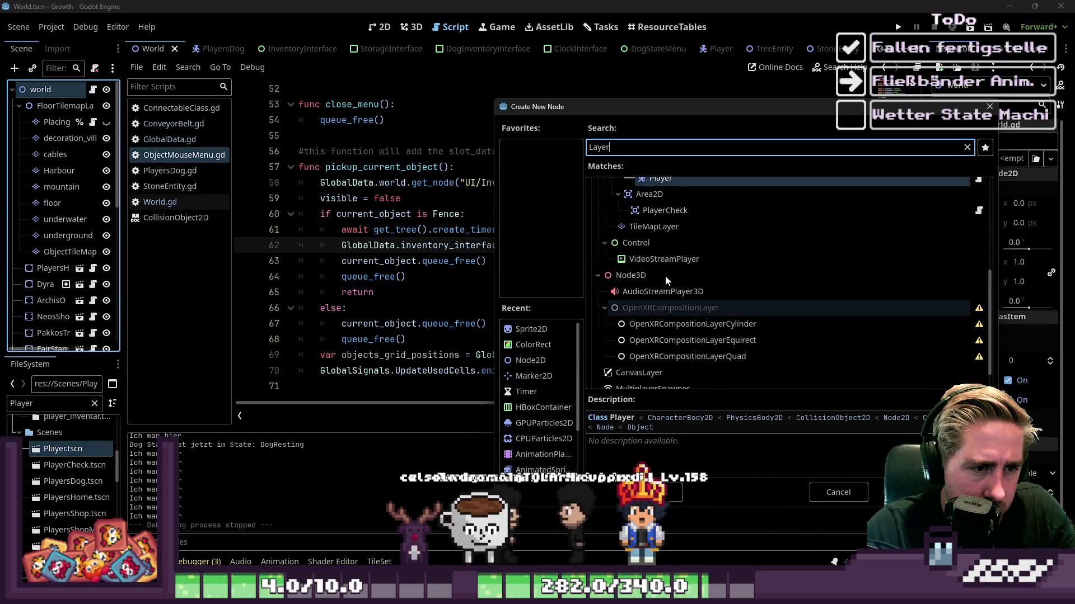
{"action": "key", "text": "BackSpace"}
{"action": "key", "text": "BackSpace"}
{"action": "key", "text": "BackSpace"}
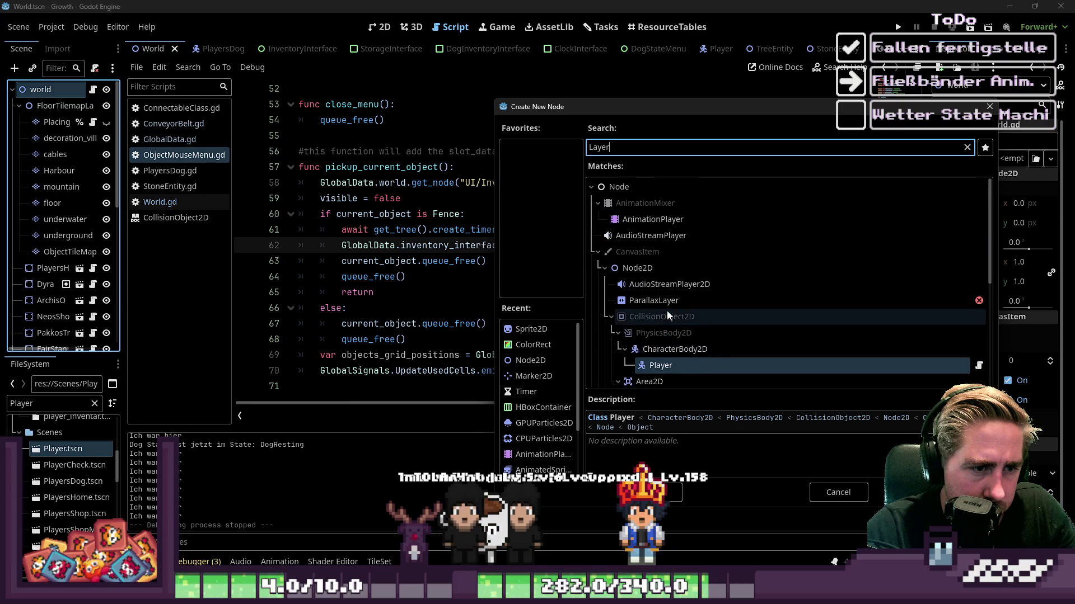
{"action": "type", "text": "Path"}
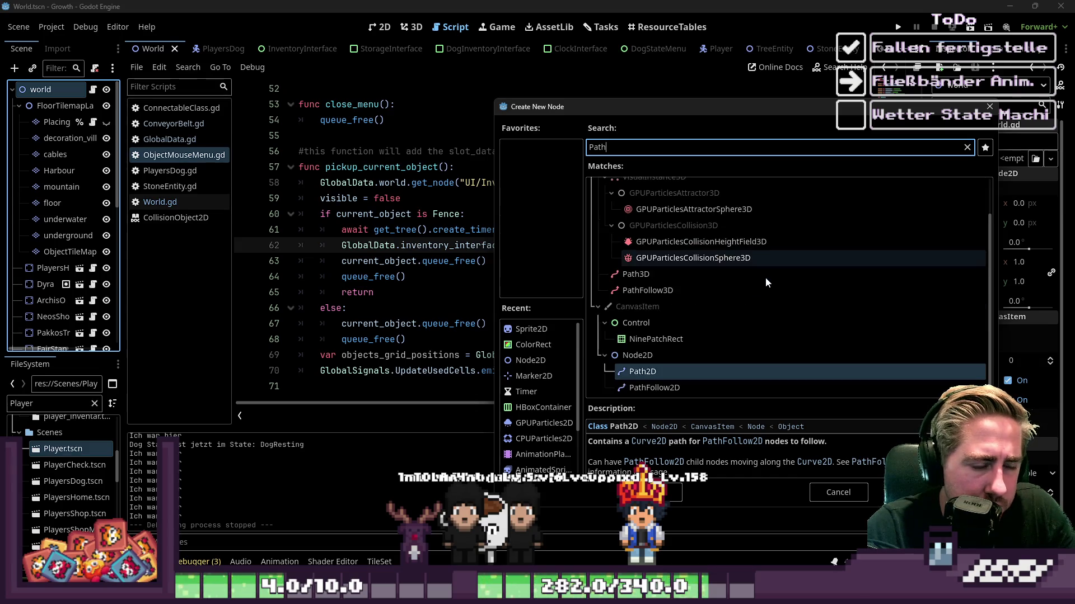
{"action": "left_click", "coordinate": [684, 384]}
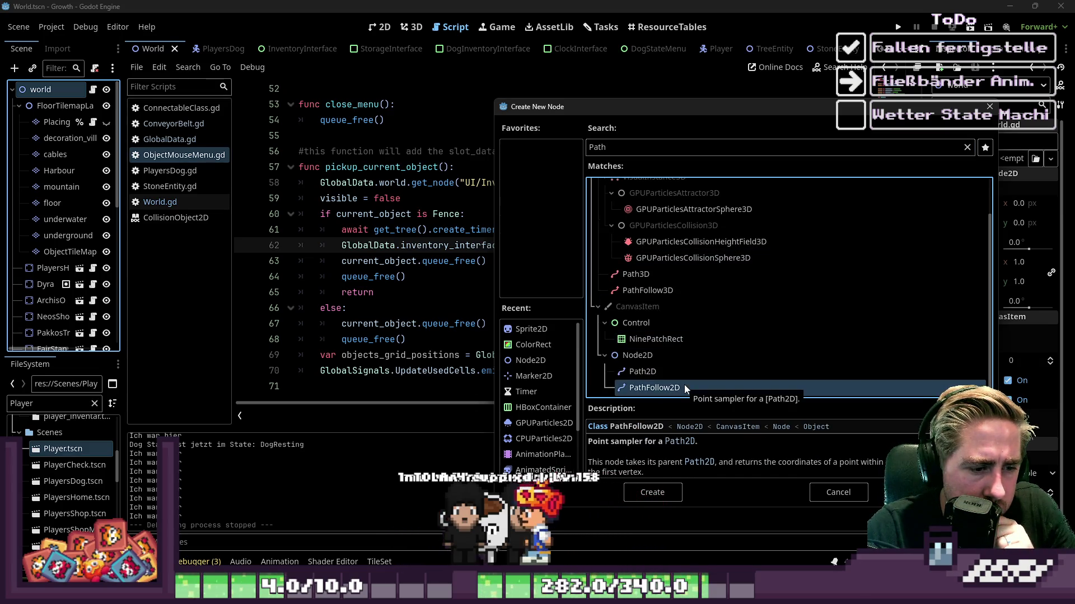
{"action": "left_click", "coordinate": [684, 372]}
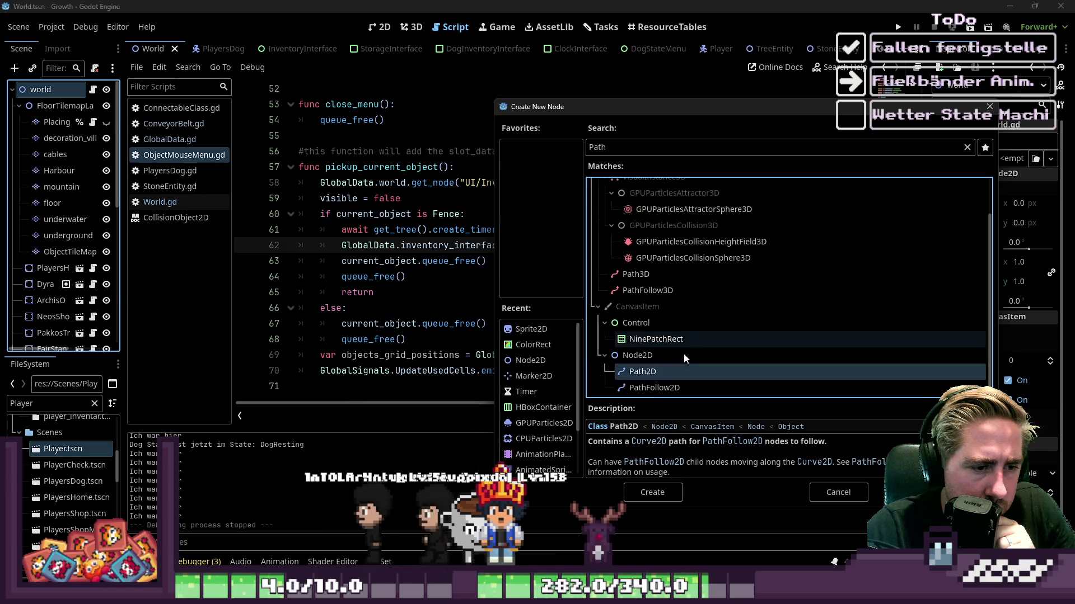
{"action": "left_click", "coordinate": [626, 150]}
{"action": "key", "text": "ctrl+a"}
{"action": "key", "text": "BackSpace"}
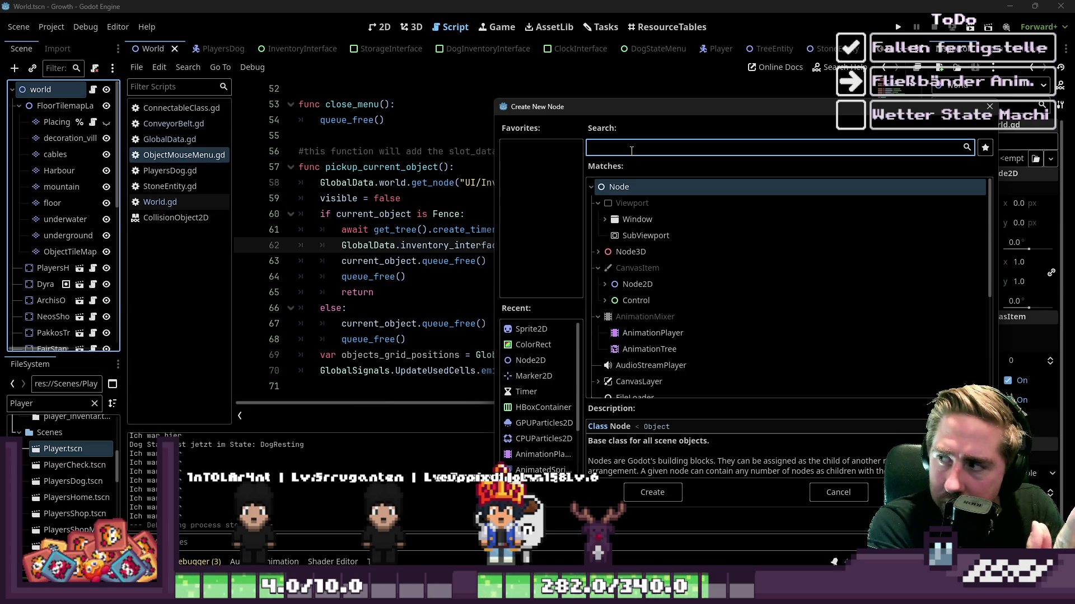
{"action": "type", "text": "Navi"}
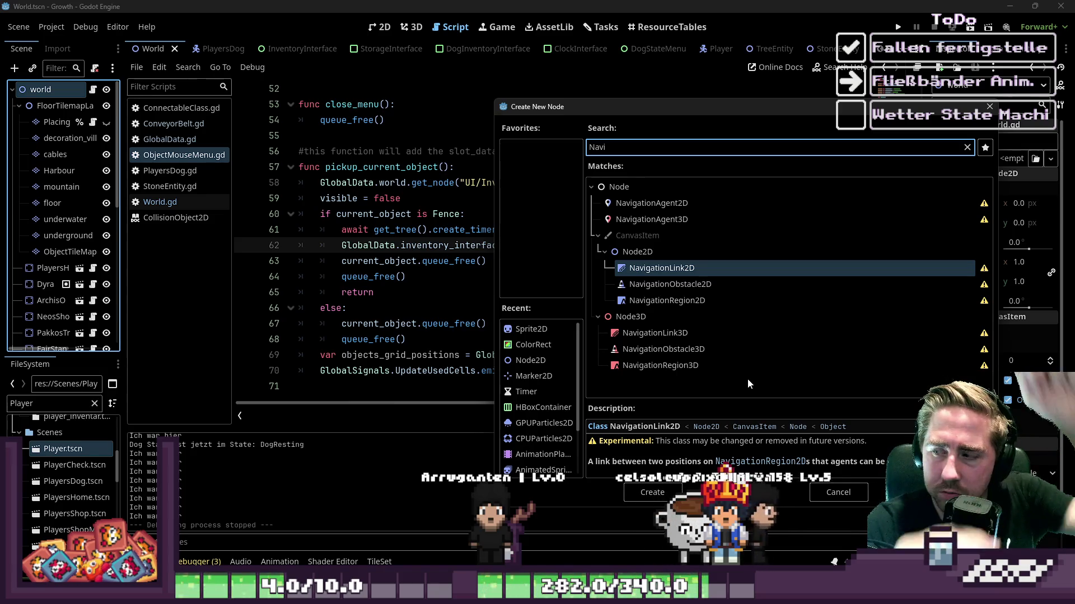
{"action": "left_click", "coordinate": [838, 492]}
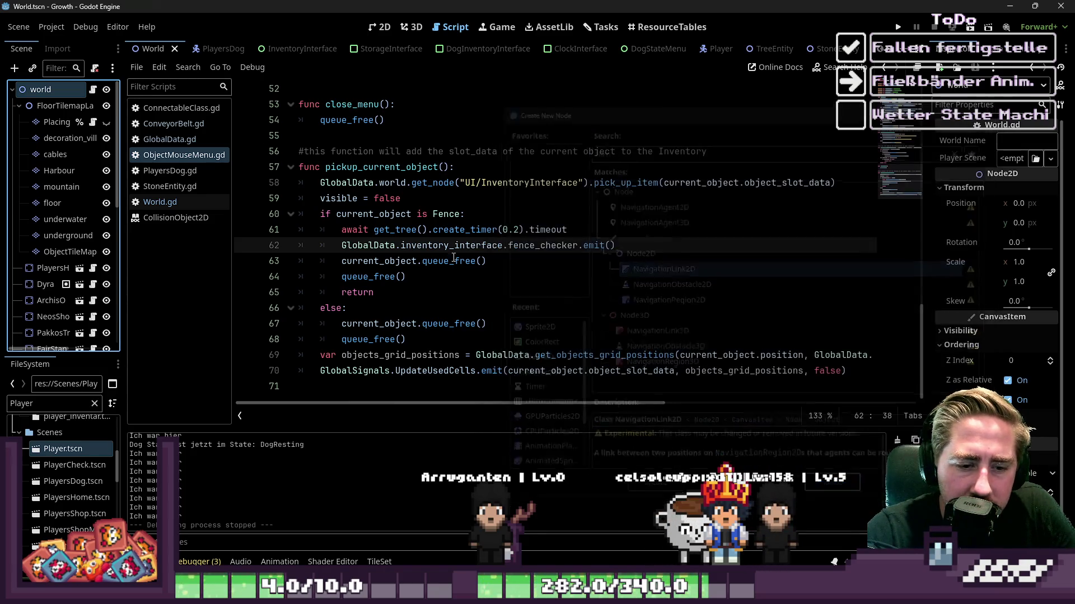
Step: Review the return in the fence branch of pickup_current_object
{"action": "left_click", "coordinate": [430, 260]}
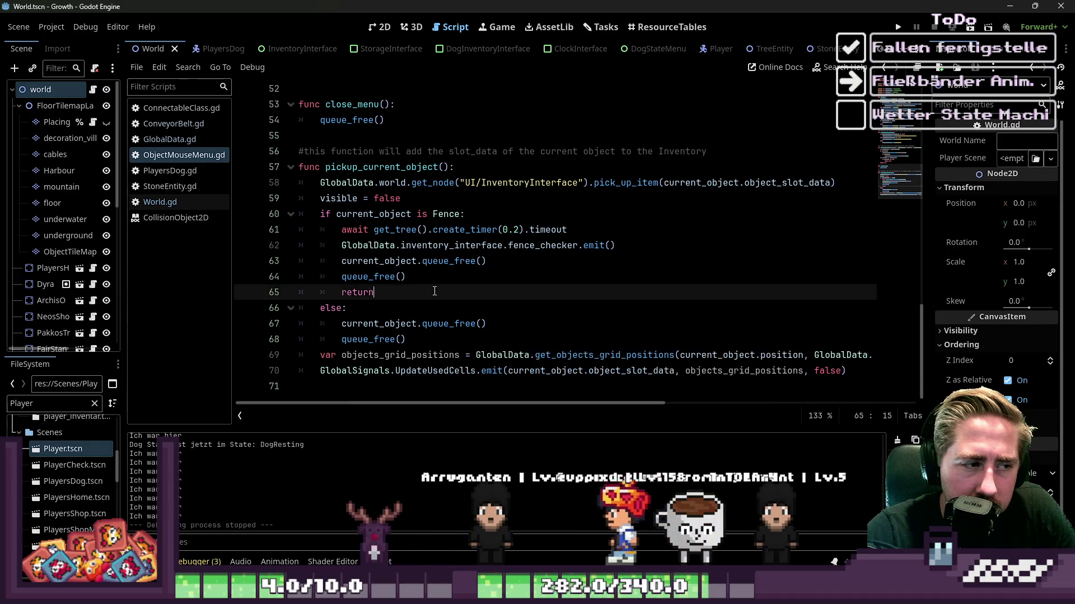
{"action": "left_click", "coordinate": [386, 292]}
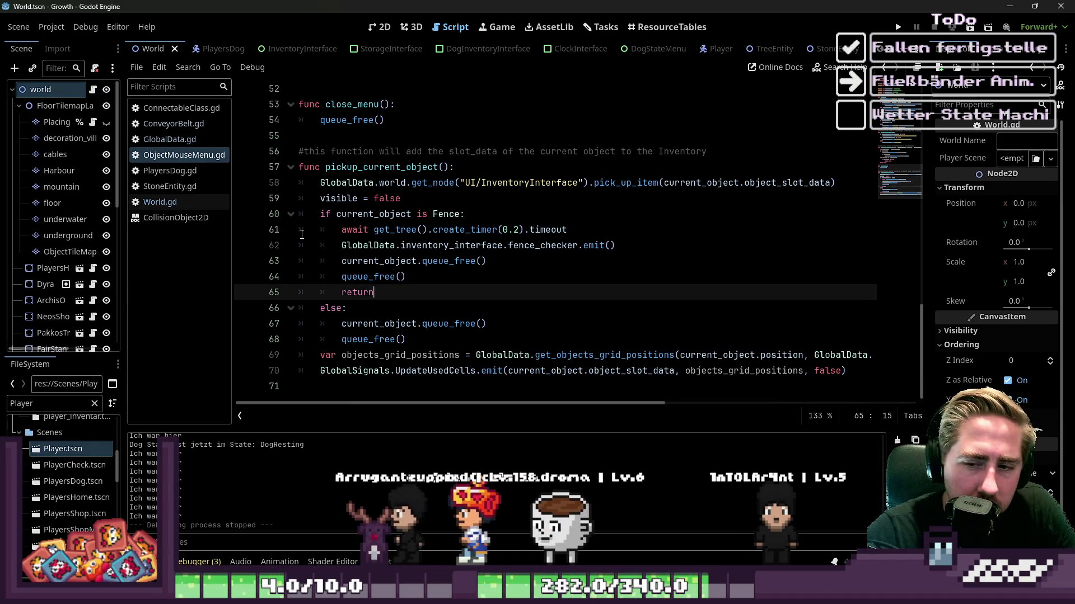
{"action": "scroll", "coordinate": [329, 225], "scroll_direction": "up", "scroll_amount": 8}
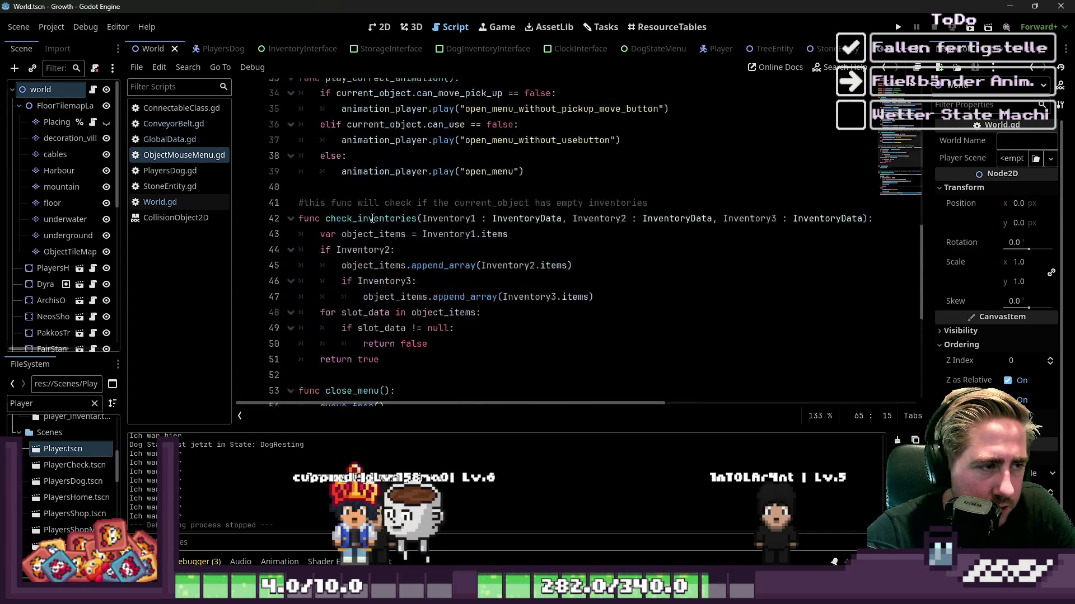
Step: Open World.gd, look over the world map in the 2D view, and return to the script
{"action": "left_click", "coordinate": [176, 203]}
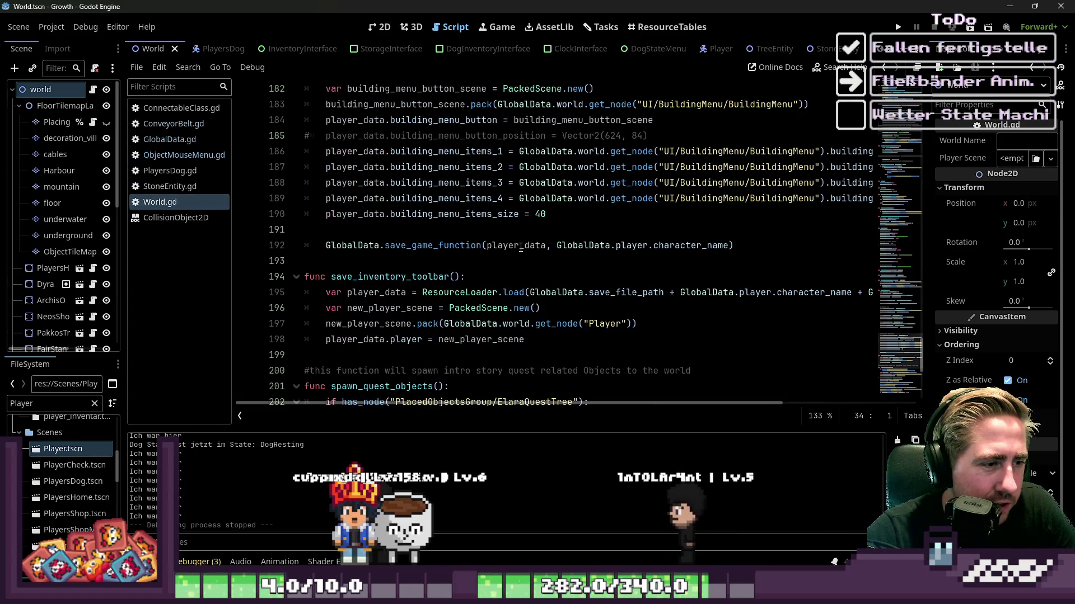
{"action": "scroll", "coordinate": [520, 247], "scroll_direction": "down", "scroll_amount": 6}
{"action": "left_click", "coordinate": [381, 27]}
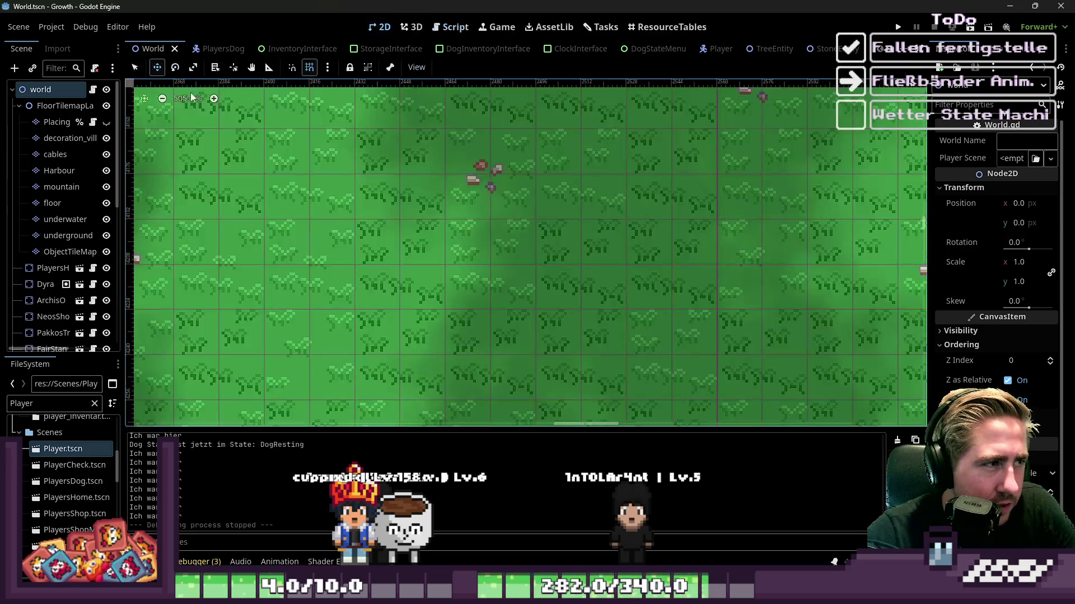
{"action": "scroll", "coordinate": [599, 228], "scroll_direction": "up", "scroll_amount": 5}
{"action": "scroll", "coordinate": [599, 227], "scroll_direction": "down", "scroll_amount": 3}
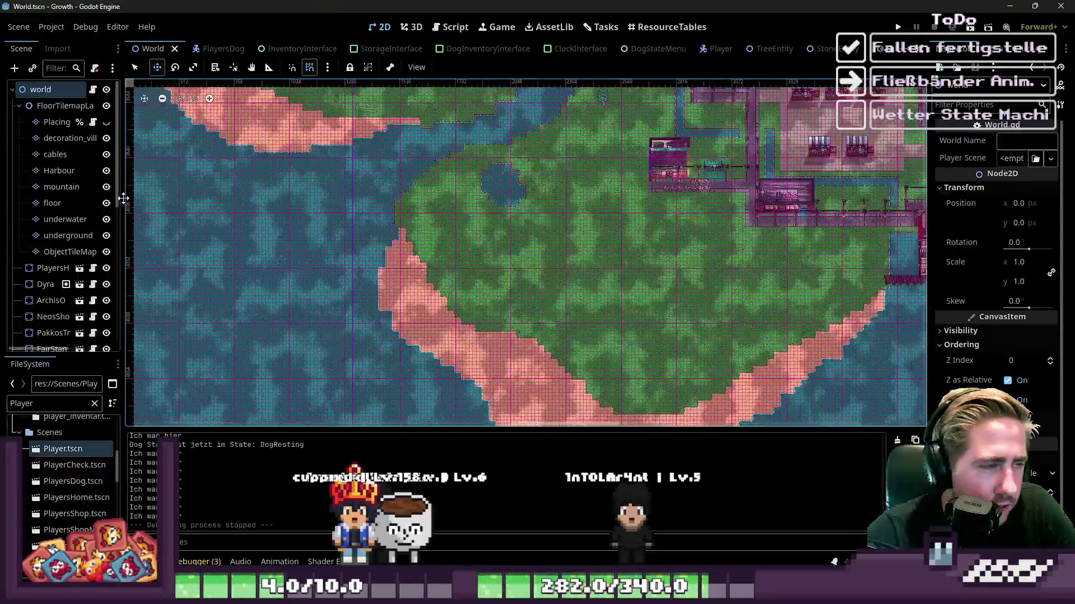
{"action": "left_click_drag", "start_coordinate": [123, 252], "coordinate": [186, 252]}
{"action": "scroll", "coordinate": [125, 252], "scroll_direction": "down", "scroll_amount": 6}
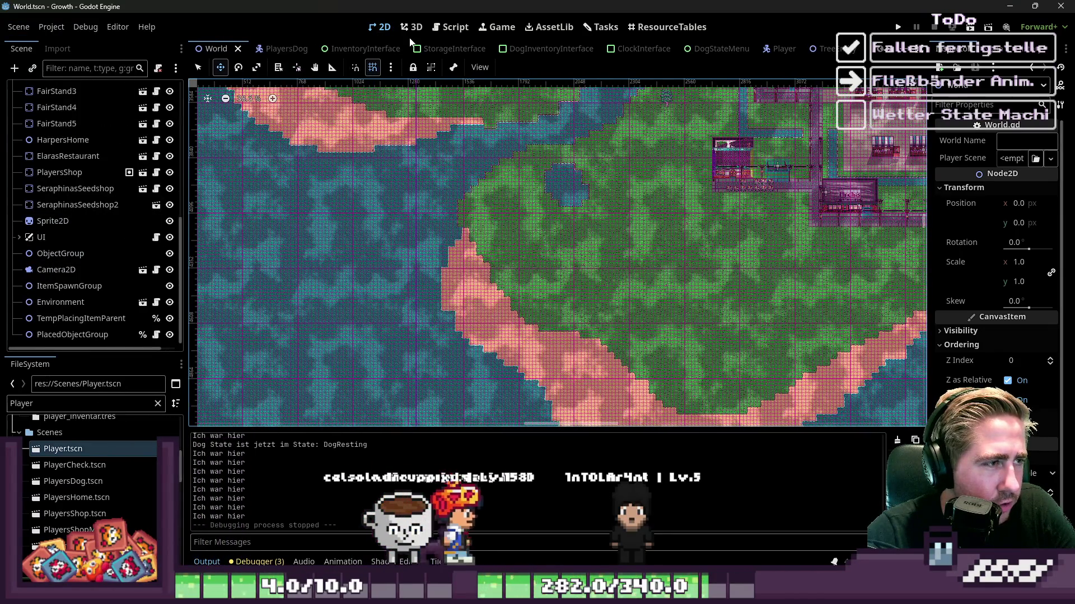
{"action": "left_click", "coordinate": [445, 27]}
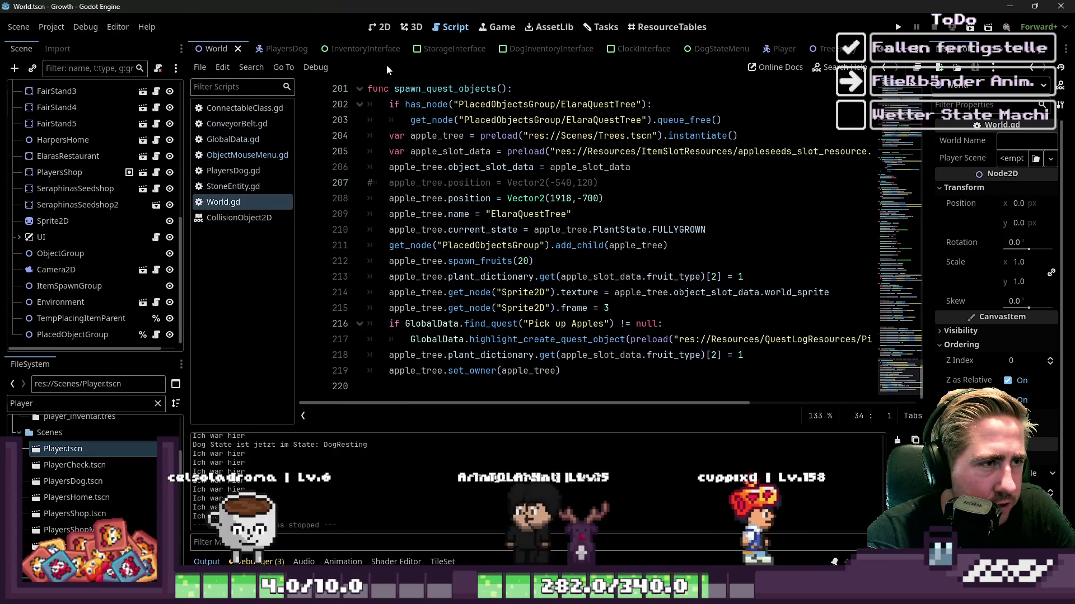
Step: Expand the UI node in the Scene dock and select the SeraphinasSeedshop2 node
{"action": "scroll", "coordinate": [336, 51], "scroll_direction": "down", "scroll_amount": 5}
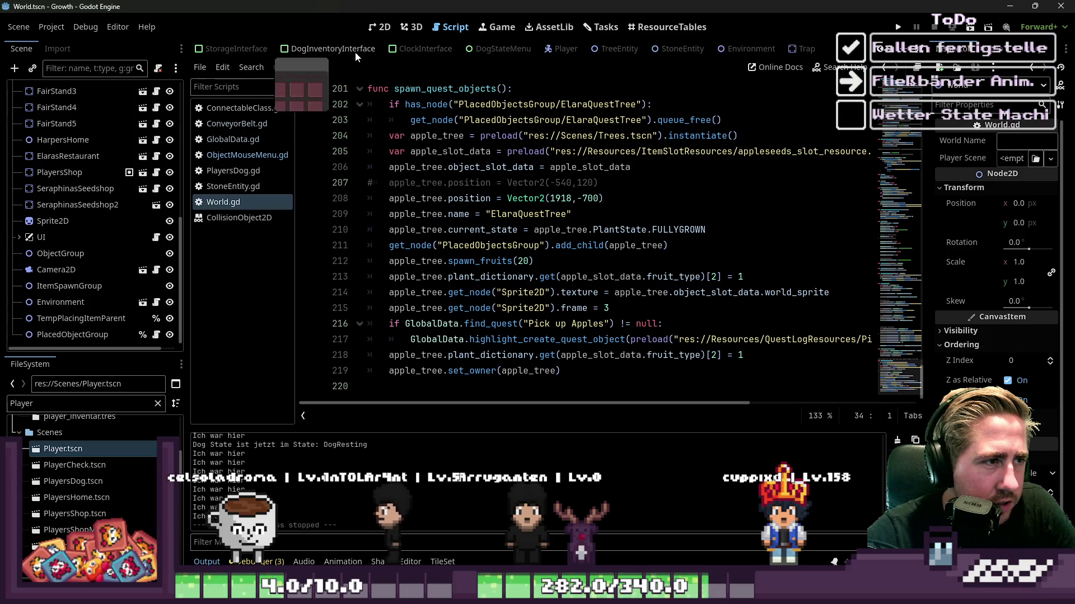
{"action": "scroll", "coordinate": [355, 52], "scroll_direction": "up", "scroll_amount": 5}
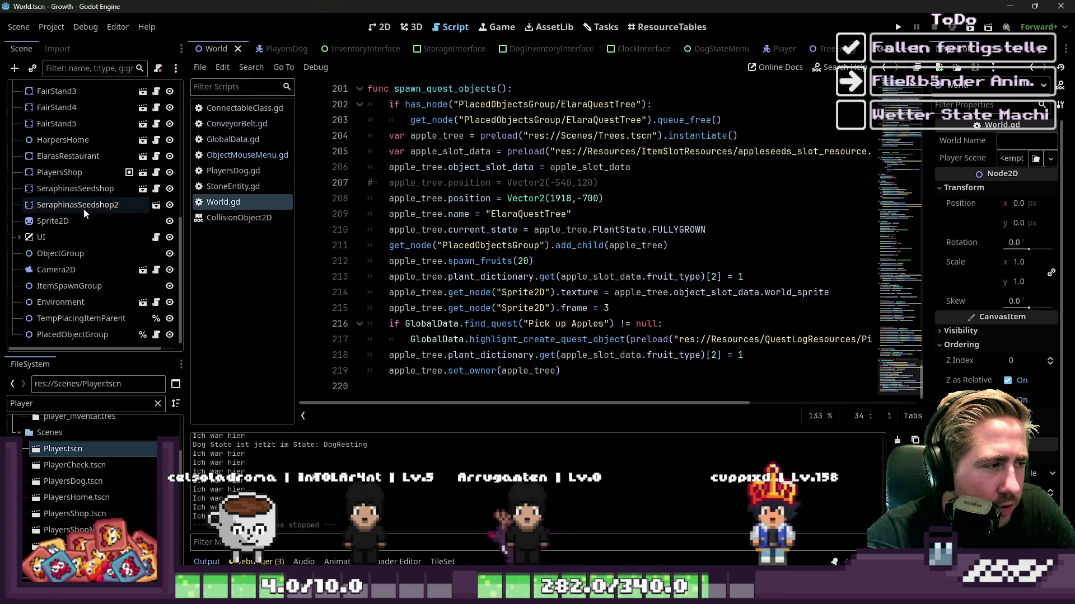
{"action": "left_click", "coordinate": [17, 239]}
{"action": "scroll", "coordinate": [99, 252], "scroll_direction": "down", "scroll_amount": 2}
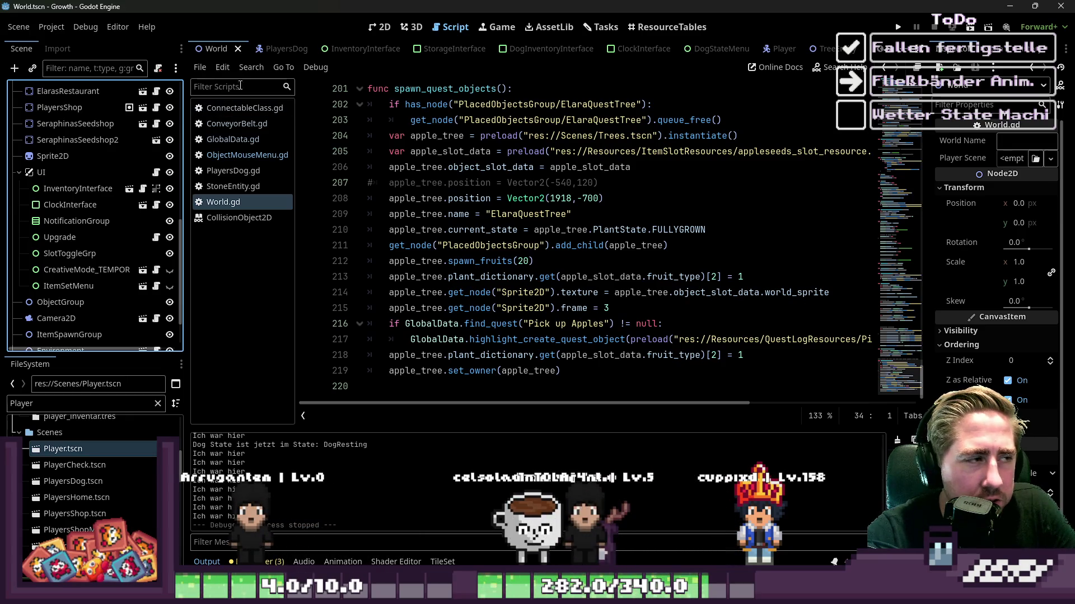
{"action": "key", "text": "ctrl+shift+f"}
{"action": "key", "text": "Escape"}
{"action": "left_click", "coordinate": [77, 140]}
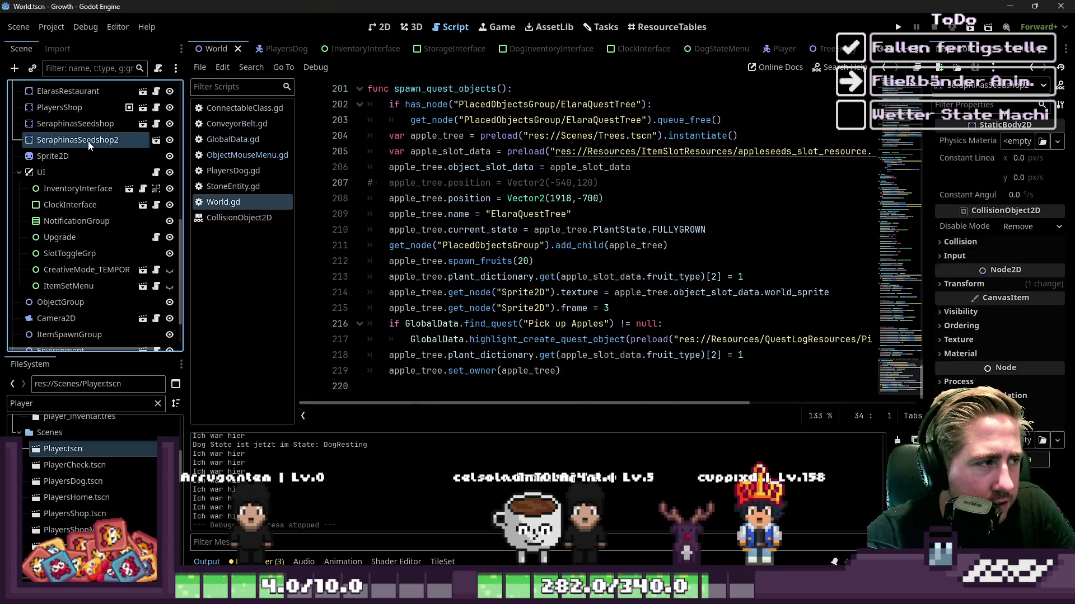
Step: Search 'Path' in Create New Node and compare the Path2D and PathFollow2D descriptions
{"action": "key", "text": "ctrl+a"}
{"action": "type", "text": "Path"}
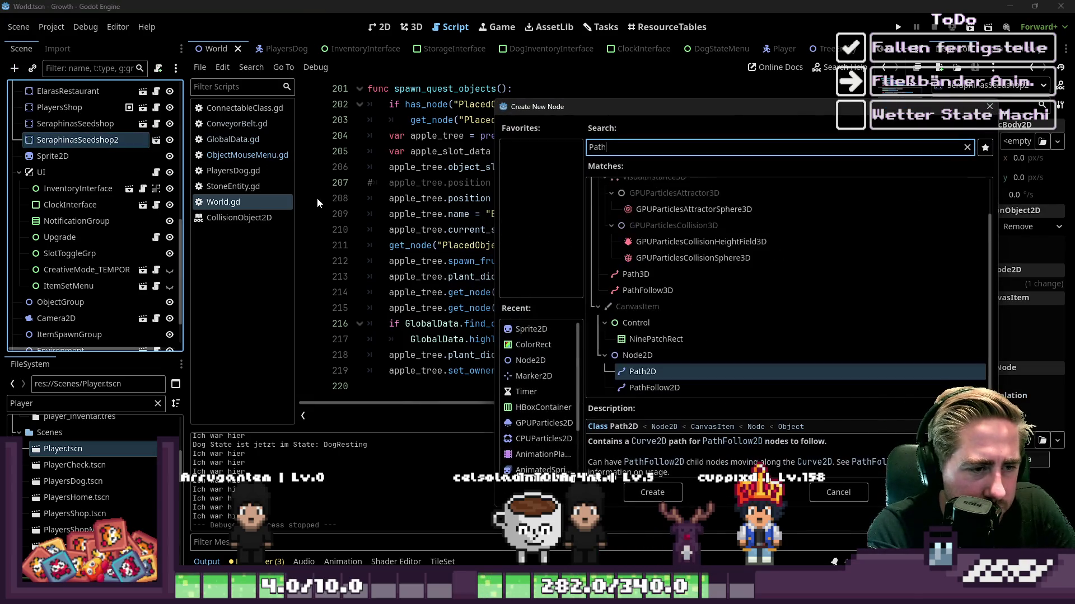
{"action": "left_click", "coordinate": [679, 386]}
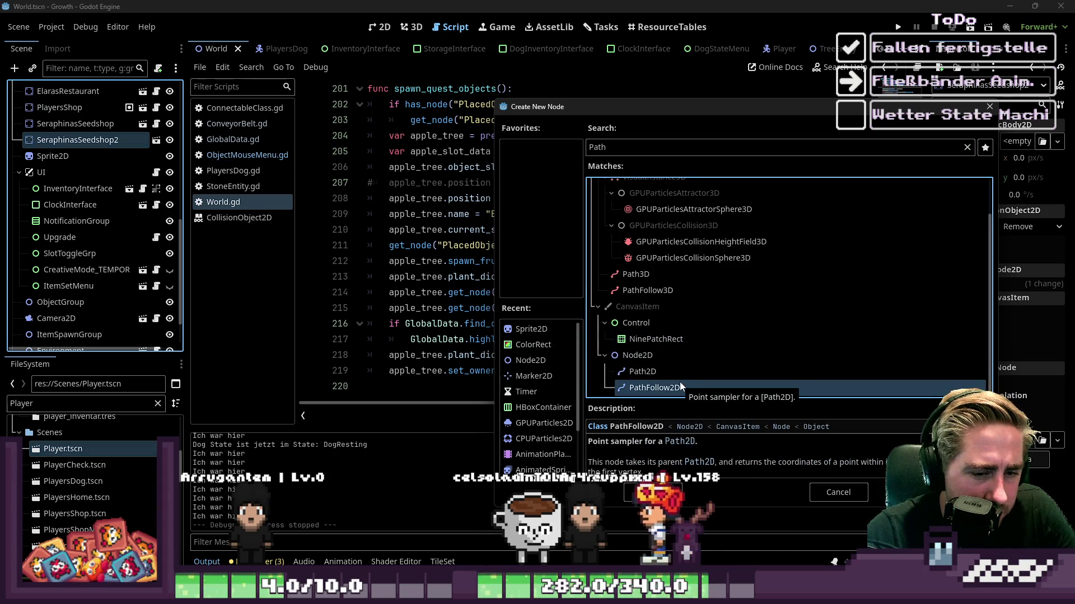
{"action": "left_click", "coordinate": [644, 375]}
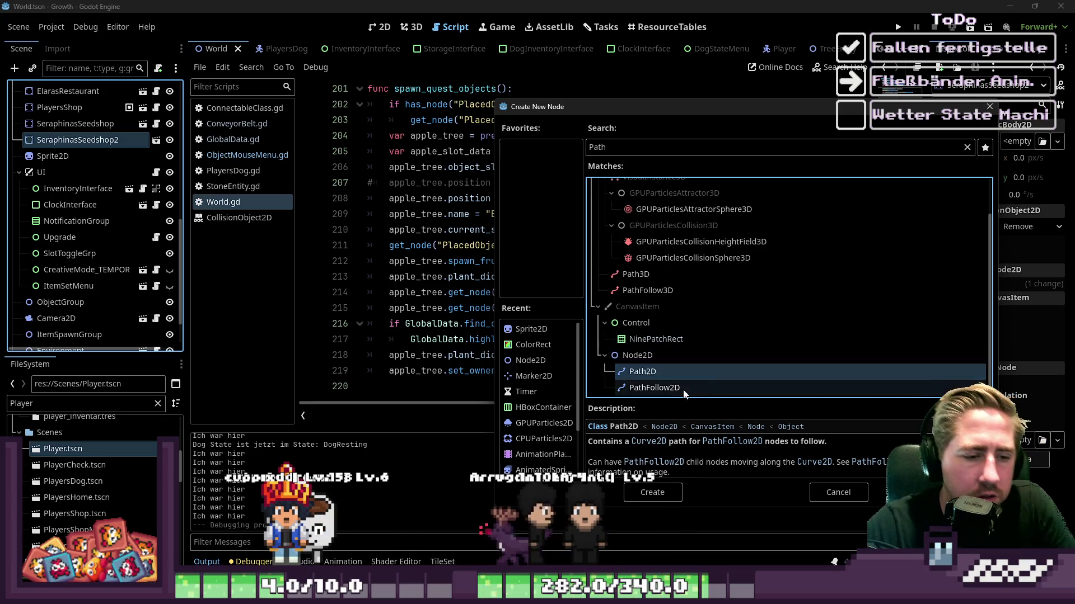
{"action": "left_click", "coordinate": [633, 384]}
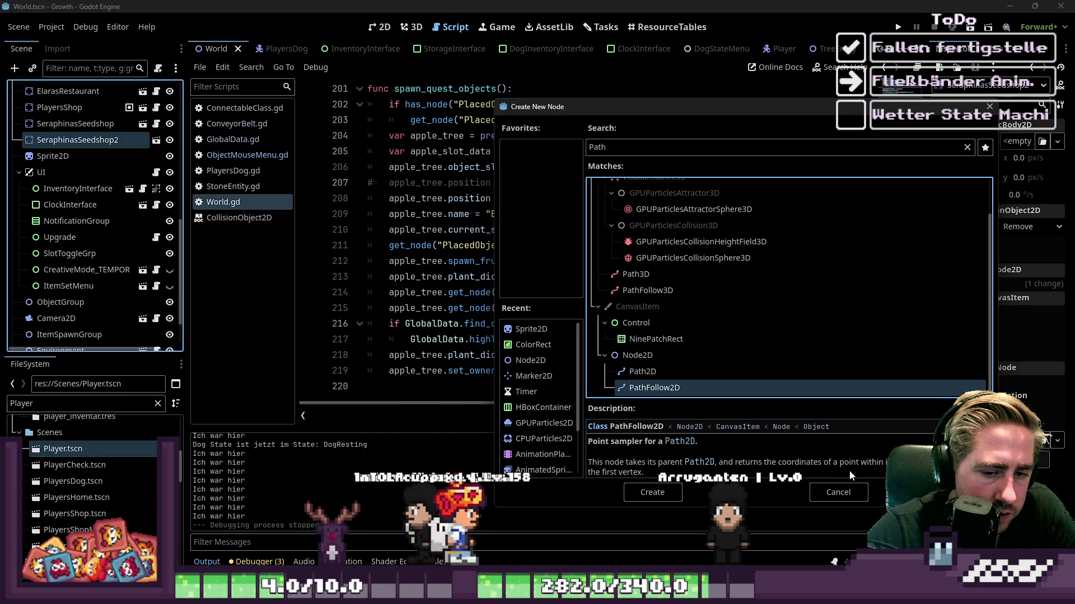
{"action": "scroll", "coordinate": [732, 458], "scroll_direction": "down", "scroll_amount": 4}
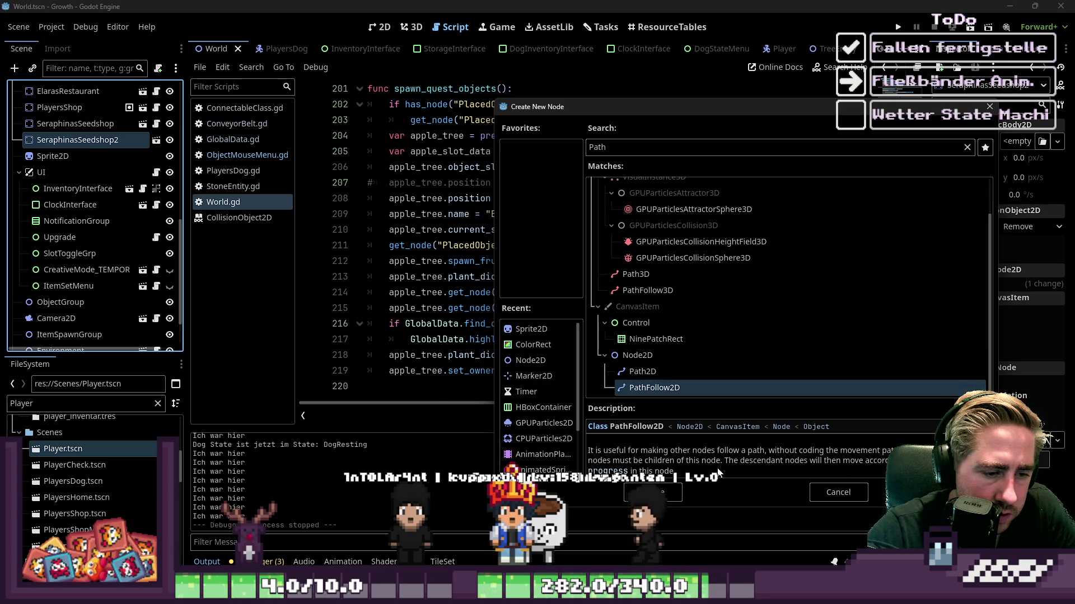
{"action": "left_click", "coordinate": [649, 374]}
{"action": "left_click", "coordinate": [654, 387]}
{"action": "scroll", "coordinate": [673, 460], "scroll_direction": "up", "scroll_amount": 2}
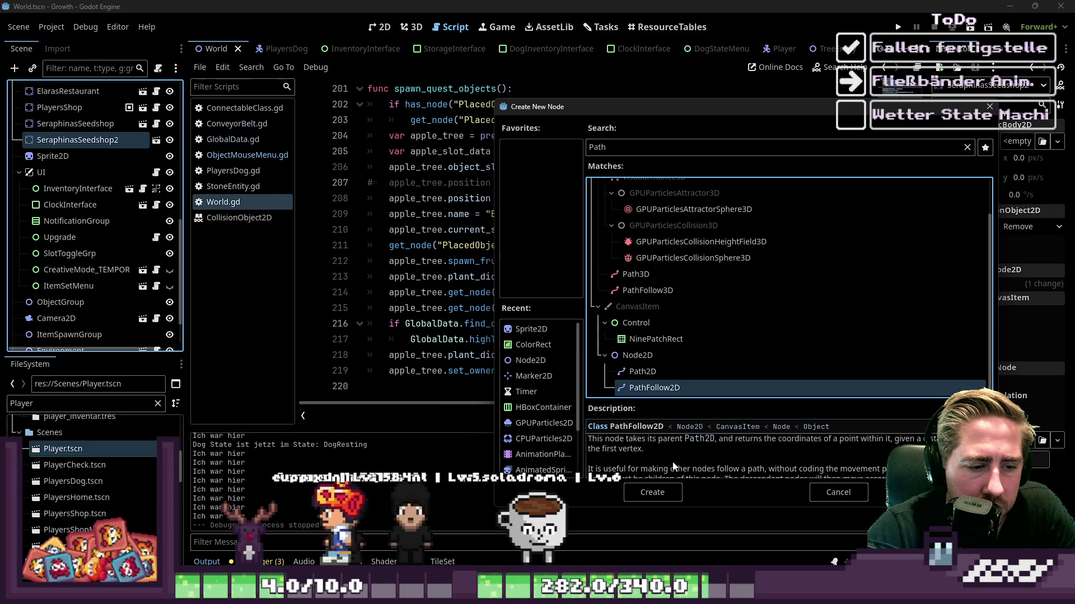
Step: Add a PathFollow2D to the World scene, view it in 2D, undo it, and go to ConveyorBelt
{"action": "double_click", "coordinate": [665, 392]}
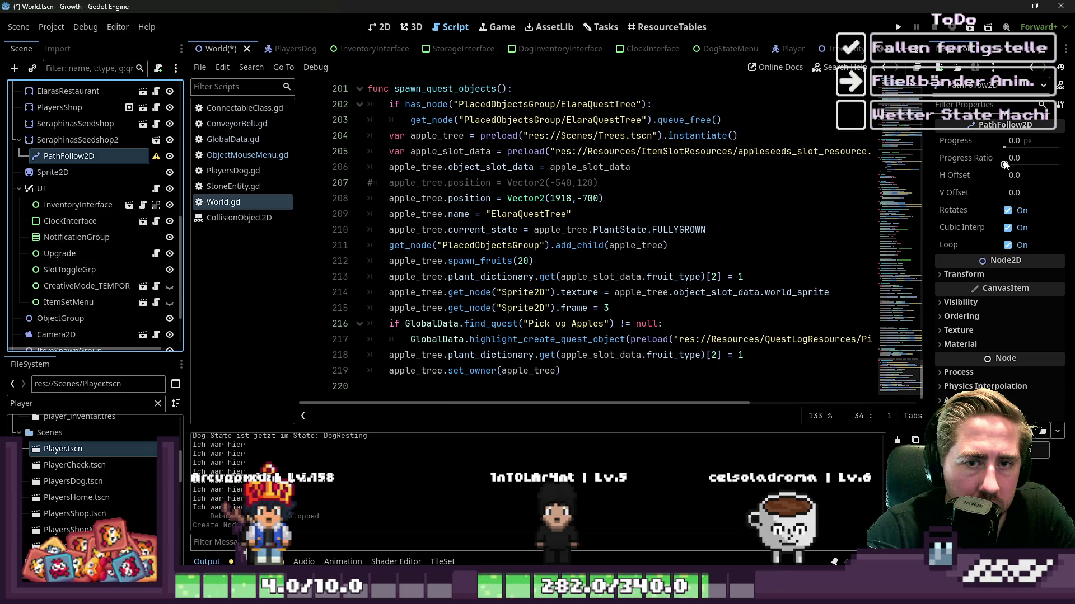
{"action": "left_click", "coordinate": [376, 28]}
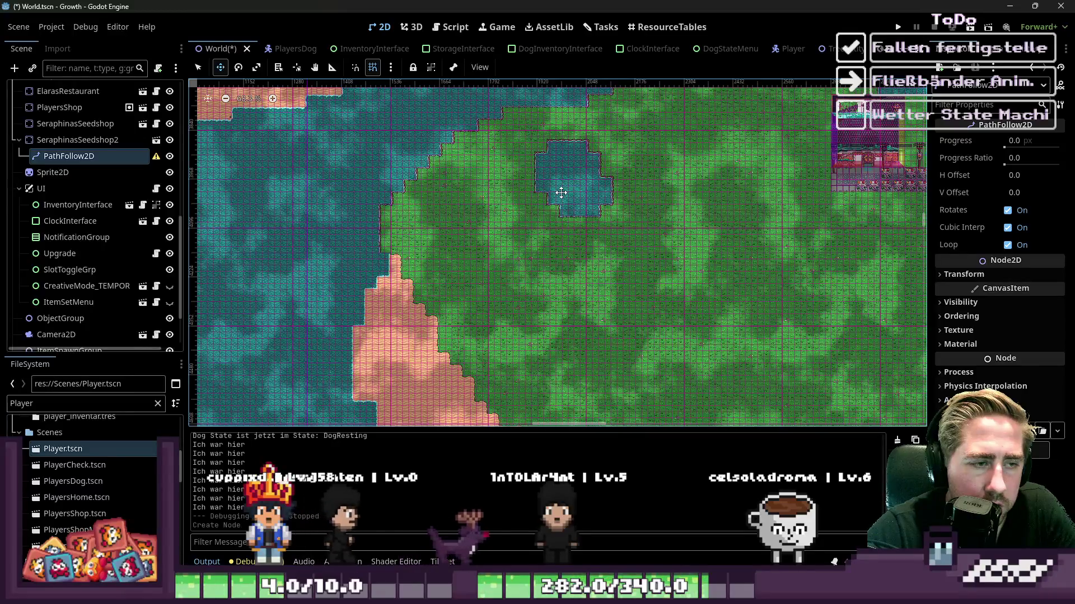
{"action": "scroll", "coordinate": [561, 192], "scroll_direction": "up", "scroll_amount": 1}
{"action": "key", "text": "ctrl+z"}
{"action": "scroll", "coordinate": [504, 49], "scroll_direction": "down", "scroll_amount": 2}
{"action": "scroll", "coordinate": [504, 49], "scroll_direction": "down", "scroll_amount": 3}
{"action": "left_click", "coordinate": [838, 50]}
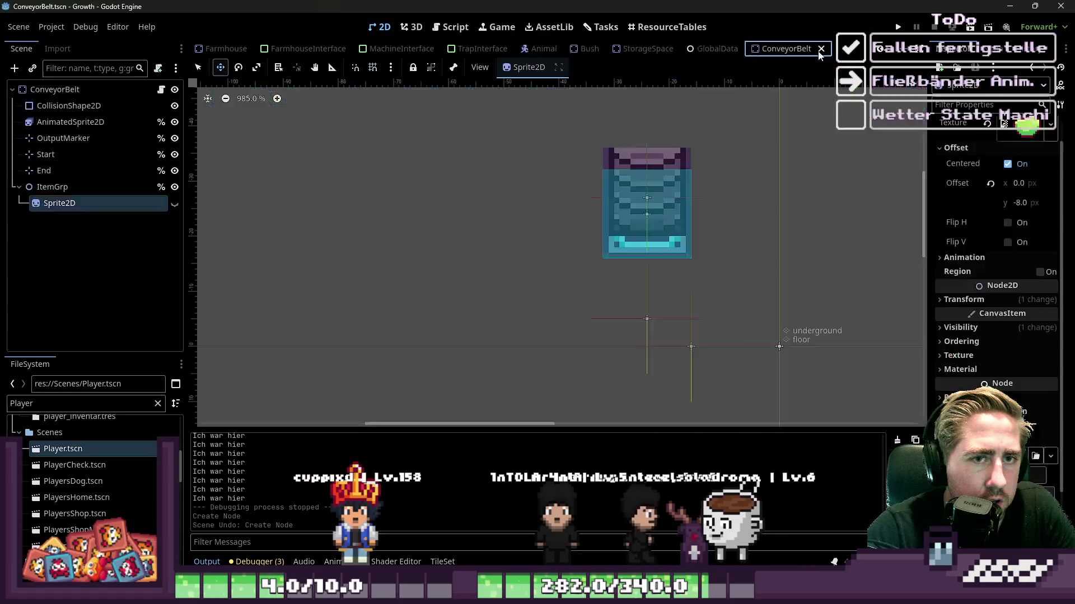
{"action": "key", "text": "ctrl+a"}
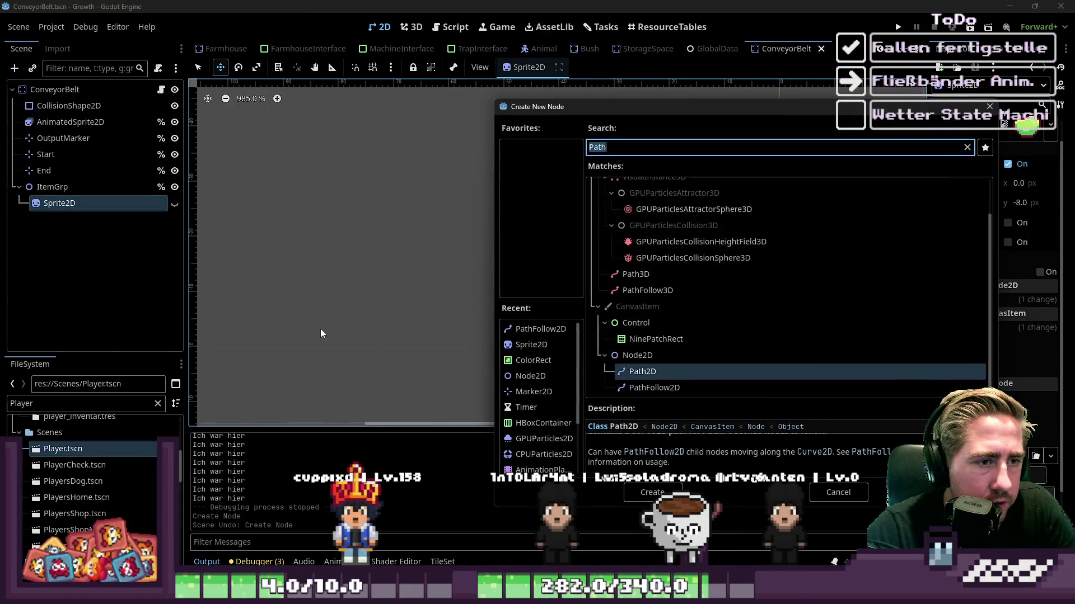
{"action": "double_click", "coordinate": [642, 372]}
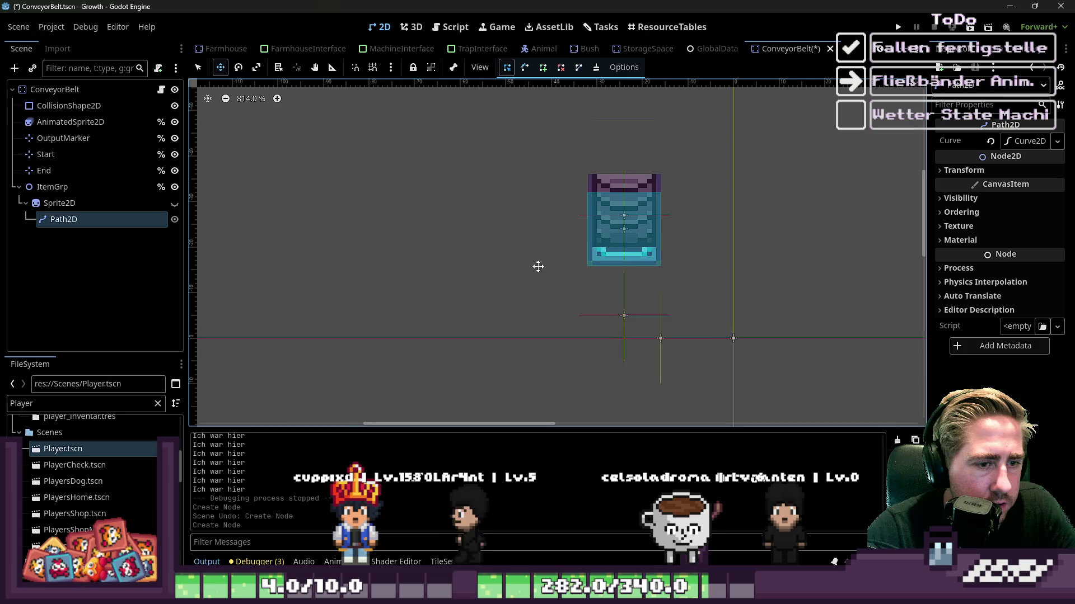
{"action": "left_click", "coordinate": [61, 206]}
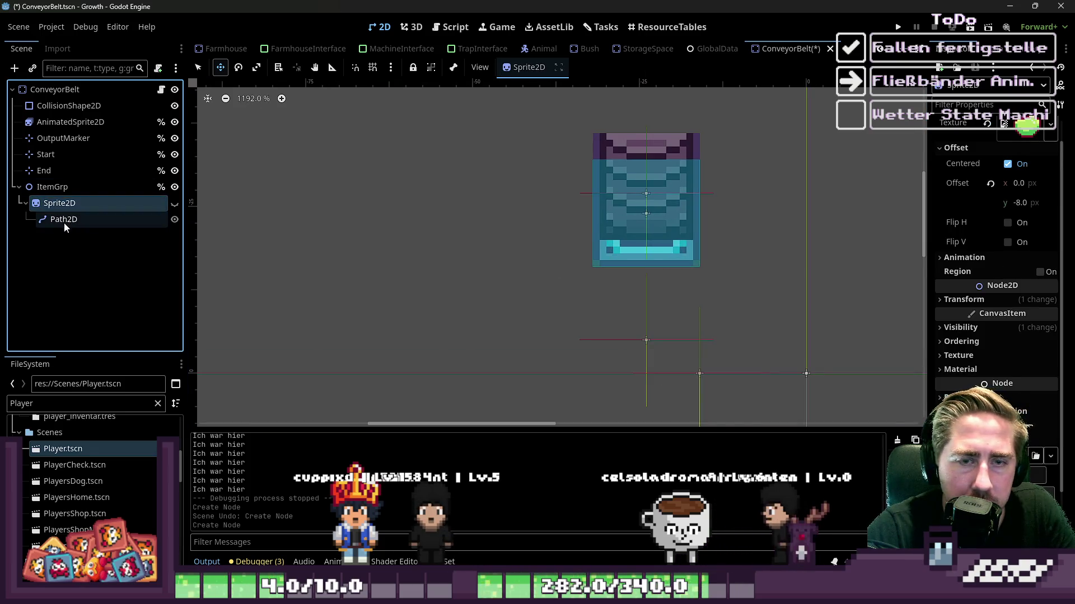
{"action": "left_click", "coordinate": [64, 222]}
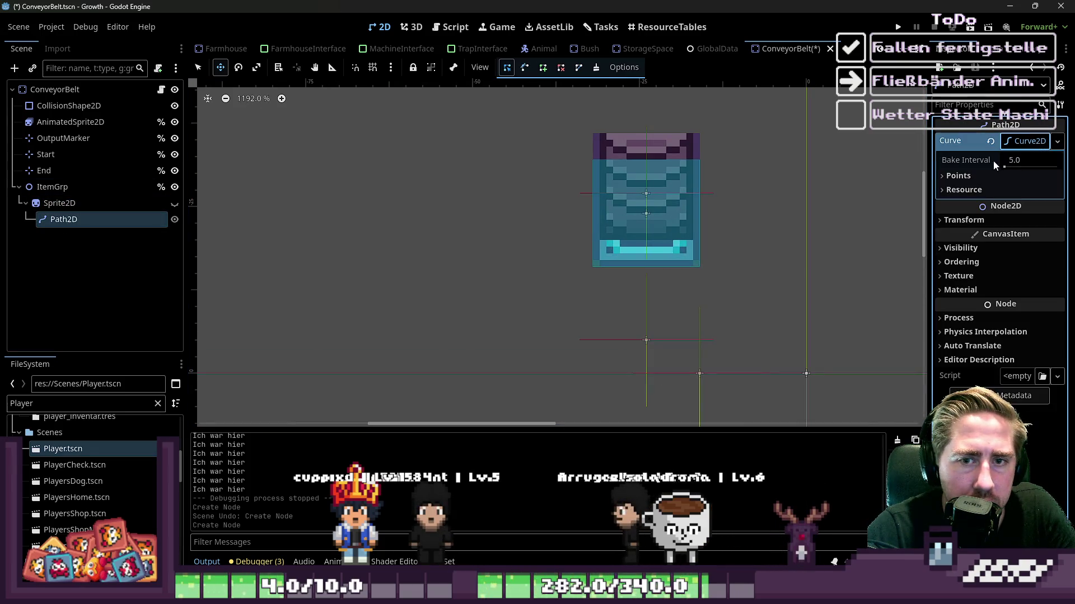
{"action": "left_click", "coordinate": [990, 176]}
{"action": "left_click", "coordinate": [975, 190]}
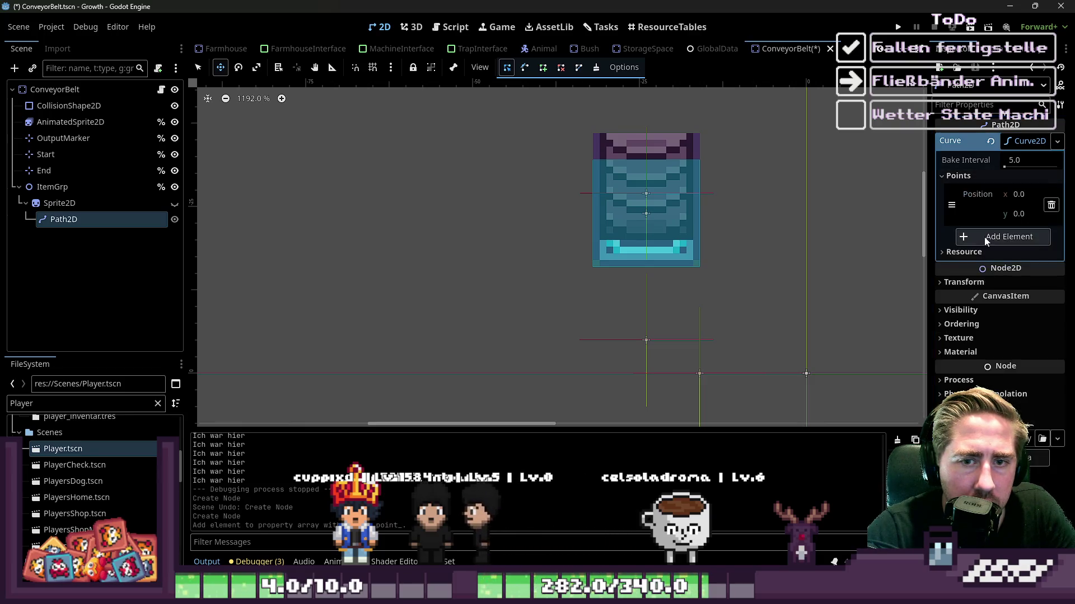
{"action": "left_click", "coordinate": [984, 237]}
{"action": "left_click", "coordinate": [1045, 306]}
{"action": "left_click", "coordinate": [1045, 224]}
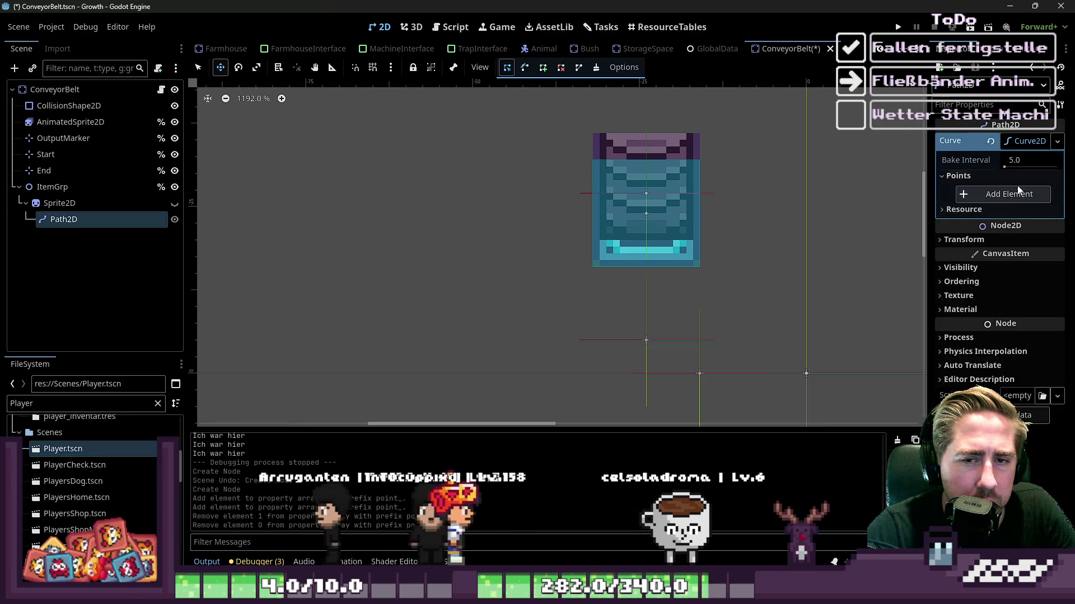
{"action": "left_click", "coordinate": [61, 221]}
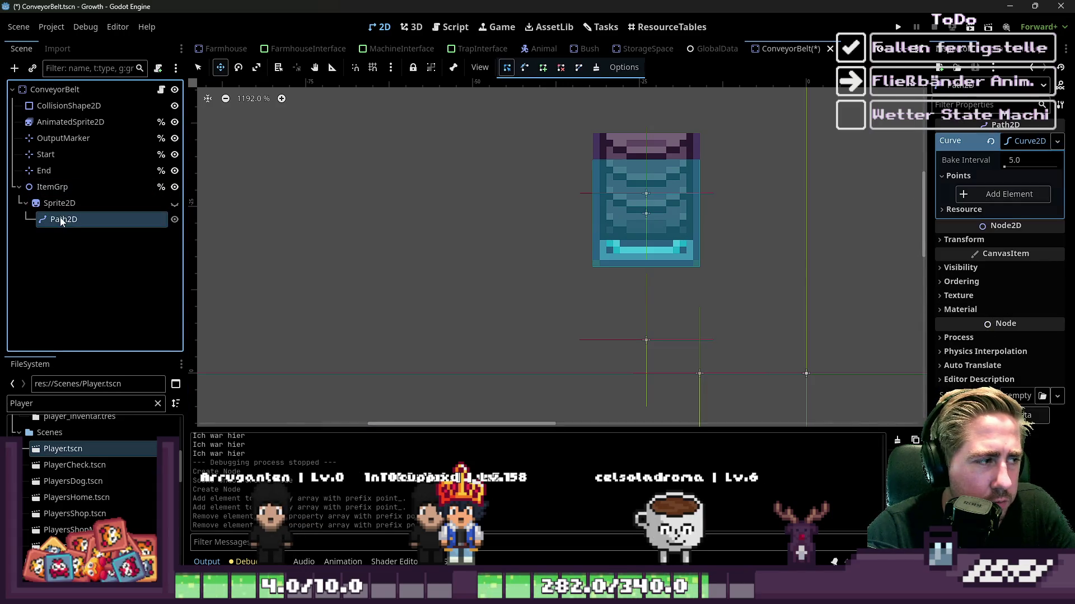
{"action": "key", "text": "Delete"}
{"action": "key", "text": "Return"}
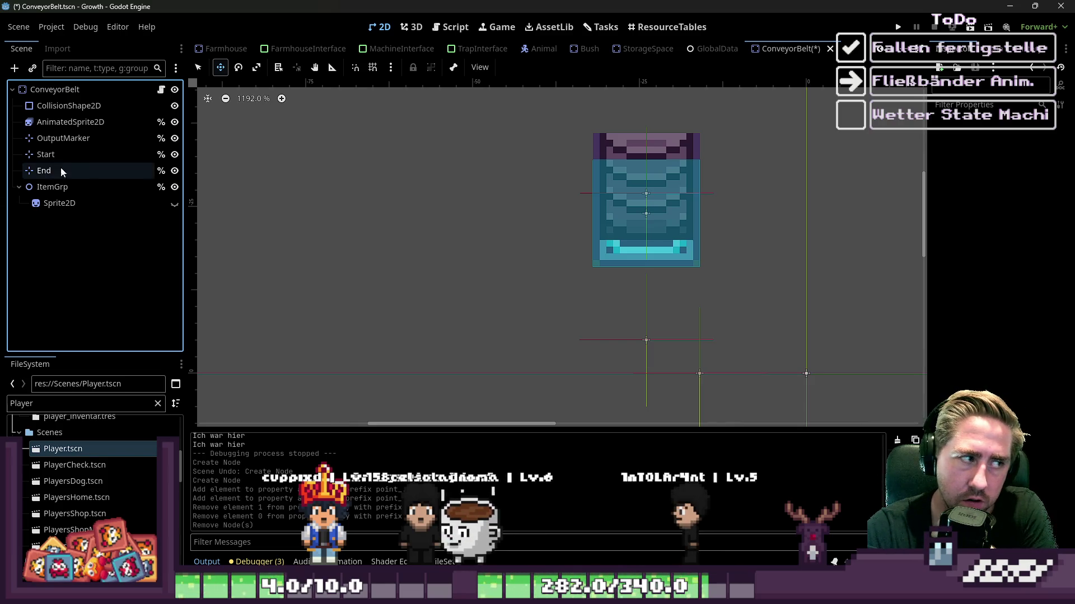
Step: Inspect the Start and End markers, then make the apple Sprite2D visible
{"action": "left_click", "coordinate": [96, 186]}
{"action": "left_click", "coordinate": [100, 152]}
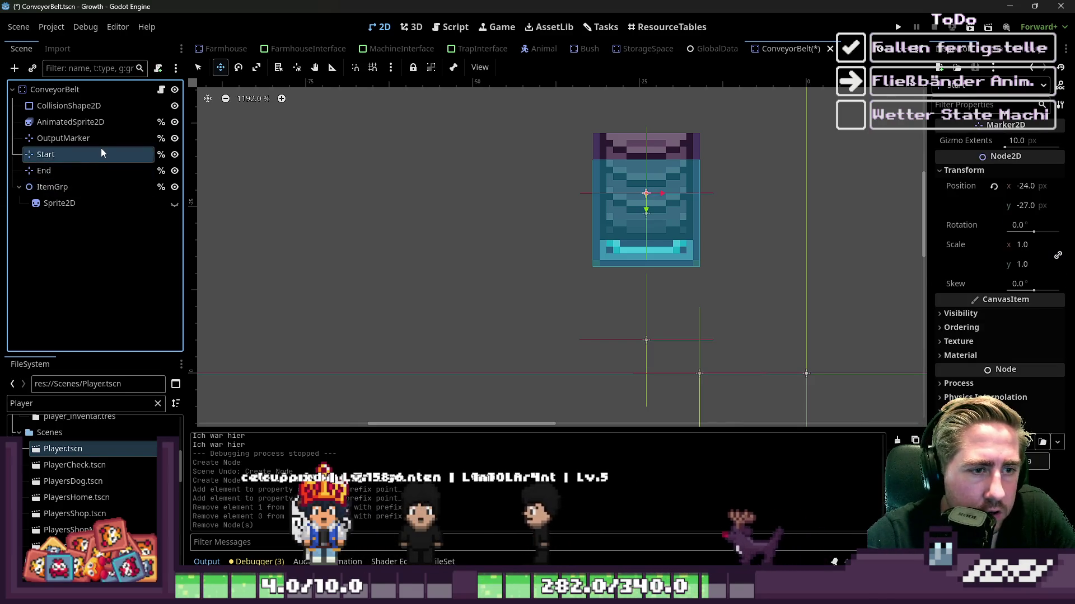
{"action": "left_click", "coordinate": [62, 174]}
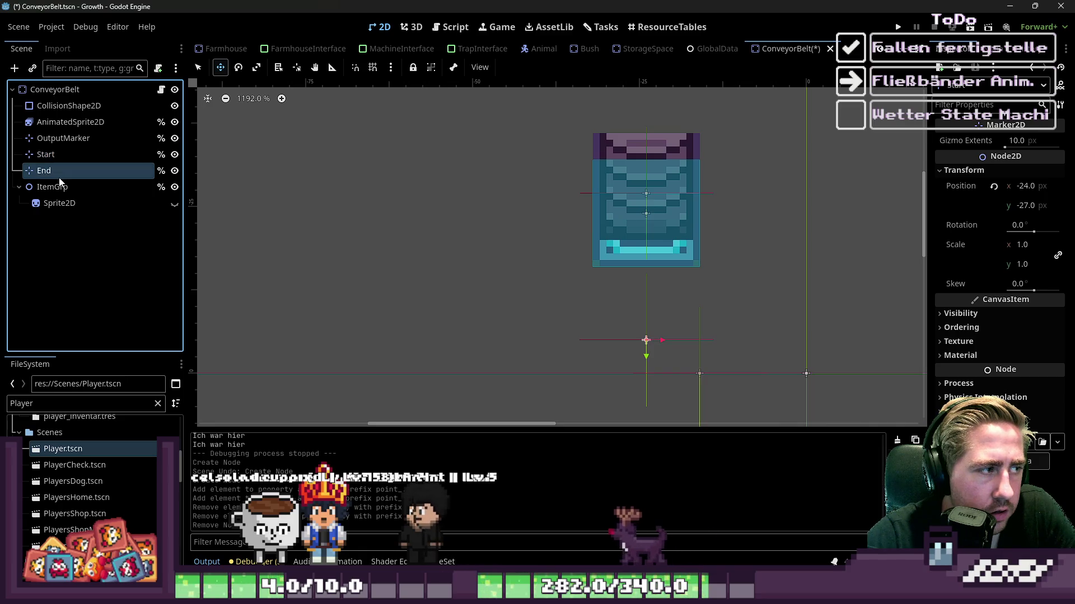
{"action": "left_click", "coordinate": [99, 204]}
{"action": "left_click", "coordinate": [172, 205]}
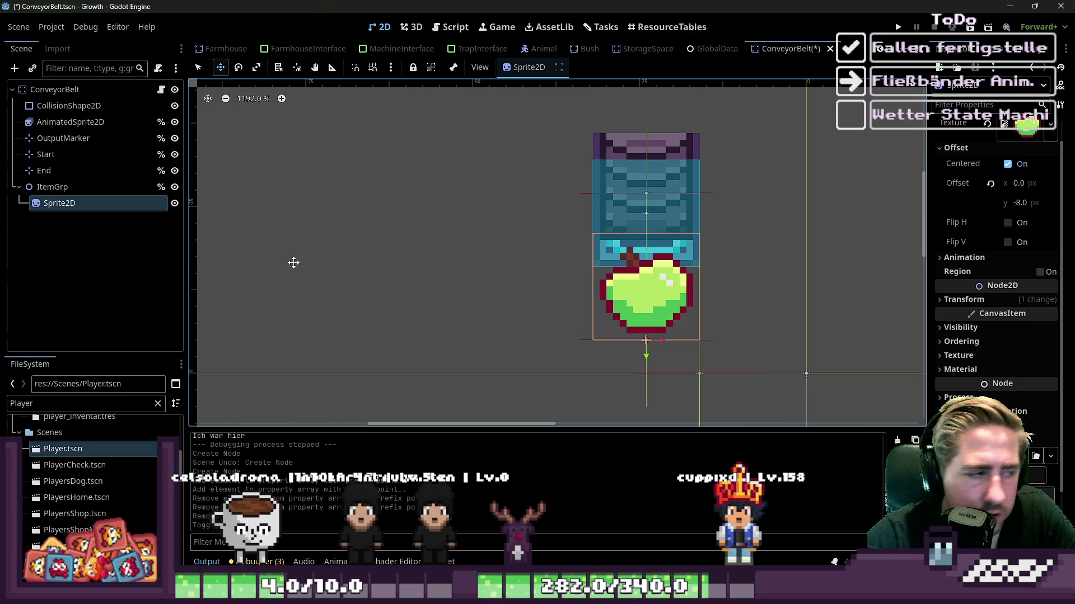
Step: Add a Line2D node as a child of the item Sprite2D
{"action": "key", "text": "ctrl+a"}
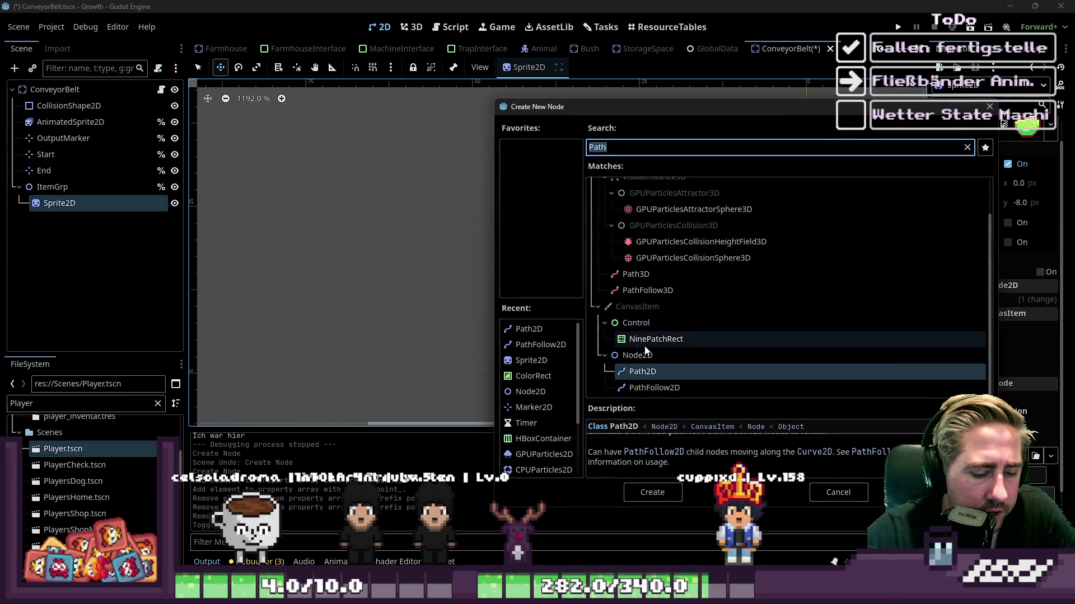
{"action": "type", "text": "Line2D"}
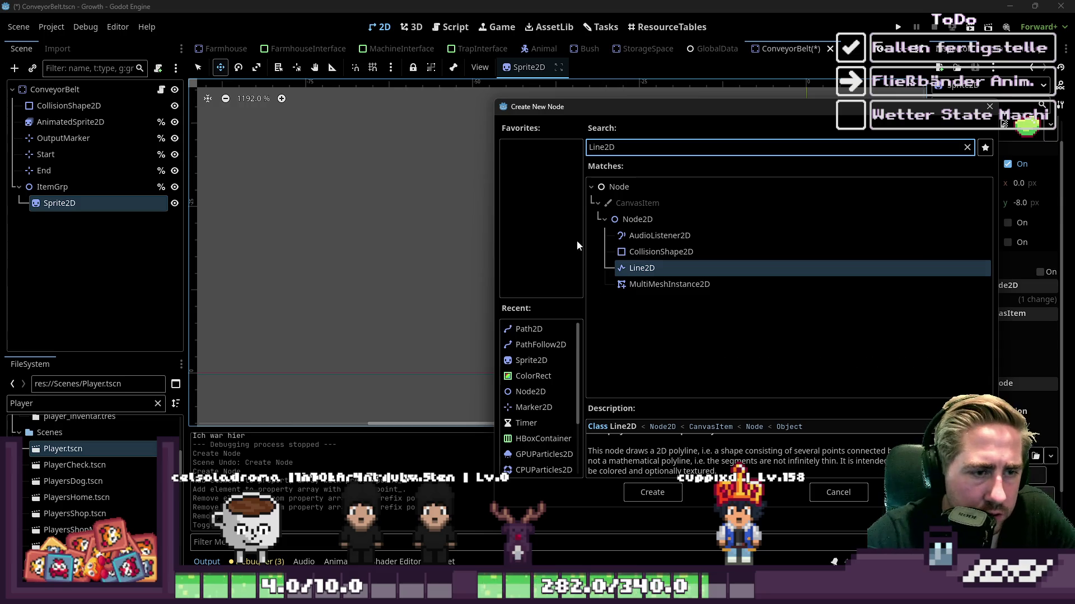
{"action": "double_click", "coordinate": [638, 269]}
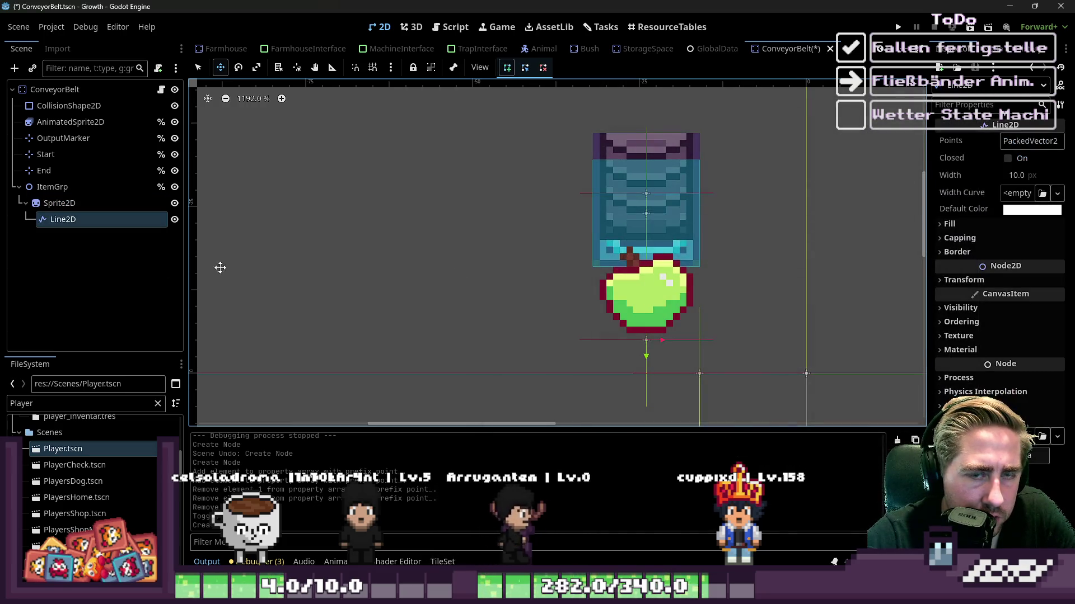
Step: Move the Line2D over the belt and set its first point's x to -16
{"action": "left_click", "coordinate": [59, 203]}
{"action": "left_click", "coordinate": [63, 219]}
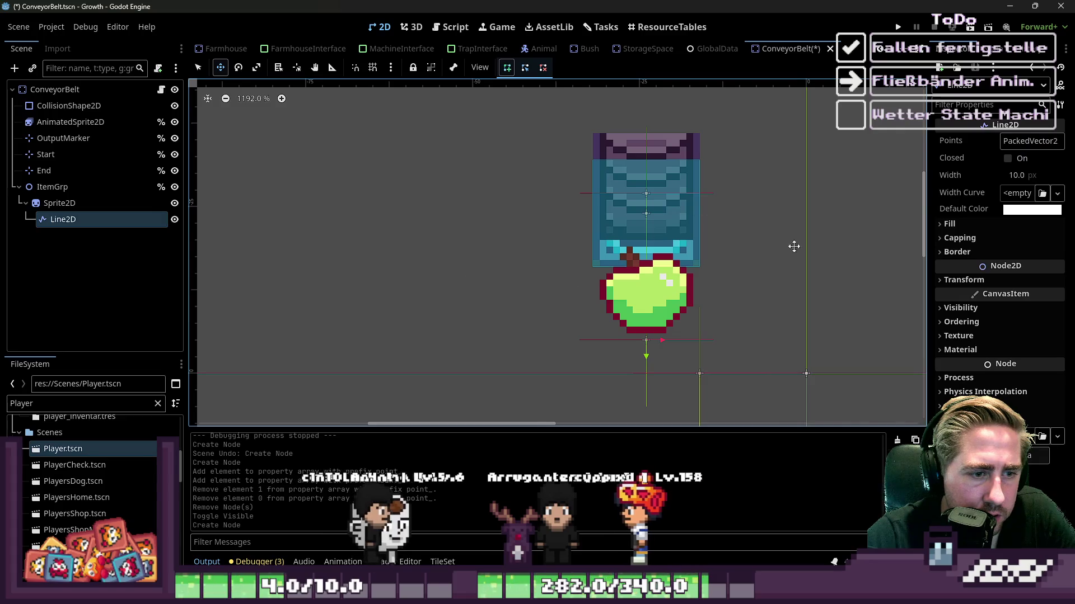
{"action": "left_click", "coordinate": [1030, 141]}
{"action": "double_click", "coordinate": [1002, 180]}
{"action": "scroll", "coordinate": [685, 257], "scroll_direction": "down", "scroll_amount": 1}
{"action": "mouse_move", "coordinate": [645, 316]}
{"action": "left_mouse_down"}
{"action": "mouse_move", "coordinate": [499, 245]}
{"action": "mouse_move", "coordinate": [545, 234]}
{"action": "left_mouse_up"}
{"action": "left_click_drag", "start_coordinate": [644, 208], "coordinate": [645, 208]}
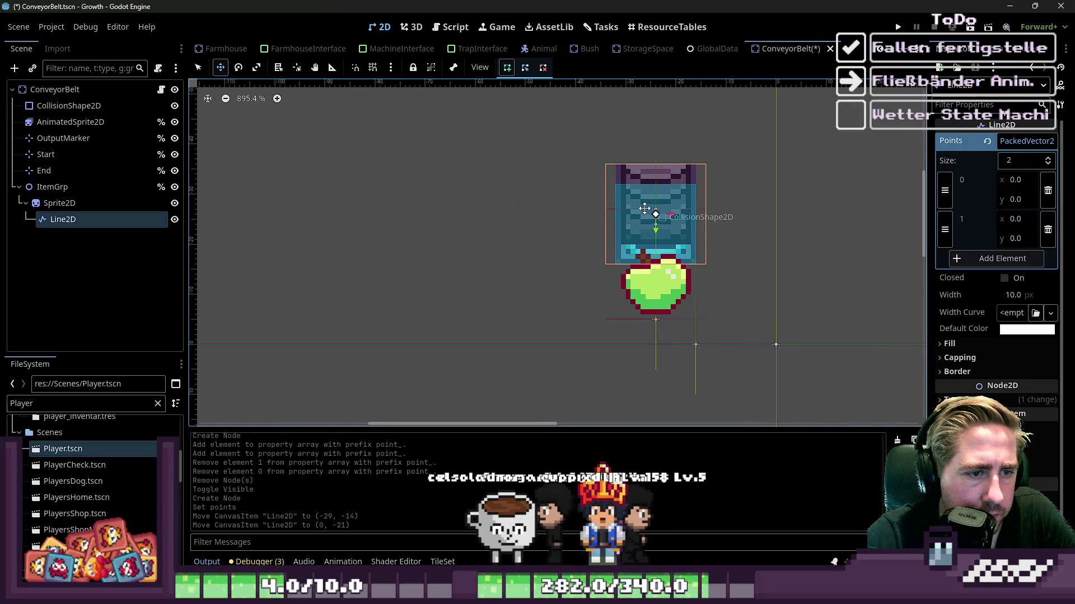
{"action": "left_click", "coordinate": [1015, 179]}
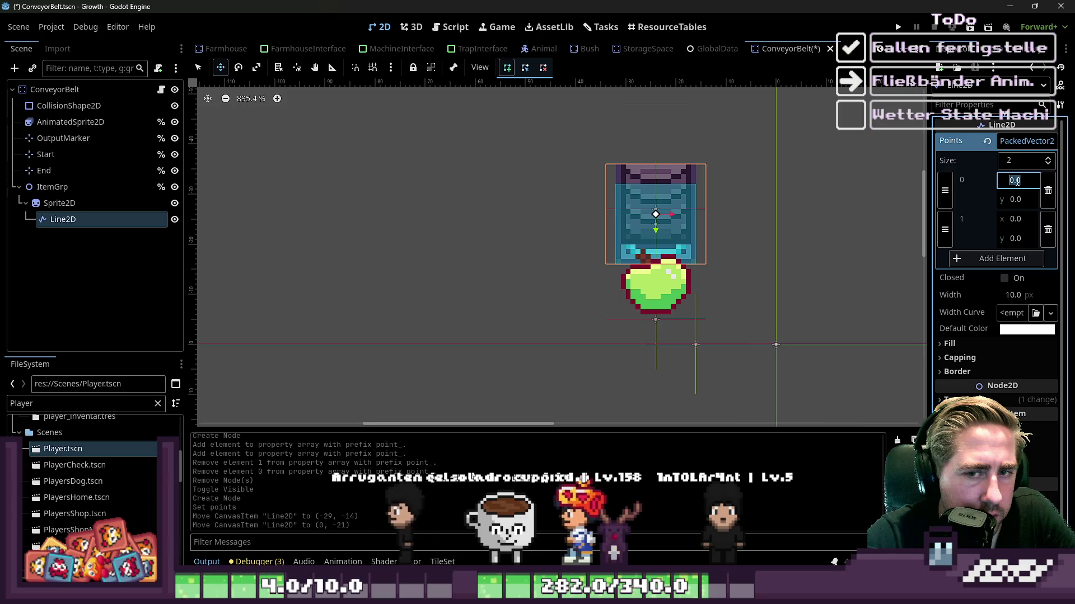
{"action": "type", "text": "-"}
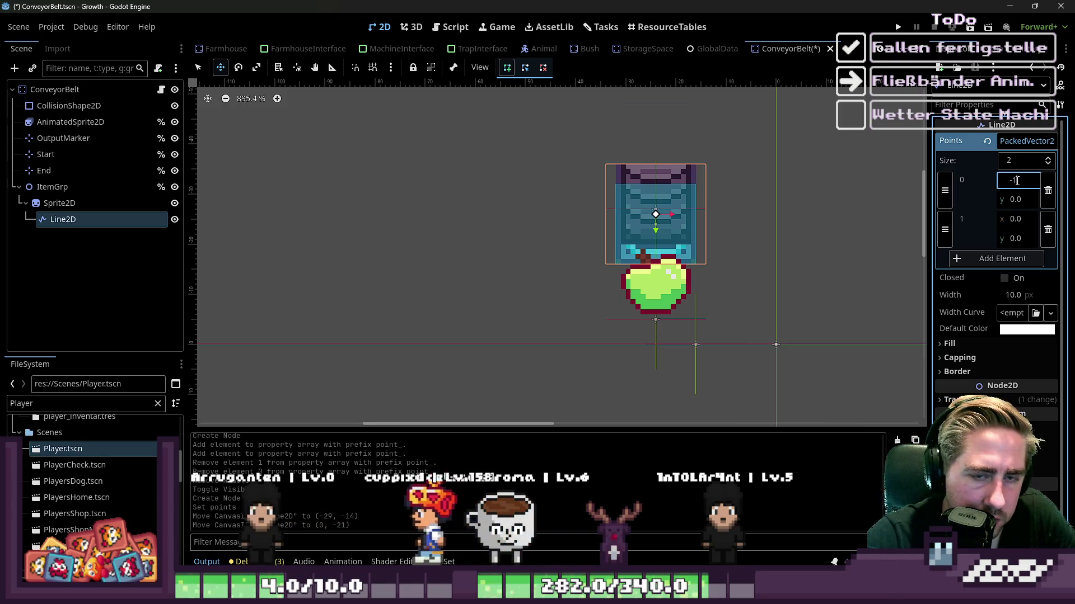
{"action": "type", "text": "16"}
{"action": "key", "text": "Tab"}
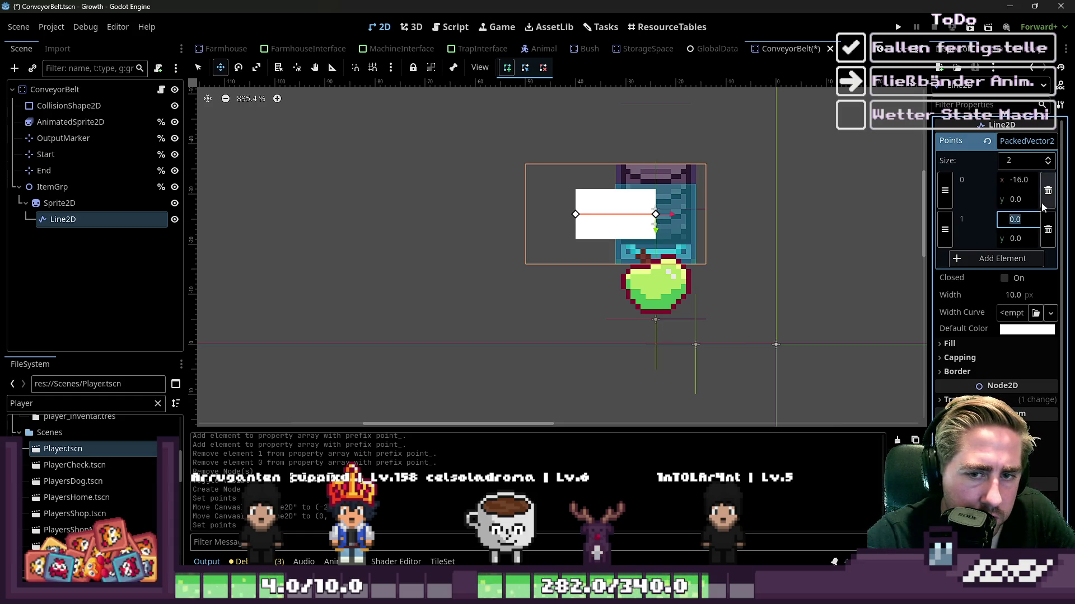
{"action": "mouse_move", "coordinate": [584, 215]}
{"action": "left_mouse_down"}
{"action": "mouse_move", "coordinate": [620, 193]}
{"action": "mouse_move", "coordinate": [539, 194]}
{"action": "left_mouse_up"}
Step: Reshape the line into a vertical segment over the apple and reparent it under ConveyorBelt
{"action": "key", "text": "q"}
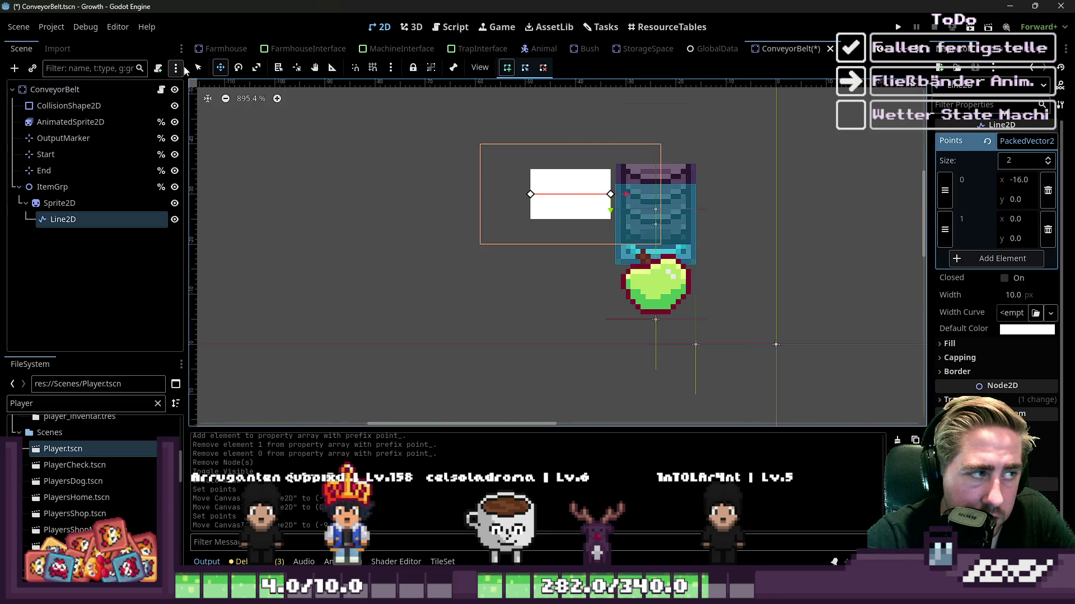
{"action": "left_click_drag", "start_coordinate": [611, 194], "coordinate": [655, 259]}
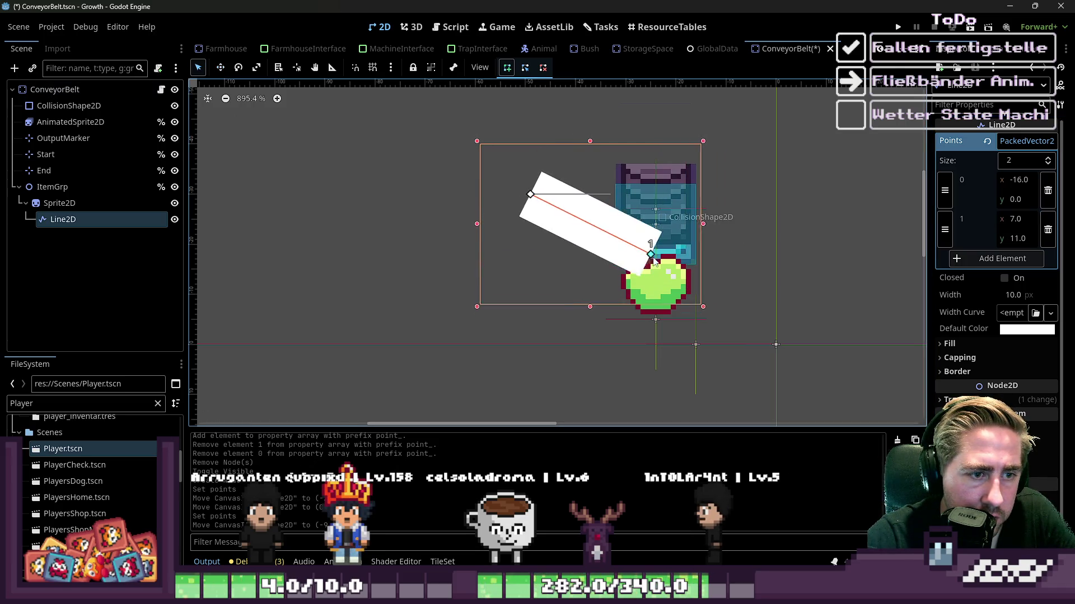
{"action": "left_click", "coordinate": [535, 197], "text": "ctrl"}
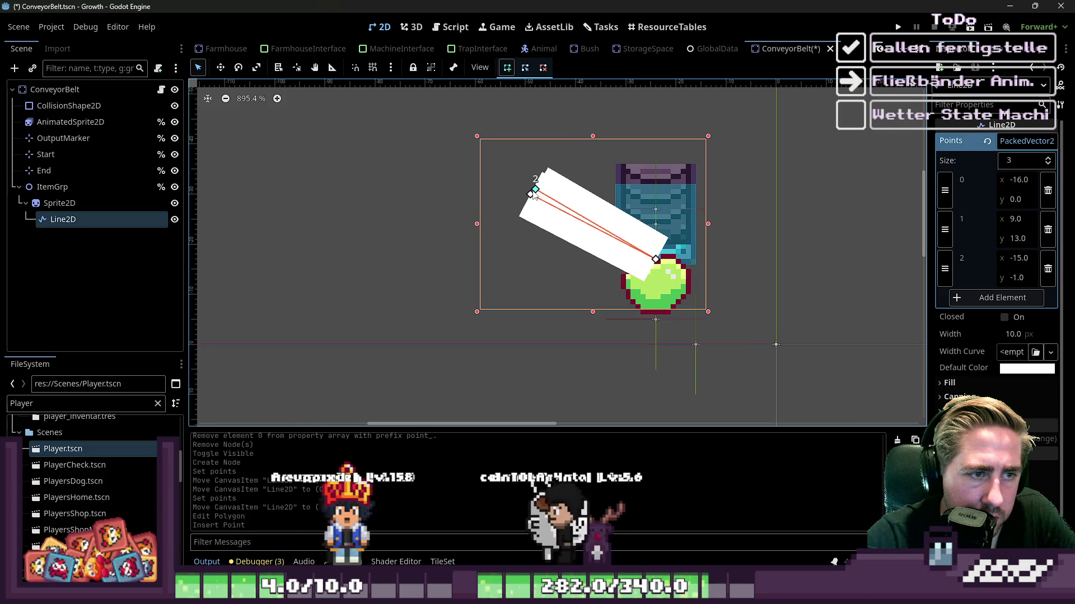
{"action": "right_click", "coordinate": [517, 197]}
{"action": "left_click_drag", "start_coordinate": [530, 195], "coordinate": [656, 168]}
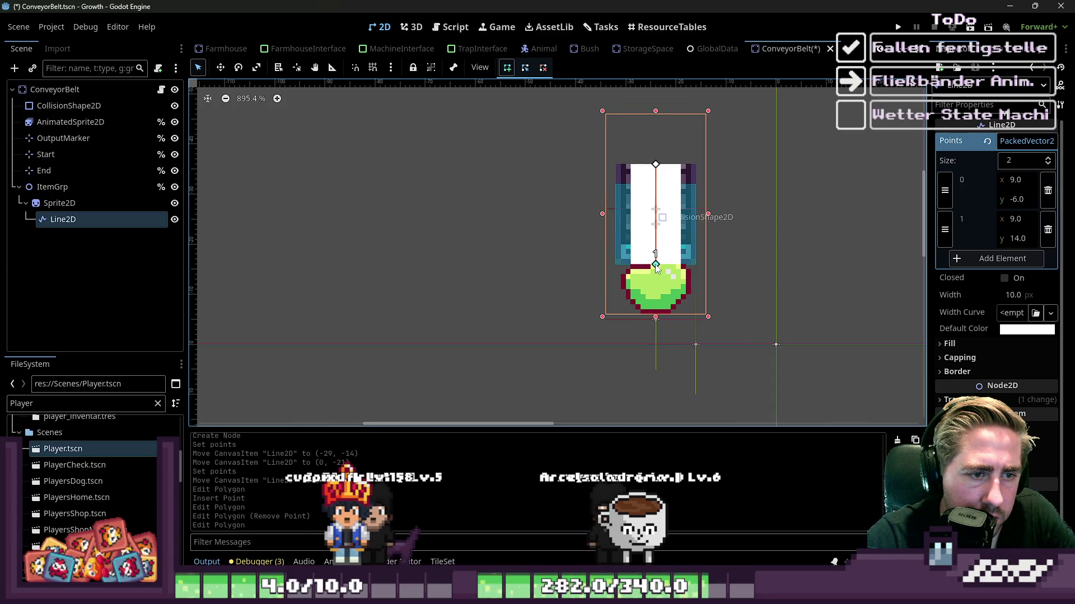
{"action": "left_click", "coordinate": [61, 231]}
{"action": "mouse_move", "coordinate": [62, 221]}
{"action": "left_mouse_down"}
{"action": "mouse_move", "coordinate": [84, 119]}
{"action": "mouse_move", "coordinate": [63, 94]}
{"action": "left_mouse_up"}
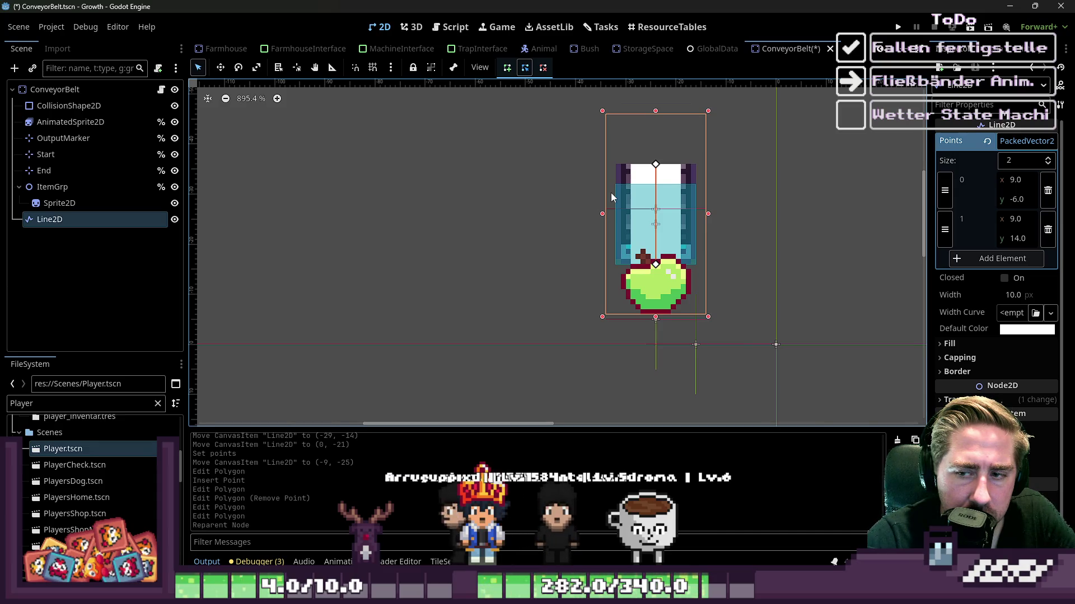
Step: Delete the Line2D node and confirm the deletion
{"action": "left_click", "coordinate": [87, 201]}
{"action": "left_click", "coordinate": [72, 220]}
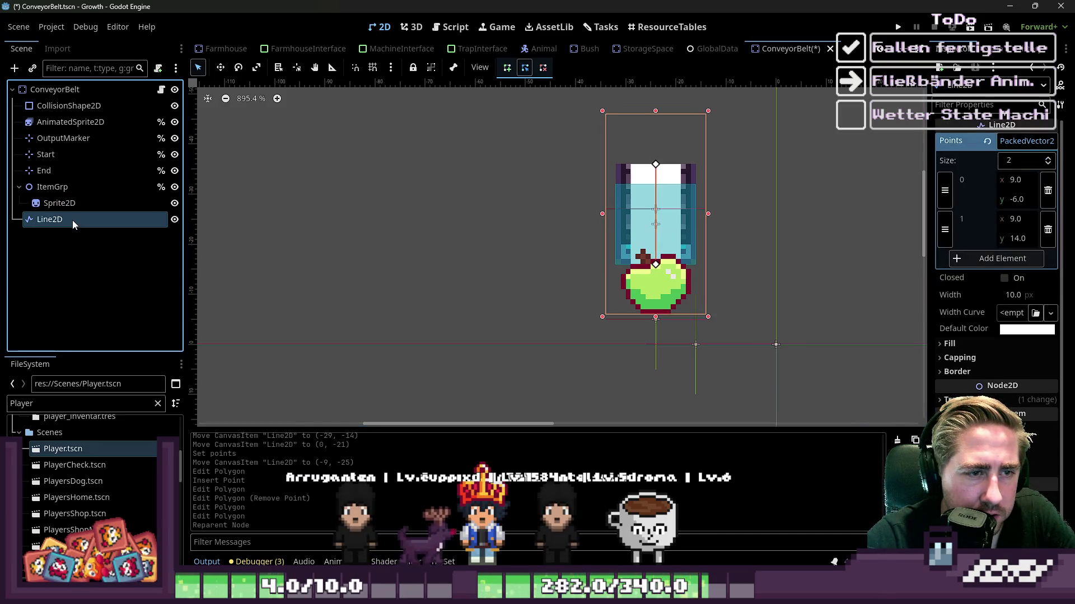
{"action": "key", "text": "Delete"}
{"action": "key", "text": "Return"}
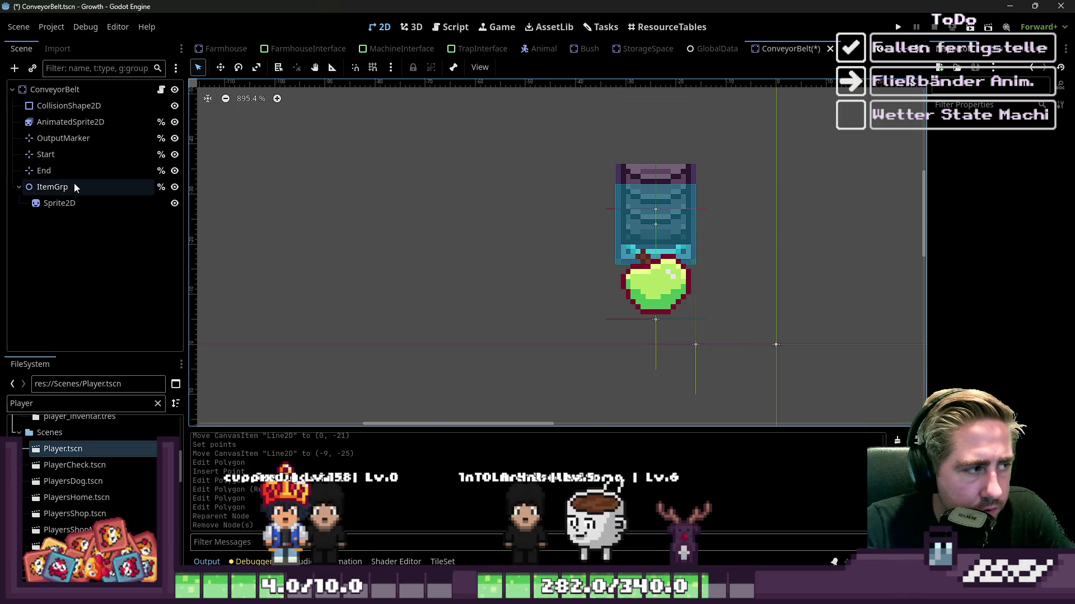
Step: Set the item Sprite2D's vertical offset to -16, then undo a manual move of the apple
{"action": "left_click", "coordinate": [50, 204]}
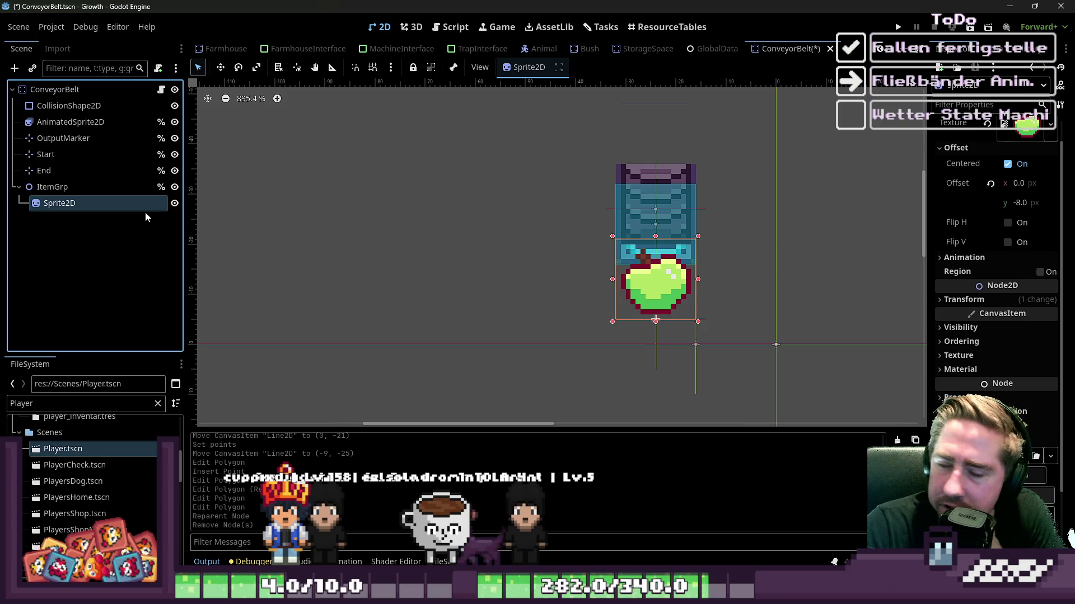
{"action": "left_click", "coordinate": [52, 187]}
{"action": "left_click", "coordinate": [52, 205]}
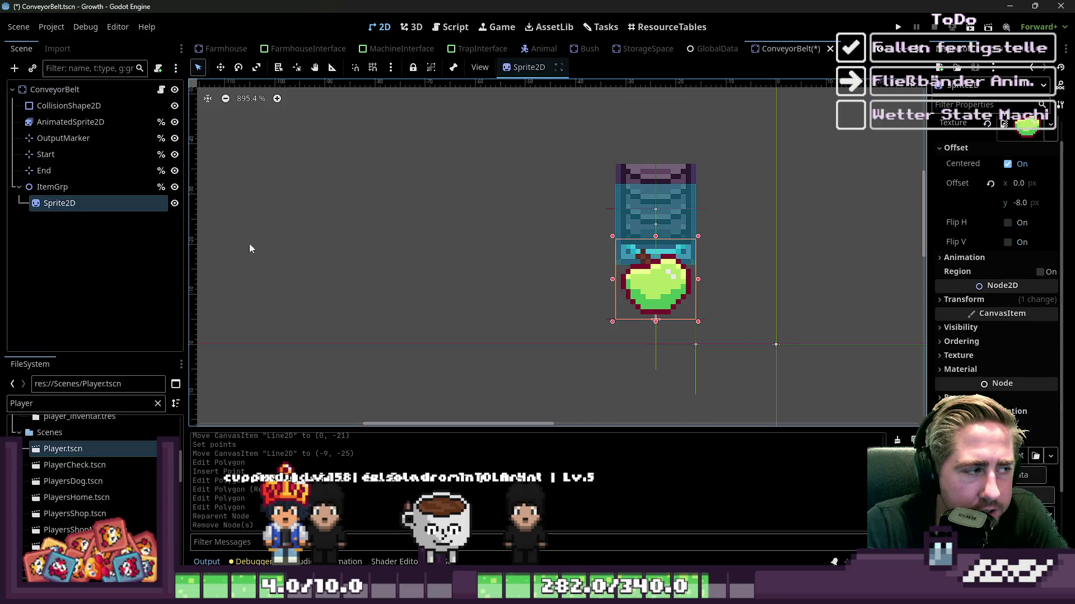
{"action": "left_click", "coordinate": [1022, 202]}
{"action": "key", "text": "BackSpace"}
{"action": "type", "text": "-16"}
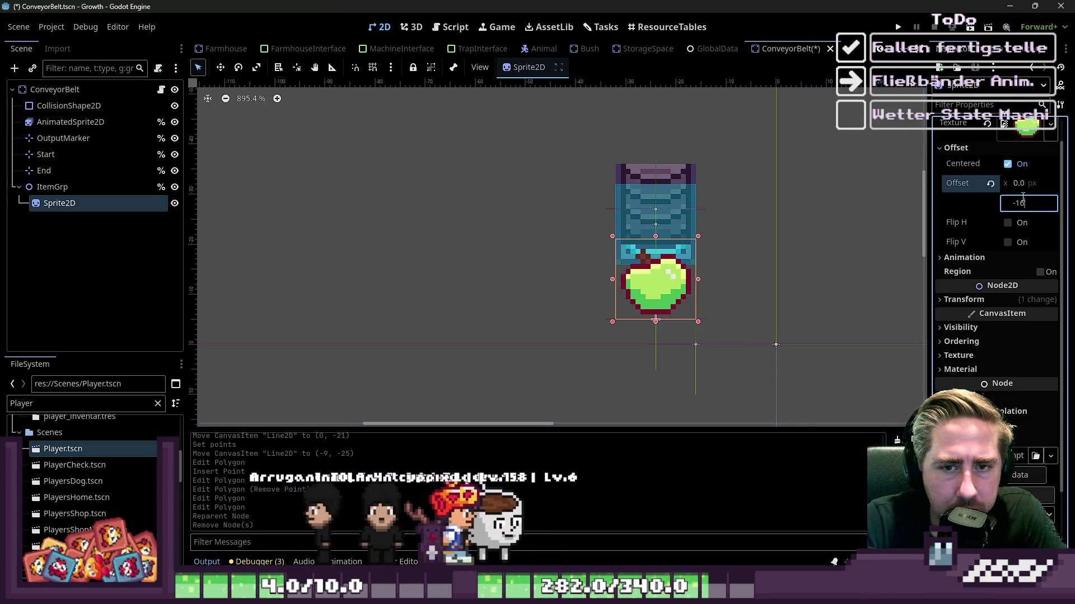
{"action": "key", "text": "Return"}
{"action": "mouse_move", "coordinate": [627, 248]}
{"action": "left_mouse_down"}
{"action": "mouse_move", "coordinate": [628, 130]}
{"action": "mouse_move", "coordinate": [667, 163]}
{"action": "mouse_move", "coordinate": [669, 197]}
{"action": "left_mouse_up"}
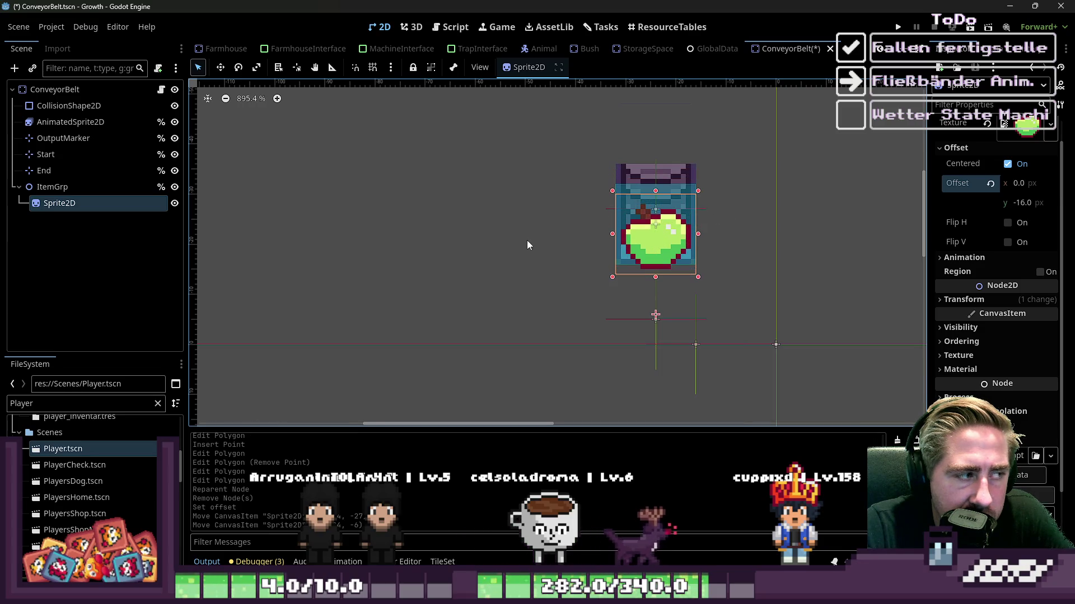
{"action": "key", "text": "ctrl+z"}
{"action": "key", "text": "ctrl+z"}
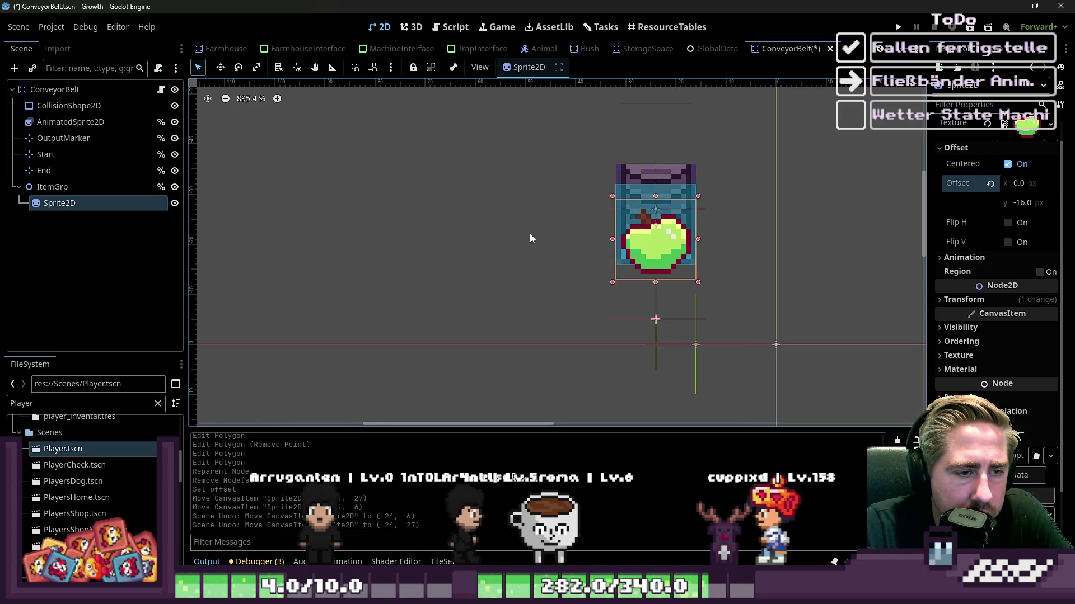
Step: Change the sprite's vertical offset to -12 and save the ConveyorBelt scene
{"action": "left_click", "coordinate": [1015, 204]}
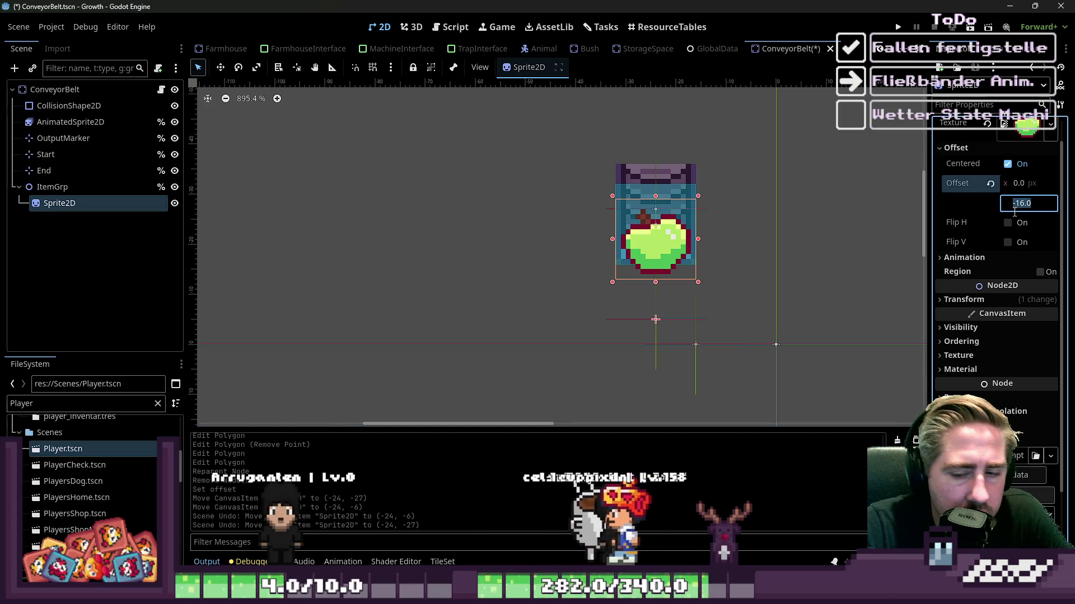
{"action": "key", "text": "BackSpace"}
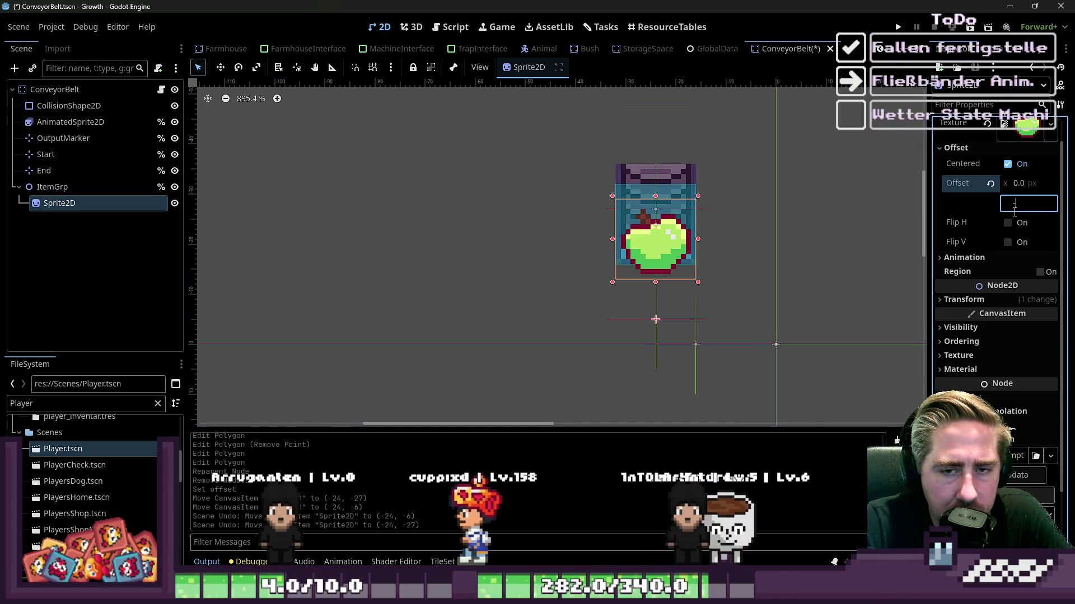
{"action": "type", "text": "-12"}
{"action": "key", "text": "Return"}
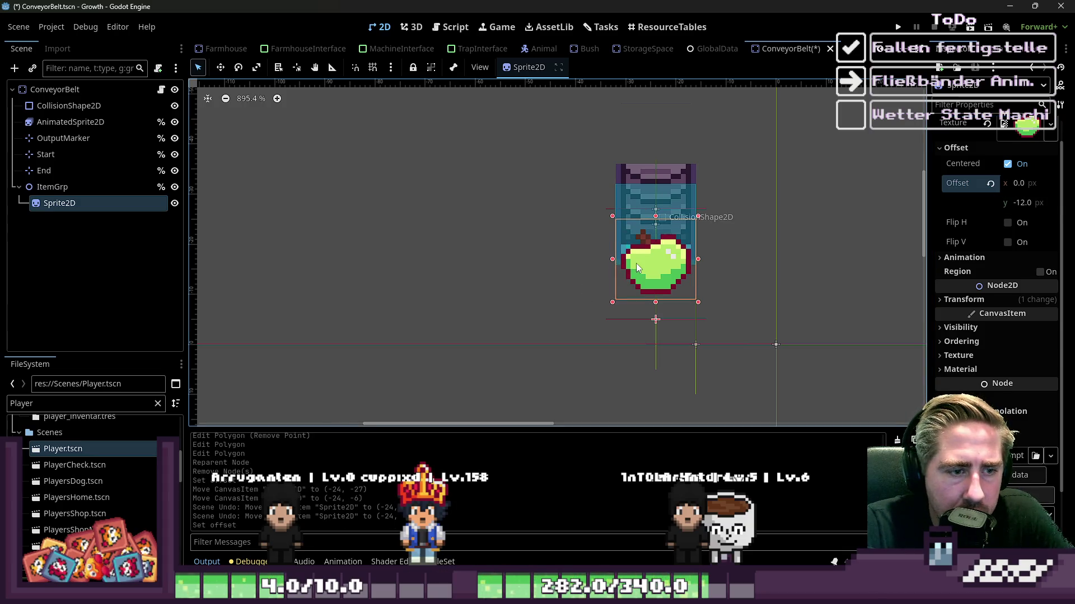
{"action": "key", "text": "ctrl+s"}
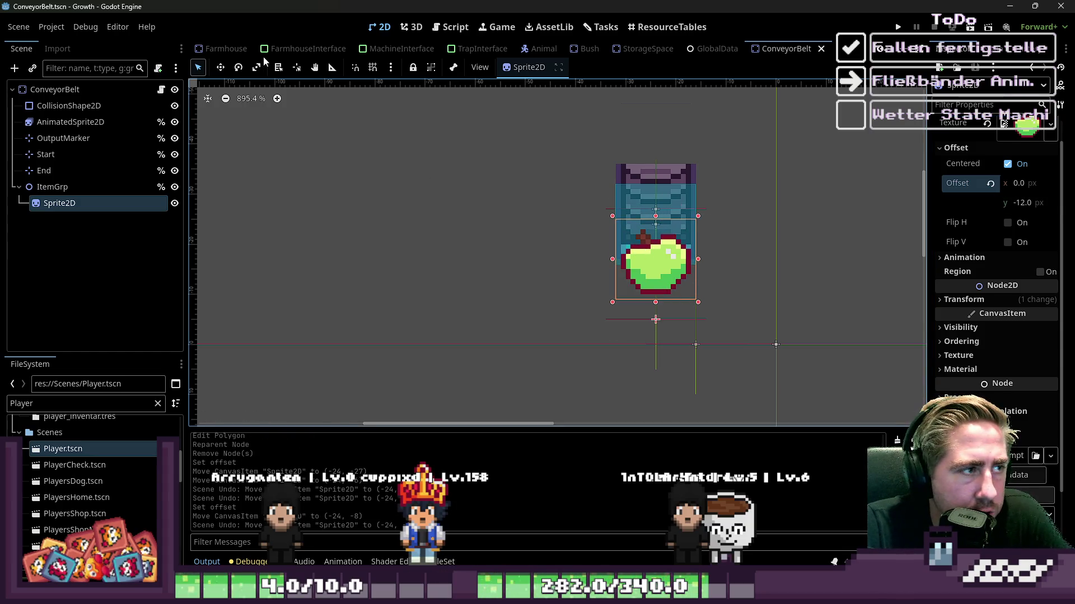
Step: Switch to the World scene and restore the previously removed test nodes
{"action": "scroll", "coordinate": [238, 47], "scroll_direction": "down", "scroll_amount": 5}
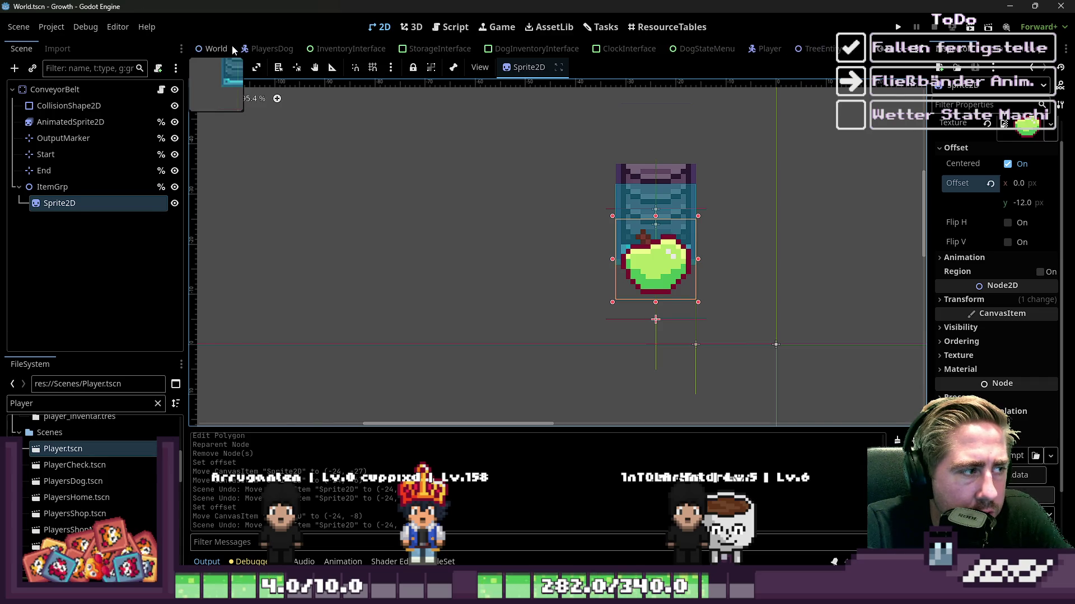
{"action": "left_click", "coordinate": [234, 50]}
{"action": "scroll", "coordinate": [87, 243], "scroll_direction": "down", "scroll_amount": 4}
{"action": "key", "text": "ctrl+z"}
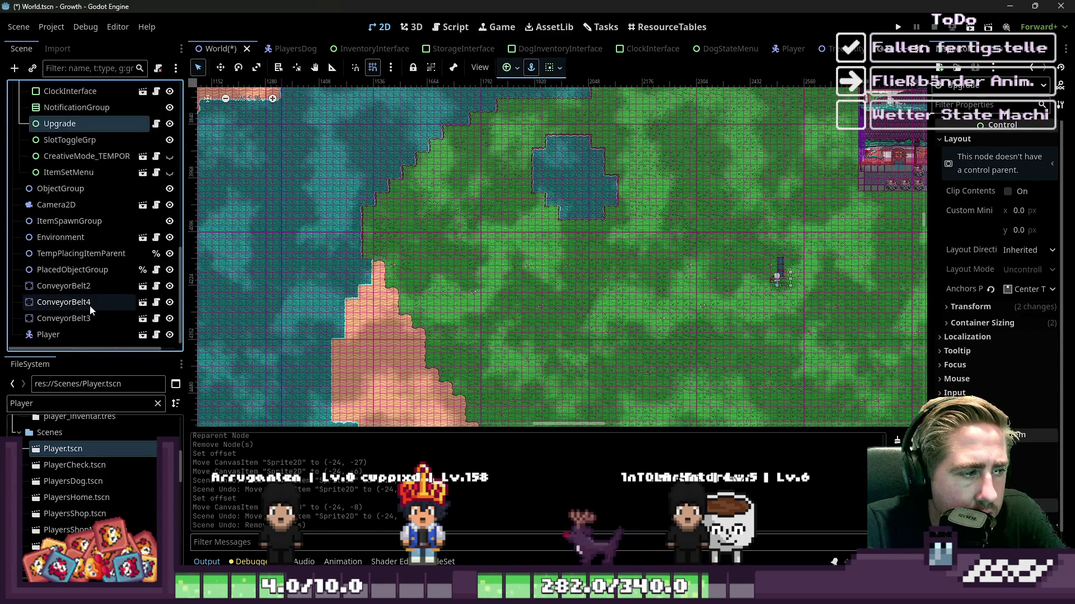
{"action": "scroll", "coordinate": [793, 277], "scroll_direction": "up", "scroll_amount": 10}
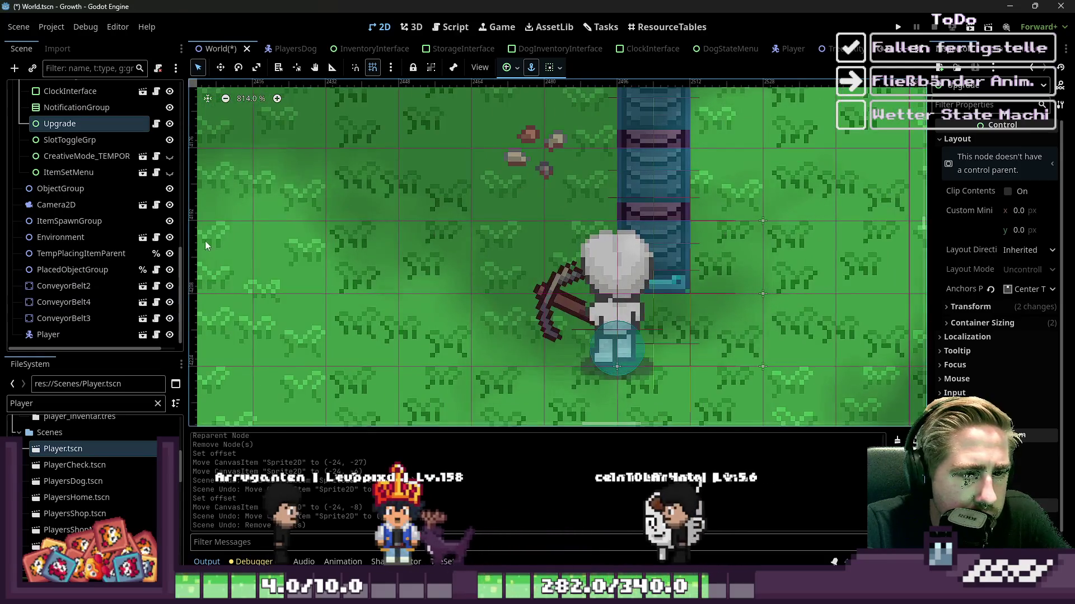
Step: Check the ConveyorBelt scene, then move the Player up in the World scene
{"action": "double_click", "coordinate": [685, 193]}
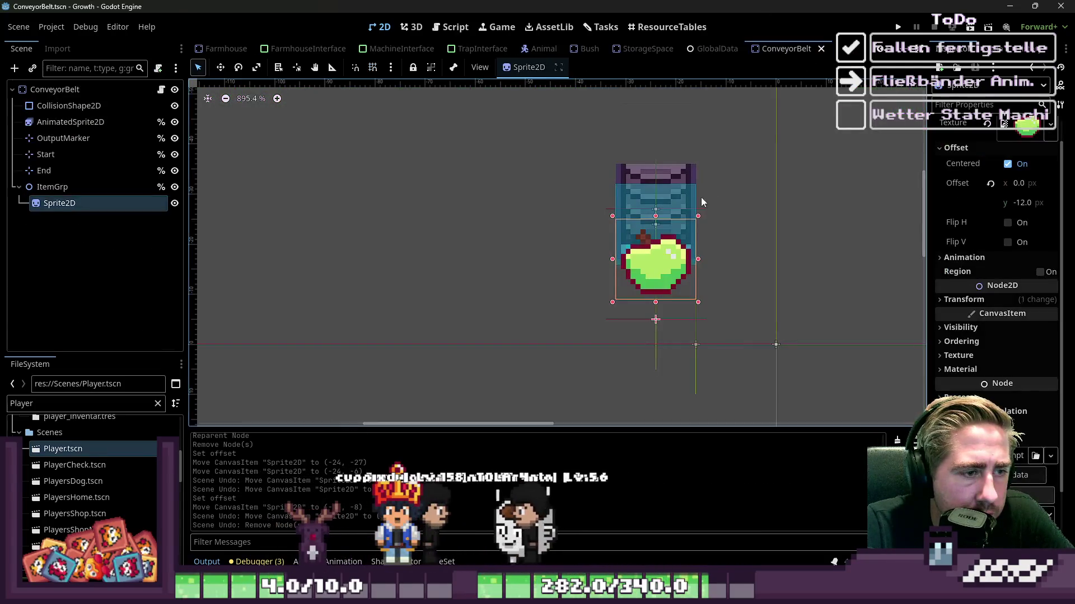
{"action": "left_click", "coordinate": [351, 254]}
{"action": "scroll", "coordinate": [205, 49], "scroll_direction": "up", "scroll_amount": 8}
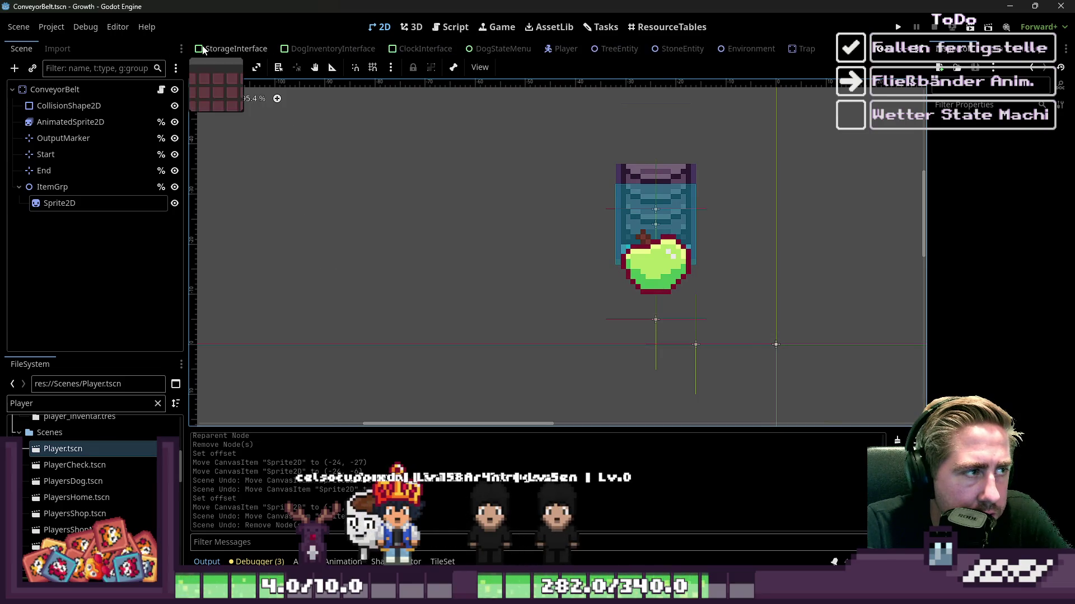
{"action": "left_click", "coordinate": [216, 49]}
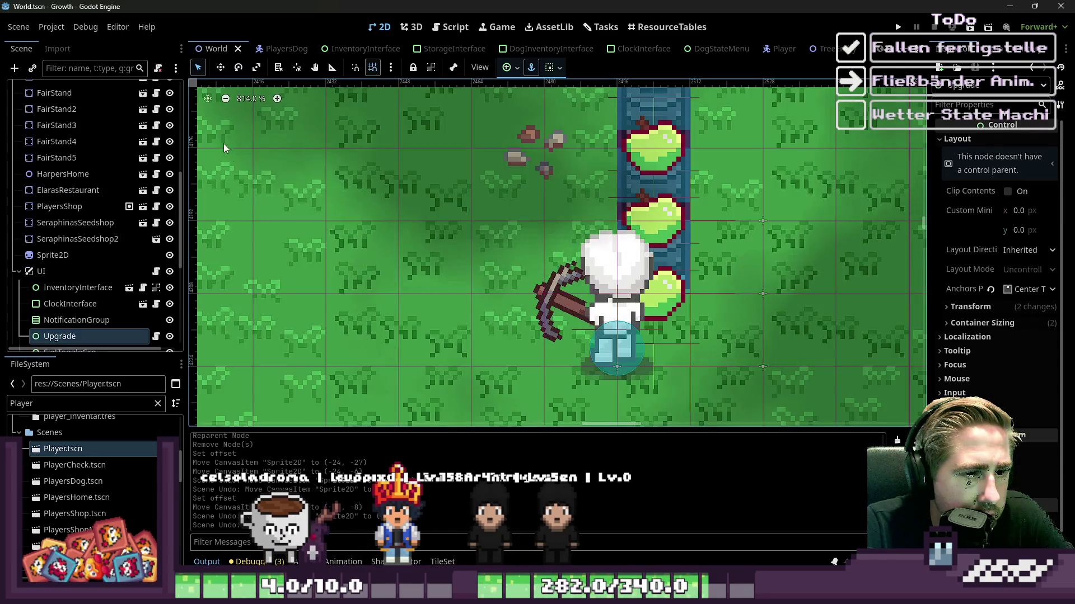
{"action": "mouse_move", "coordinate": [561, 312]}
{"action": "left_mouse_down"}
{"action": "mouse_move", "coordinate": [517, 311]}
{"action": "mouse_move", "coordinate": [517, 264]}
{"action": "mouse_move", "coordinate": [561, 212]}
{"action": "mouse_move", "coordinate": [505, 307]}
{"action": "left_mouse_up"}
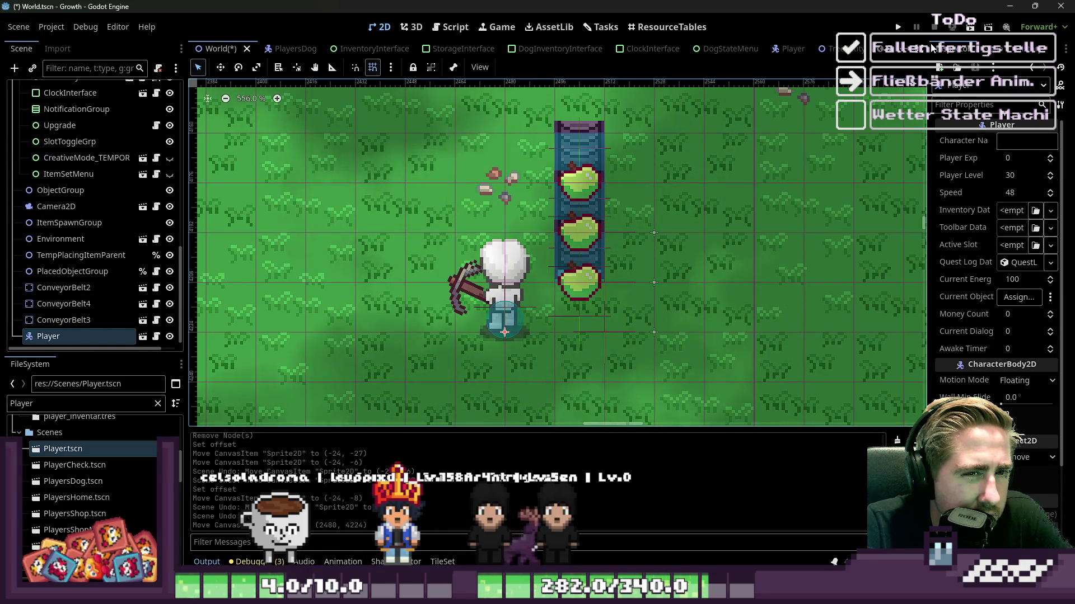
{"action": "left_click", "coordinate": [823, 49]}
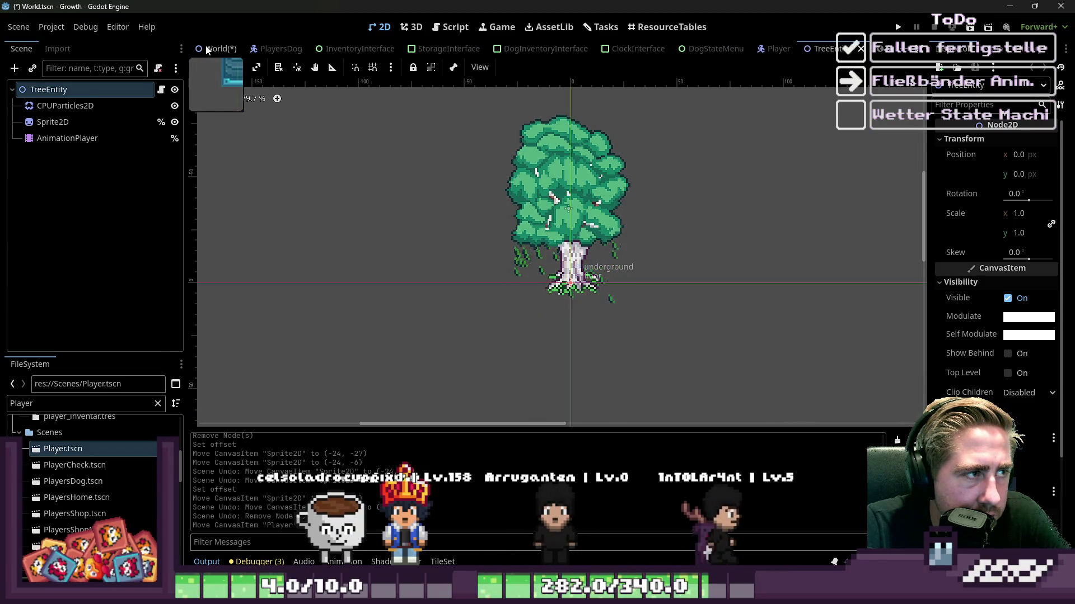
{"action": "left_click", "coordinate": [206, 50]}
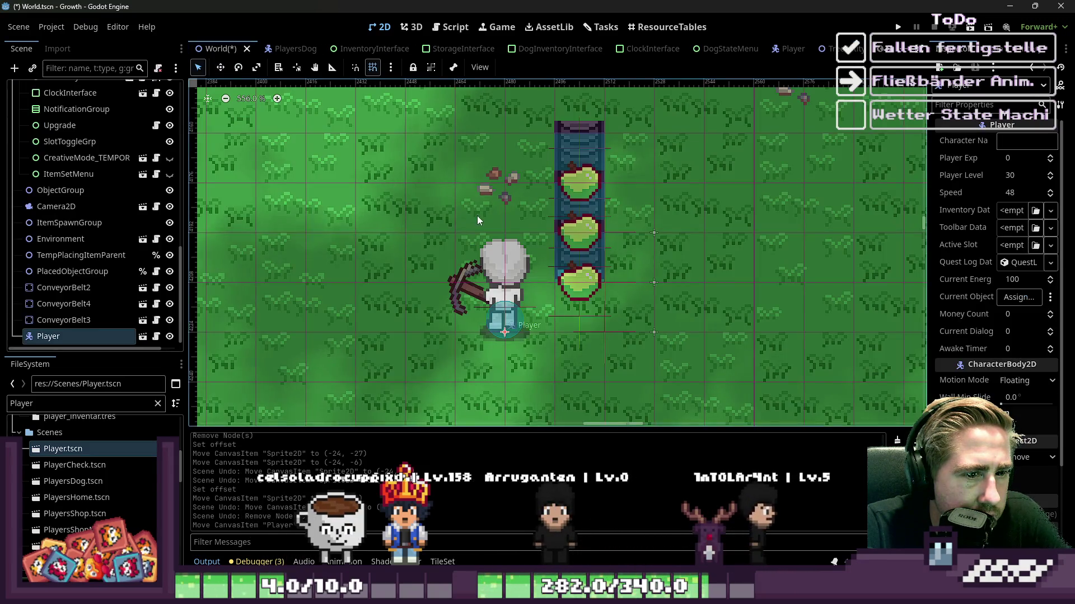
Step: Delete the test conveyor belts and Player from World and save the scene
{"action": "left_click", "coordinate": [59, 288], "text": "shift"}
{"action": "key", "text": "Delete"}
{"action": "key", "text": "ctrl+s"}
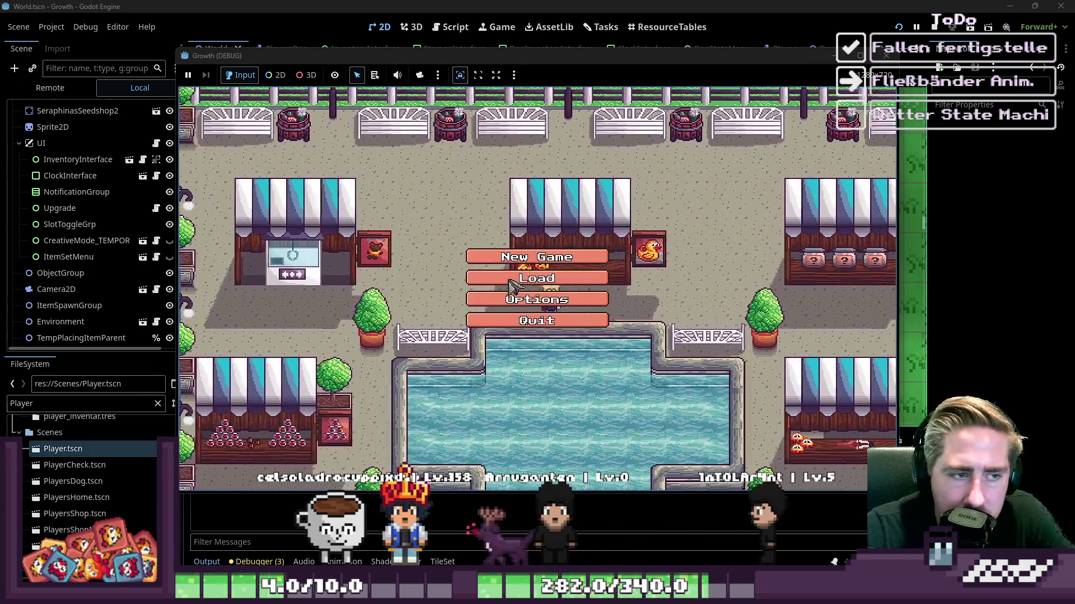
Step: Start a new game with a character named 'sad'
{"action": "left_click", "coordinate": [510, 278]}
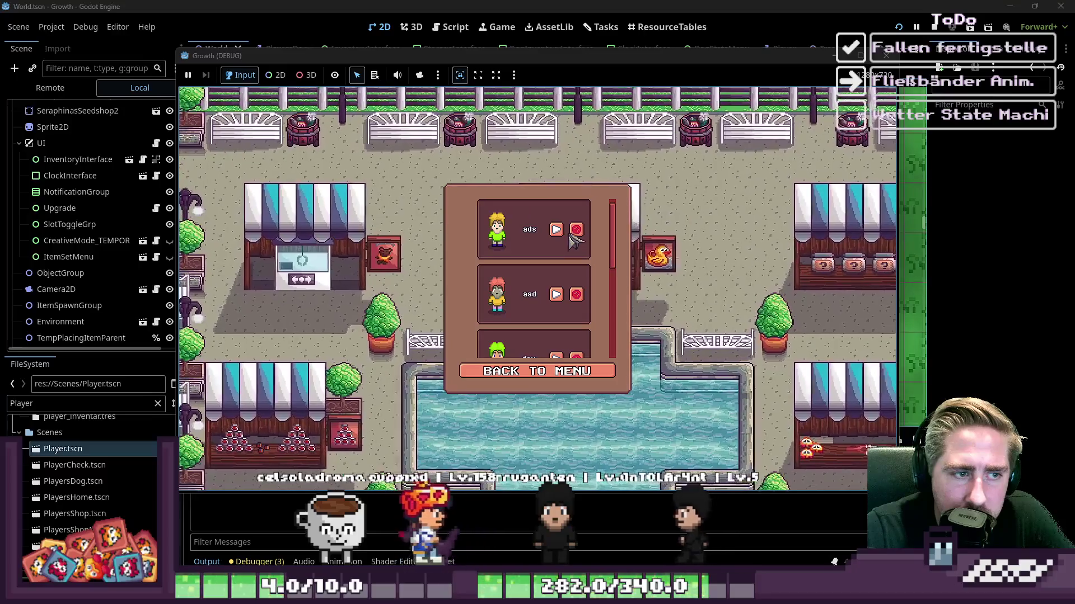
{"action": "left_click", "coordinate": [537, 371]}
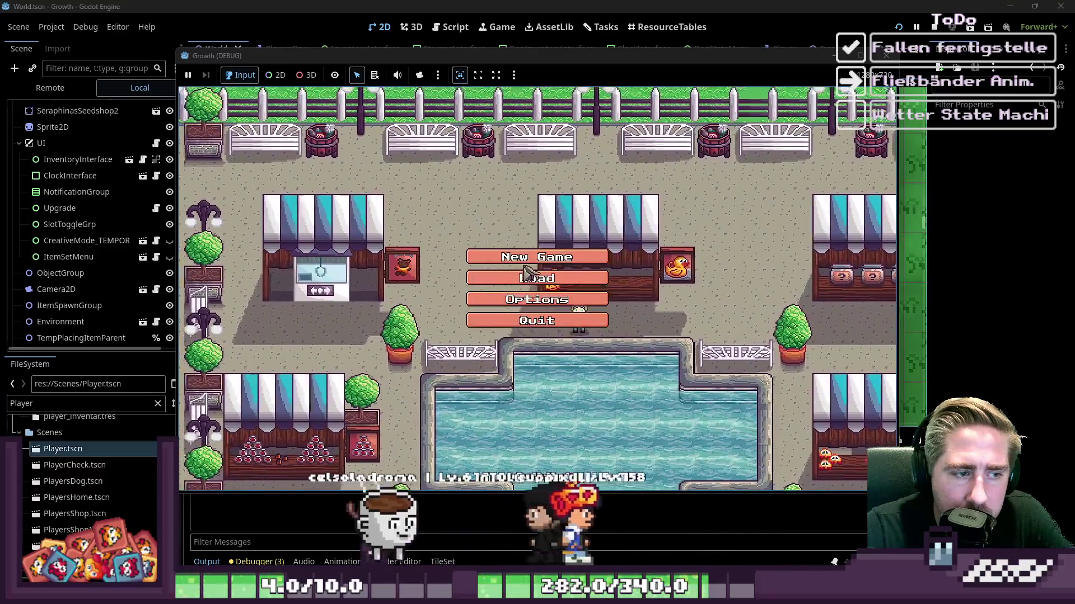
{"action": "left_click", "coordinate": [537, 255]}
{"action": "type", "text": "sad"}
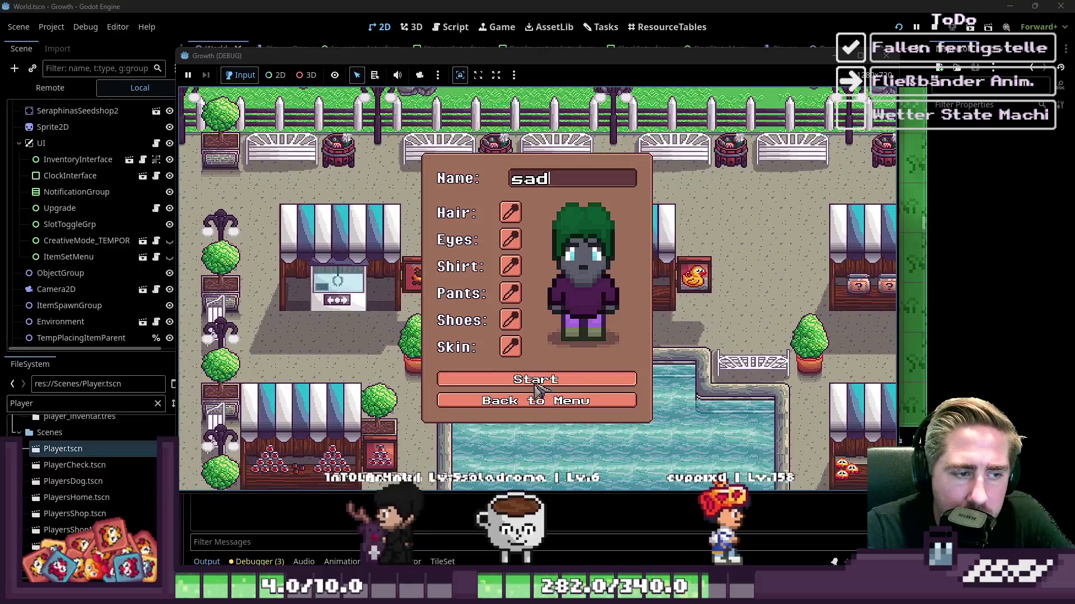
{"action": "left_click", "coordinate": [536, 386]}
Step: Move an item stack from the inventory into a hotbar slot and close the inventory
{"action": "left_click_drag", "start_coordinate": [610, 212], "coordinate": [613, 403]}
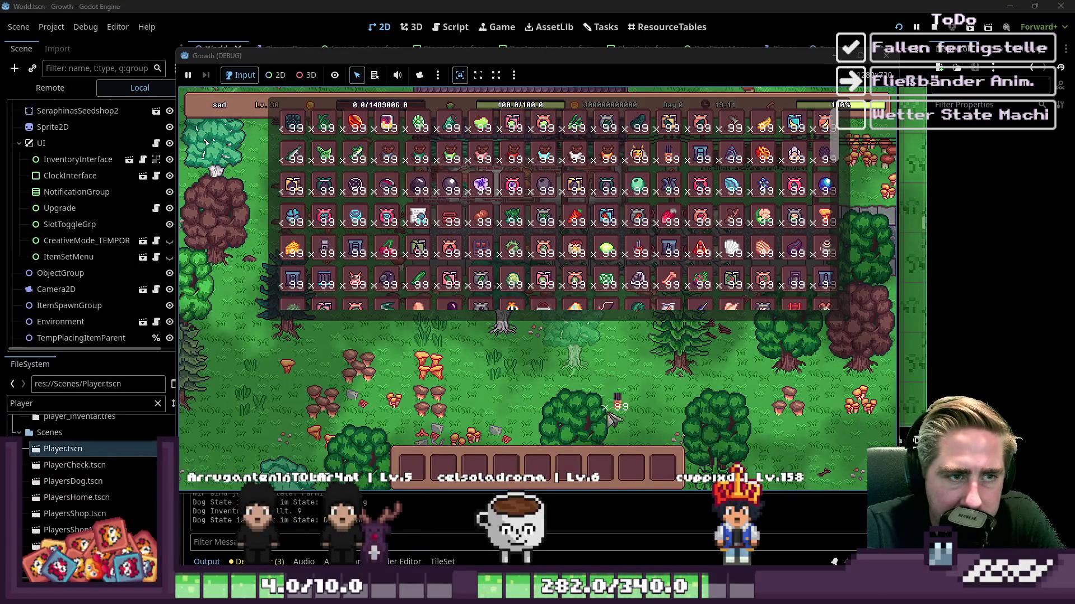
{"action": "left_click", "coordinate": [613, 468]}
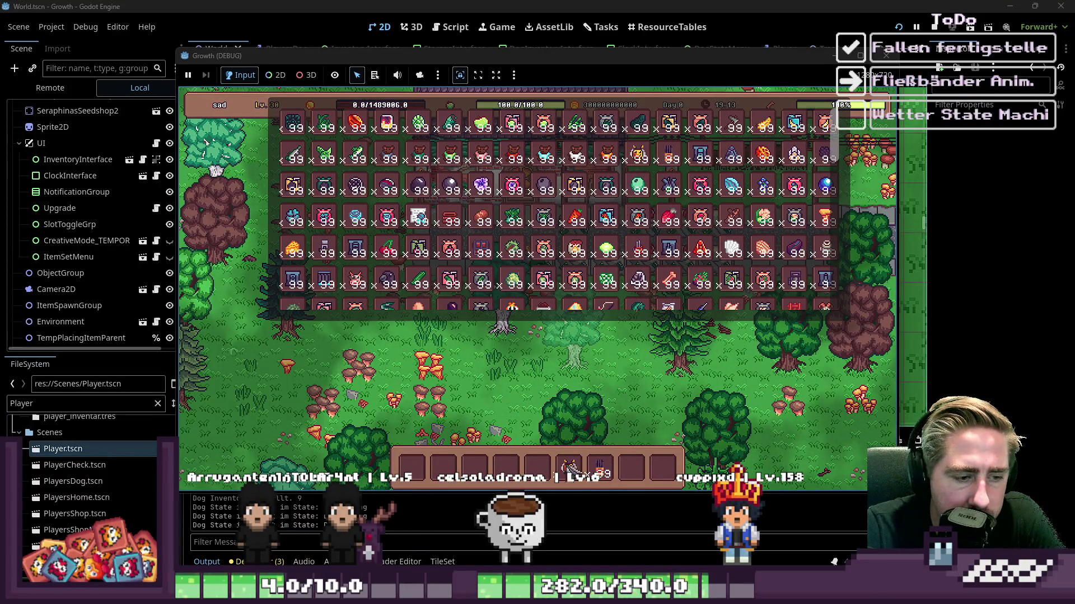
{"action": "mouse_move", "coordinate": [703, 189]}
{"action": "scroll", "coordinate": [343, 190], "scroll_direction": "down", "scroll_amount": 4}
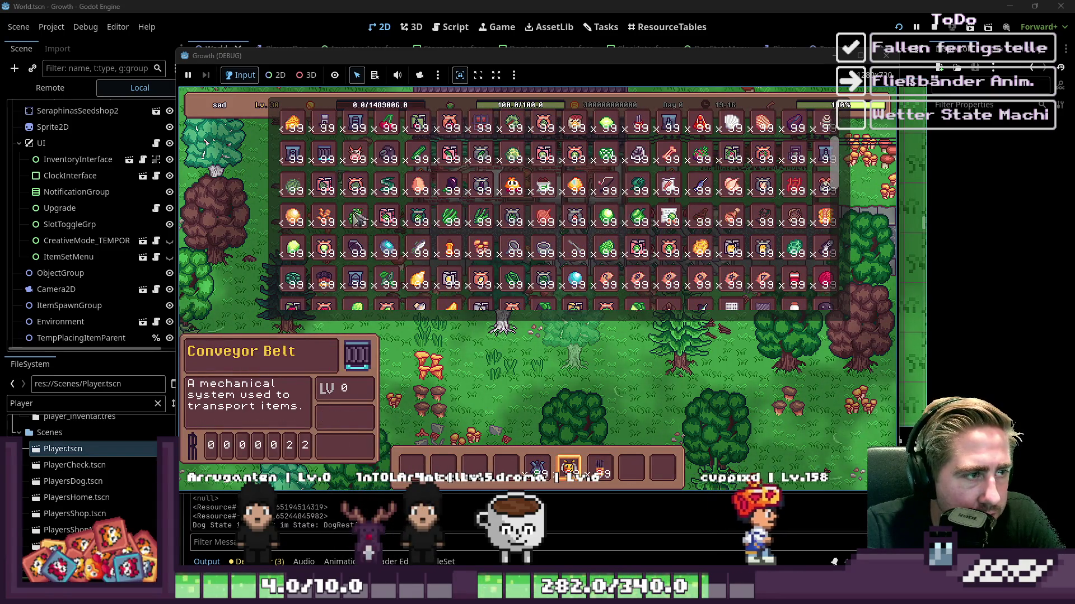
{"action": "key", "text": "e"}
Step: Place a conveyor belt on the grass
{"action": "scroll", "coordinate": [524, 414], "scroll_direction": "up", "scroll_amount": 1}
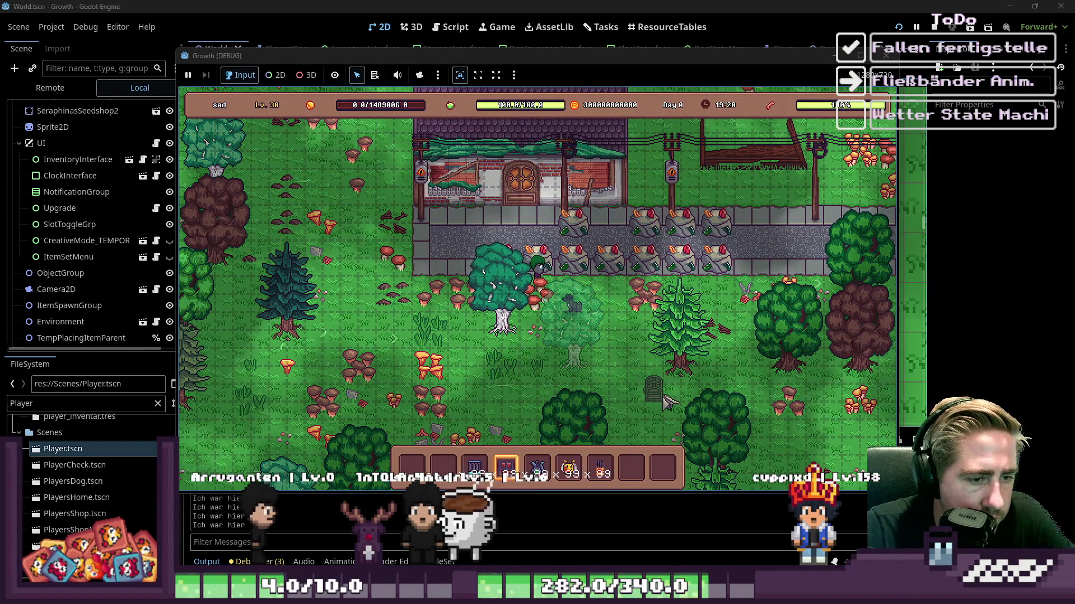
{"action": "left_click", "coordinate": [690, 399]}
{"action": "scroll", "coordinate": [689, 405], "scroll_direction": "down", "scroll_amount": 2}
{"action": "scroll", "coordinate": [687, 414], "scroll_direction": "up", "scroll_amount": 3}
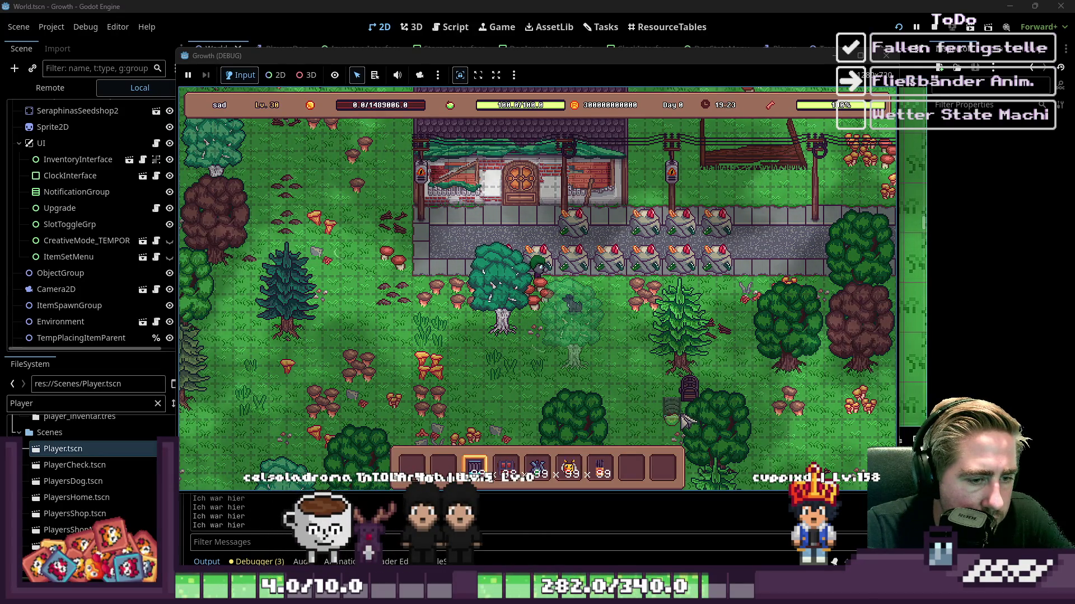
{"action": "mouse_move", "coordinate": [679, 419]}
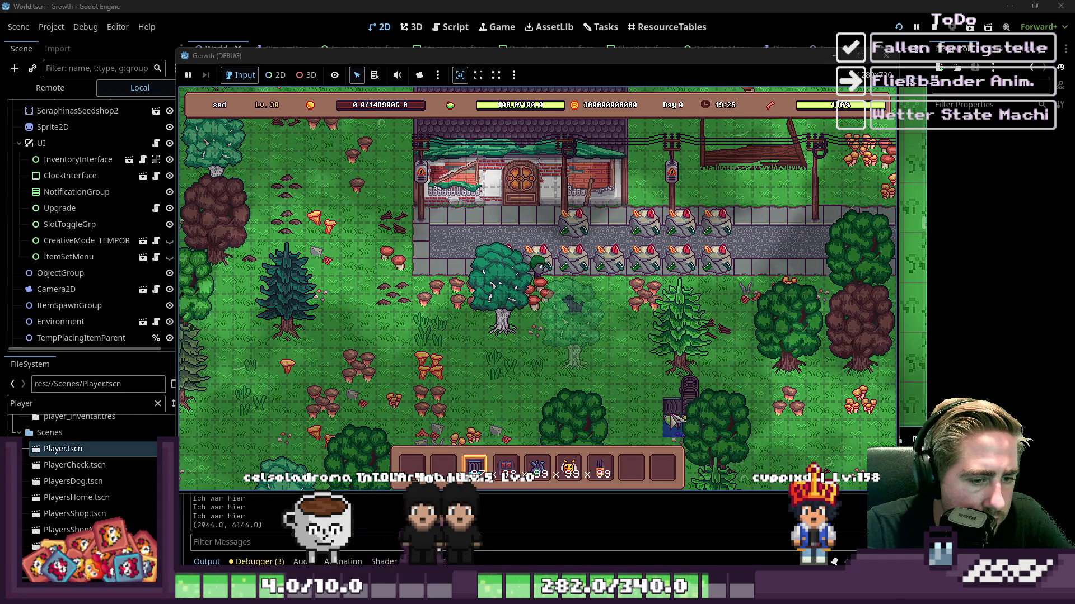
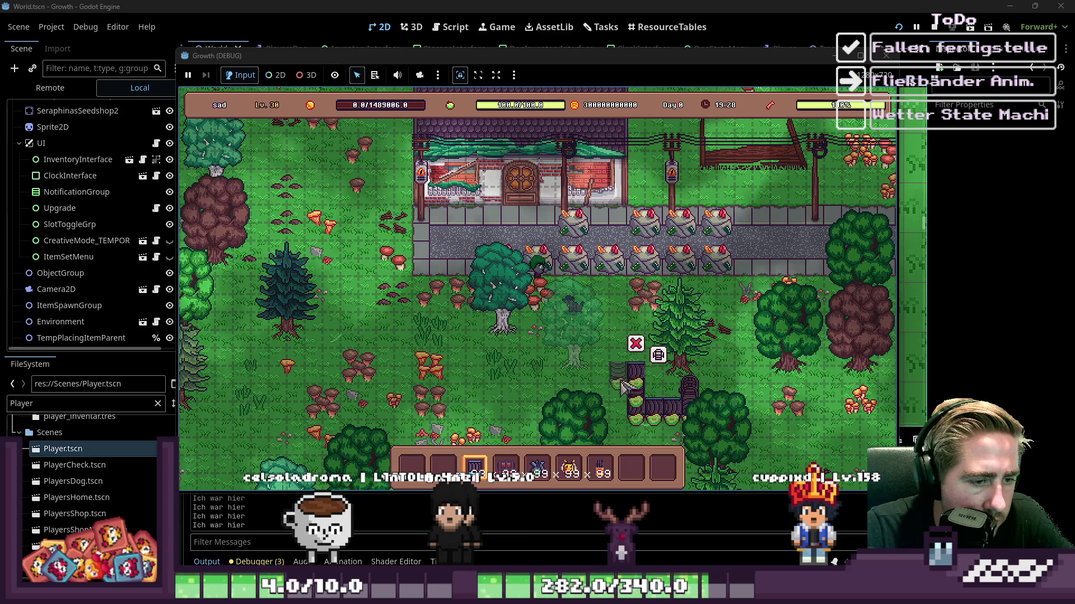
Step: Extend the conveyor column with more tiles and place a beehive at its end
{"action": "left_click", "coordinate": [653, 386]}
{"action": "left_click", "coordinate": [602, 386]}
{"action": "scroll", "coordinate": [603, 386], "scroll_direction": "down", "scroll_amount": 4}
{"action": "left_click", "coordinate": [600, 376]}
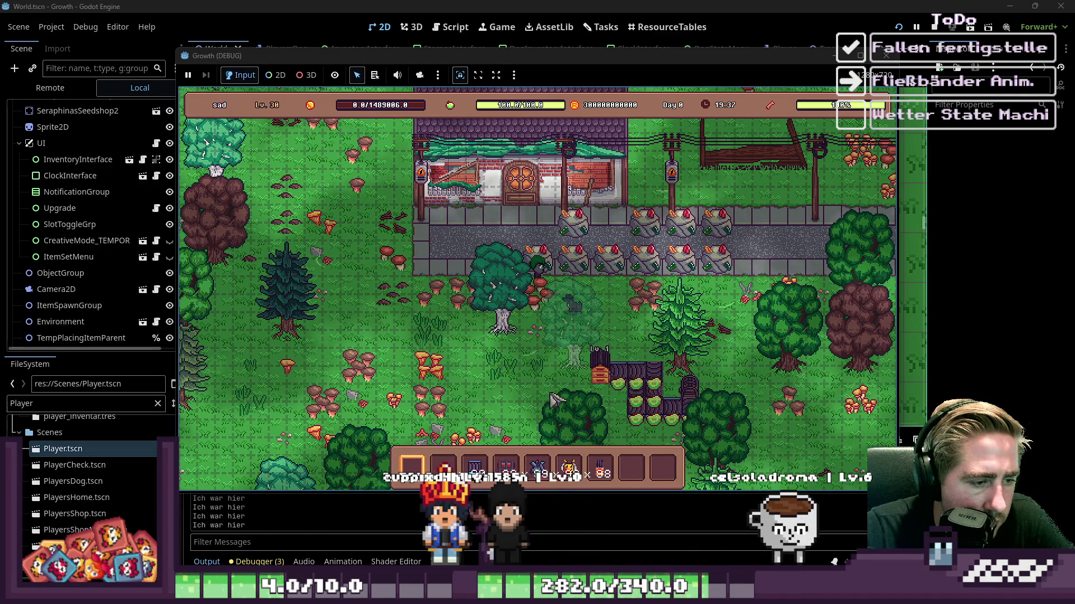
Step: Load flowers from the hotbar into the beehive's input slot
{"action": "right_click", "coordinate": [627, 381]}
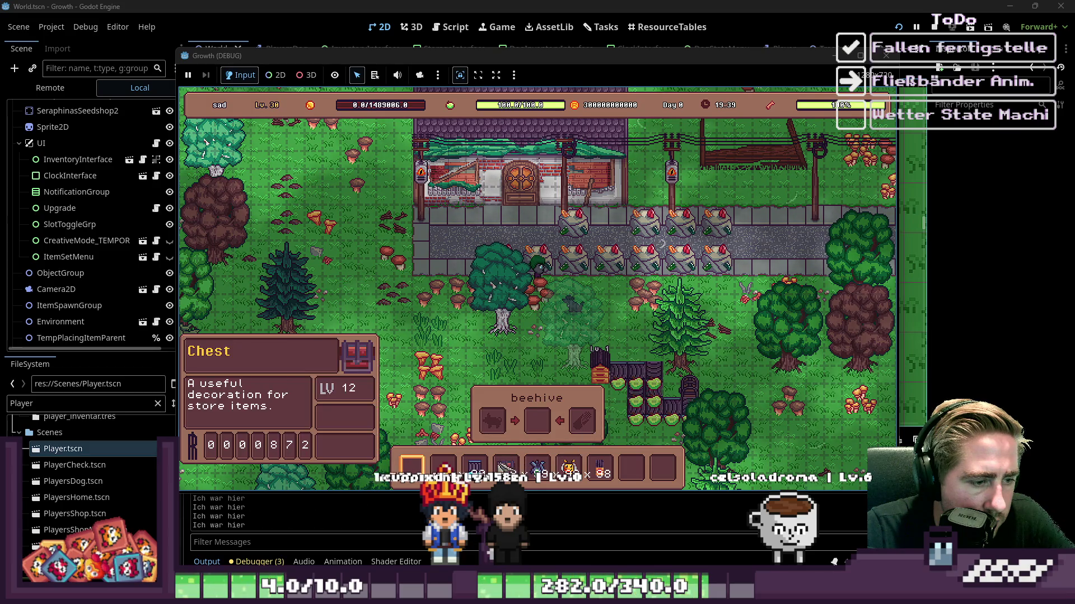
{"action": "left_click_drag", "start_coordinate": [559, 480], "coordinate": [502, 448]}
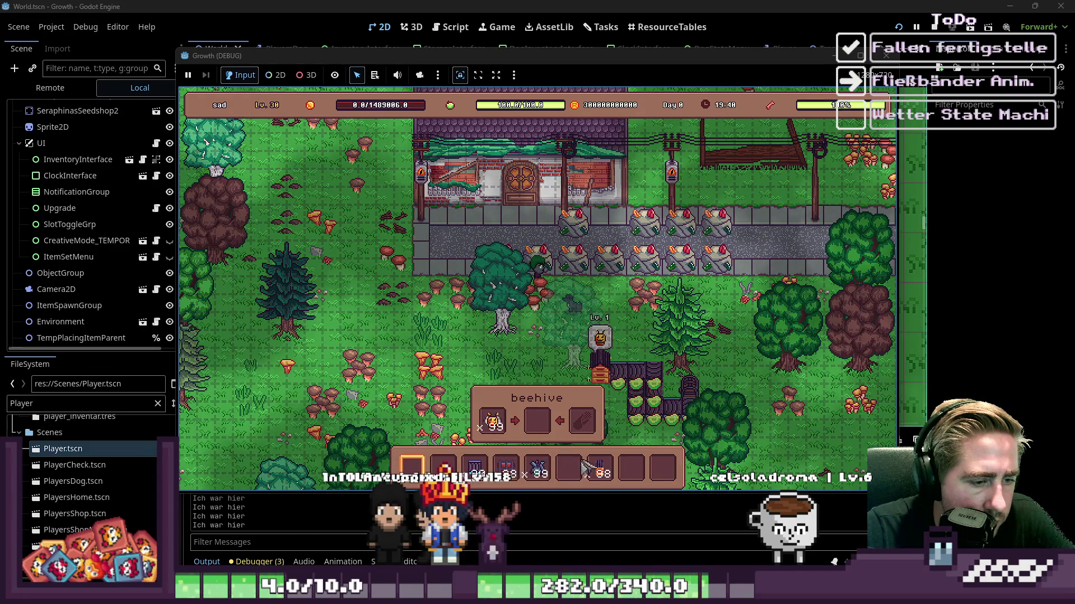
{"action": "left_click", "coordinate": [577, 429]}
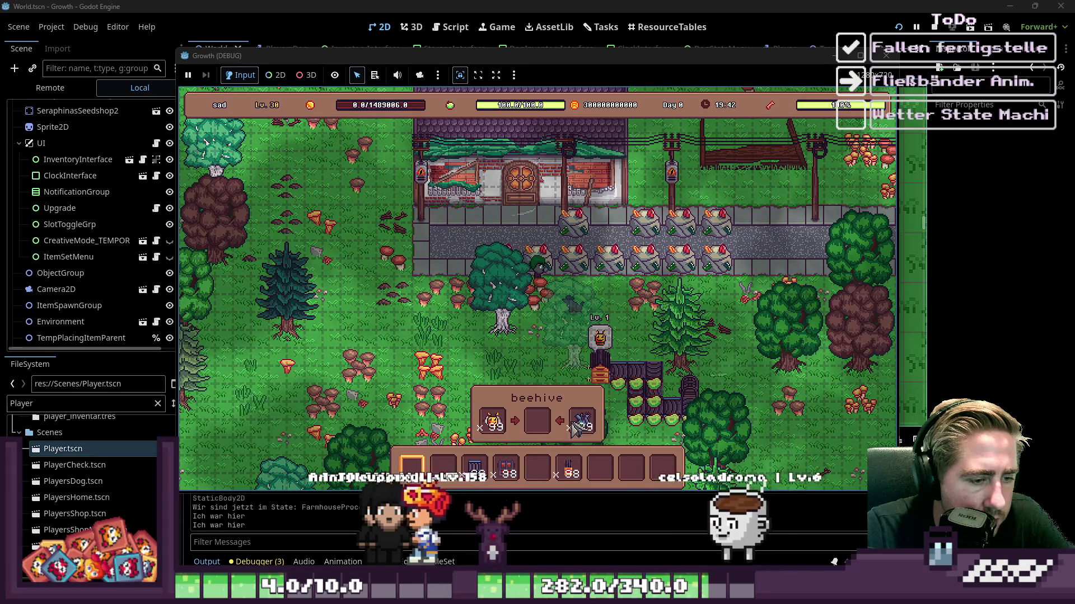
{"action": "key", "text": "Escape"}
{"action": "key", "text": "Escape"}
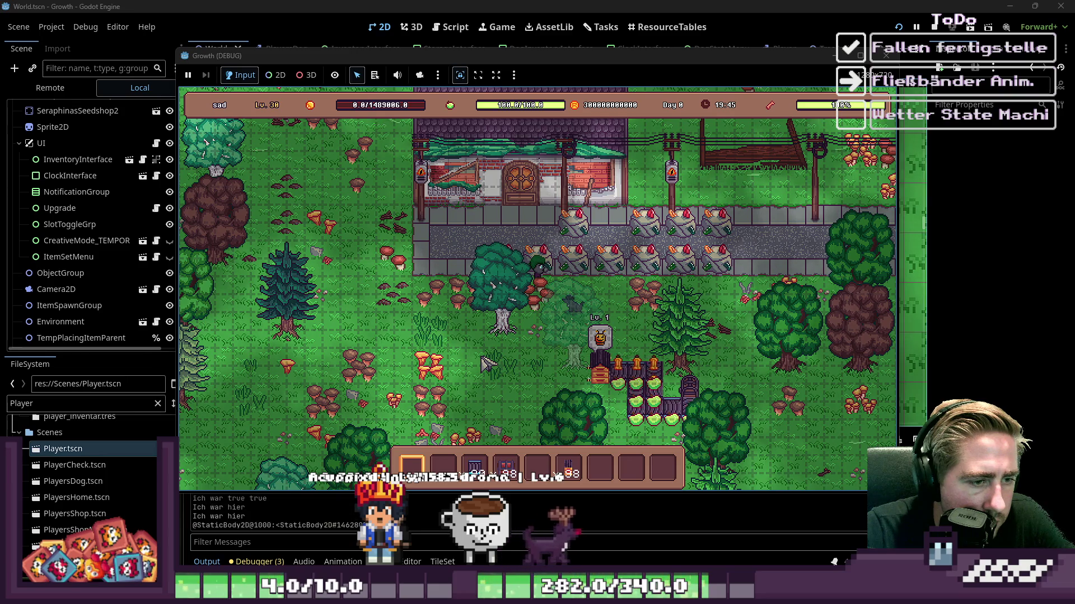
Step: Walk past the beehive into the crop garden, then return to the World.gd script in the editor
{"action": "key", "text": "s"}
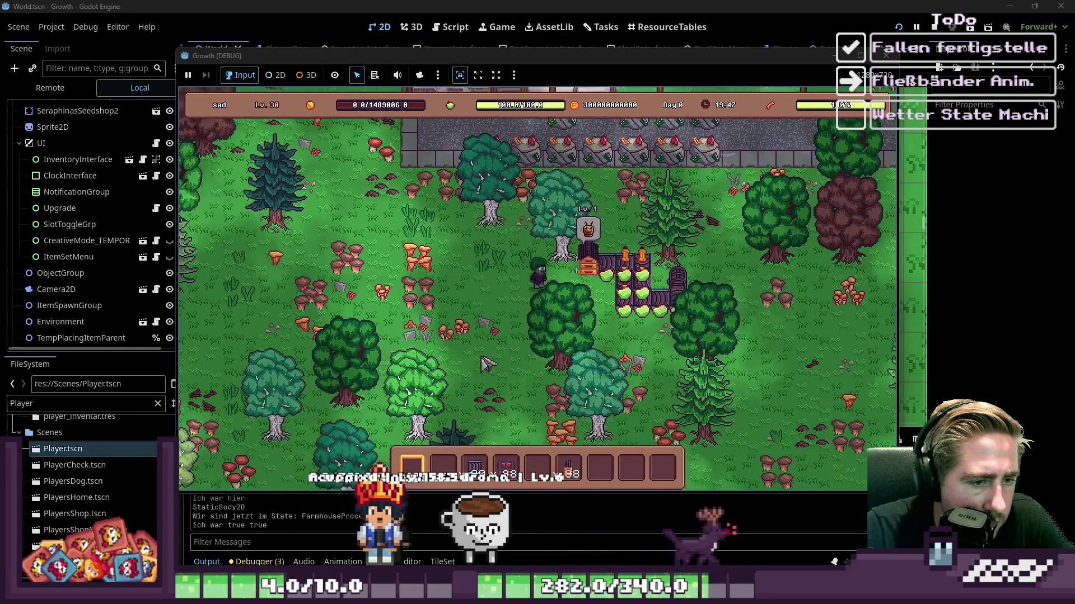
{"action": "key", "text": "d"}
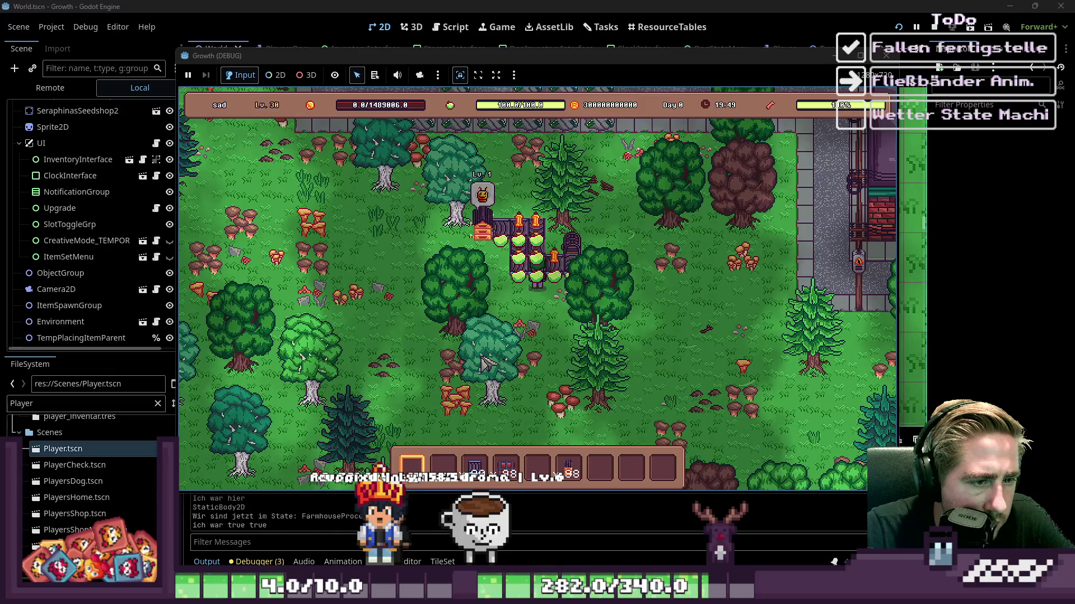
{"action": "key", "text": "w"}
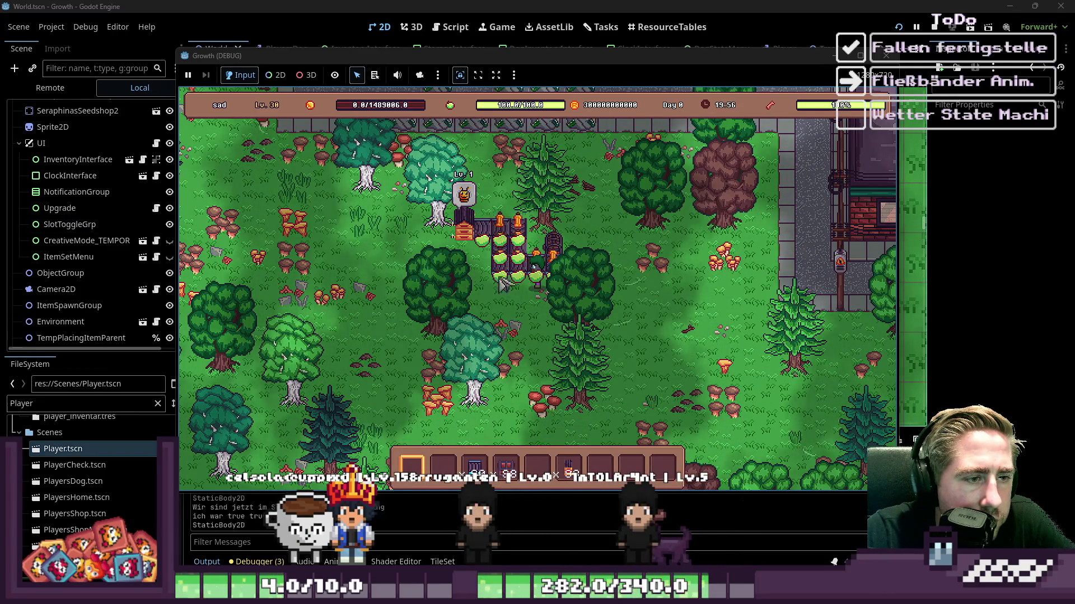
{"action": "left_click", "coordinate": [397, 35]}
{"action": "left_click", "coordinate": [450, 27]}
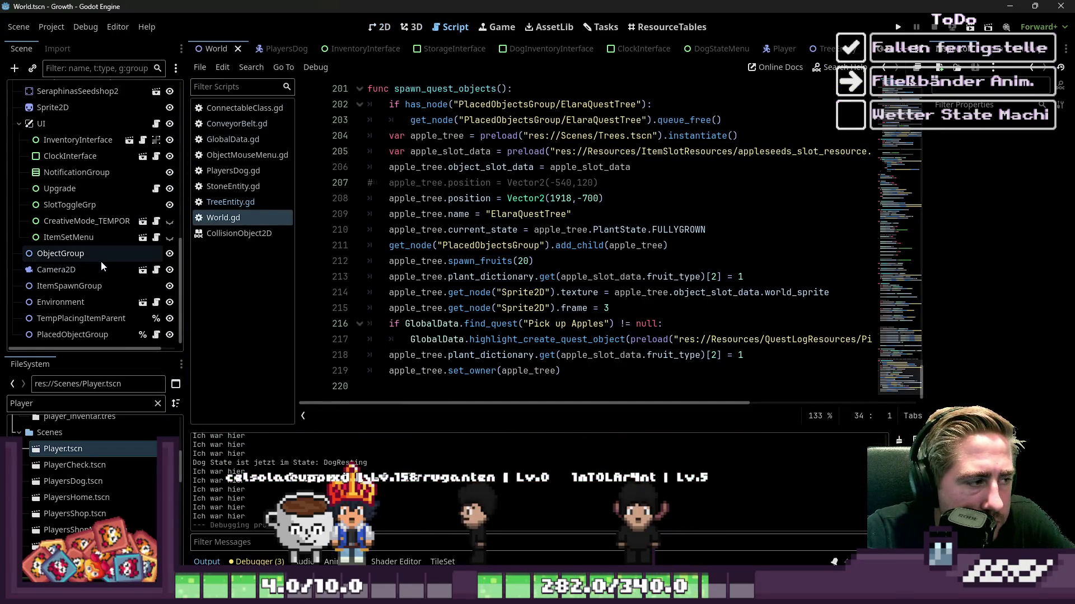
Step: Open the ConveyorBelt scene's script and copy the Vector2 item offset on line 81
{"action": "scroll", "coordinate": [99, 251], "scroll_direction": "up", "scroll_amount": 5}
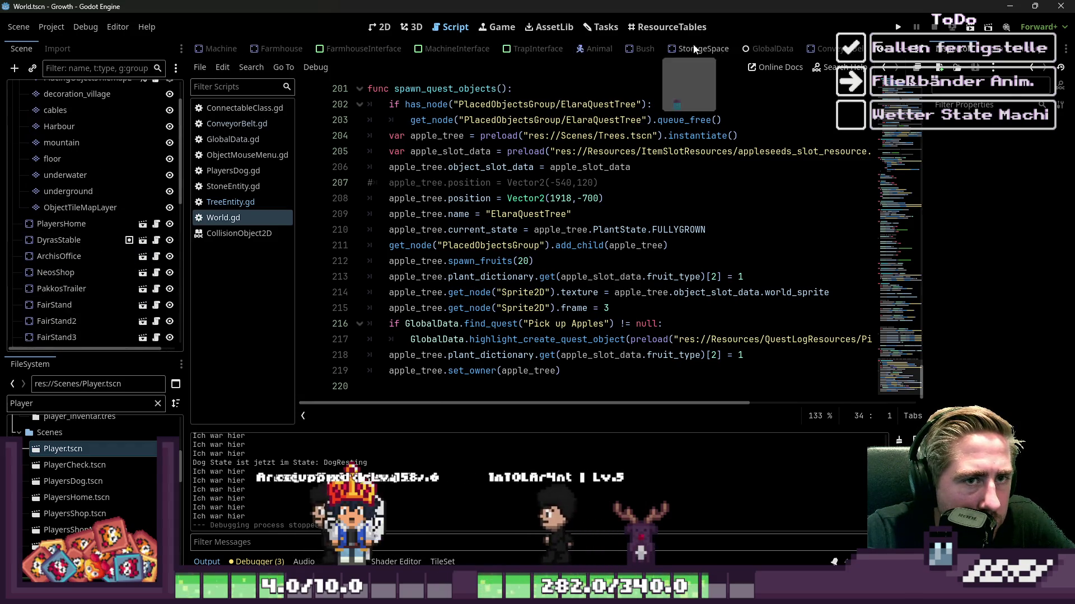
{"action": "key", "text": "ctrl+shift+Tab"}
{"action": "left_click", "coordinate": [551, 229]}
{"action": "scroll", "coordinate": [596, 300], "scroll_direction": "up", "scroll_amount": 3}
{"action": "scroll", "coordinate": [596, 301], "scroll_direction": "up", "scroll_amount": 4}
{"action": "scroll", "coordinate": [595, 294], "scroll_direction": "down", "scroll_amount": 7}
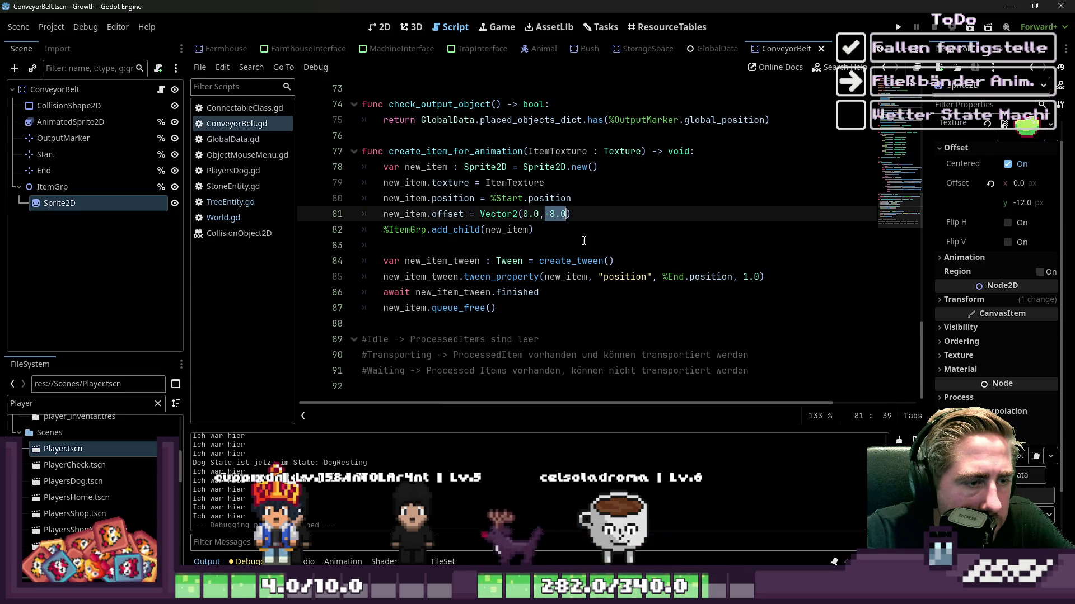
{"action": "left_click_drag", "start_coordinate": [492, 216], "coordinate": [480, 216]}
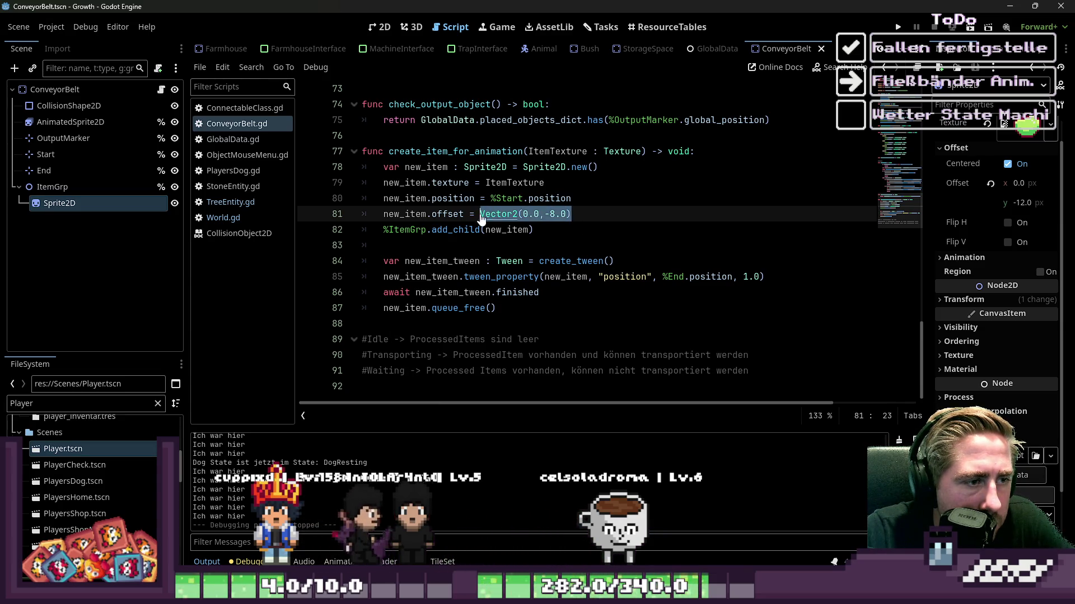
{"action": "scroll", "coordinate": [502, 220], "scroll_direction": "up", "scroll_amount": 20}
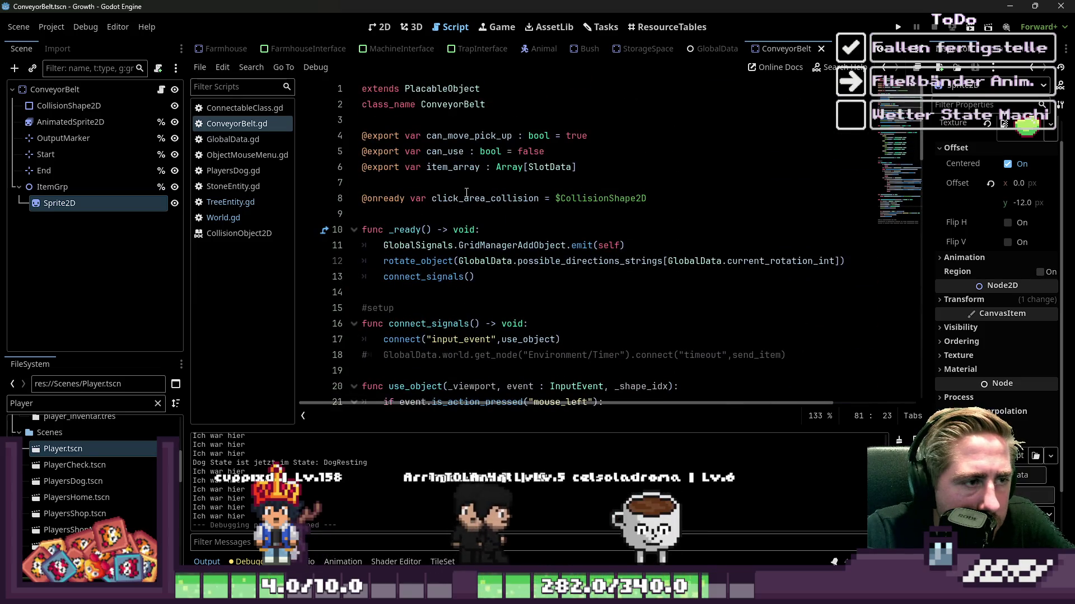
Step: Insert blank lines after line 6 for a new exported variable
{"action": "left_click", "coordinate": [466, 185]}
{"action": "key", "text": "Return"}
{"action": "key", "text": "Return"}
{"action": "key", "text": "ctrl+z"}
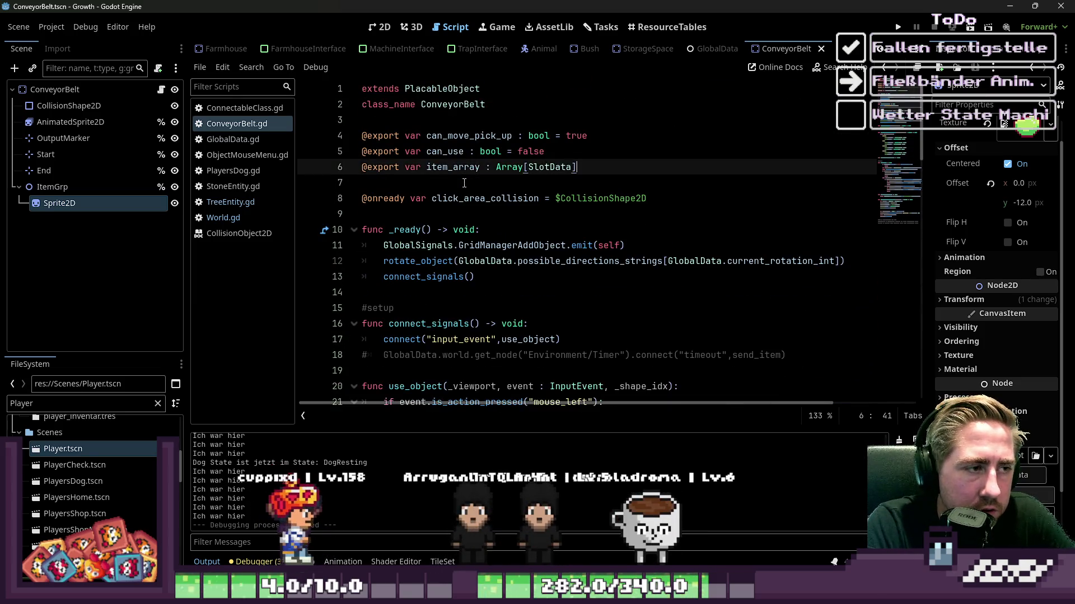
{"action": "key", "text": "Return"}
{"action": "key", "text": "Return"}
{"action": "type", "text": "@export var item_offset :"}
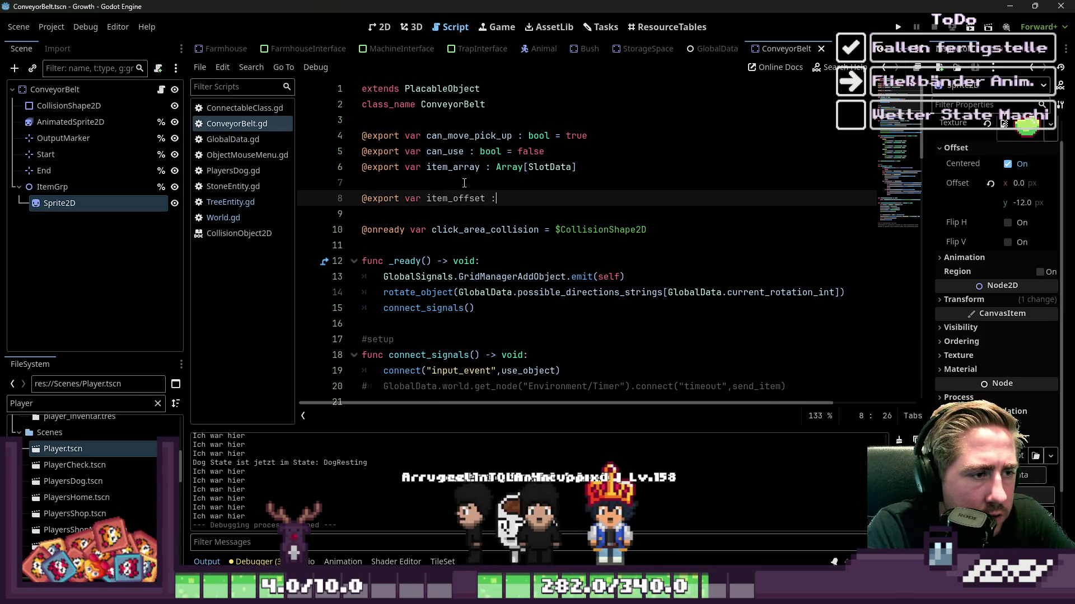
{"action": "type", "text": ": V"}
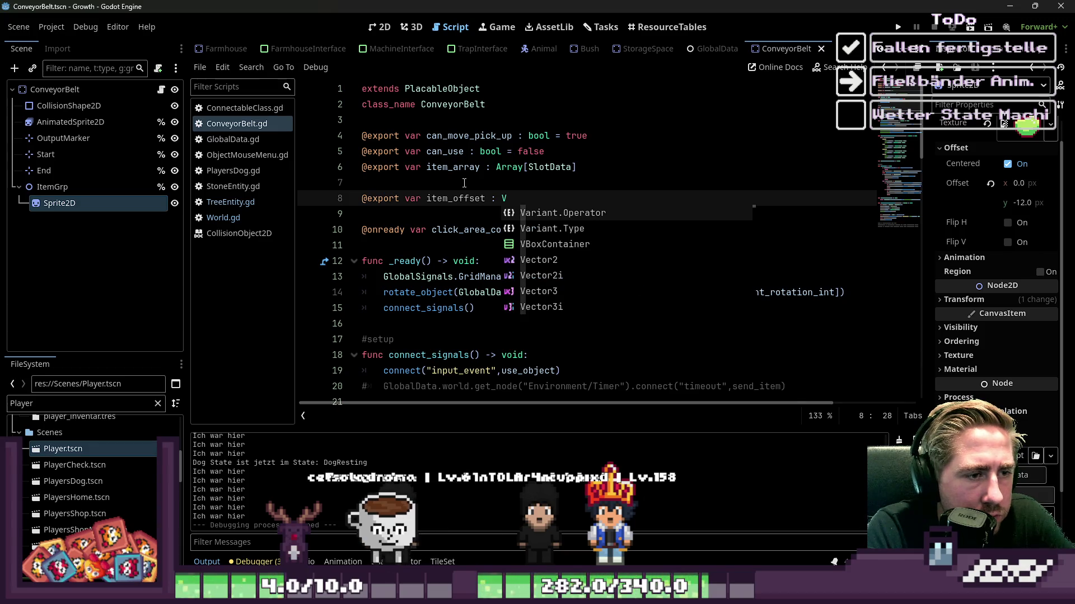
{"action": "type", "text": "ector2 = Vector2(0.0,-8.0)"}
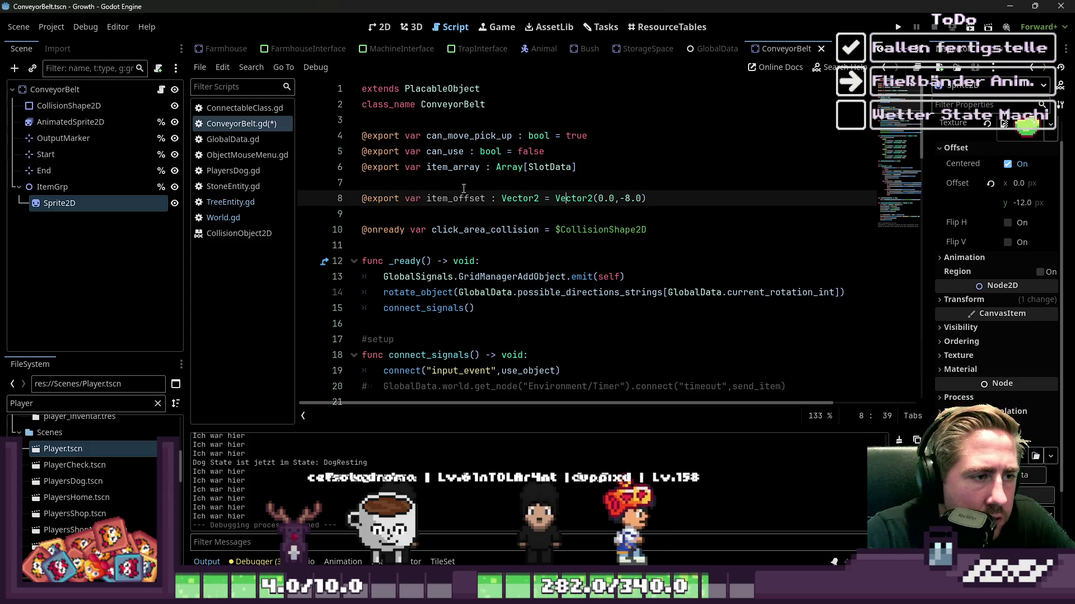
{"action": "scroll", "coordinate": [553, 246], "scroll_direction": "down", "scroll_amount": 12}
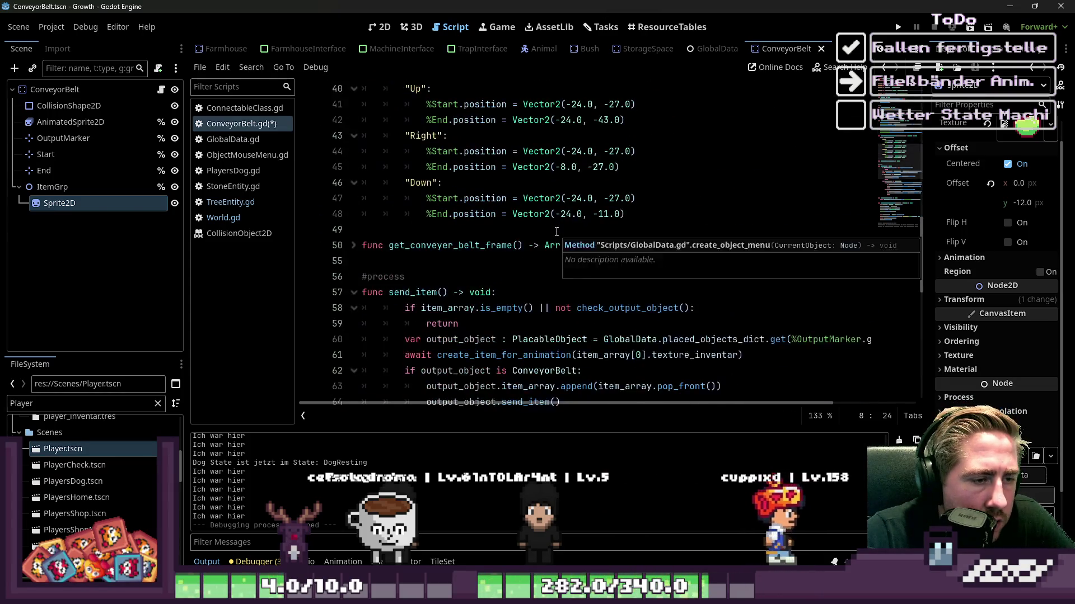
{"action": "scroll", "coordinate": [615, 229], "scroll_direction": "up", "scroll_amount": 2}
{"action": "scroll", "coordinate": [634, 226], "scroll_direction": "up", "scroll_amount": 1}
Step: Append +item_offset to the Left, Up, Right and Down start and end positions
{"action": "left_click", "coordinate": [676, 198]}
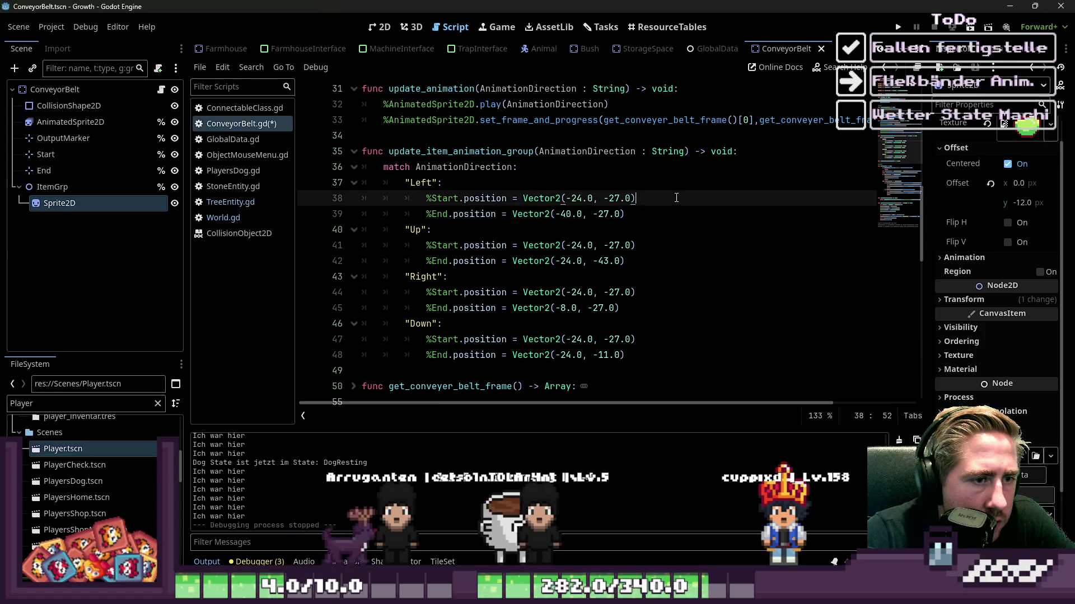
{"action": "type", "text": "+item_offset"}
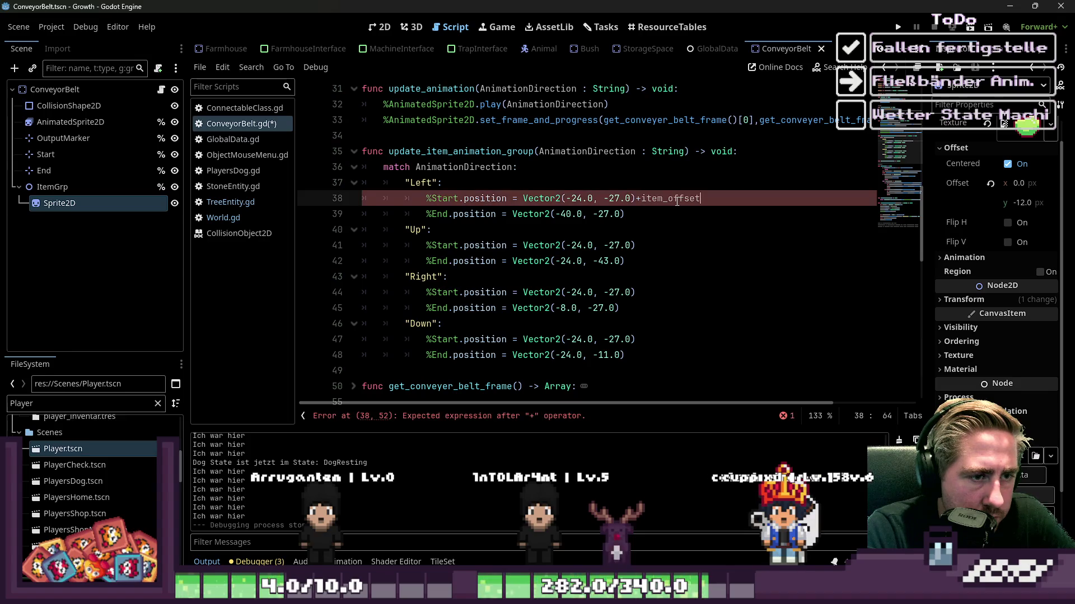
{"action": "key", "text": "Down"}
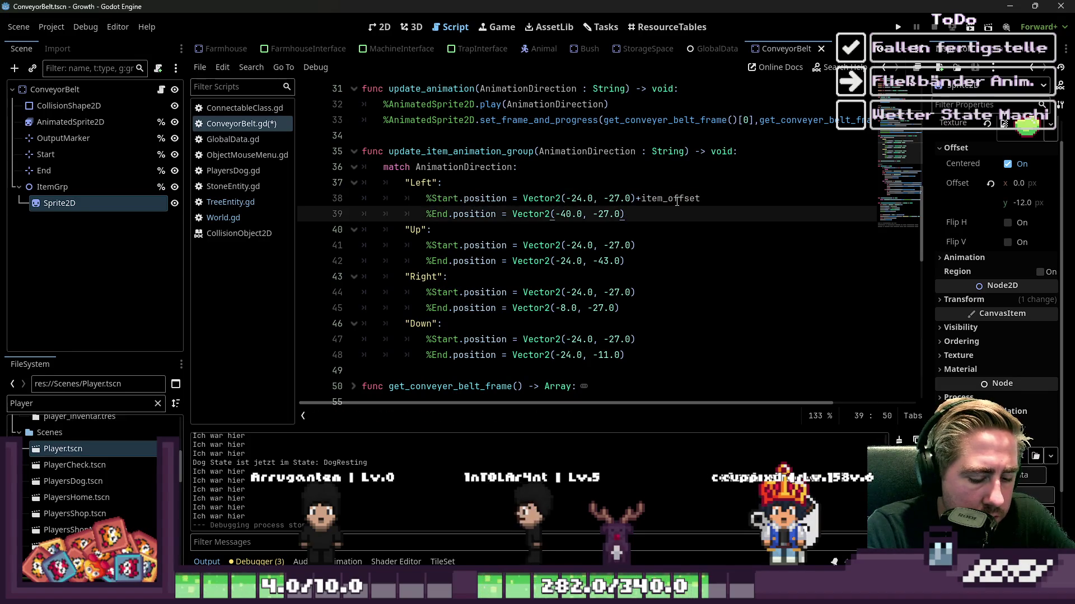
{"action": "key", "text": "Down"}
{"action": "key", "text": "Down"}
{"action": "key", "text": "shift+alt+Down"}
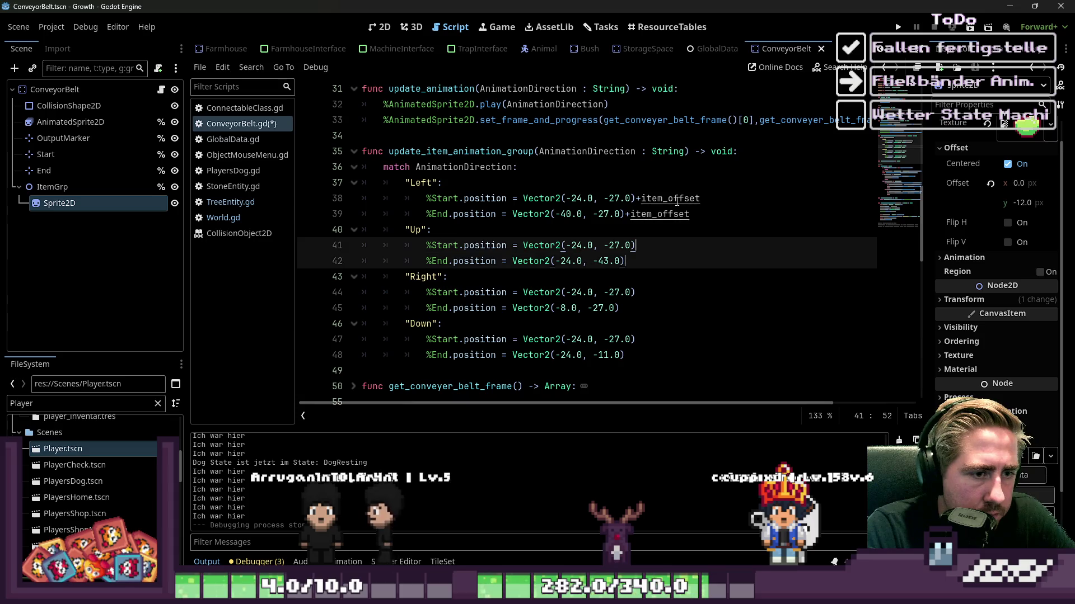
{"action": "key", "text": "Down"}
{"action": "key", "text": "Down"}
{"action": "key", "text": "Down"}
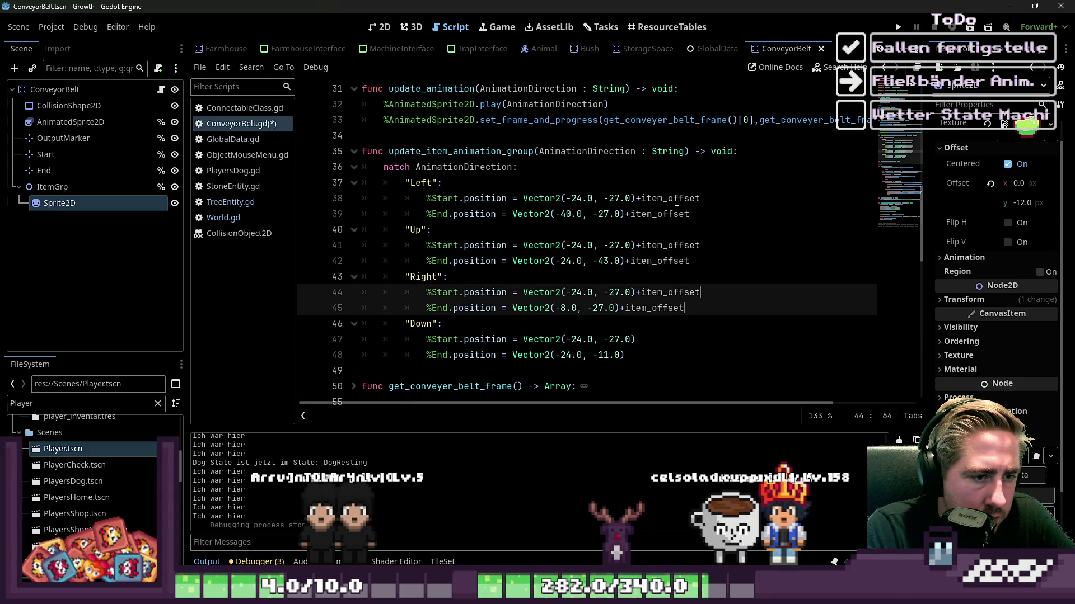
{"action": "key", "text": "Down"}
{"action": "key", "text": "Down"}
{"action": "key", "text": "Down"}
{"action": "key", "text": "Escape"}
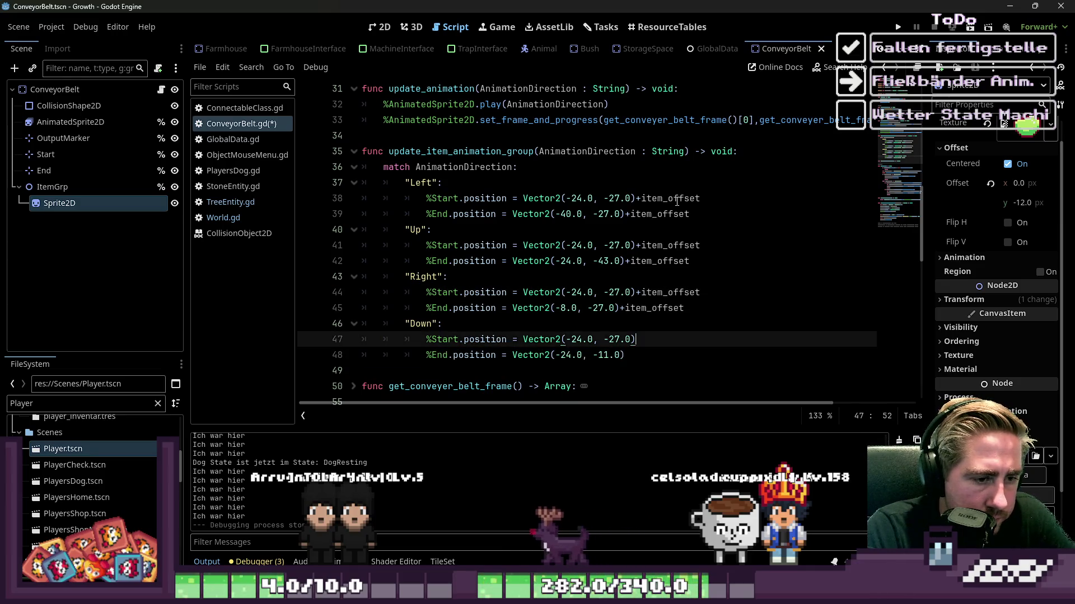
{"action": "key", "text": "shift+alt+Down"}
{"action": "type", "text": "+item_offset"}
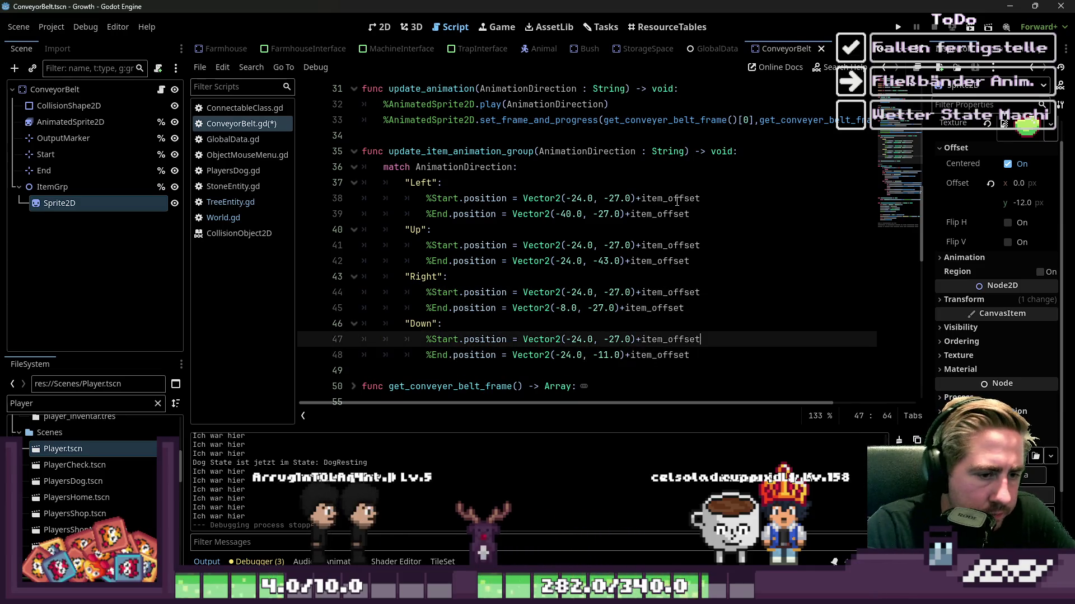
Step: Save the conveyor script and run the game
{"action": "left_click", "coordinate": [647, 151]}
{"action": "key", "text": "ctrl+s"}
{"action": "left_click", "coordinate": [899, 28]}
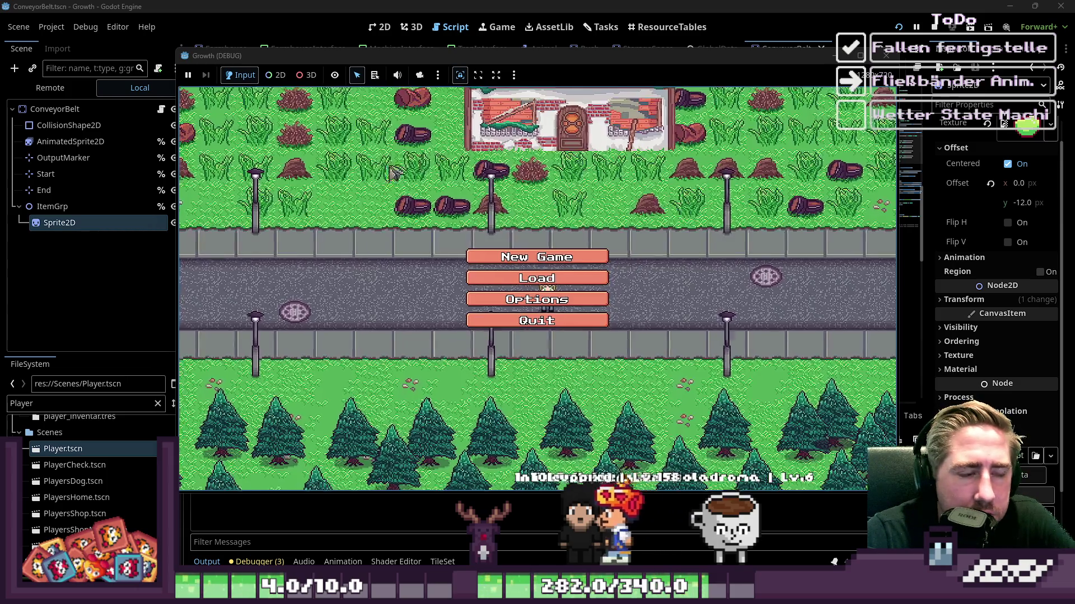
Step: Create a new character and start the game
{"action": "left_click", "coordinate": [523, 263]}
{"action": "type", "text": "adsg"}
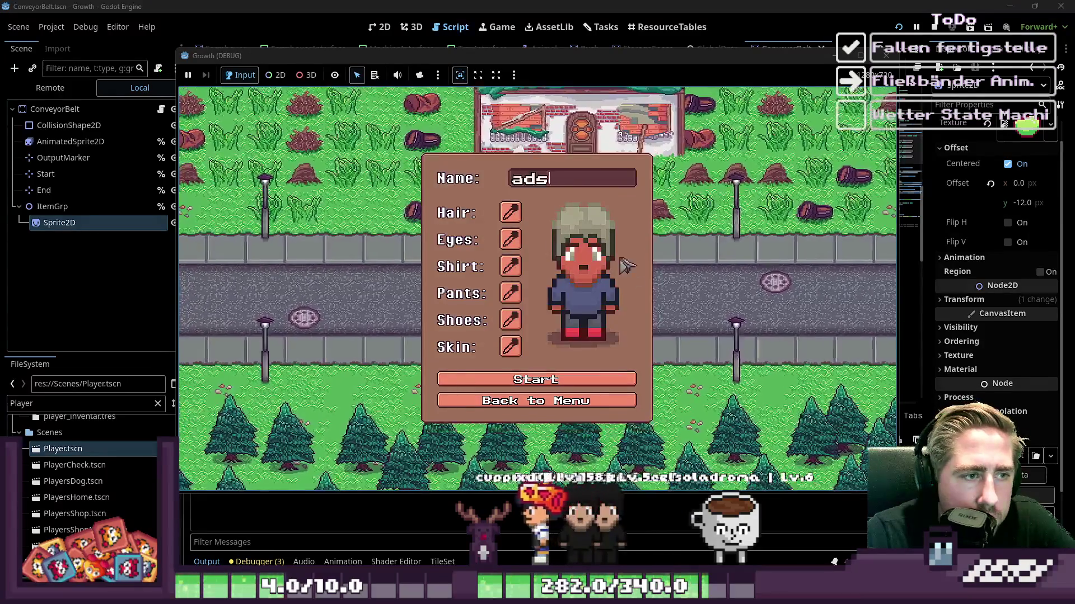
{"action": "left_click", "coordinate": [584, 374]}
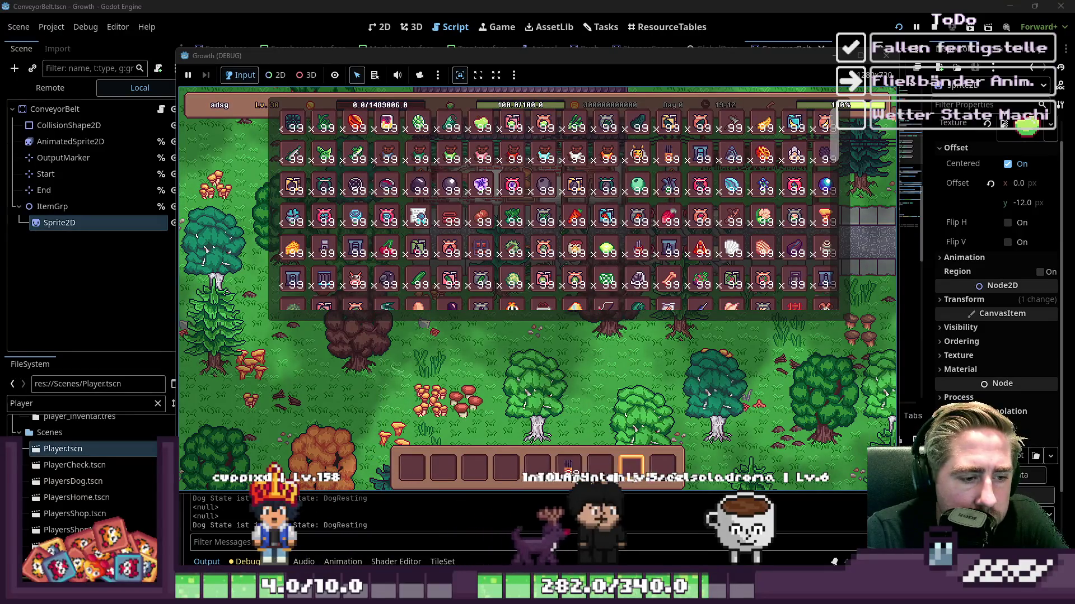
Step: Move the conveyor belt into hotbar slot 3 and select it
{"action": "left_click", "coordinate": [535, 473]}
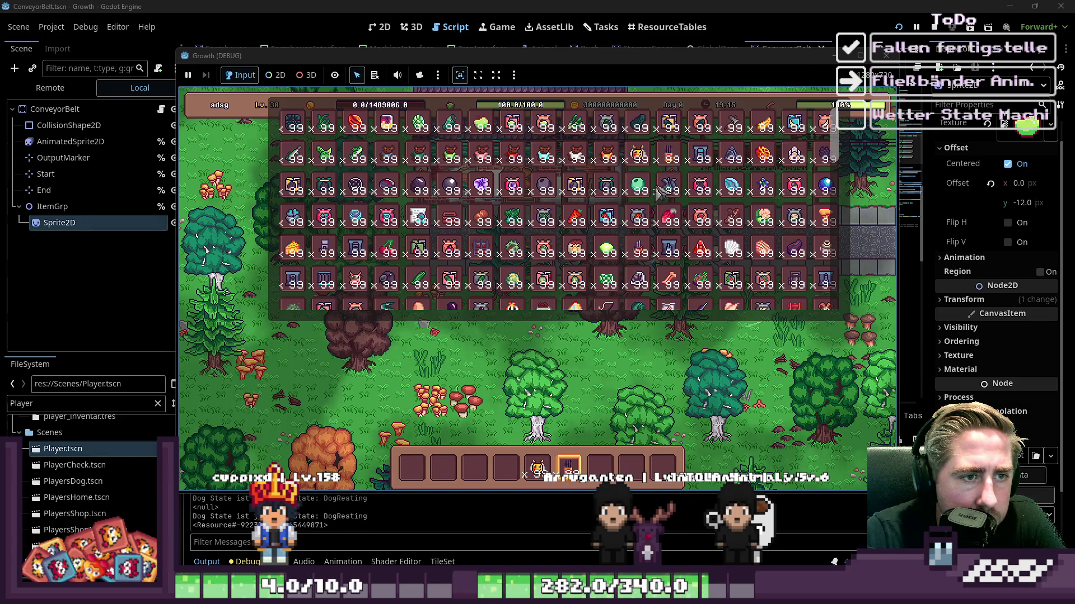
{"action": "scroll", "coordinate": [315, 238], "scroll_direction": "down", "scroll_amount": 2}
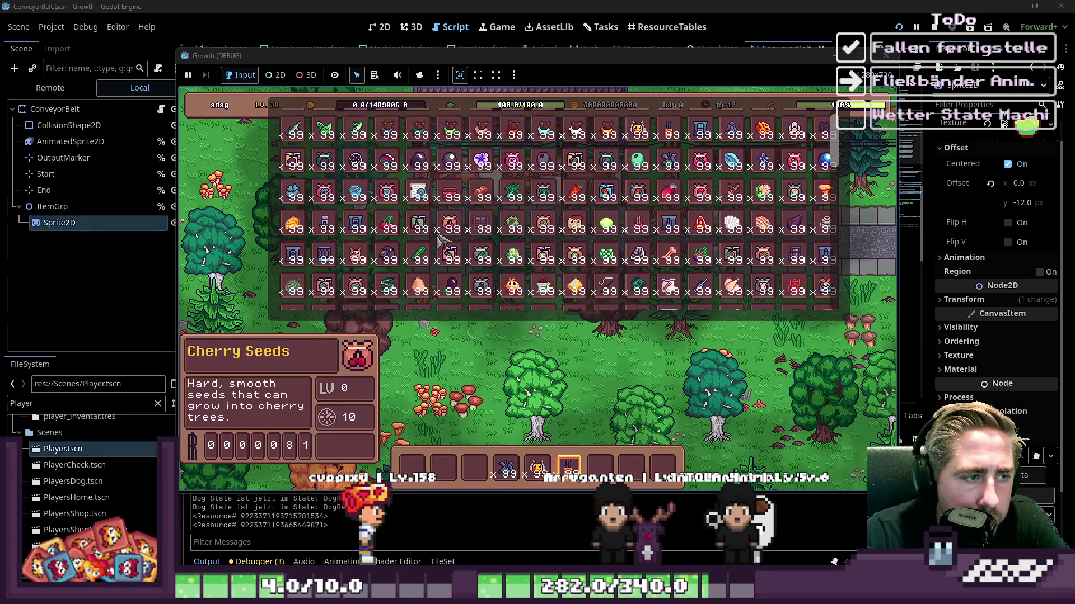
{"action": "left_click", "coordinate": [476, 472]}
{"action": "key", "text": "e"}
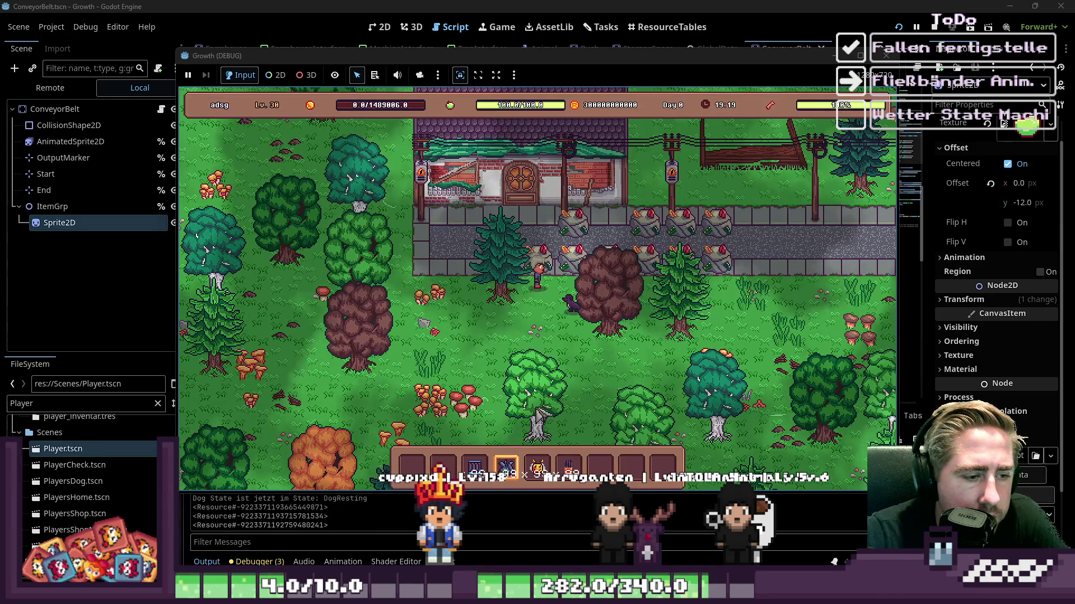
{"action": "key", "text": "3"}
Step: Place a conveyor belt on the map, inspect it, and stop the game
{"action": "key", "text": "s"}
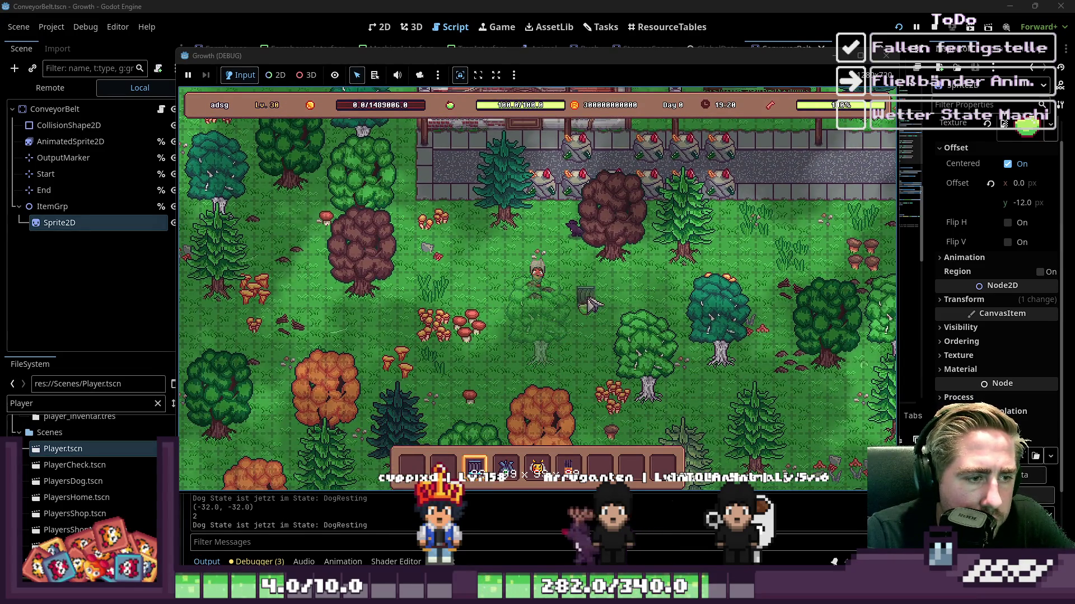
{"action": "key", "text": "s"}
{"action": "key", "text": "a"}
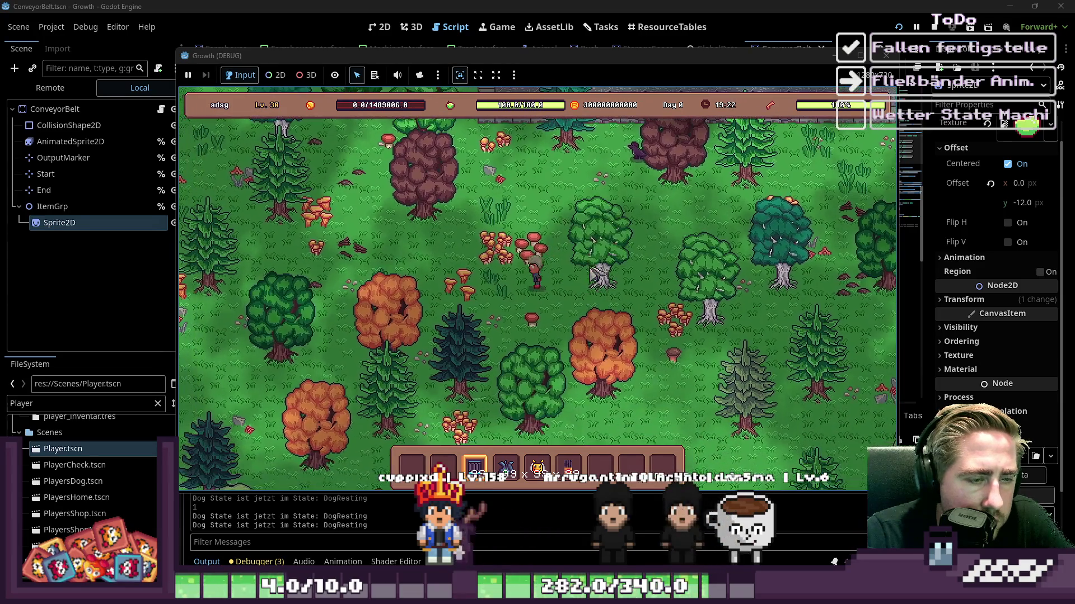
{"action": "key", "text": "w"}
{"action": "key", "text": "a"}
{"action": "key", "text": "7"}
{"action": "left_click", "coordinate": [585, 263]}
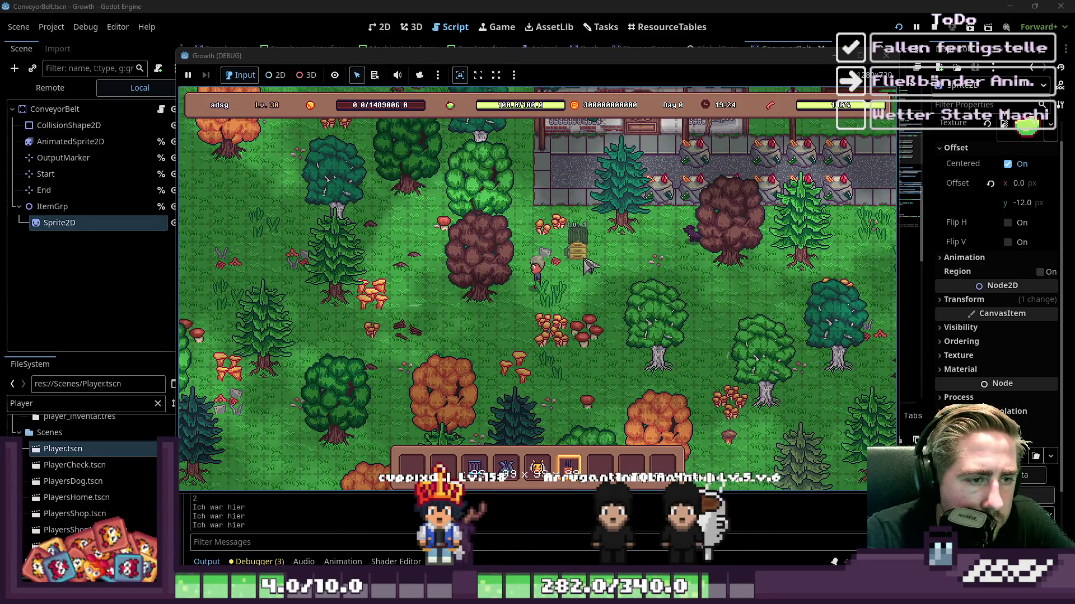
{"action": "key", "text": "3"}
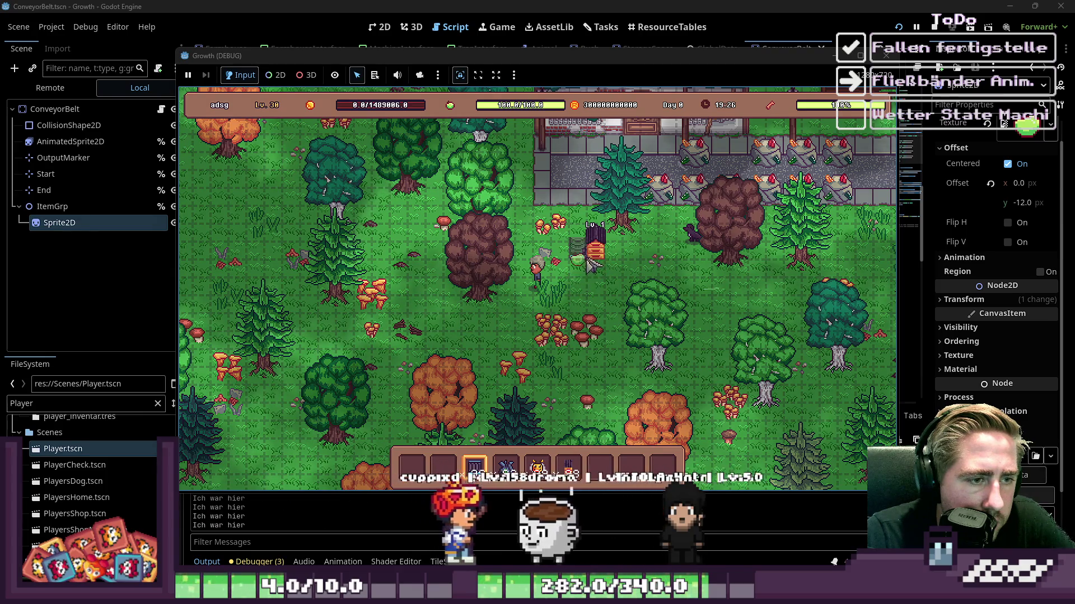
{"action": "left_click", "coordinate": [579, 279]}
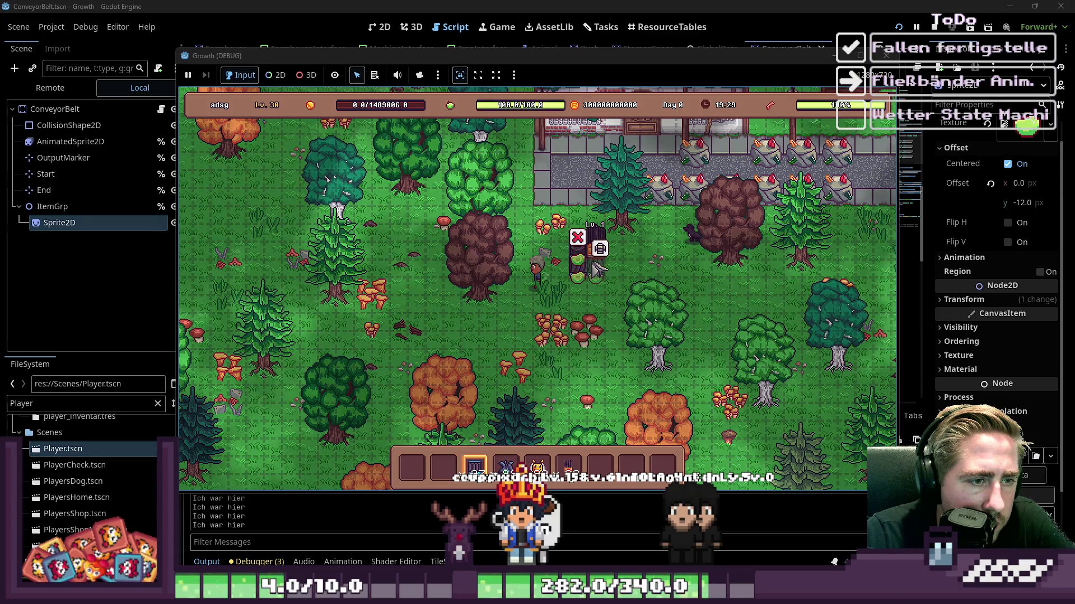
{"action": "left_click", "coordinate": [887, 58]}
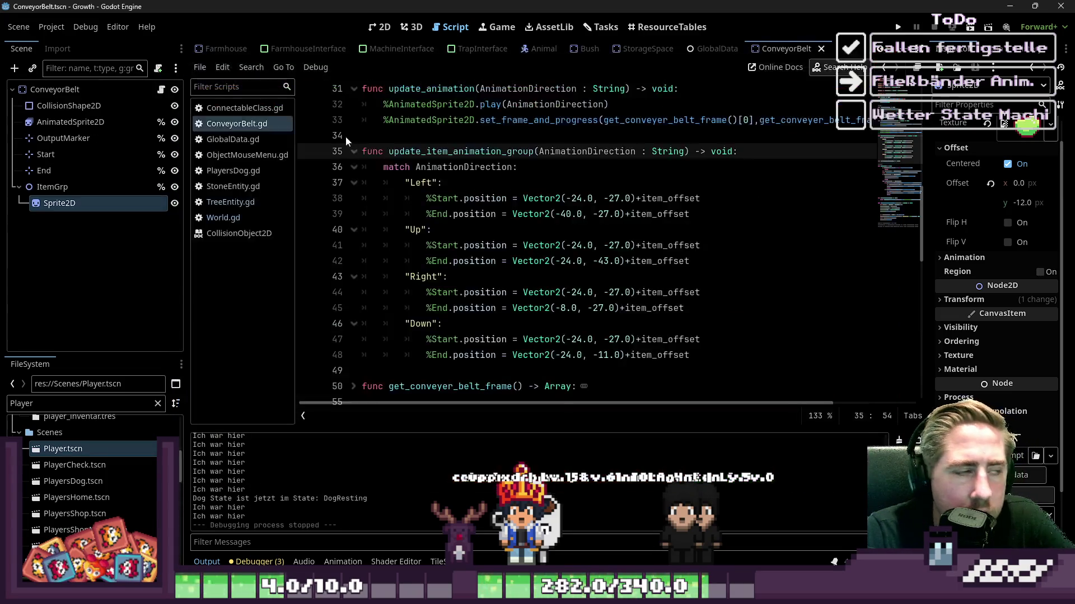
Step: Delete the leftover Sprite2D under ItemGrp, relaunch Growth, and load the second saved character
{"action": "left_click", "coordinate": [59, 204]}
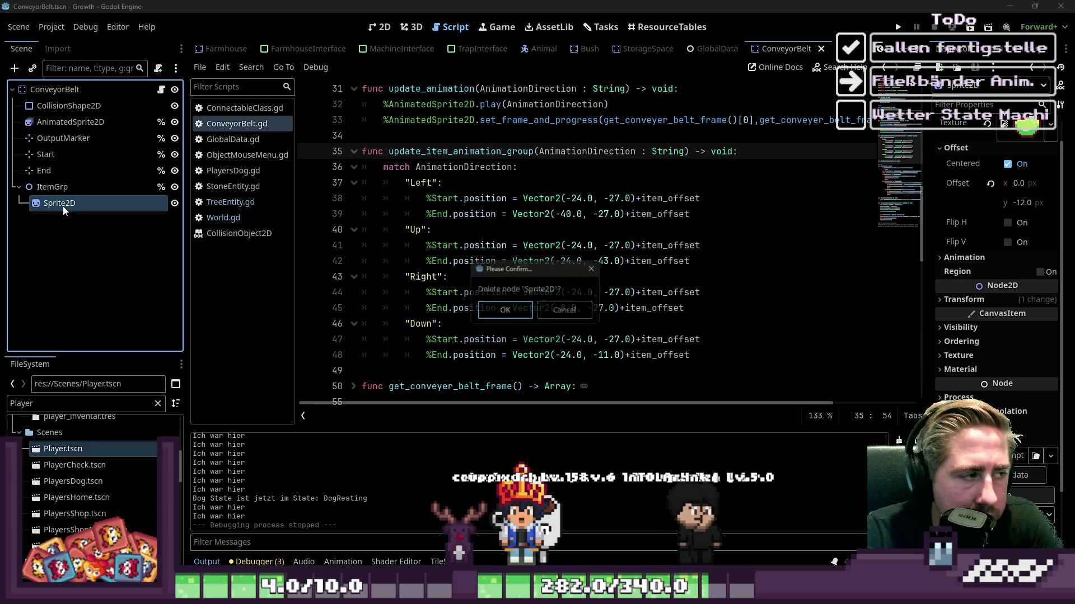
{"action": "key", "text": "Delete"}
{"action": "left_click", "coordinate": [899, 28]}
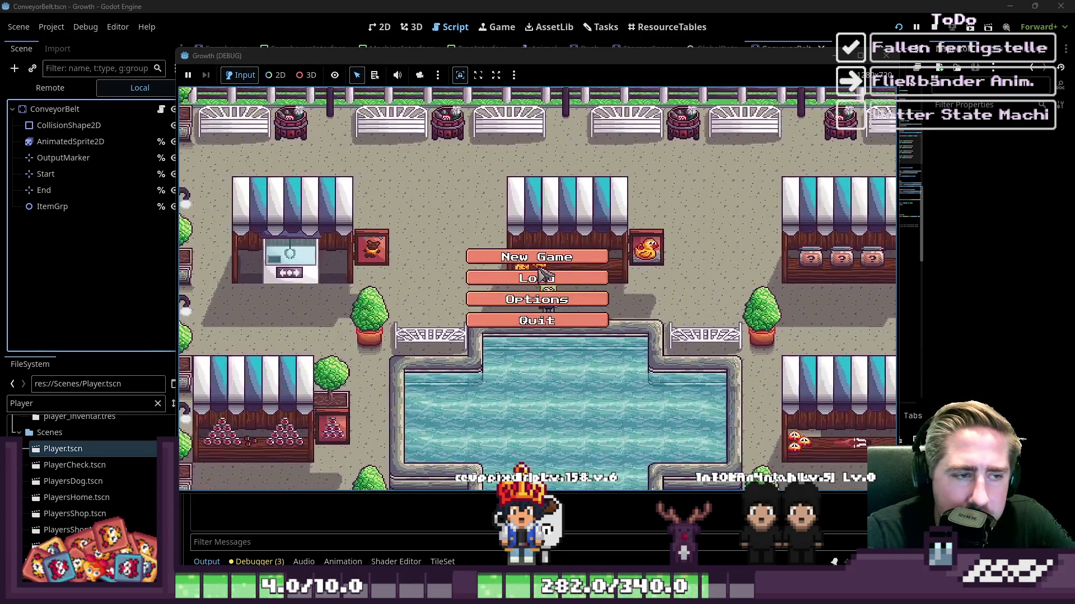
{"action": "left_click", "coordinate": [541, 275]}
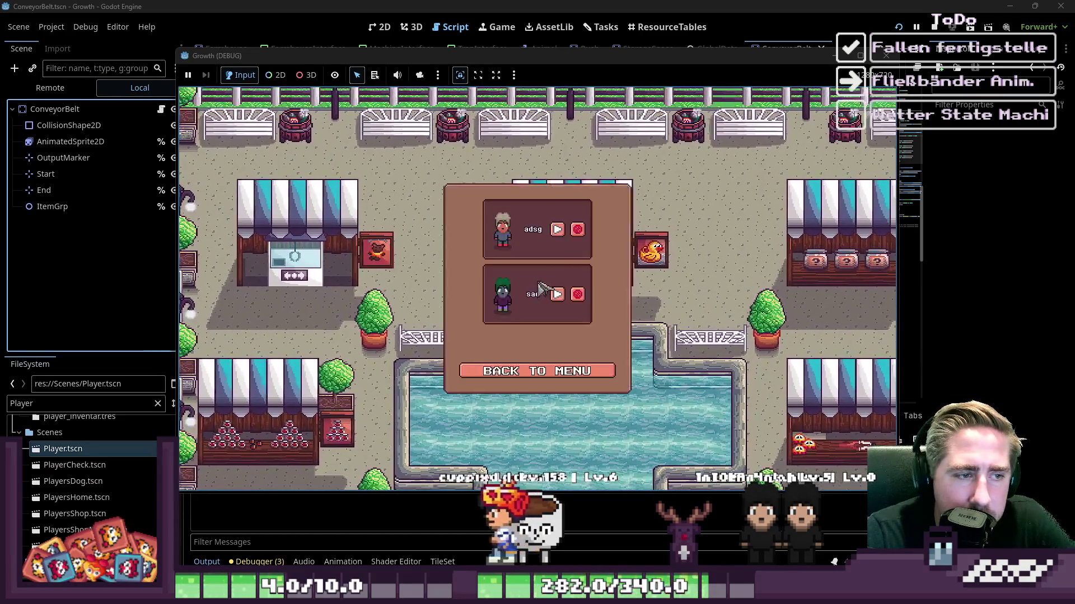
{"action": "left_click", "coordinate": [557, 231]}
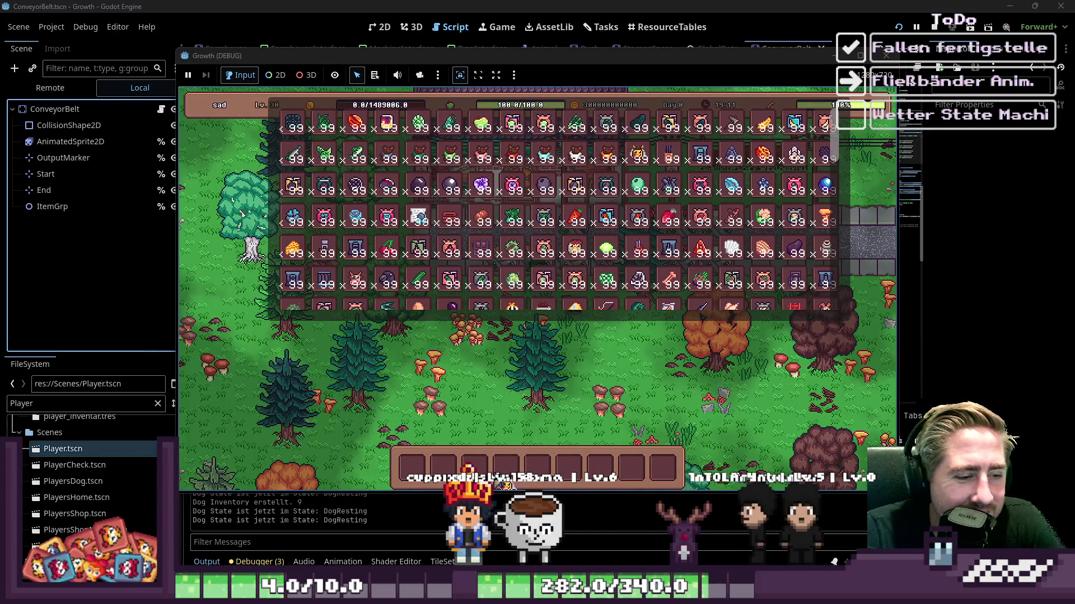
Step: Put Blue Freezia, the chest and the machine items into the hotbar
{"action": "mouse_move", "coordinate": [677, 187]}
{"action": "left_mouse_down"}
{"action": "mouse_move", "coordinate": [644, 235]}
{"action": "mouse_move", "coordinate": [587, 280]}
{"action": "mouse_move", "coordinate": [537, 468]}
{"action": "left_mouse_up"}
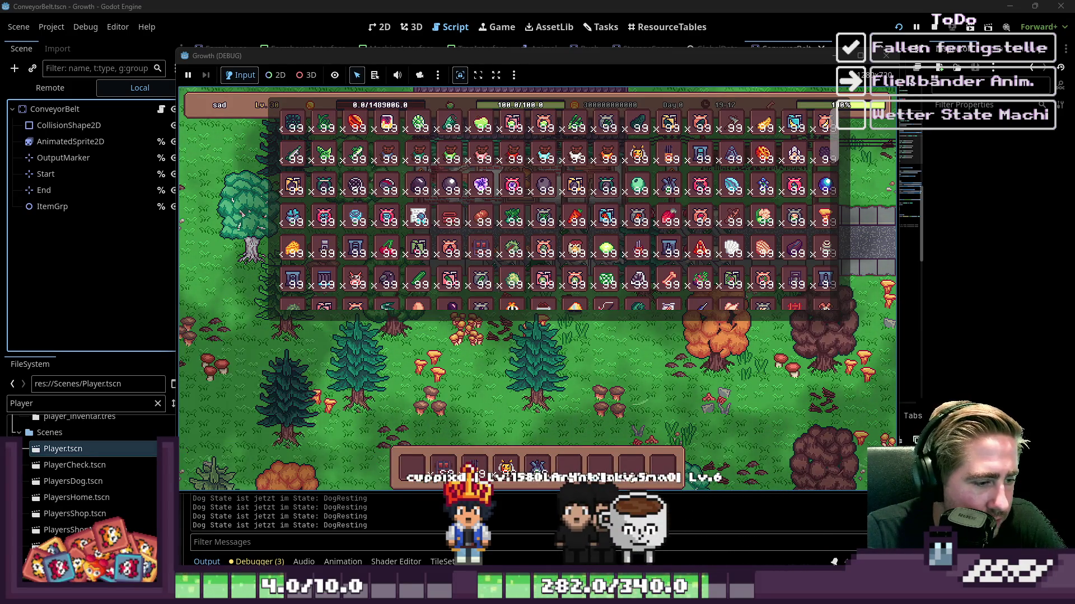
{"action": "key", "text": "2"}
{"action": "scroll", "coordinate": [399, 243], "scroll_direction": "down", "scroll_amount": 1}
{"action": "left_click_drag", "start_coordinate": [320, 247], "coordinate": [412, 466]}
{"action": "key", "text": "i"}
Step: Place the beehive in the forest with a row of conveyor belts leading into it
{"action": "key", "text": "s"}
{"action": "key", "text": "a"}
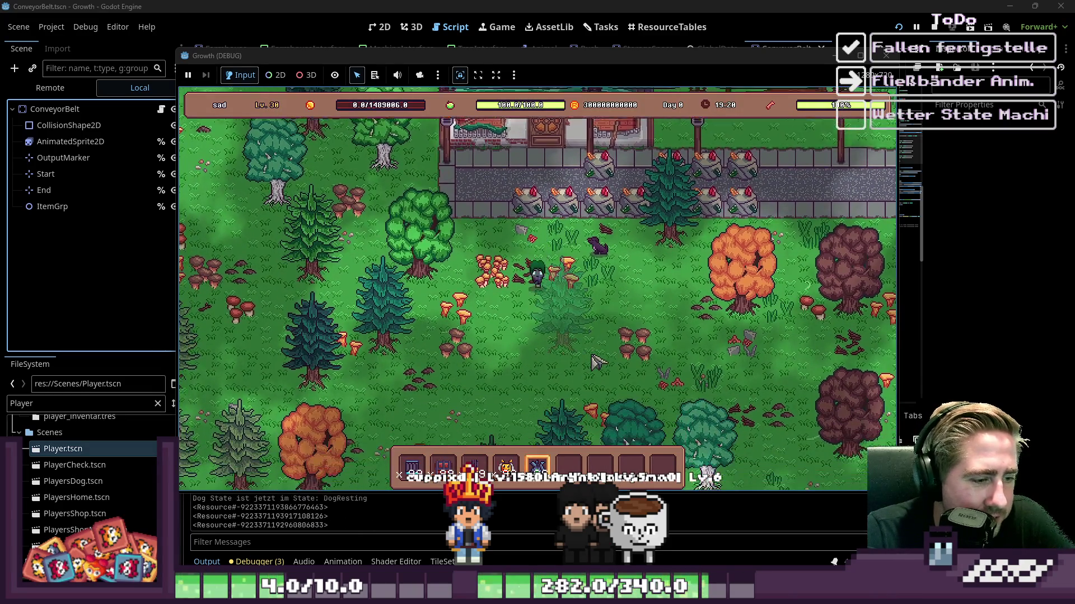
{"action": "key", "text": "3"}
{"action": "left_click", "coordinate": [656, 270]}
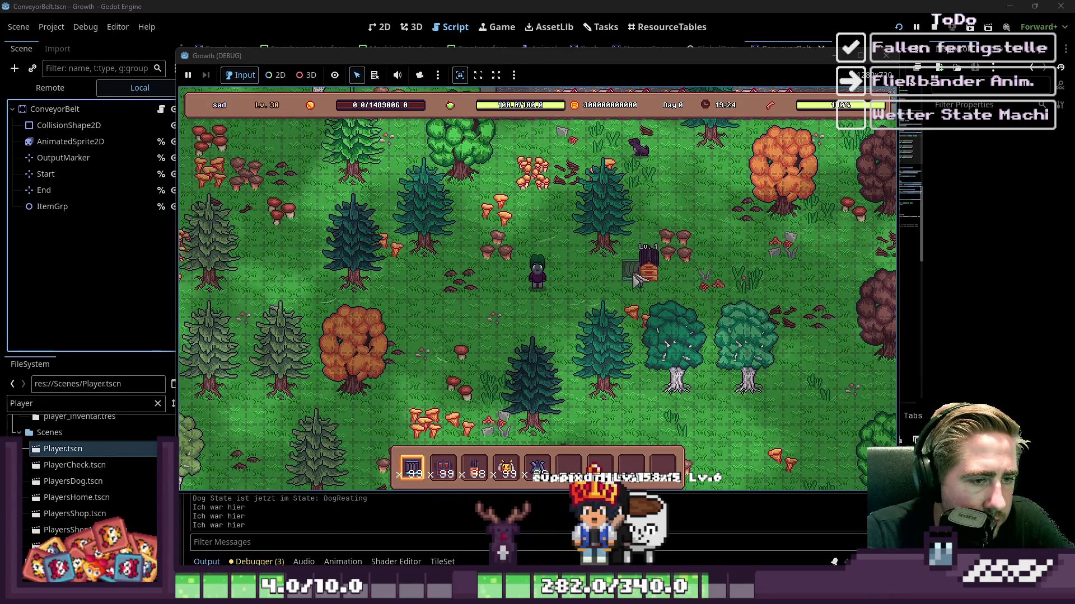
{"action": "left_click_drag", "start_coordinate": [615, 283], "coordinate": [557, 283]}
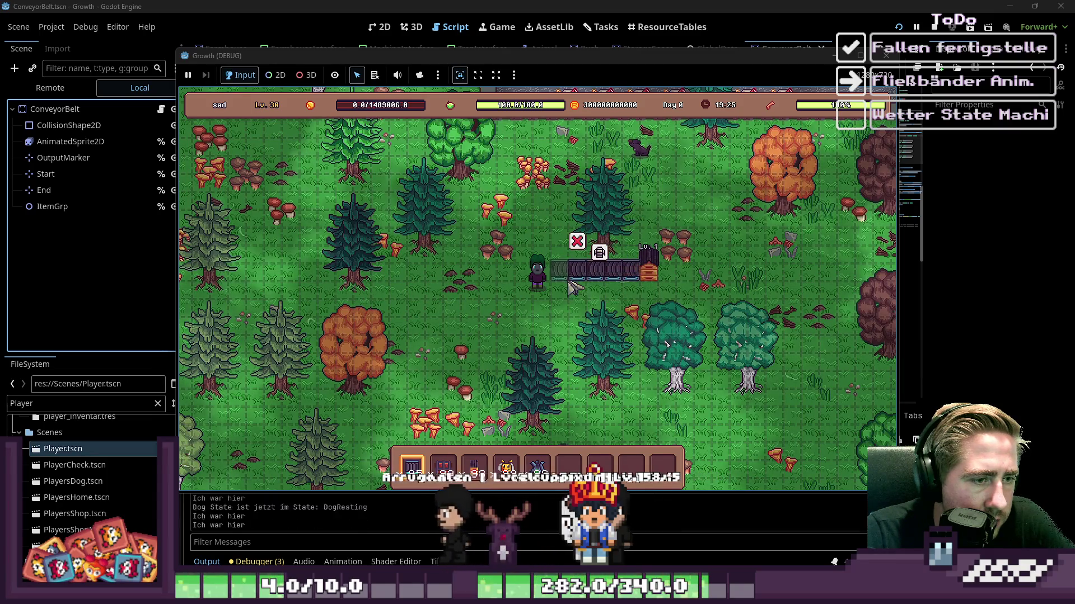
{"action": "key", "text": "2"}
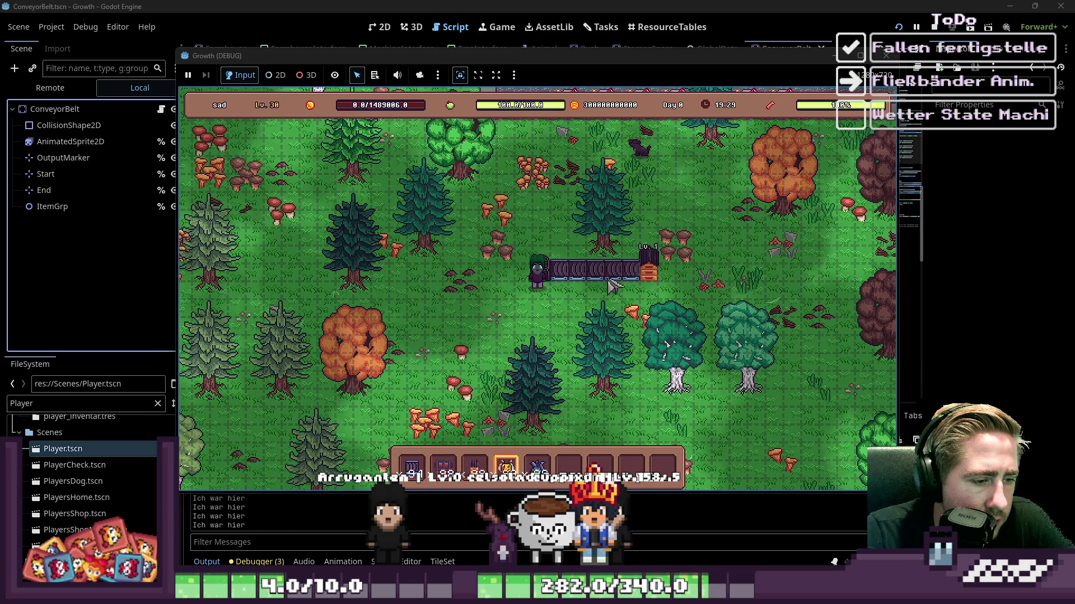
Step: Load bees into the beehive's input, walk along the conveyor, and stop the game
{"action": "left_click", "coordinate": [675, 274]}
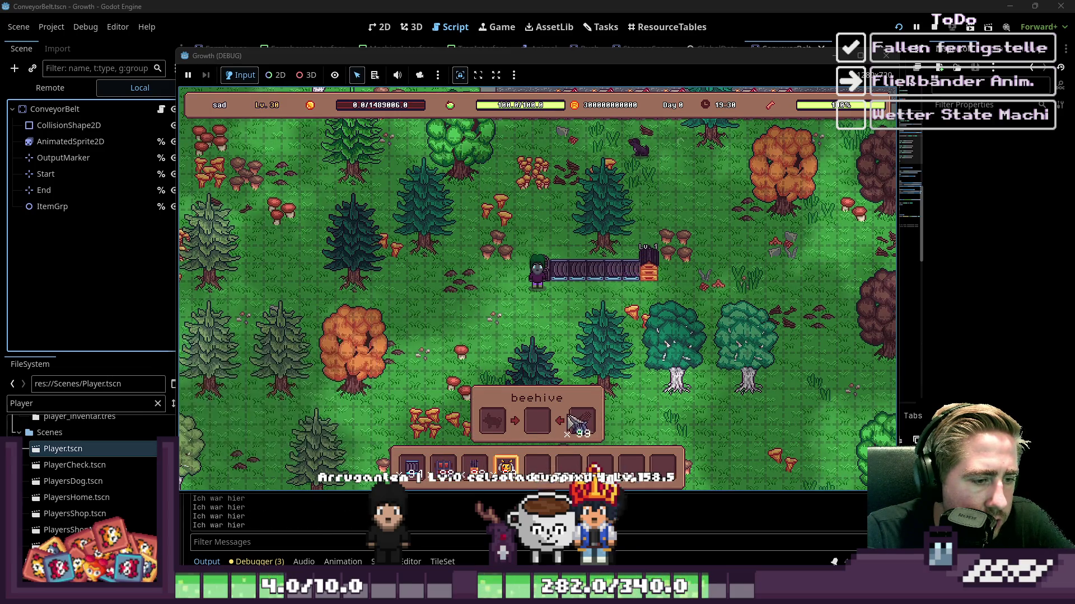
{"action": "left_click_drag", "start_coordinate": [585, 422], "coordinate": [491, 429]}
{"action": "left_click_drag", "start_coordinate": [557, 437], "coordinate": [492, 422]}
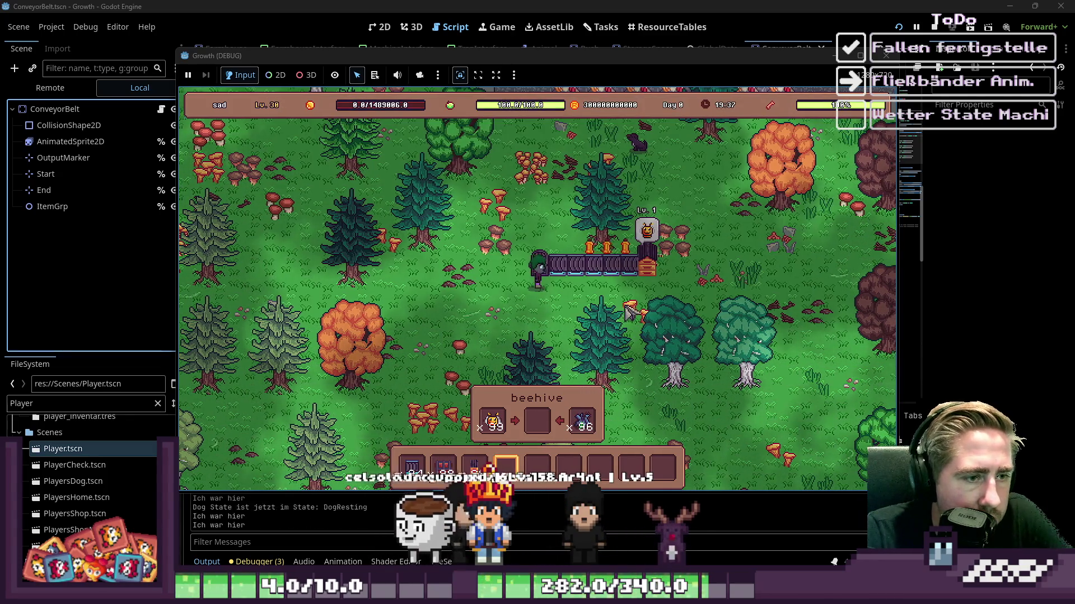
{"action": "key", "text": "s"}
{"action": "key", "text": "d"}
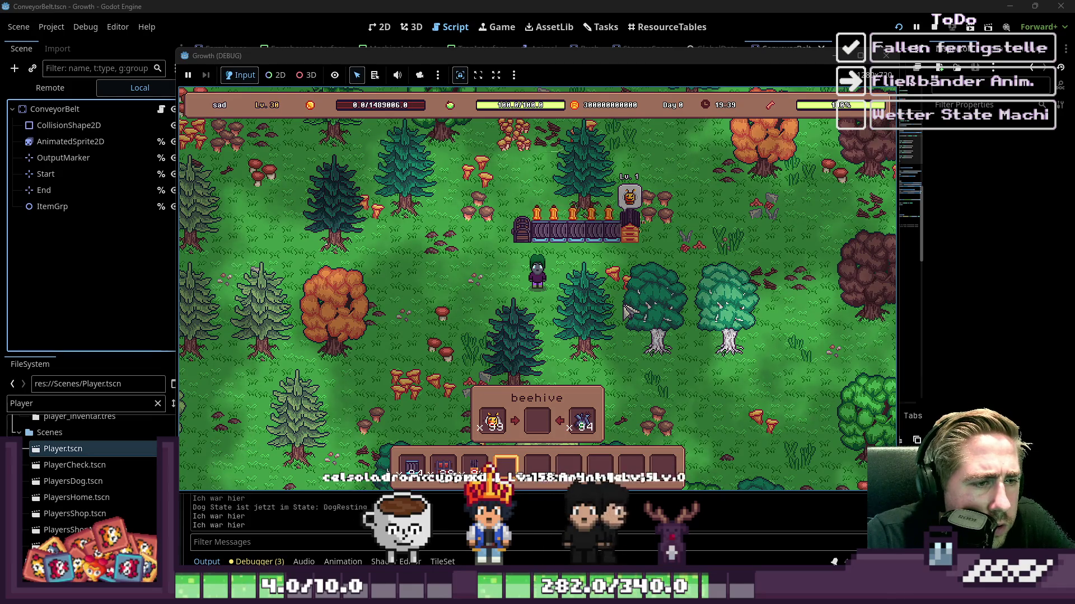
{"action": "key", "text": "w"}
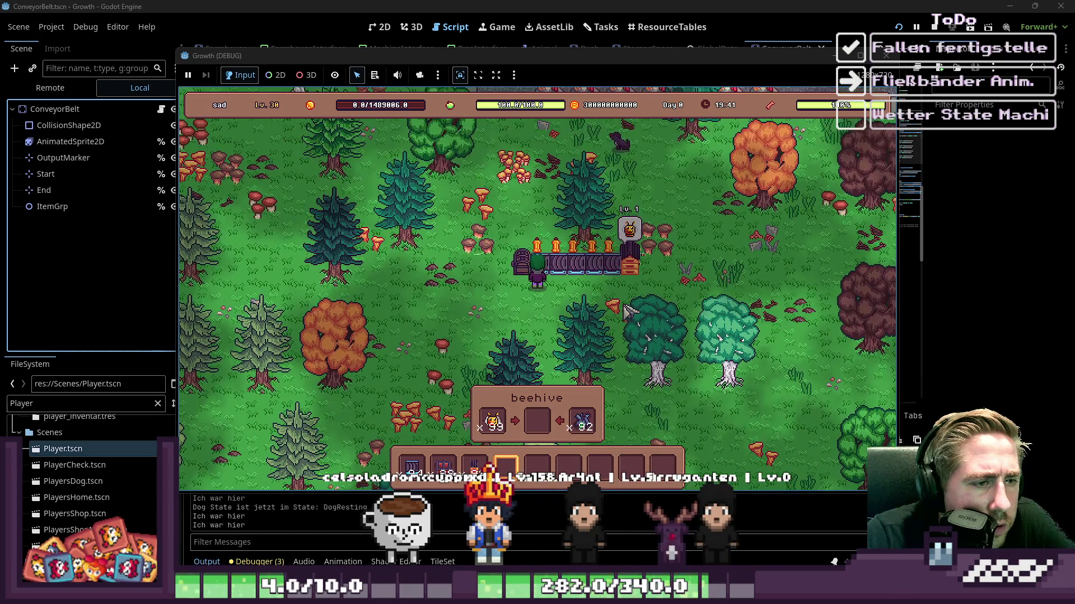
{"action": "key", "text": "d"}
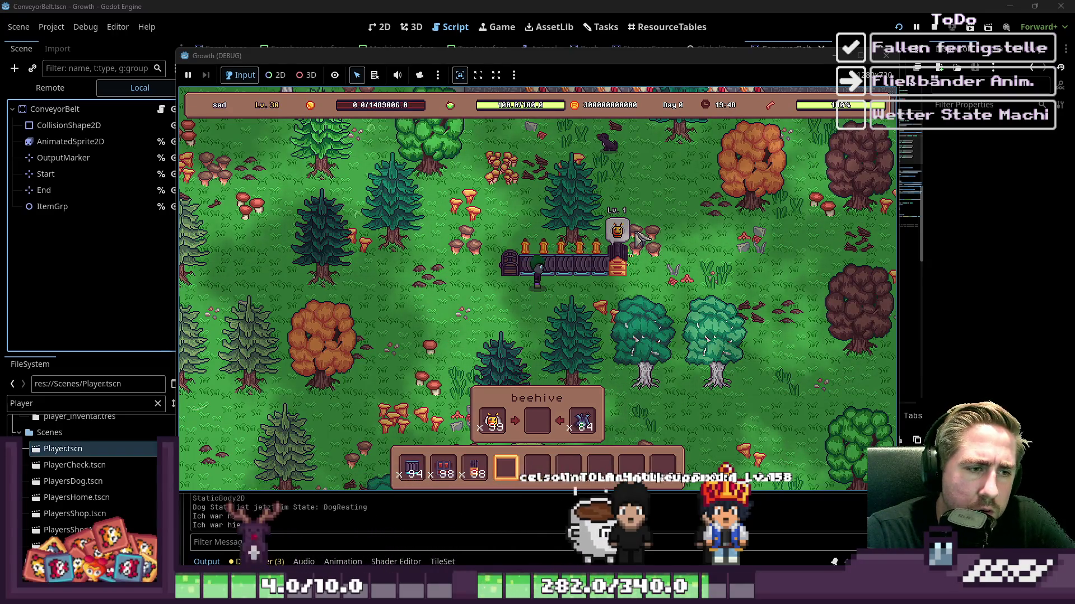
{"action": "left_click", "coordinate": [890, 56]}
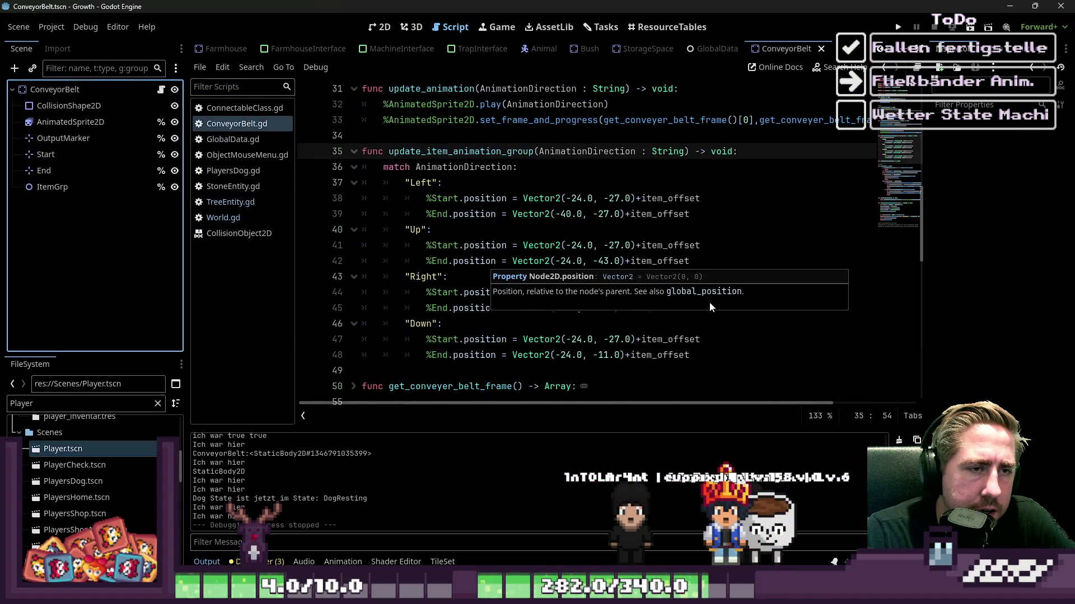
Step: Change item_offset on line 8 to Vector2(0.0, 8.0), save, and relaunch Growth
{"action": "scroll", "coordinate": [678, 197], "scroll_direction": "up", "scroll_amount": 10}
{"action": "left_click", "coordinate": [624, 199]}
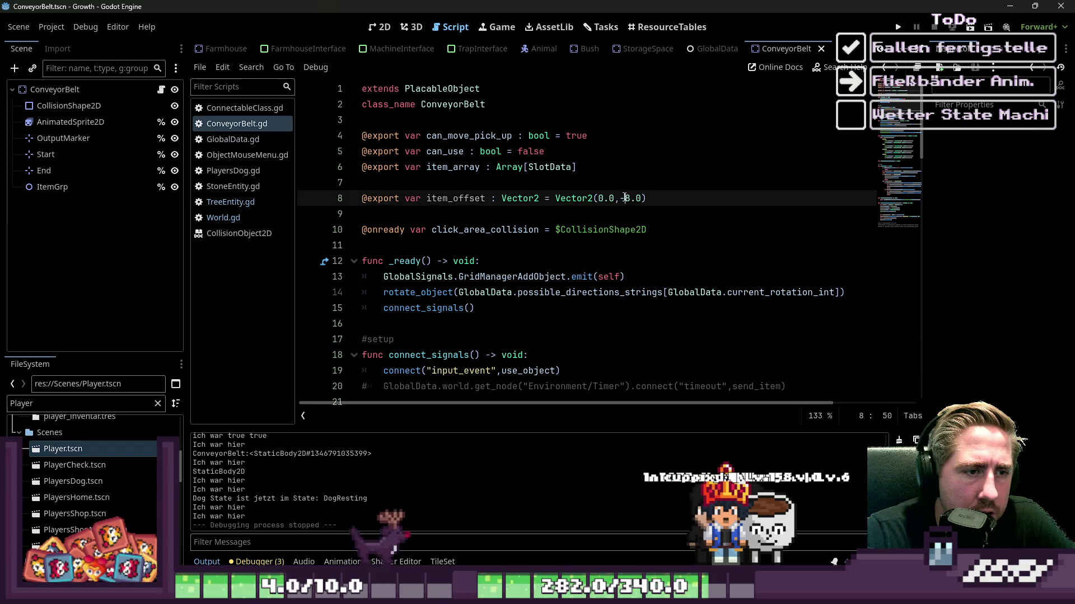
{"action": "key", "text": "Delete"}
{"action": "scroll", "coordinate": [650, 207], "scroll_direction": "down", "scroll_amount": 19}
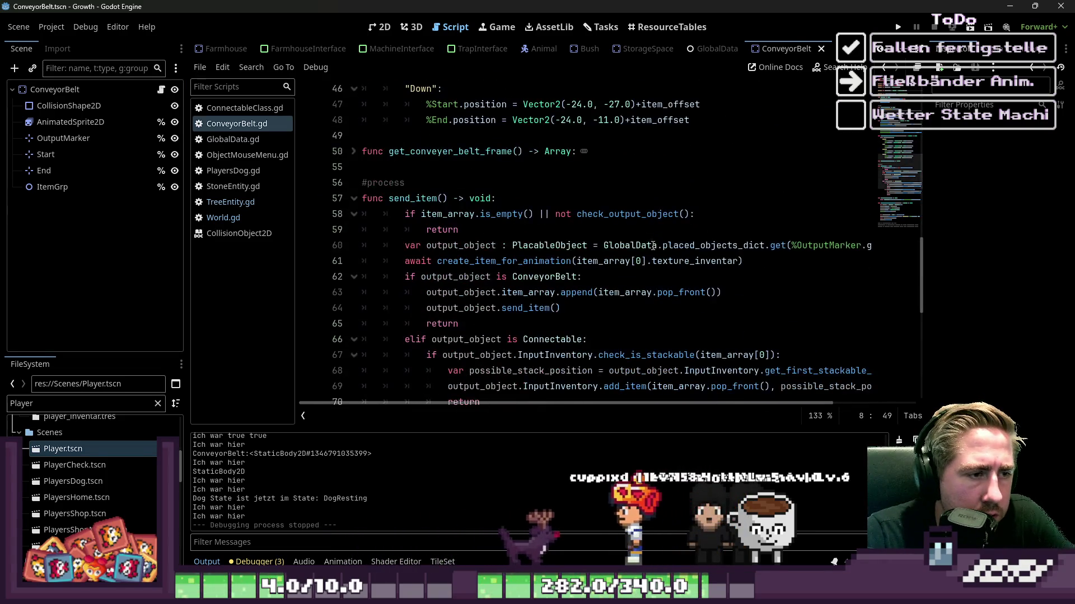
{"action": "scroll", "coordinate": [653, 245], "scroll_direction": "down", "scroll_amount": 5}
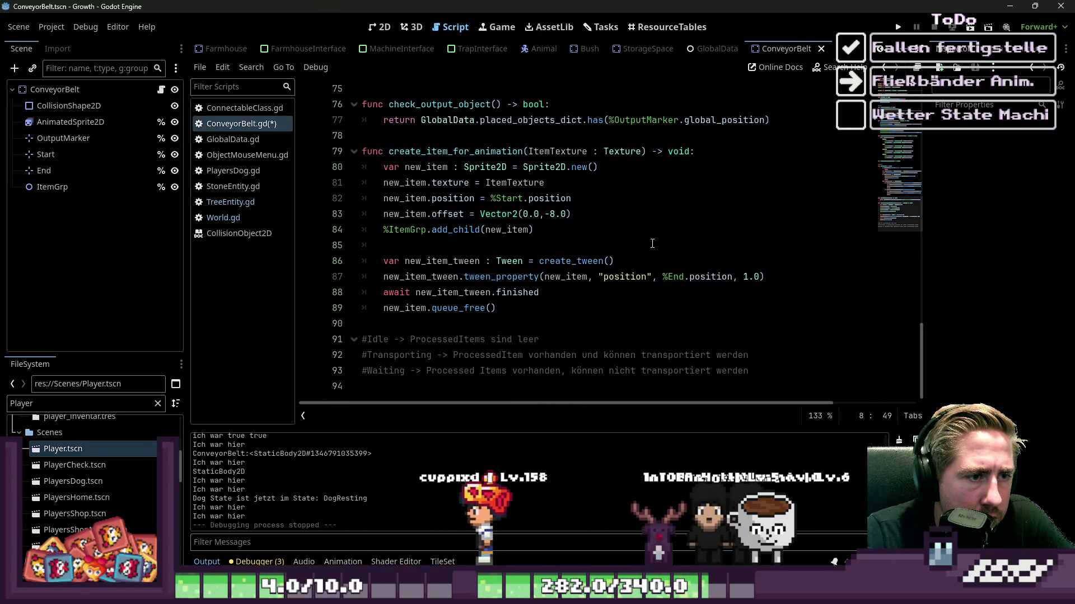
{"action": "key", "text": "ctrl+s"}
{"action": "left_click", "coordinate": [899, 34]}
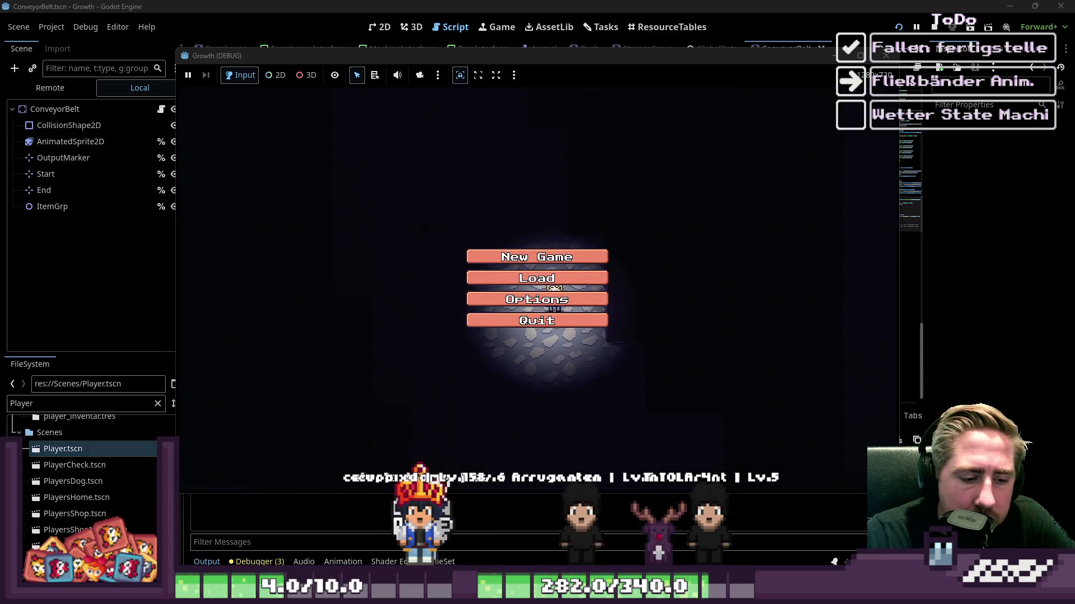
Step: Create a new character and start the game
{"action": "left_click", "coordinate": [566, 257]}
{"action": "type", "text": "sda"}
{"action": "left_click", "coordinate": [546, 379]}
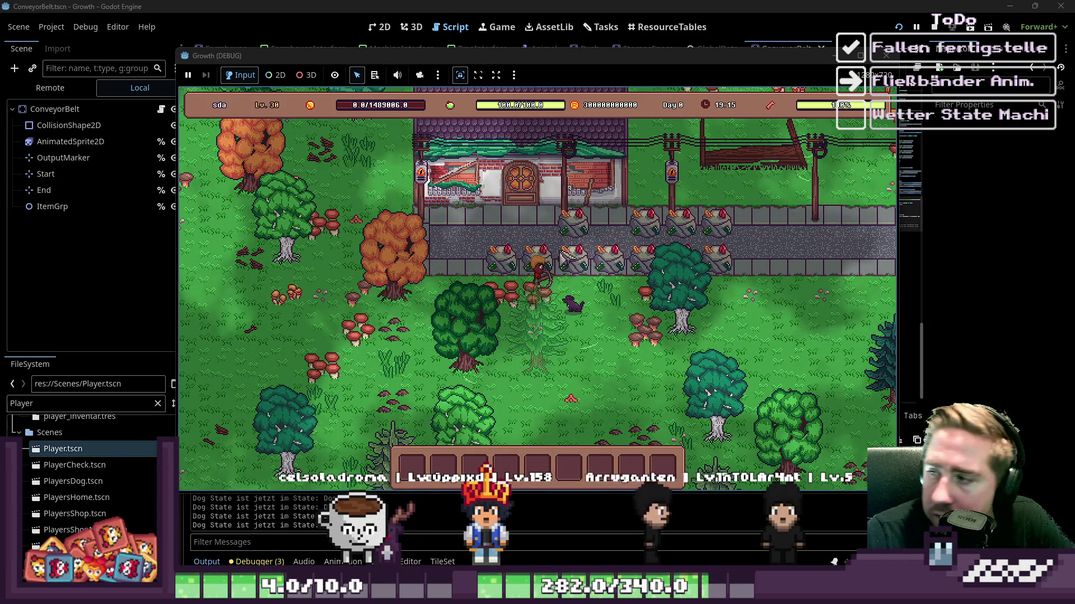
{"action": "key", "text": "s"}
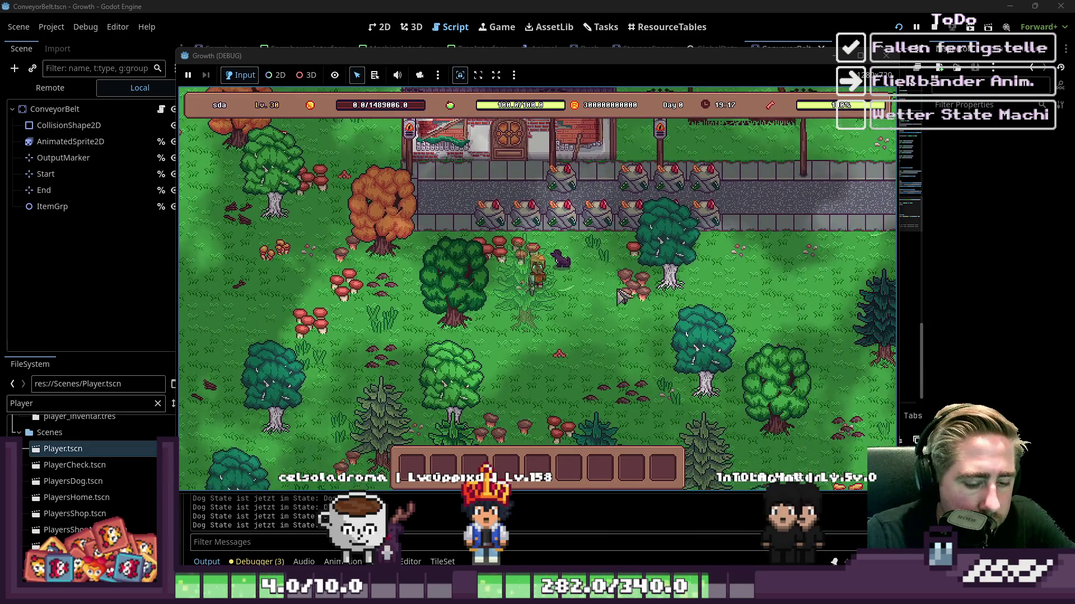
Step: Move the beehive stack, Blue Freezia and the Chest from the inventory onto the hotbar
{"action": "key", "text": "i"}
{"action": "left_click_drag", "start_coordinate": [607, 307], "coordinate": [587, 459]}
{"action": "left_click", "coordinate": [599, 467]}
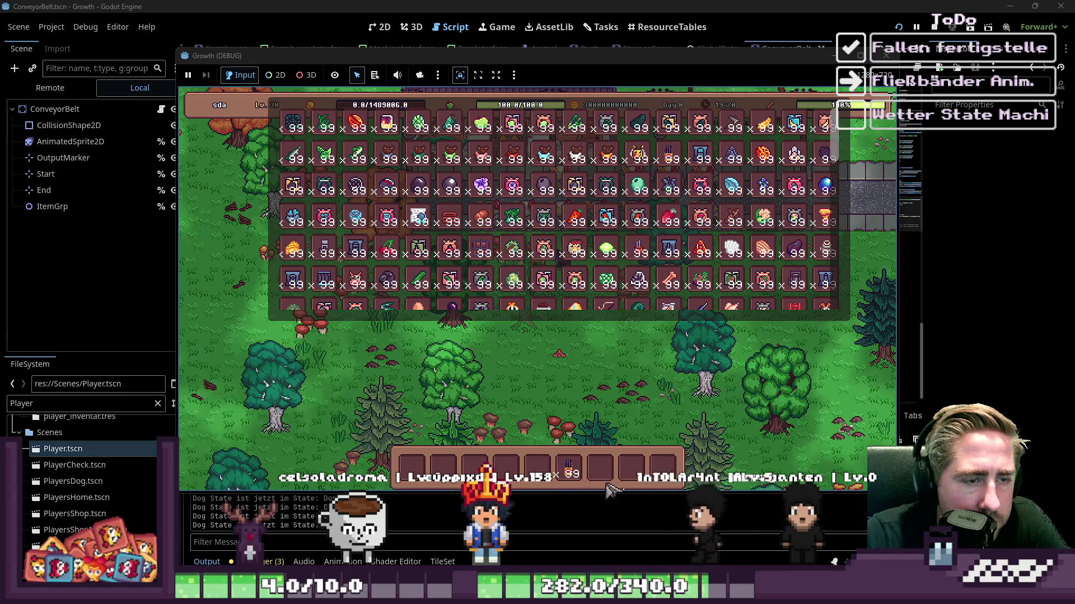
{"action": "left_click_drag", "start_coordinate": [671, 193], "coordinate": [632, 467]}
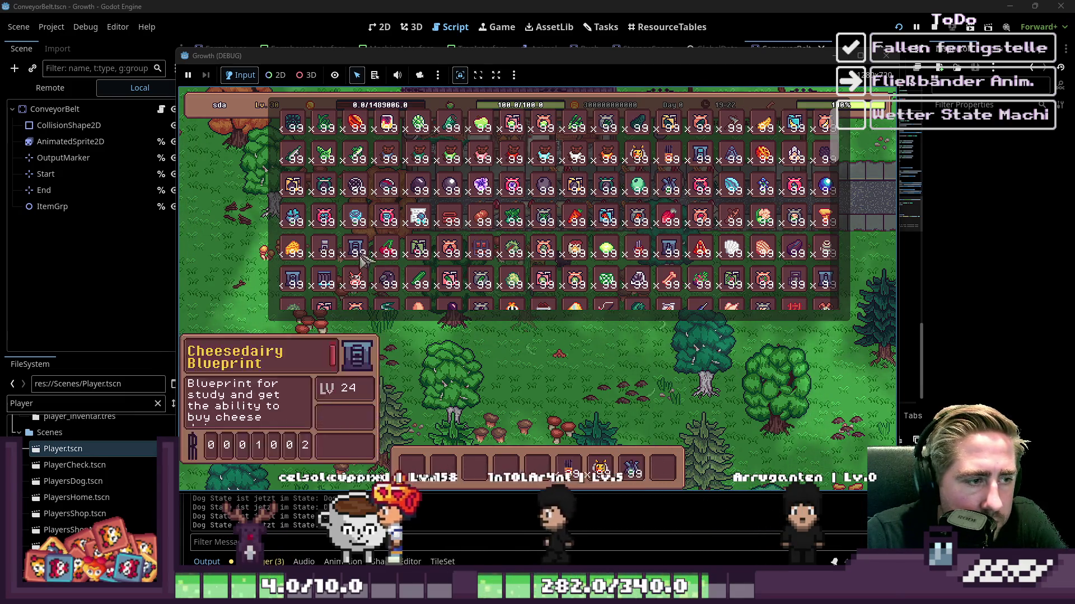
{"action": "mouse_move", "coordinate": [461, 224]}
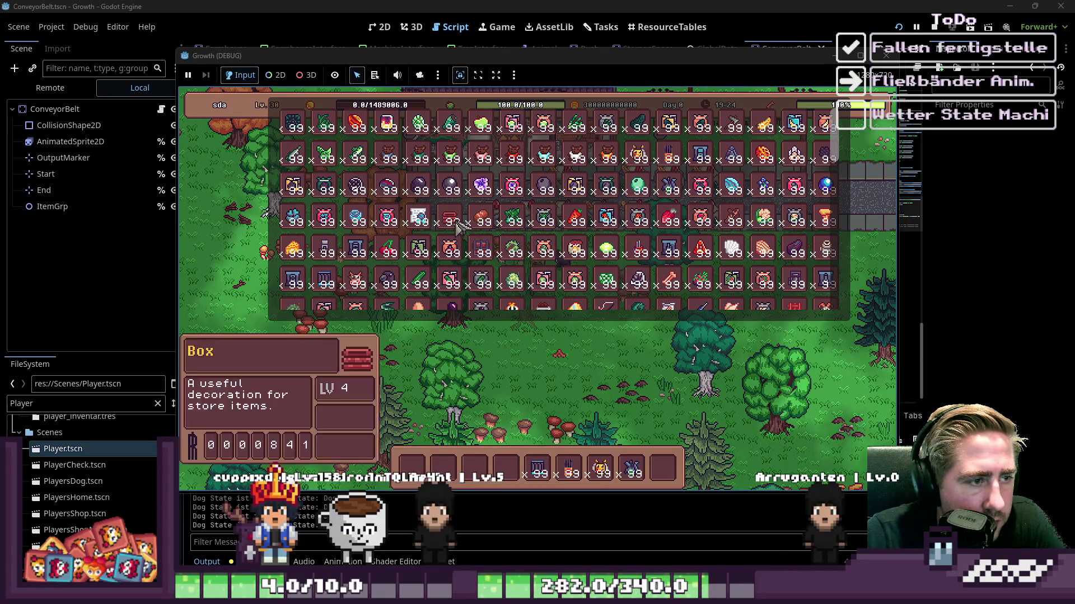
{"action": "mouse_move", "coordinate": [491, 253]}
{"action": "left_mouse_down"}
{"action": "mouse_move", "coordinate": [526, 485]}
{"action": "mouse_move", "coordinate": [534, 457]}
{"action": "left_mouse_up"}
Step: Lay a row of conveyor tiles with a beehive at its right end and extend the left end
{"action": "key", "text": "i"}
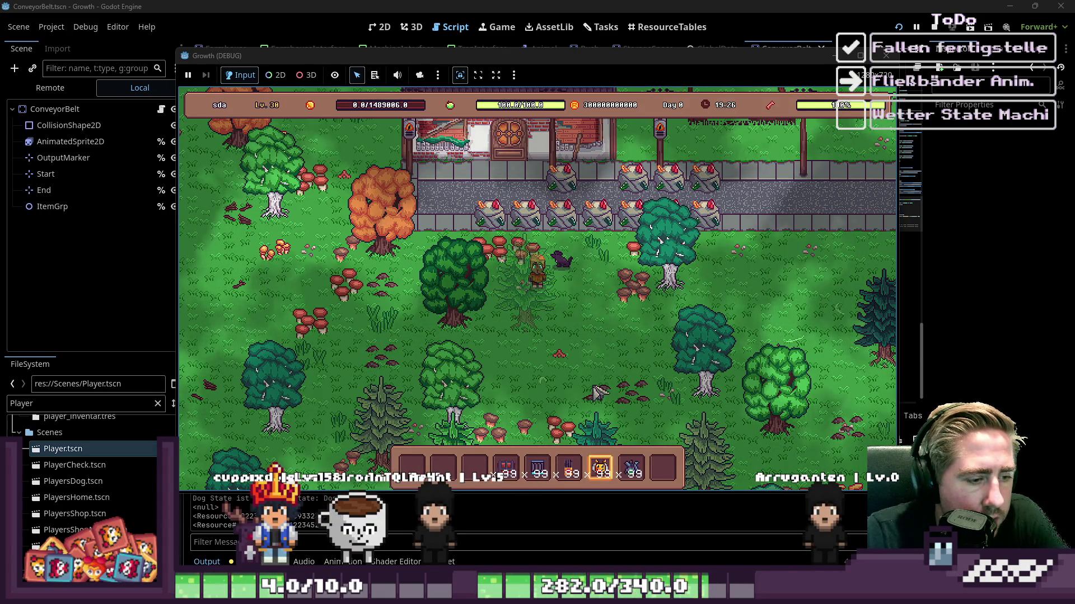
{"action": "key", "text": "s"}
{"action": "left_click_drag", "start_coordinate": [630, 288], "coordinate": [571, 297]}
{"action": "left_click", "coordinate": [645, 288]}
{"action": "key", "text": "6"}
{"action": "left_click", "coordinate": [539, 341]}
{"action": "key", "text": "4"}
{"action": "left_click", "coordinate": [555, 305]}
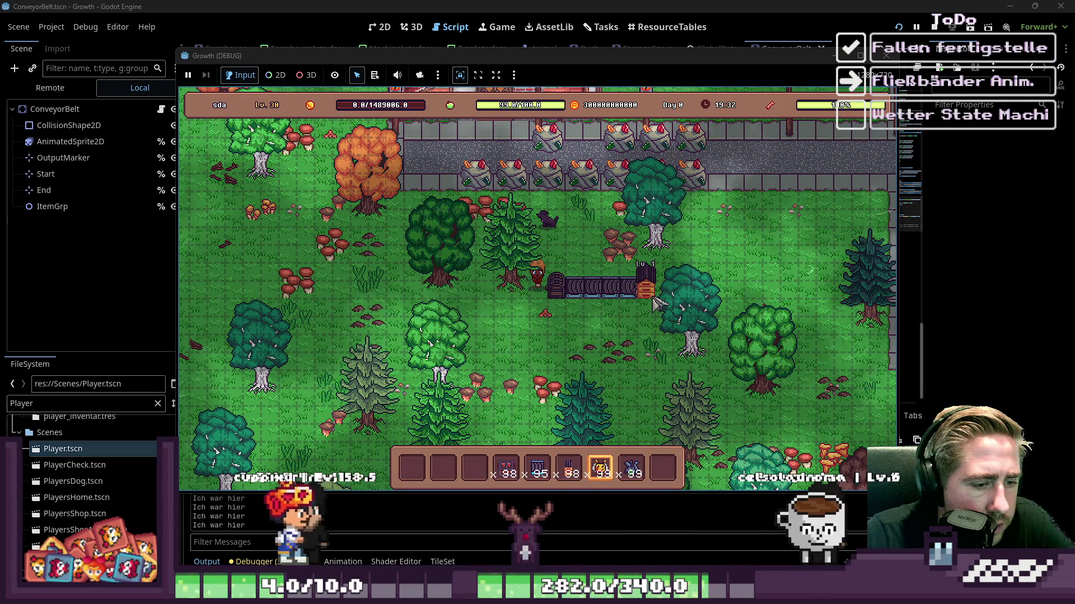
Step: Stock the beehive with the bee stack and the flower stack
{"action": "left_click", "coordinate": [674, 293]}
{"action": "left_click_drag", "start_coordinate": [600, 467], "coordinate": [492, 420]}
{"action": "left_click_drag", "start_coordinate": [648, 464], "coordinate": [584, 423]}
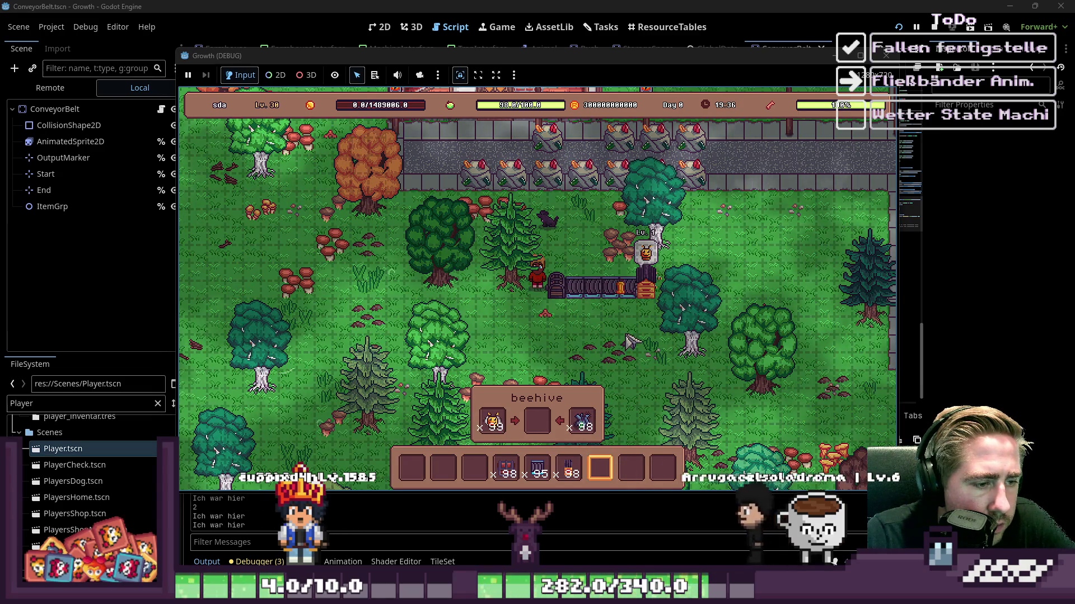
{"action": "key", "text": "i"}
{"action": "key", "text": "i"}
Step: Walk around the conveyor to watch items travel, then stop the game
{"action": "key", "text": "s"}
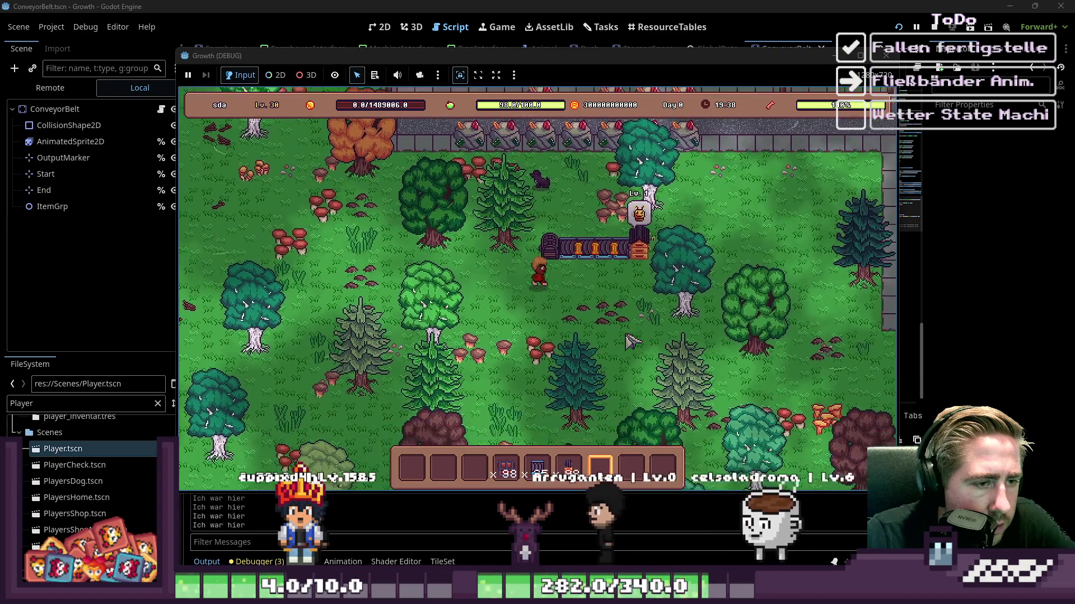
{"action": "key", "text": "d"}
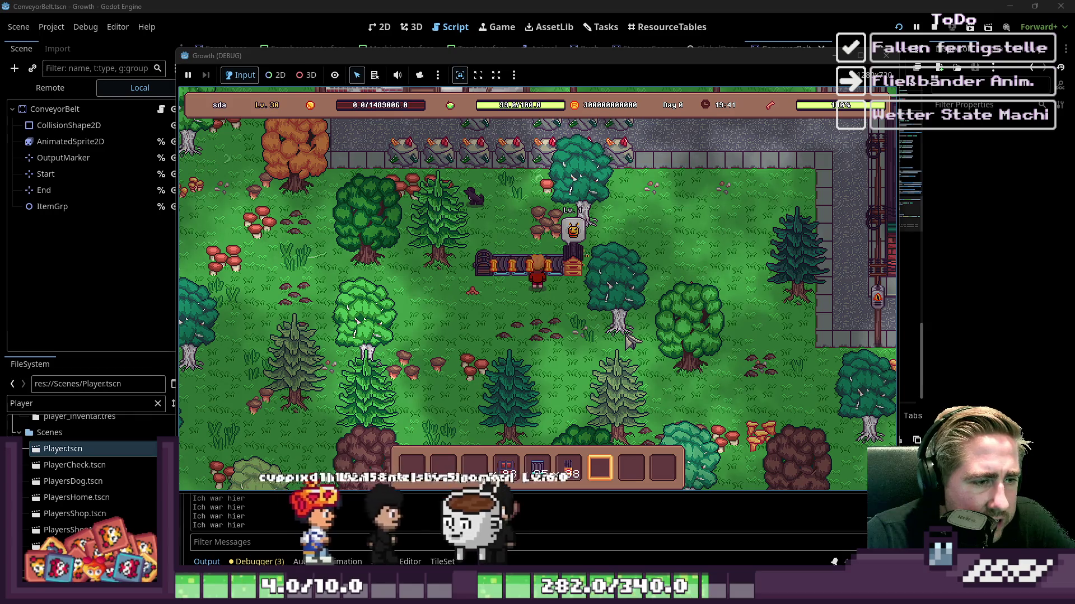
{"action": "key", "text": "a"}
{"action": "key", "text": "a"}
{"action": "key", "text": "w"}
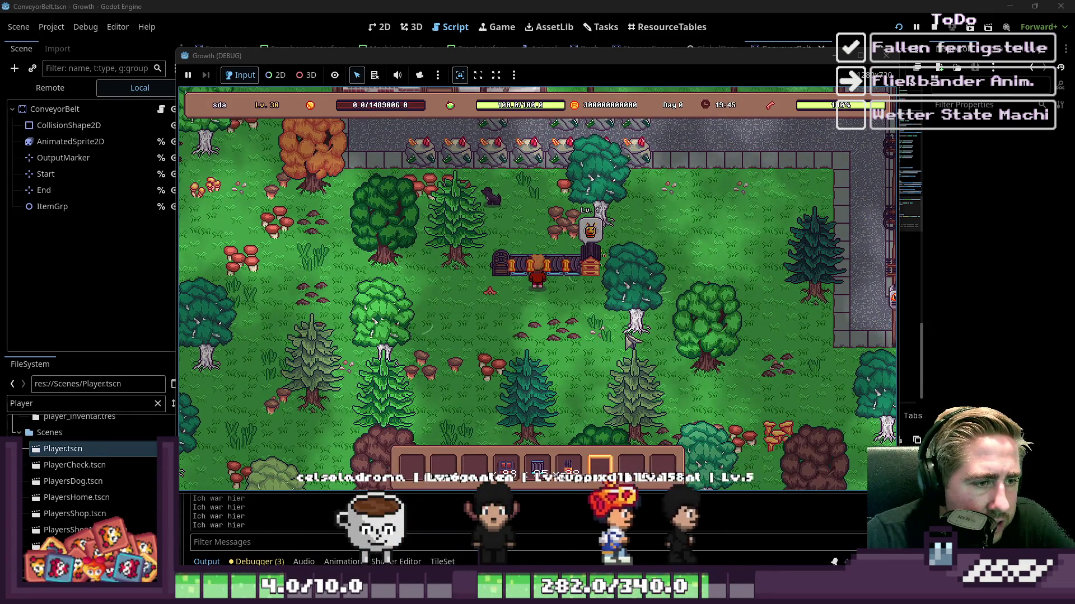
{"action": "key", "text": "w"}
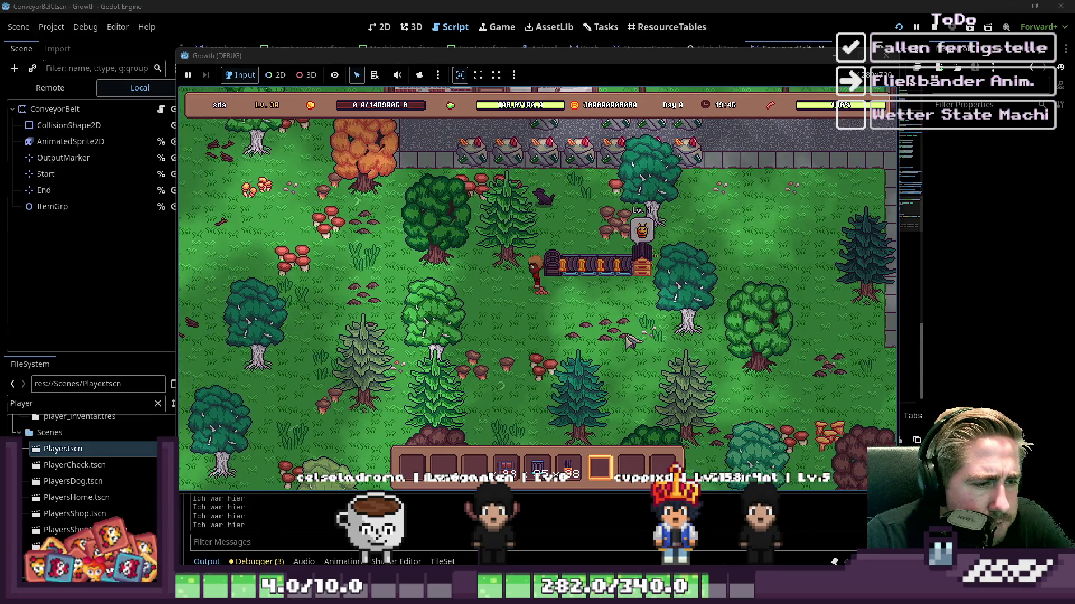
{"action": "key", "text": "s"}
{"action": "key", "text": "a"}
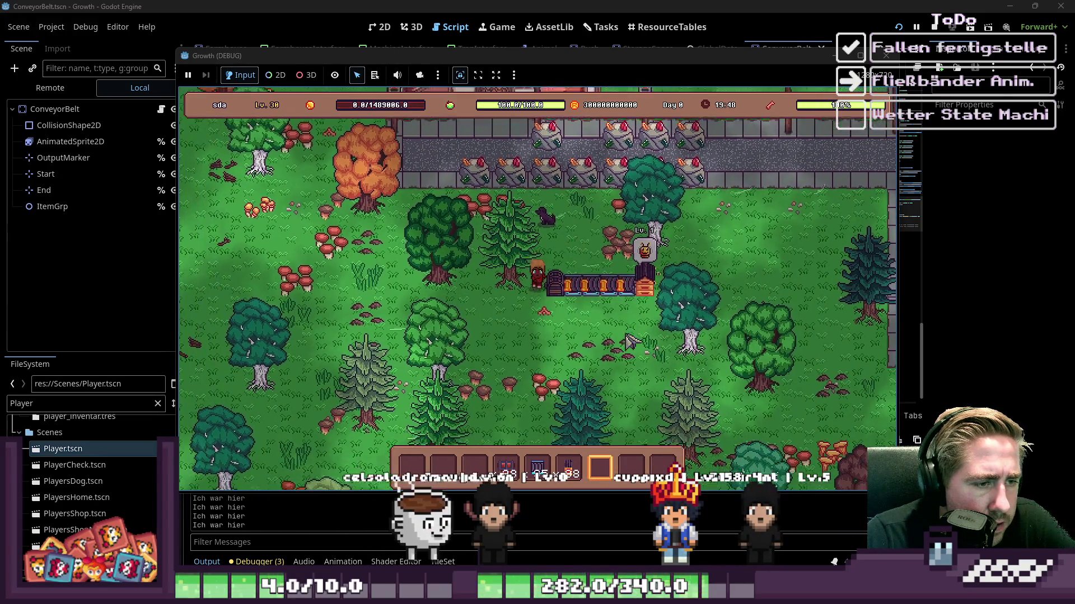
{"action": "left_click", "coordinate": [886, 56]}
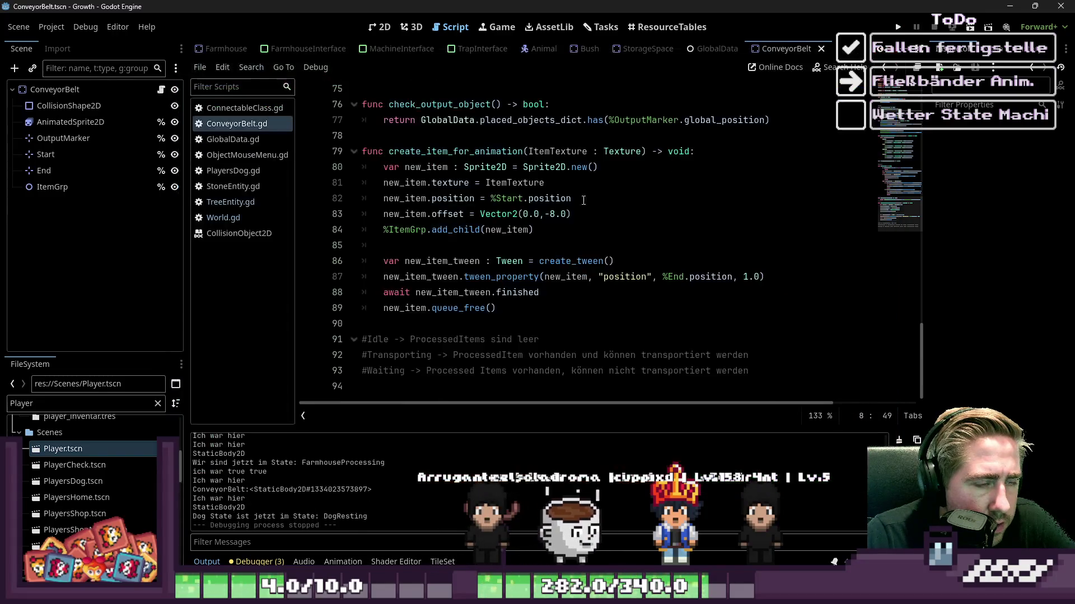
Step: Save item_offset as Vector2(0.0,4.0) in ConveyorBelt.gd and relaunch Growth
{"action": "scroll", "coordinate": [580, 210], "scroll_direction": "up", "scroll_amount": 20}
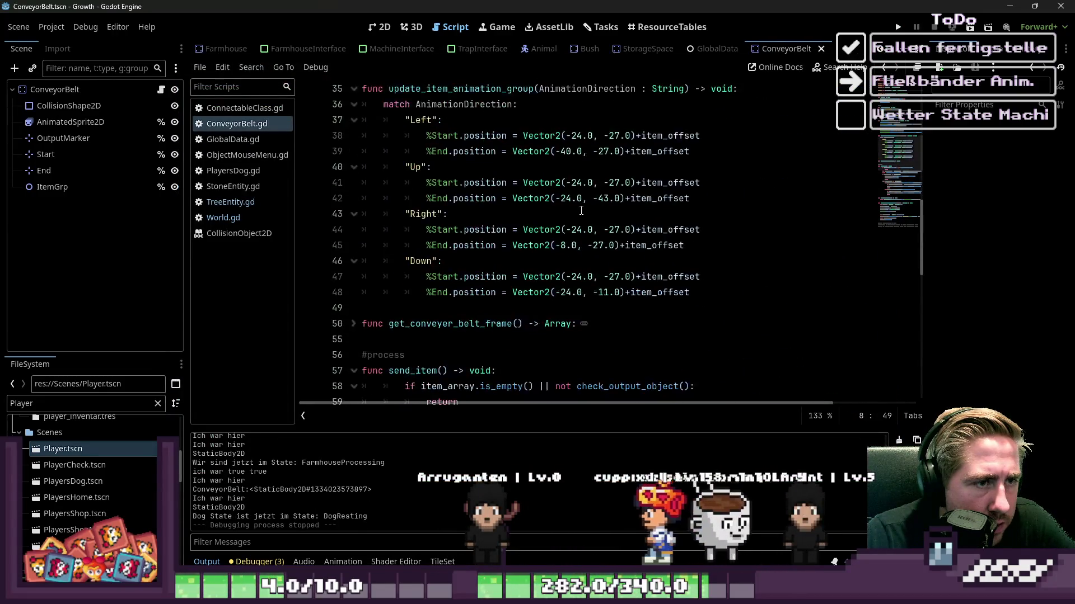
{"action": "scroll", "coordinate": [581, 211], "scroll_direction": "up", "scroll_amount": 3}
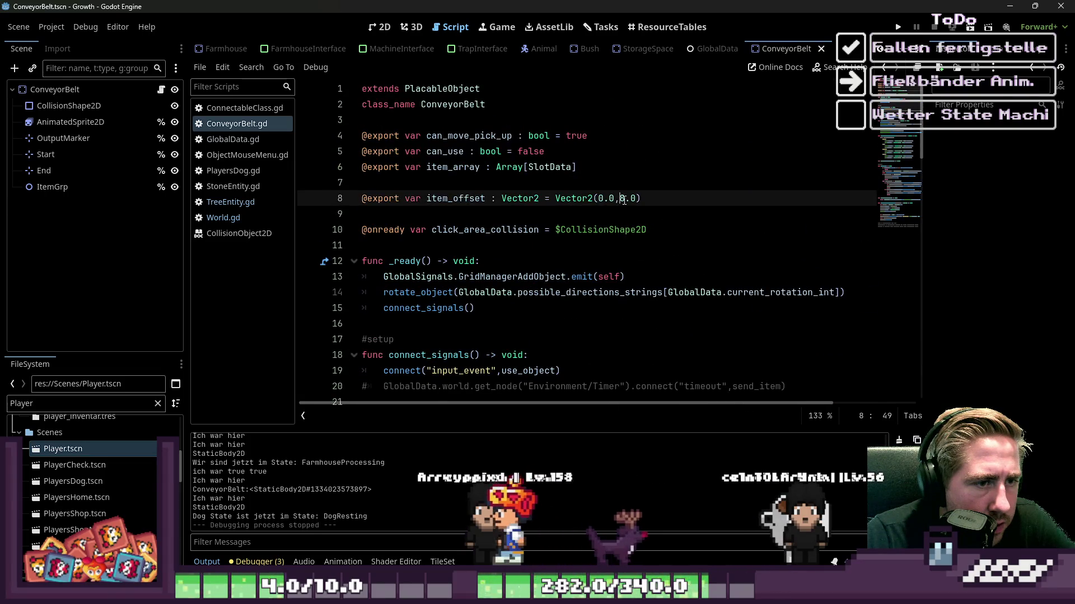
{"action": "key", "text": "ctrl+s"}
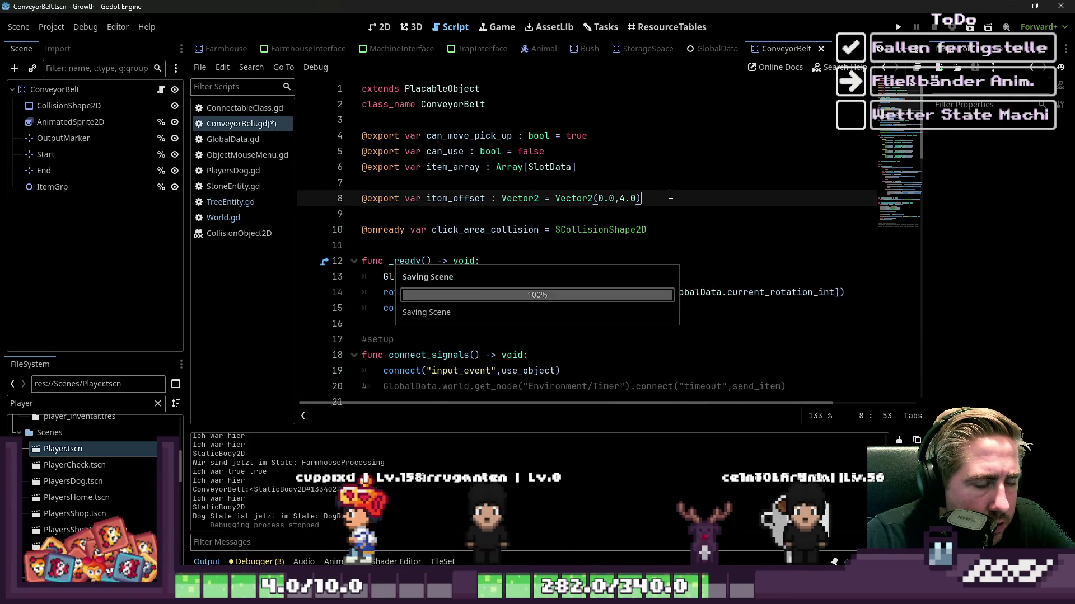
{"action": "left_click", "coordinate": [898, 28]}
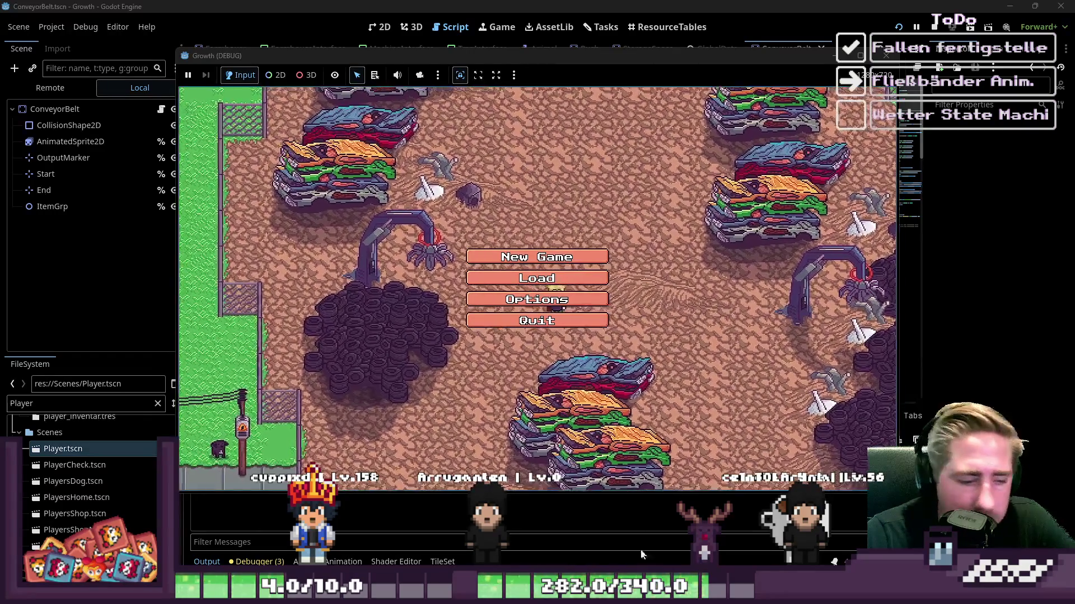
Step: Start a new game with a character named 'das' and browse the inventory grid
{"action": "left_click", "coordinate": [537, 257]}
{"action": "type", "text": "das"}
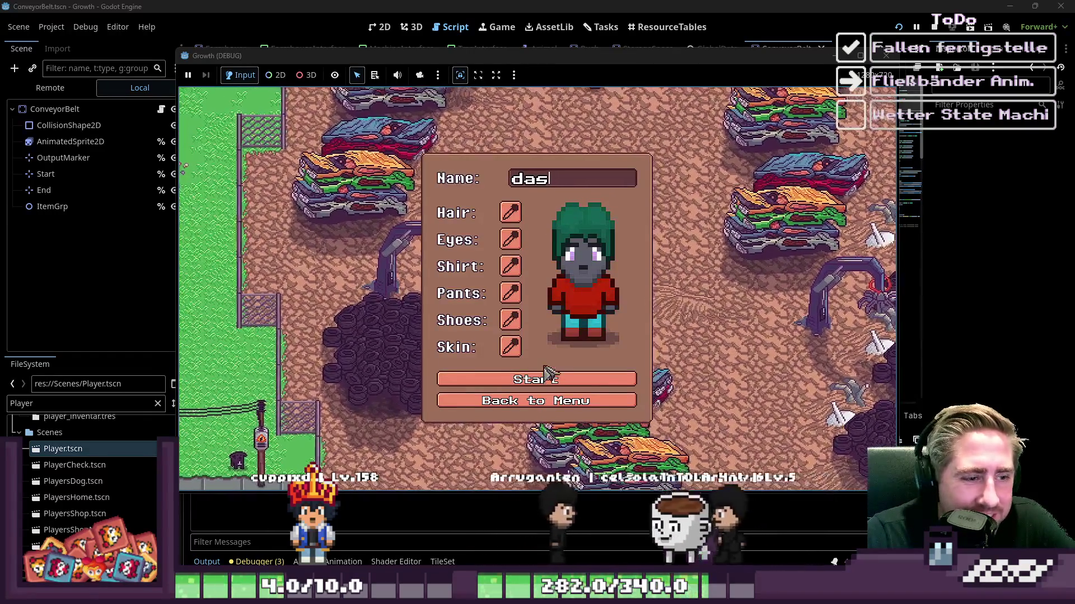
{"action": "left_click", "coordinate": [536, 379]}
{"action": "key", "text": "i"}
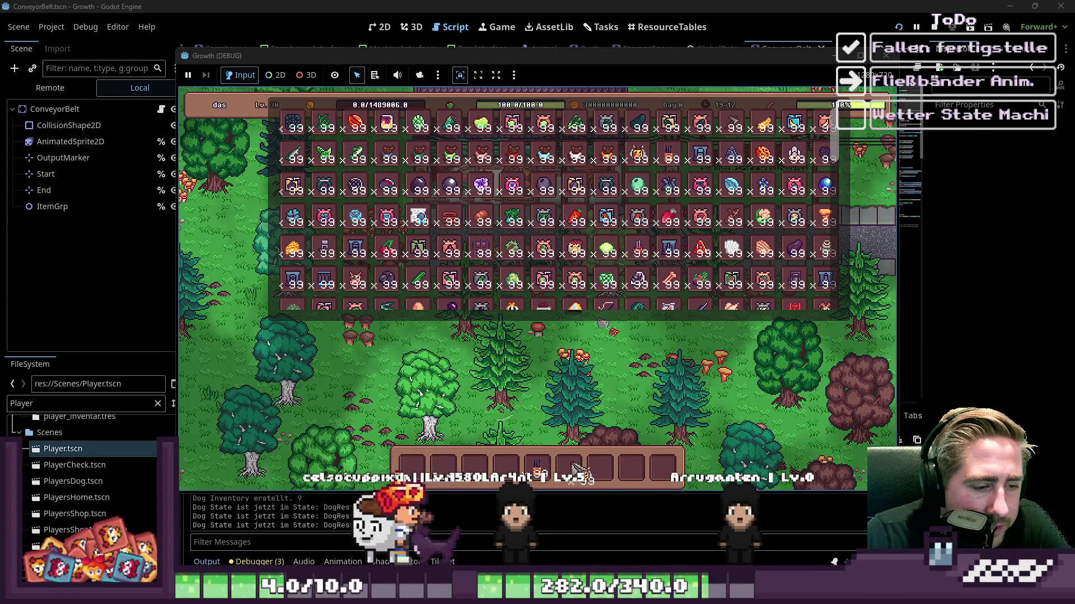
{"action": "scroll", "coordinate": [361, 238], "scroll_direction": "down", "scroll_amount": 1}
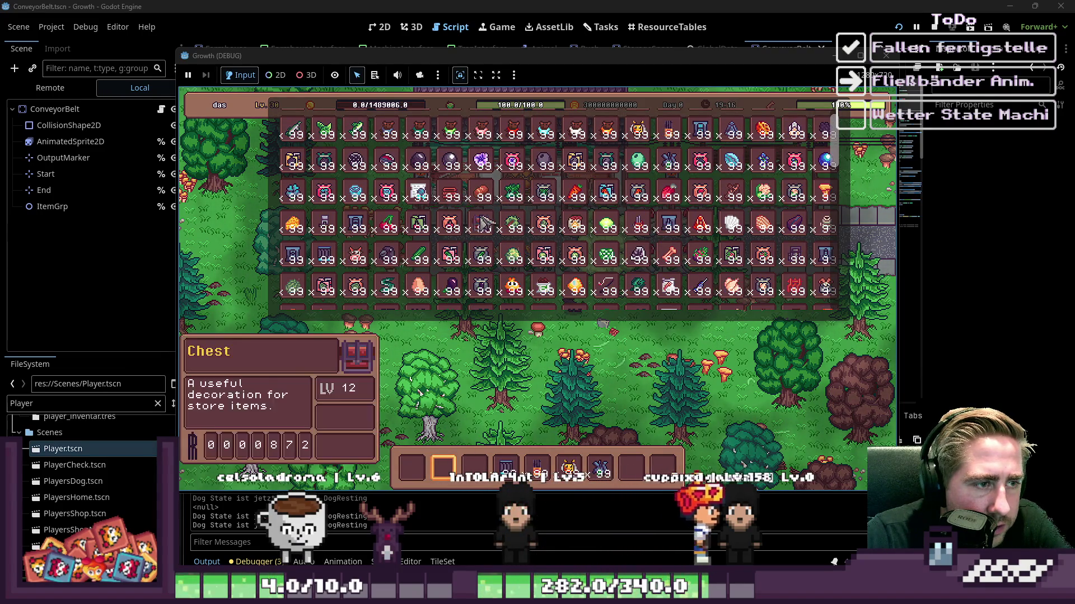
Step: Lay a short conveyor belt line running to the right using the conveyor hotbar item
{"action": "key", "text": "i"}
{"action": "key", "text": "5"}
{"action": "key", "text": "s"}
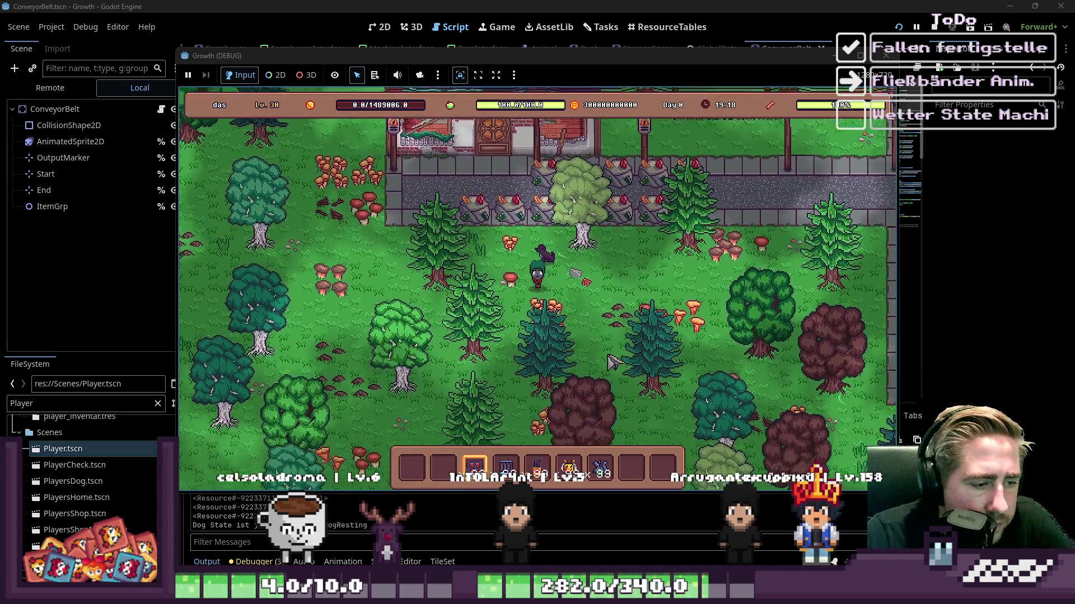
{"action": "key", "text": "3"}
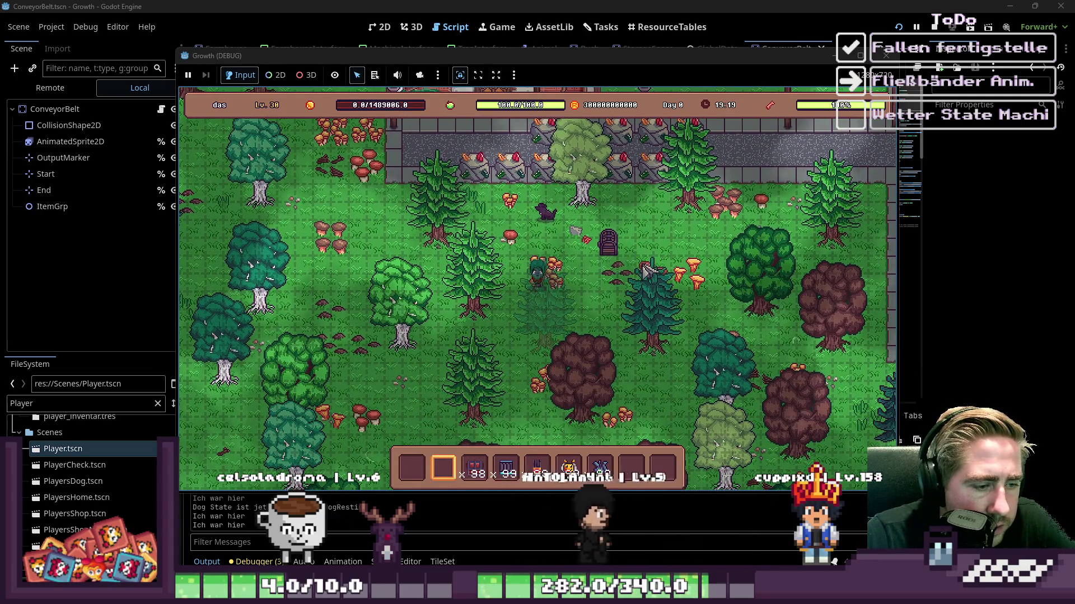
{"action": "left_click_drag", "start_coordinate": [649, 257], "coordinate": [680, 254]}
Step: Open the beehive and load the bee stack and the flower stack into it
{"action": "key", "text": "5"}
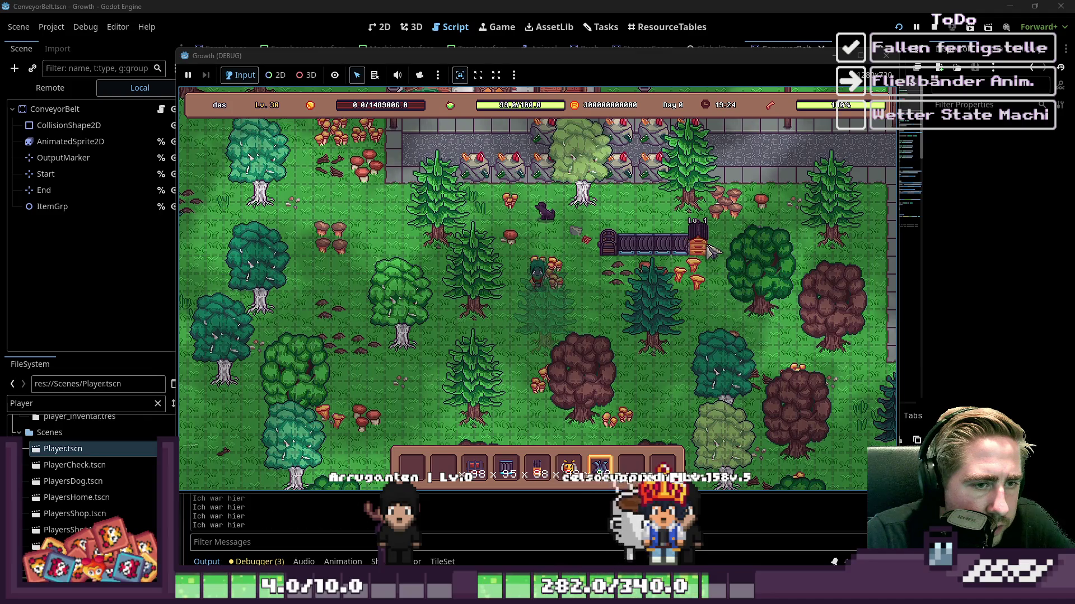
{"action": "left_click", "coordinate": [726, 255]}
{"action": "left_click_drag", "start_coordinate": [568, 468], "coordinate": [492, 421]}
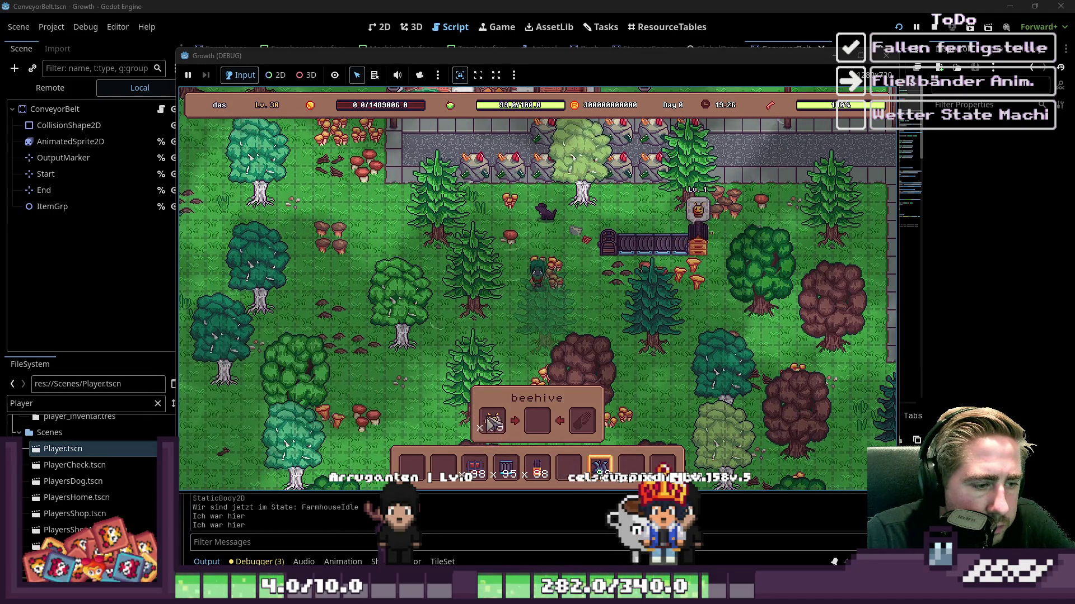
{"action": "left_click_drag", "start_coordinate": [600, 468], "coordinate": [572, 412]}
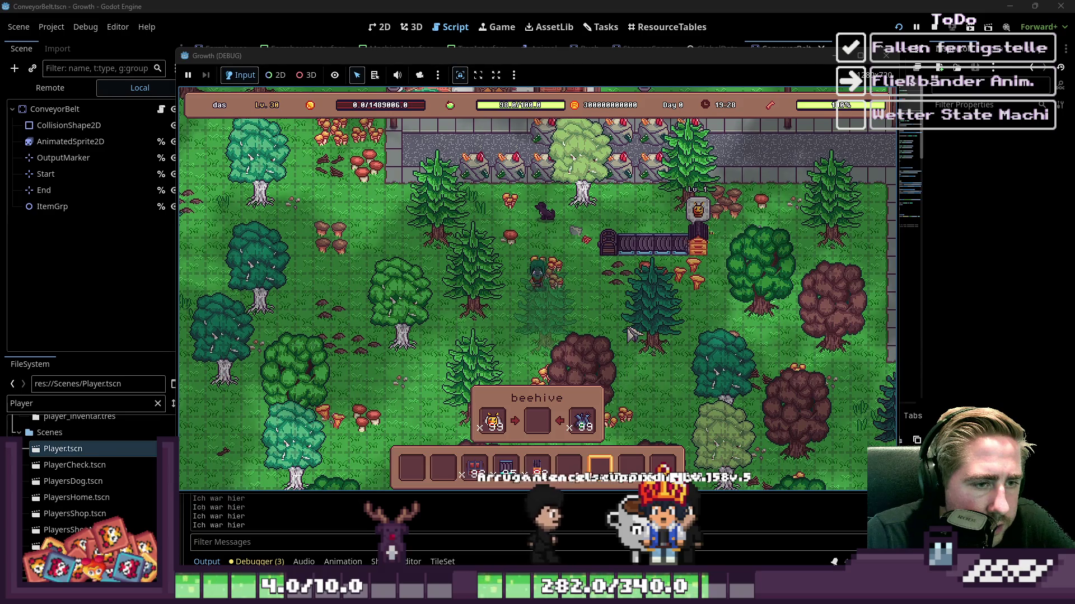
Step: Walk around the belt to watch items feed the hive, then remove the Blue Freezia stack
{"action": "key", "text": "d"}
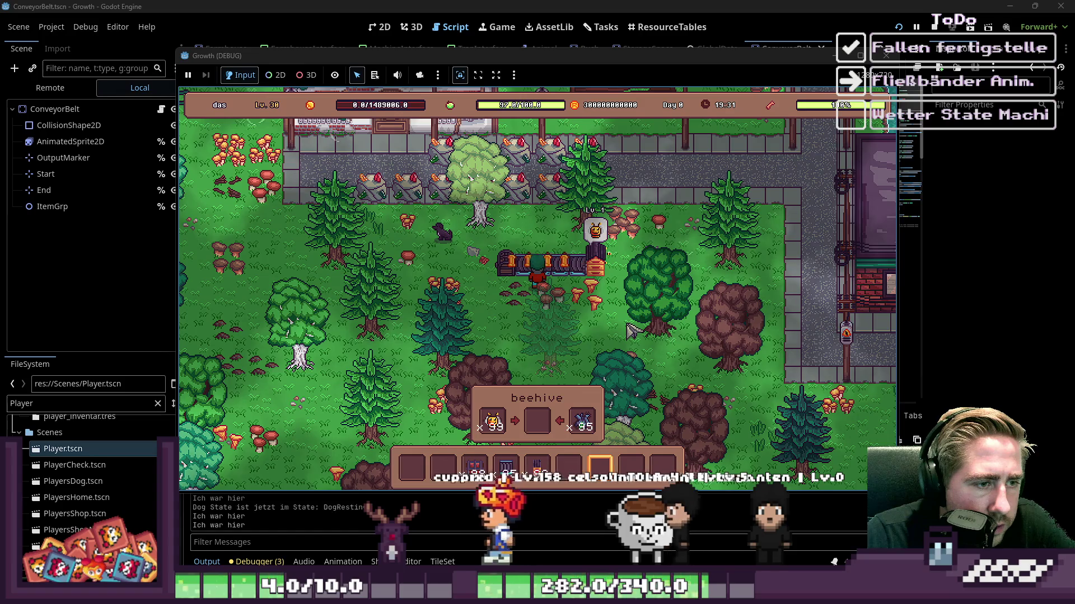
{"action": "key", "text": "a"}
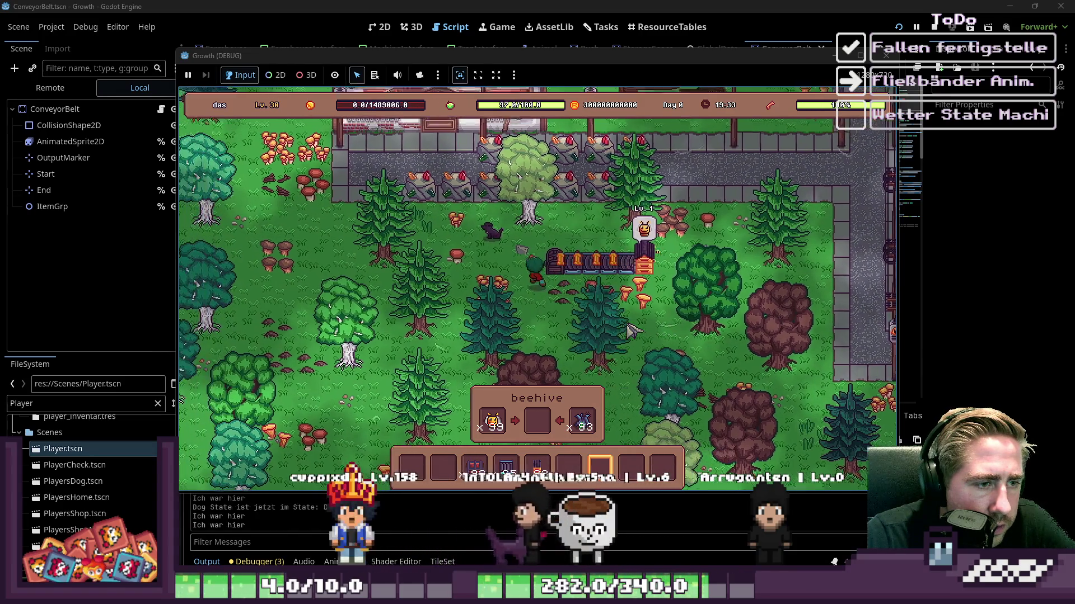
{"action": "key", "text": "w"}
{"action": "key", "text": "d"}
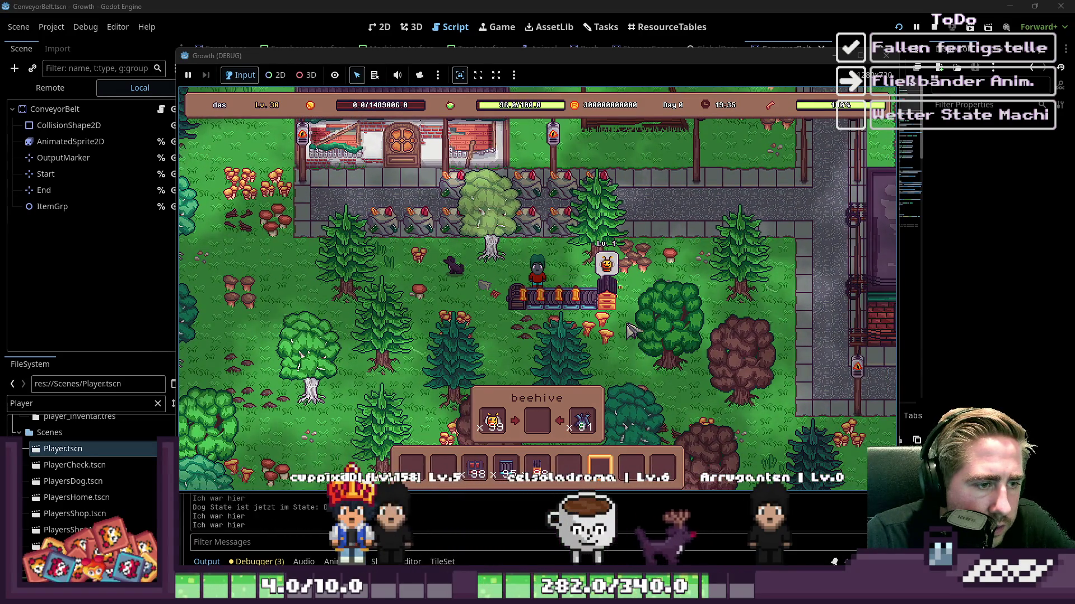
{"action": "key", "text": "s"}
{"action": "key", "text": "a"}
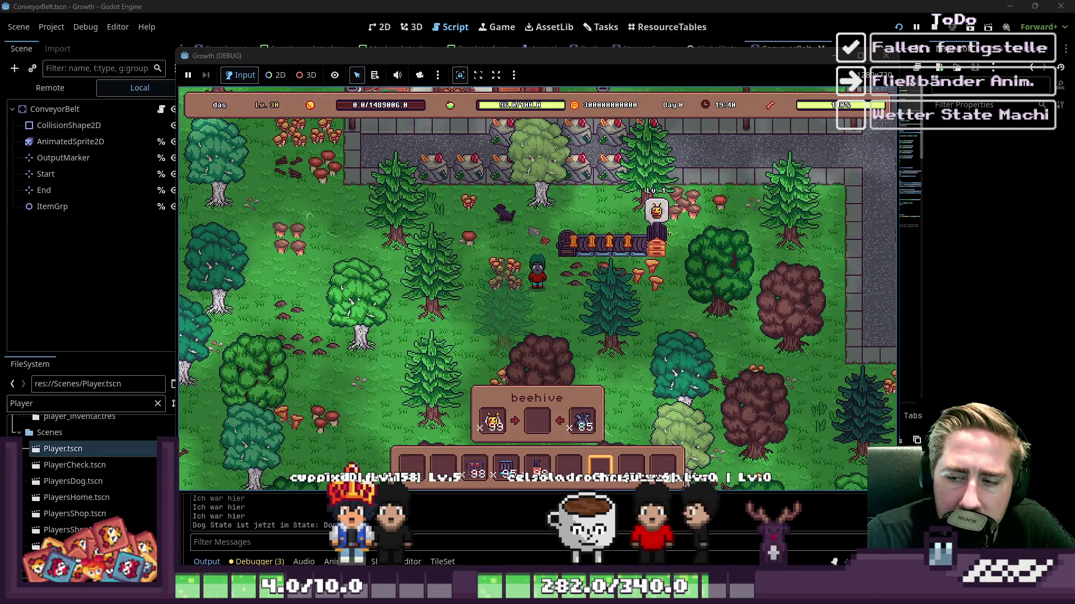
{"action": "key", "text": "s"}
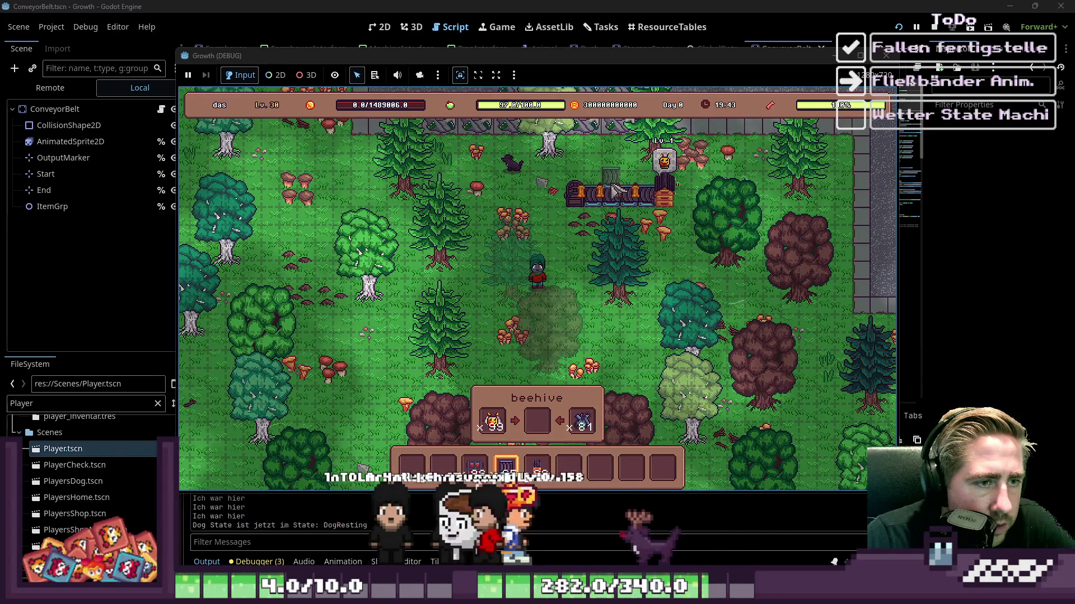
{"action": "key", "text": "3"}
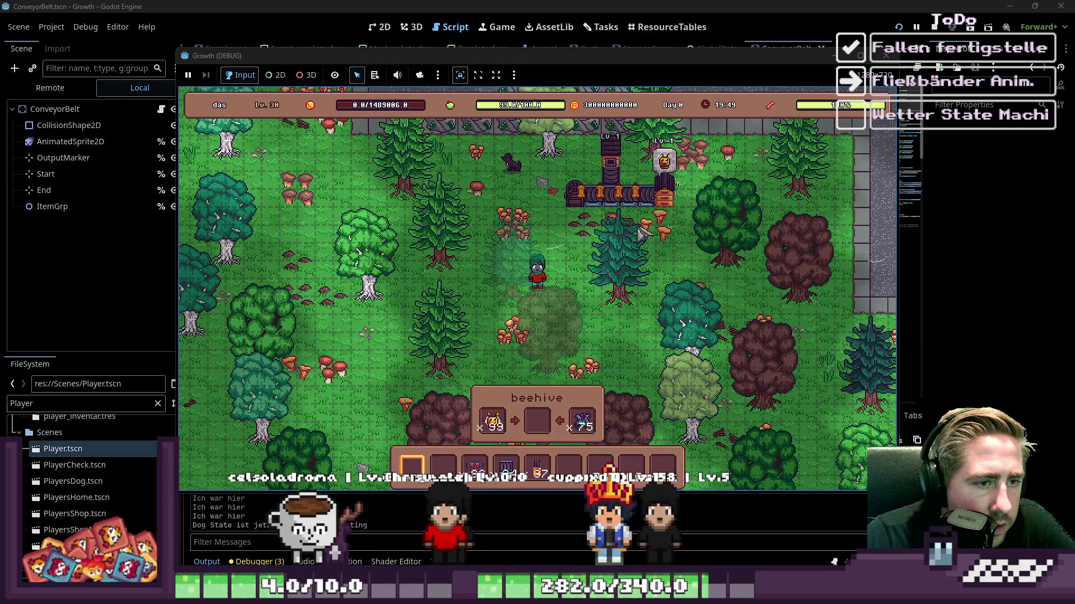
{"action": "left_click_drag", "start_coordinate": [582, 421], "coordinate": [586, 428]}
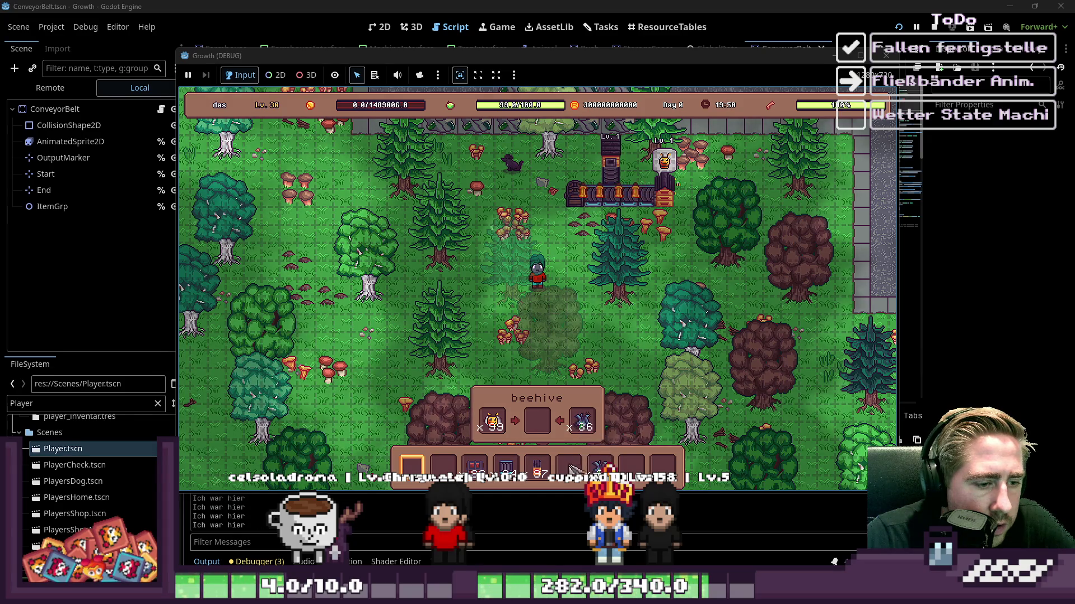
Step: Put Blue Freezia into the beehive's right slot, then take the flowers back out
{"action": "key", "text": "i"}
{"action": "key", "text": "i"}
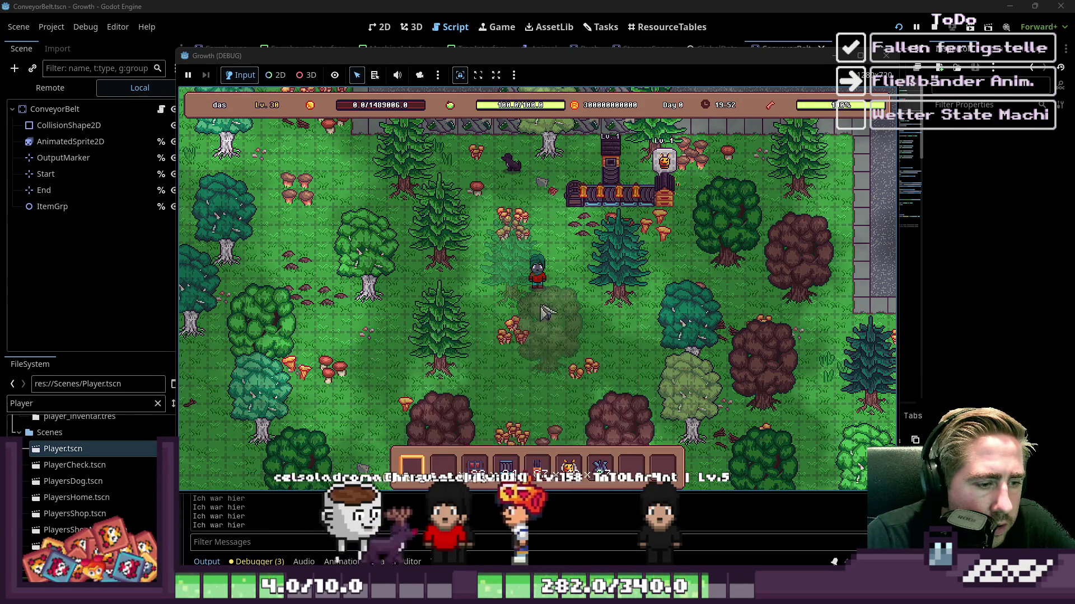
{"action": "key", "text": "w"}
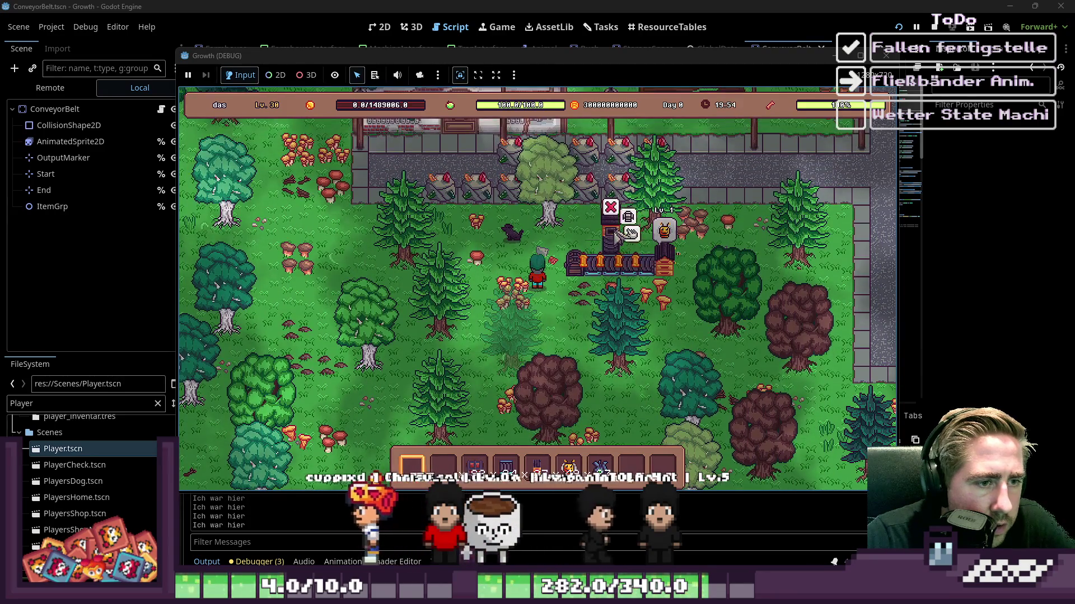
{"action": "left_click", "coordinate": [638, 238]}
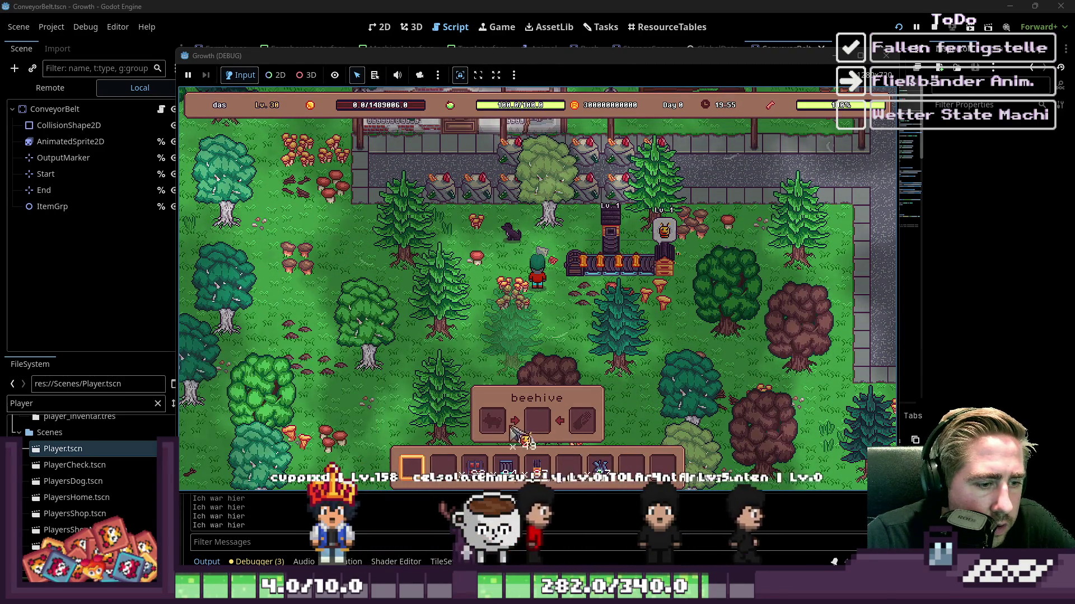
{"action": "left_click_drag", "start_coordinate": [598, 479], "coordinate": [591, 415]}
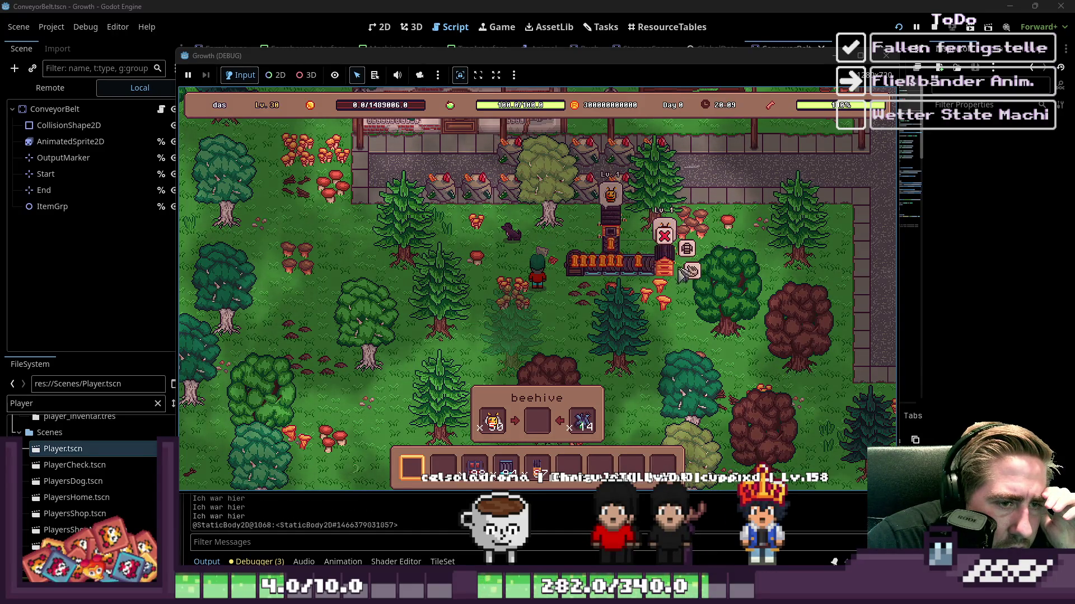
{"action": "left_click", "coordinate": [582, 422]}
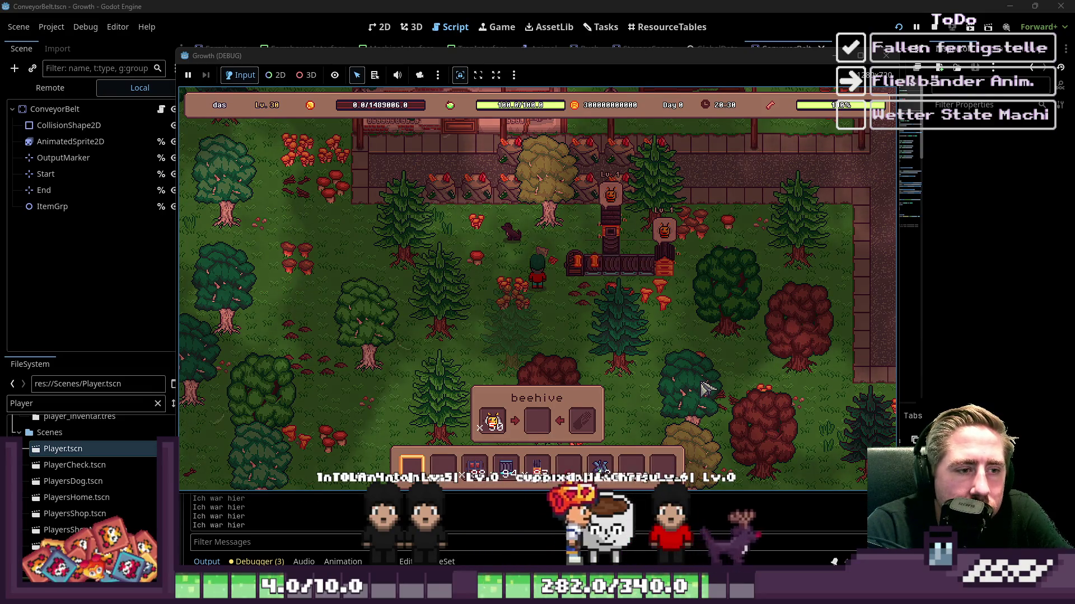
Step: Walk down-right and load the stack of 12 into the beehive
{"action": "key", "text": "s"}
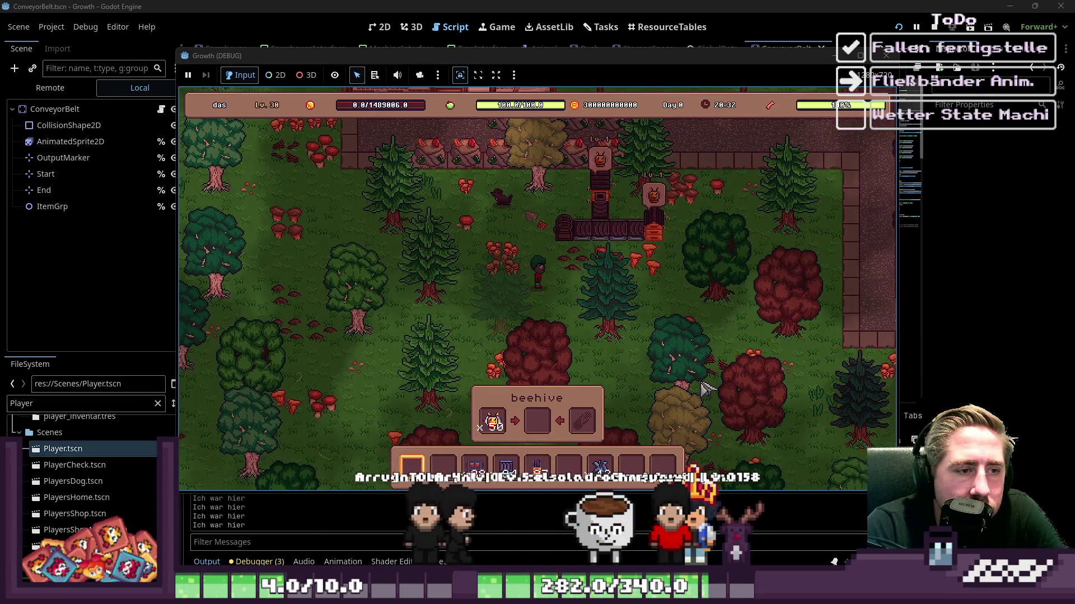
{"action": "key", "text": "d"}
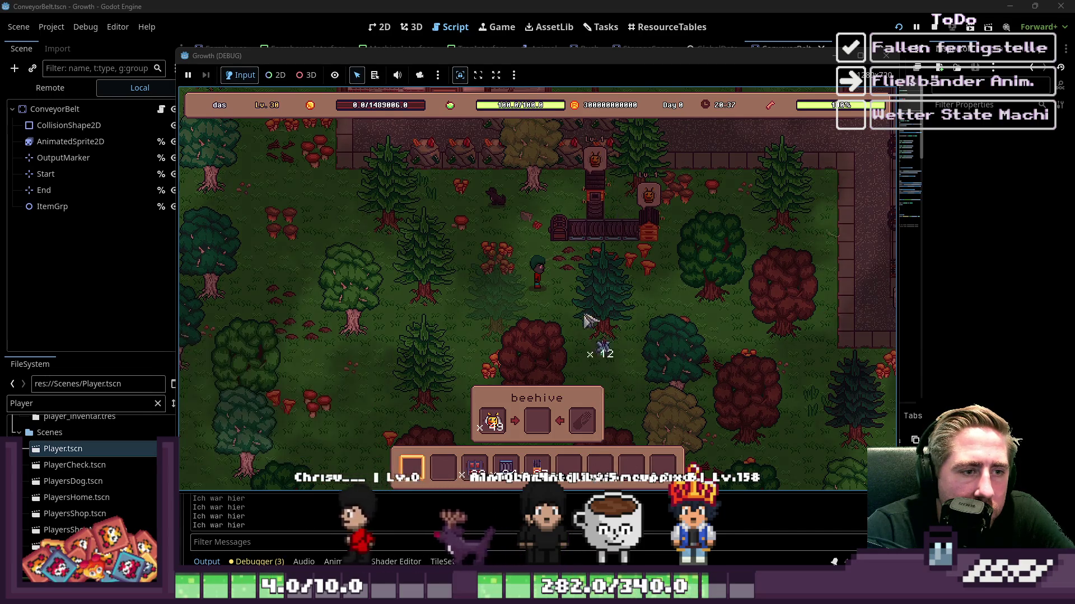
{"action": "left_click", "coordinate": [580, 450]}
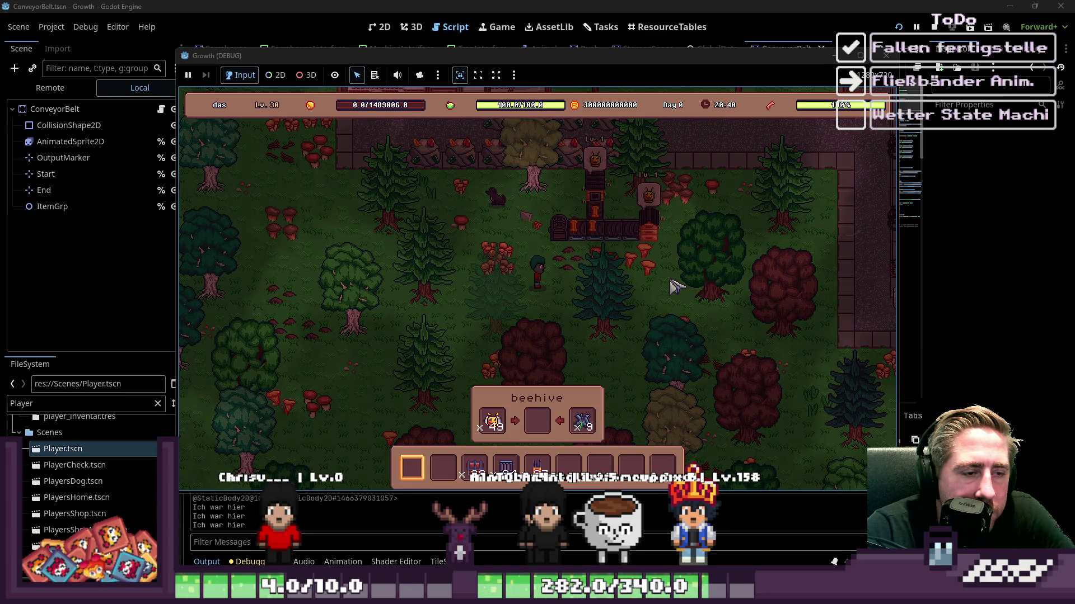
Step: Stop the game, select ItemGrp, and review its Y Sort Enabled setting beside the ConveyorBelt script
{"action": "left_click", "coordinate": [886, 55]}
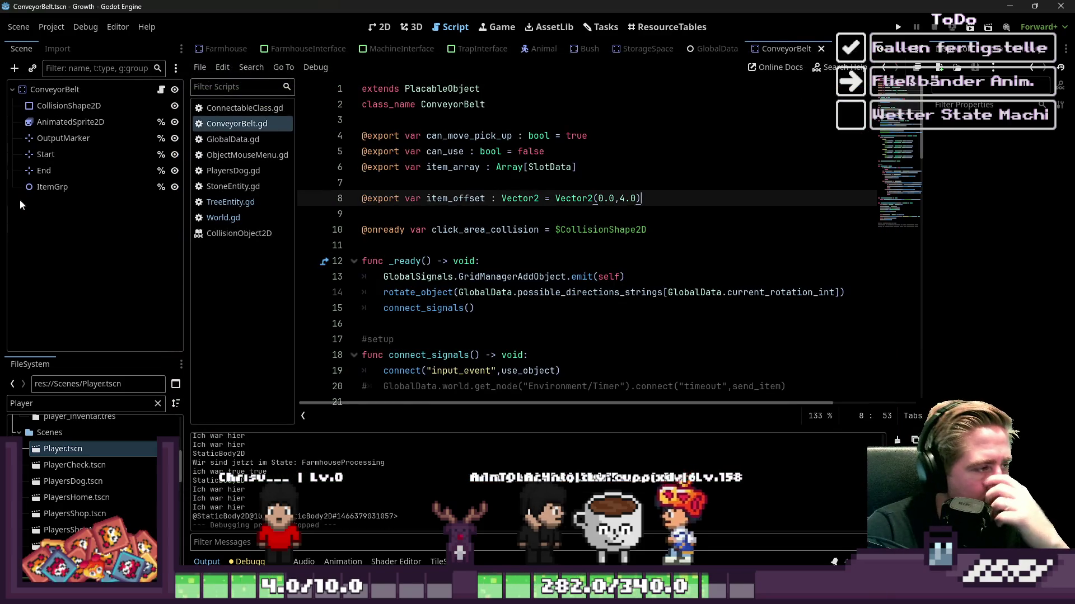
{"action": "left_click", "coordinate": [41, 193]}
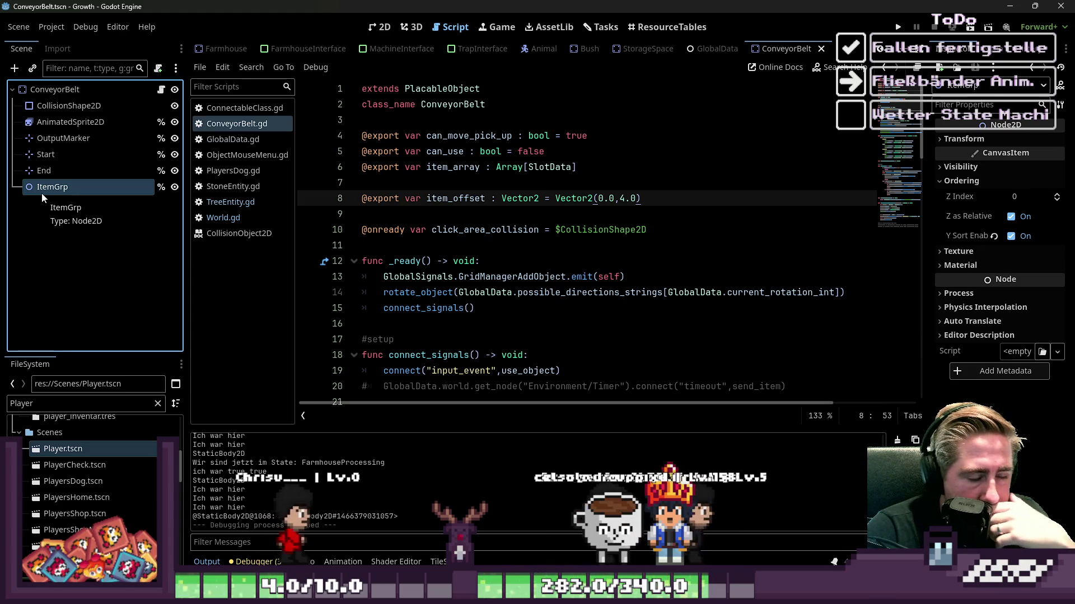
{"action": "left_click", "coordinate": [379, 27]}
{"action": "left_click", "coordinate": [450, 28]}
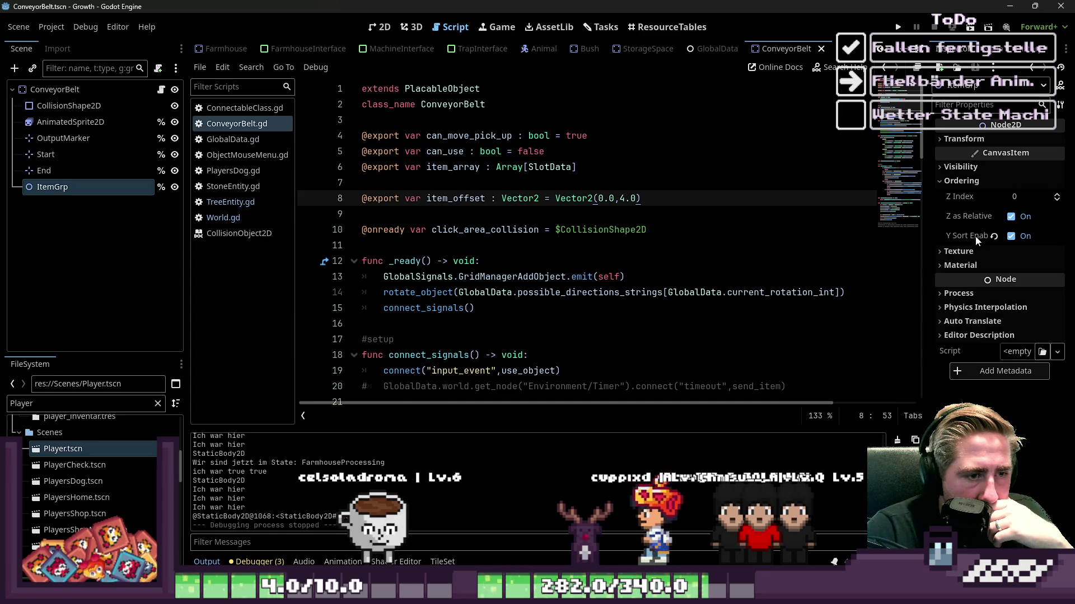
{"action": "mouse_move", "coordinate": [973, 234]}
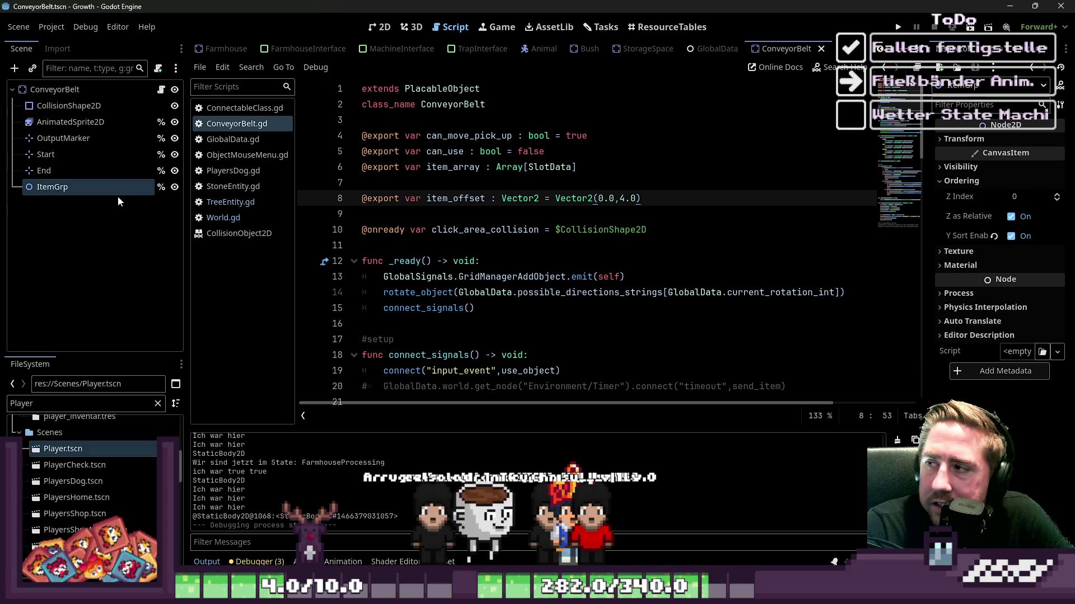
{"action": "left_click", "coordinate": [75, 182]}
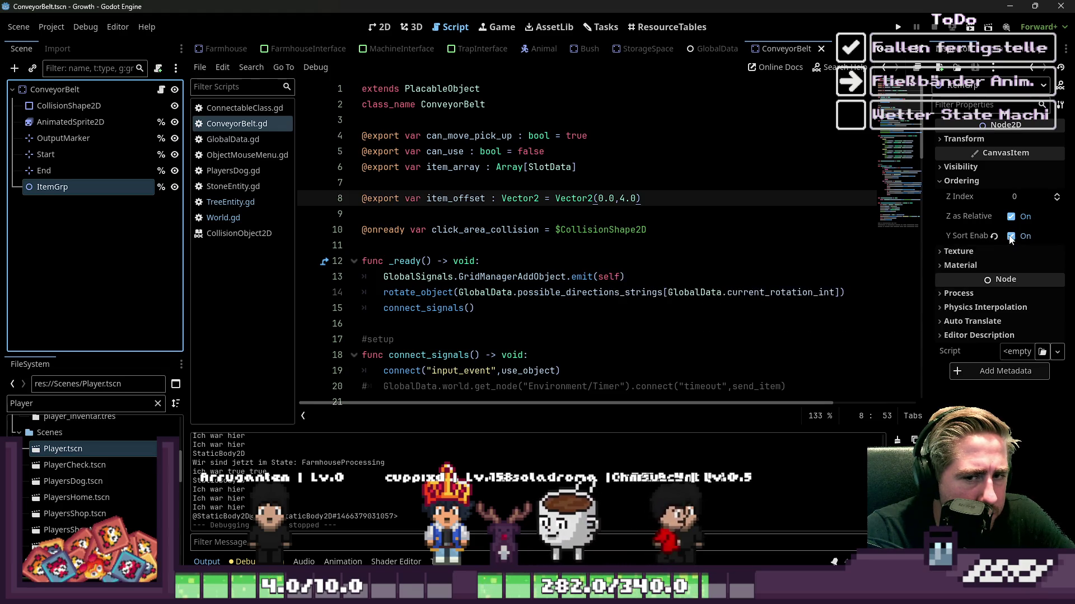
Step: Turn off Y Sort Enabled on ItemGrp and scroll down in ConveyorBelt.gd
{"action": "left_click", "coordinate": [1010, 237]}
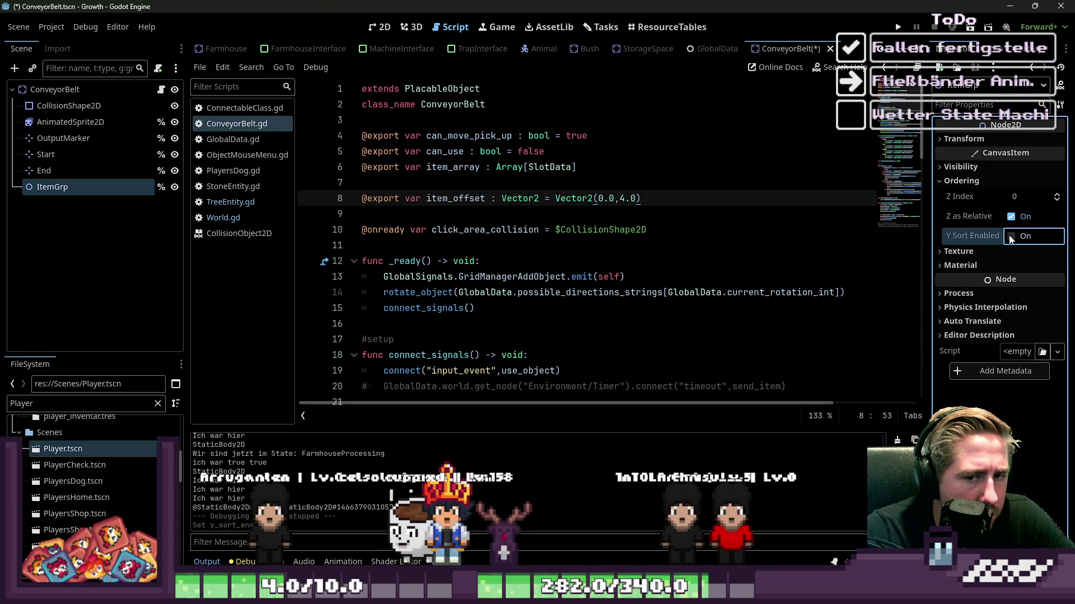
{"action": "left_click", "coordinate": [511, 229]}
{"action": "scroll", "coordinate": [517, 285], "scroll_direction": "down", "scroll_amount": 10}
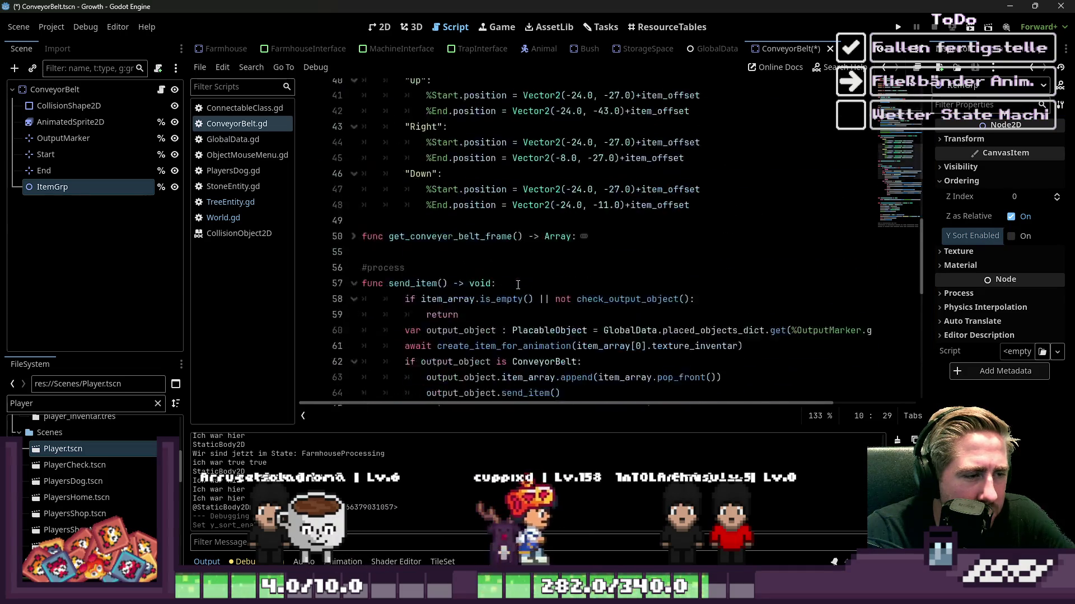
{"action": "scroll", "coordinate": [518, 285], "scroll_direction": "down", "scroll_amount": 10}
Step: Add new_item.y_sort_enabled = true before add_child, save, and run the game
{"action": "left_click", "coordinate": [607, 213]}
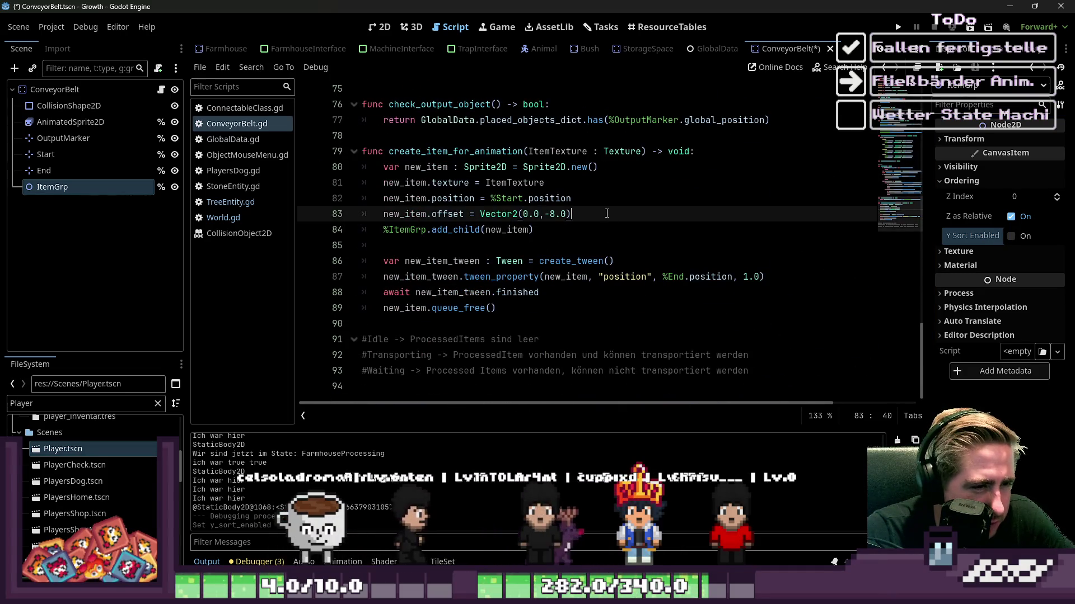
{"action": "key", "text": "Delete"}
{"action": "key", "text": "Return"}
{"action": "key", "text": "Return"}
{"action": "key", "text": "Up"}
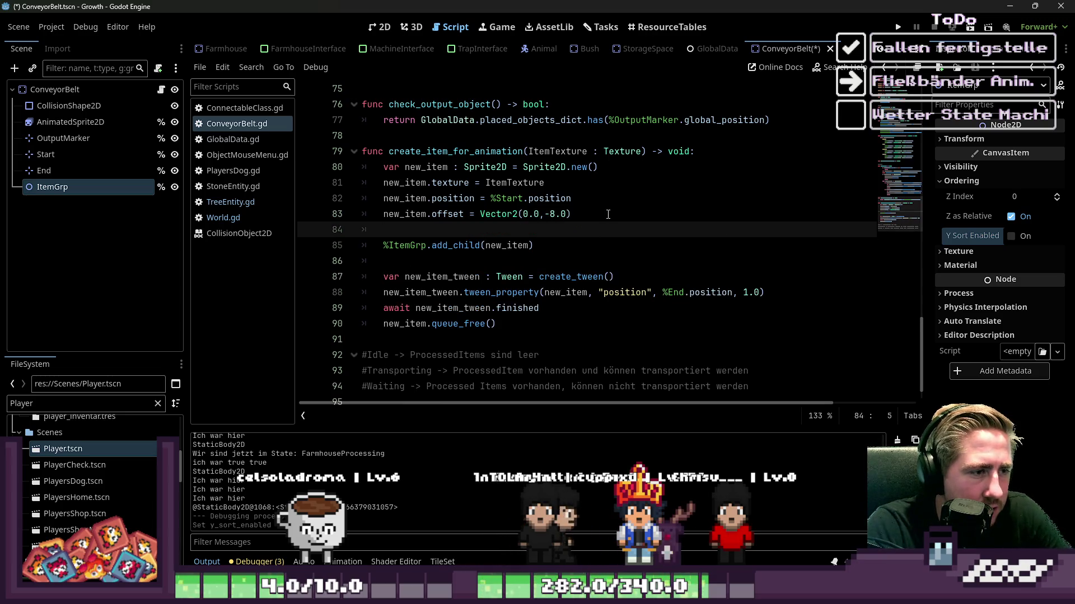
{"action": "type", "text": "new_item."}
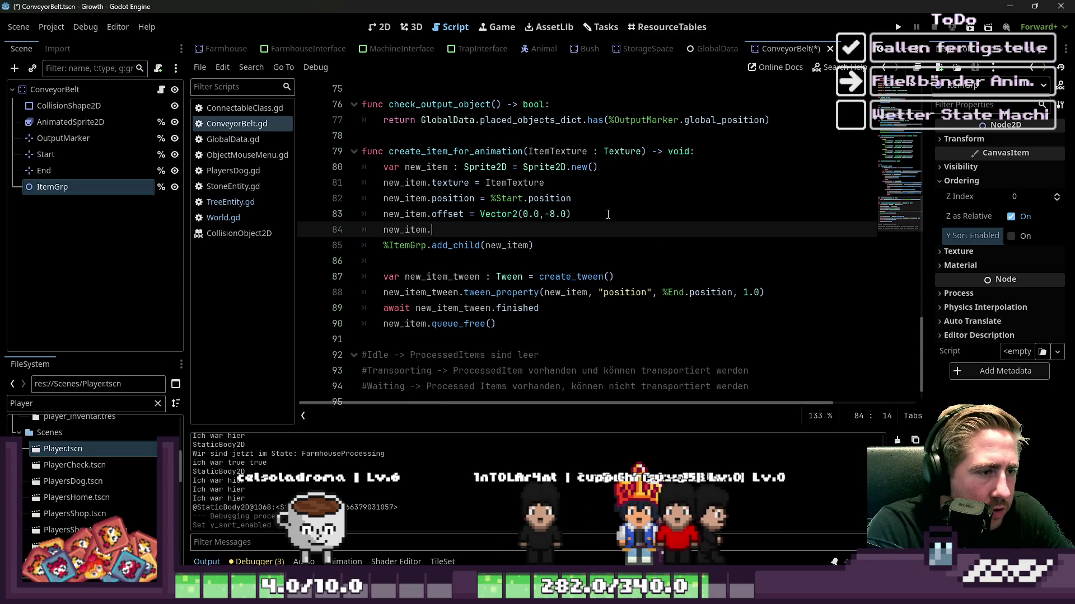
{"action": "type", "text": "y"}
{"action": "key", "text": "Return"}
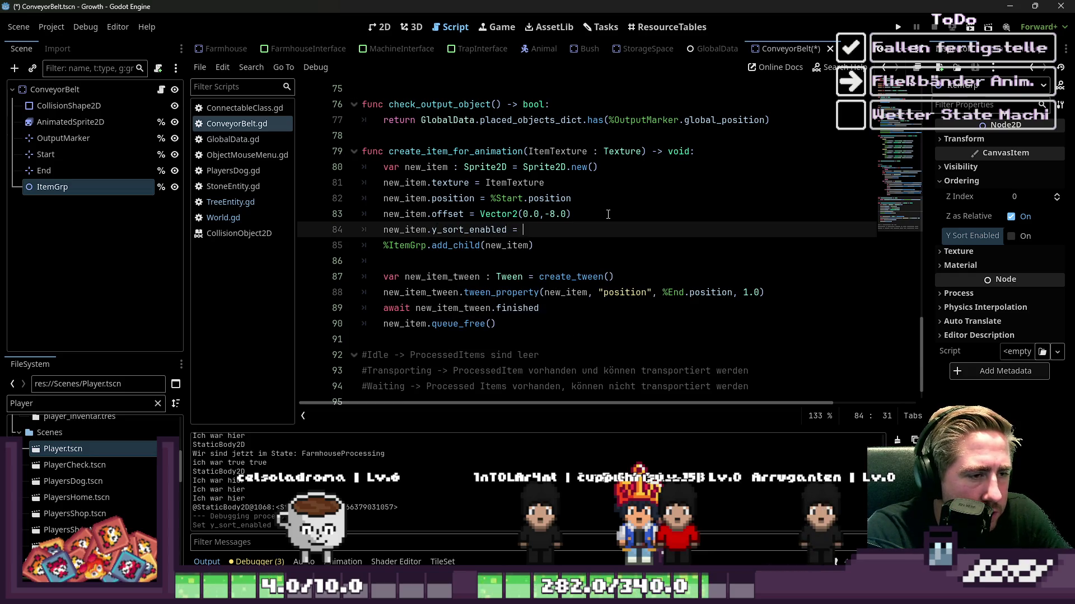
{"action": "key", "text": "ctrl+s"}
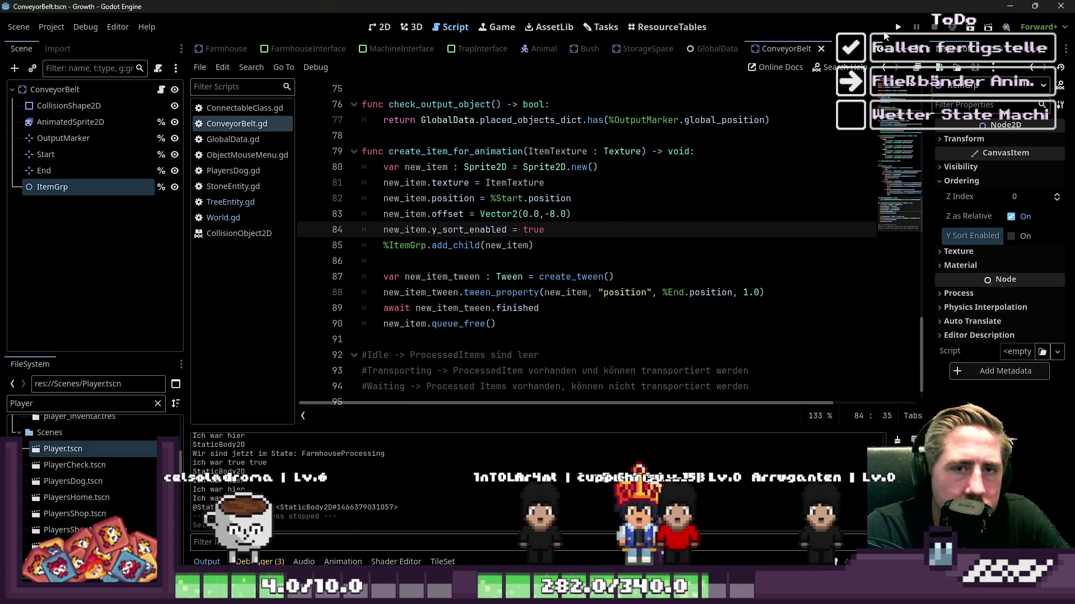
{"action": "left_click", "coordinate": [895, 28]}
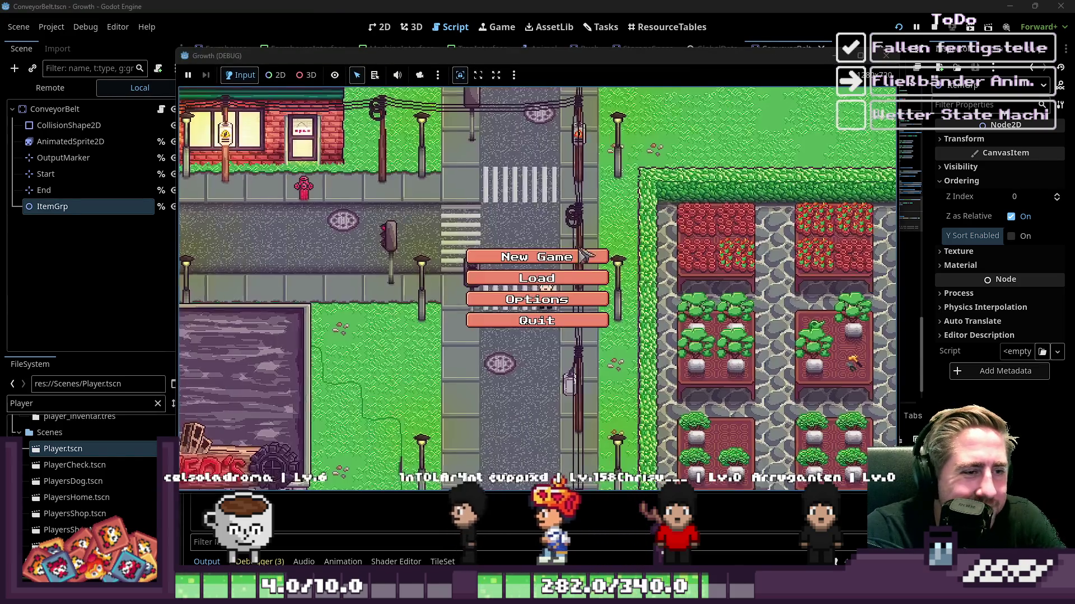
Step: Start a new game and move the Bee and a 99-stack from inventory into the hotbar
{"action": "left_click", "coordinate": [538, 261]}
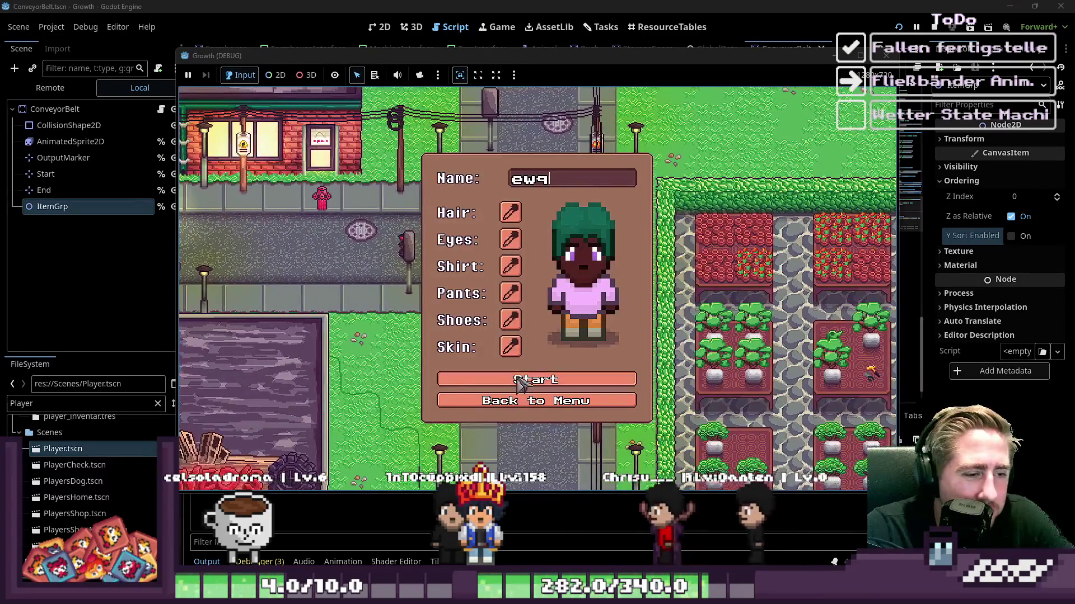
{"action": "left_click", "coordinate": [523, 380]}
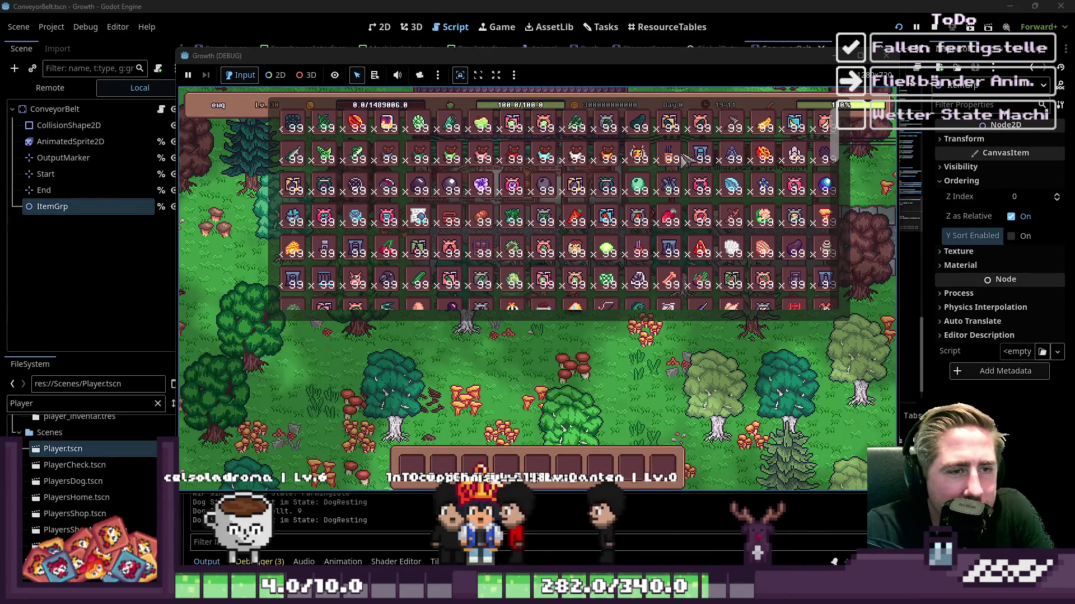
{"action": "left_click", "coordinate": [643, 163]}
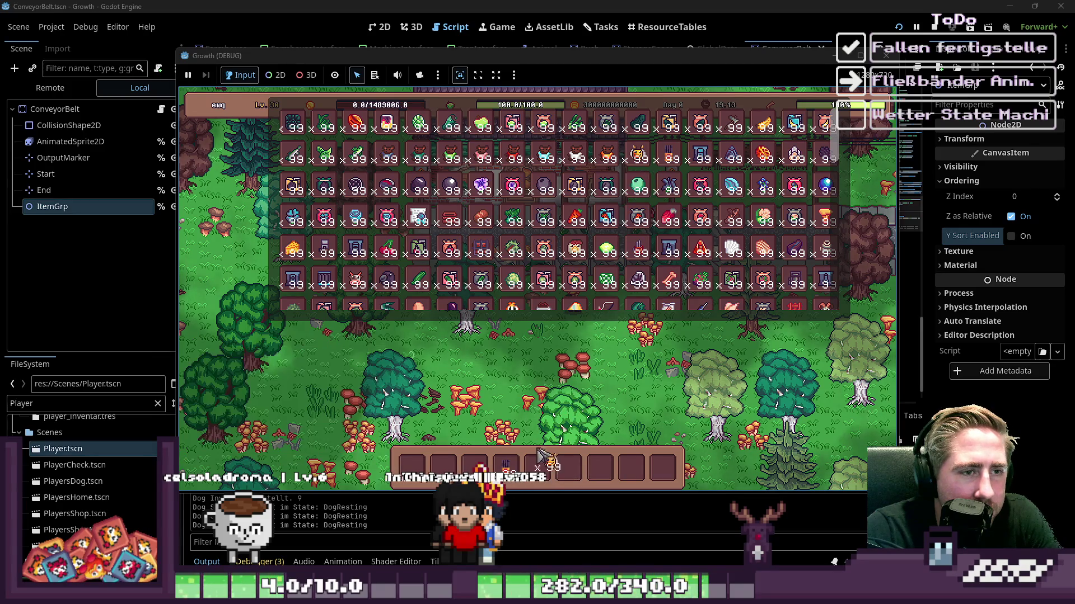
{"action": "key", "text": "Escape"}
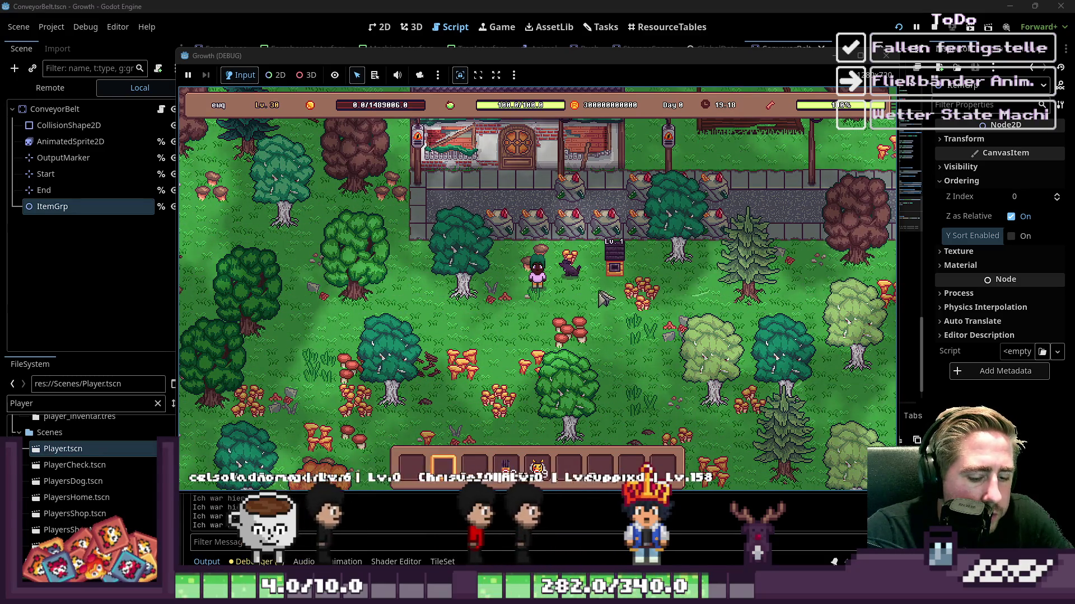
{"action": "key", "text": "i"}
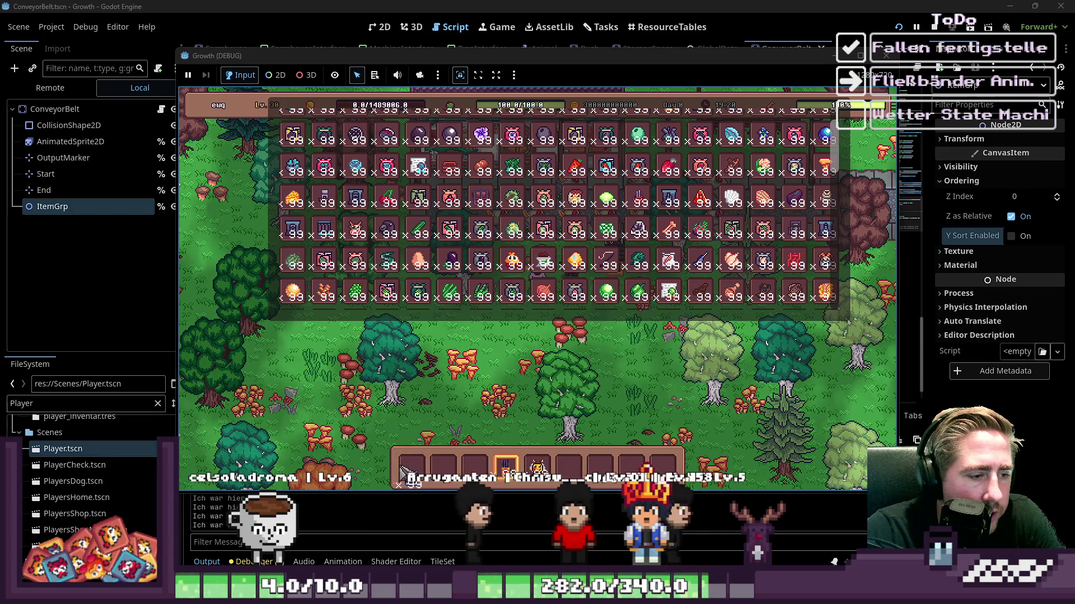
{"action": "scroll", "coordinate": [436, 470], "scroll_direction": "up", "scroll_amount": 1}
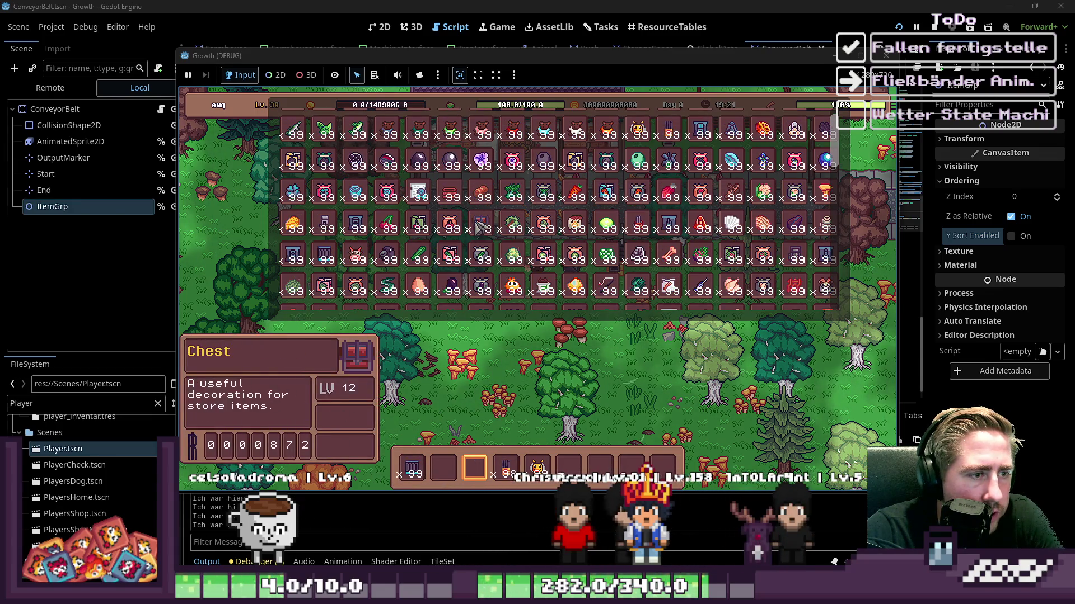
{"action": "left_click", "coordinate": [440, 476]}
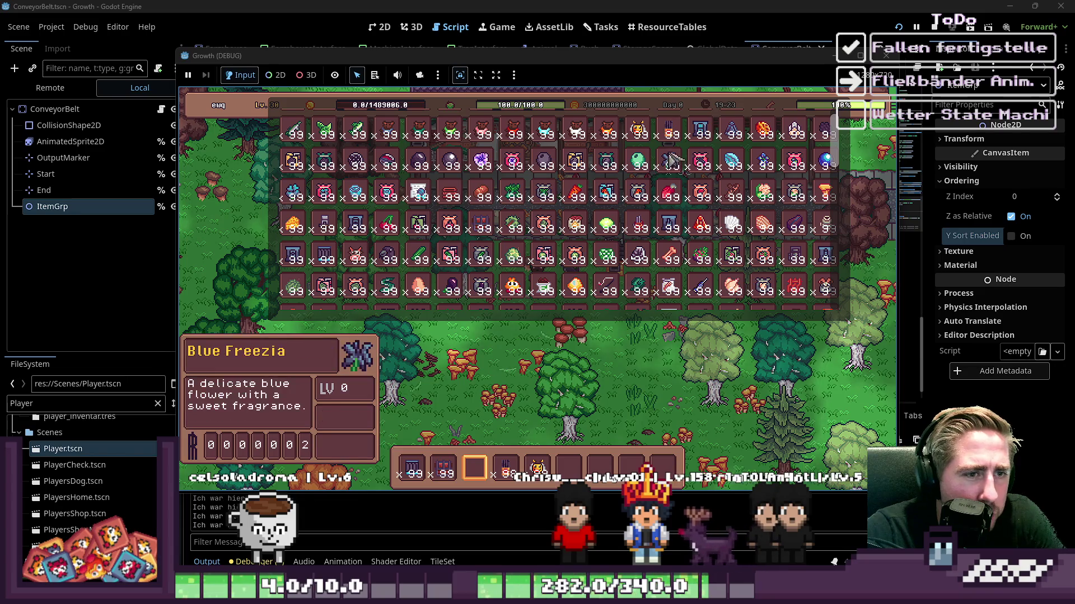
{"action": "key", "text": "i"}
Step: Extend the conveyor belt downward with seven more tiles below the existing one
{"action": "scroll", "coordinate": [604, 296], "scroll_direction": "up", "scroll_amount": 2}
{"action": "left_click", "coordinate": [608, 297]}
{"action": "left_click", "coordinate": [616, 311]}
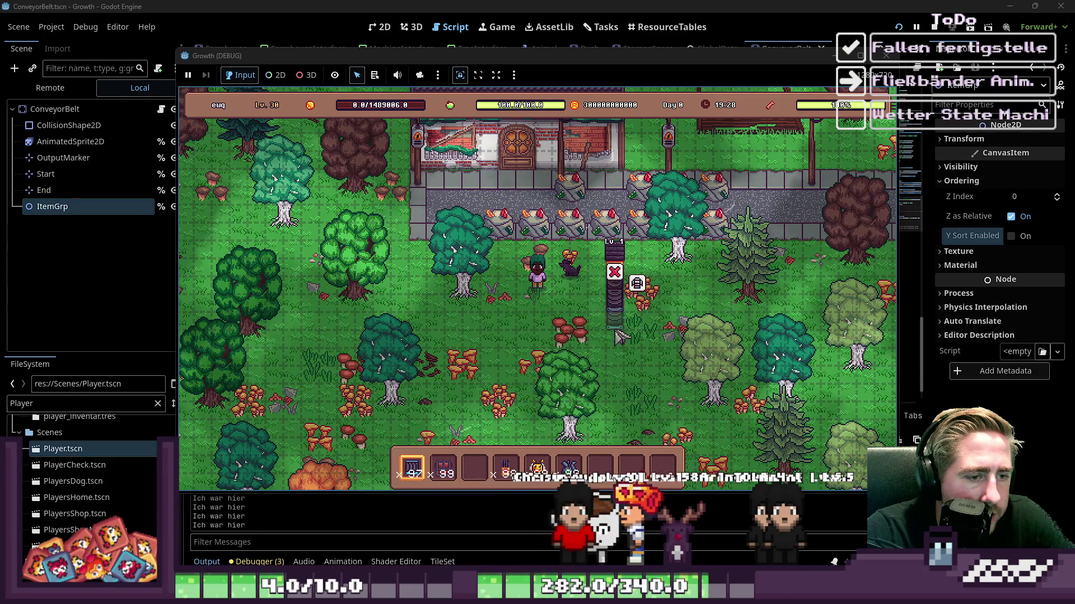
{"action": "left_click", "coordinate": [616, 336]}
{"action": "left_click", "coordinate": [619, 350]}
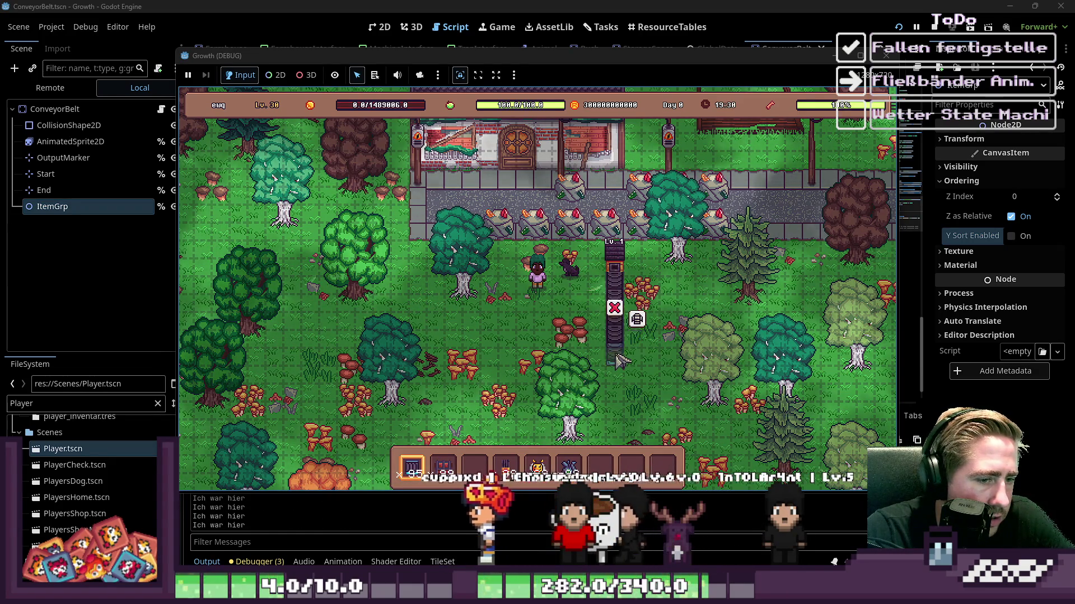
{"action": "left_click", "coordinate": [619, 364]}
{"action": "left_click", "coordinate": [618, 377]}
{"action": "left_click", "coordinate": [616, 392]}
Step: With an empty hotbar slot, open the conveyor belt panel and put the beehive stack into its input
{"action": "key", "text": "5"}
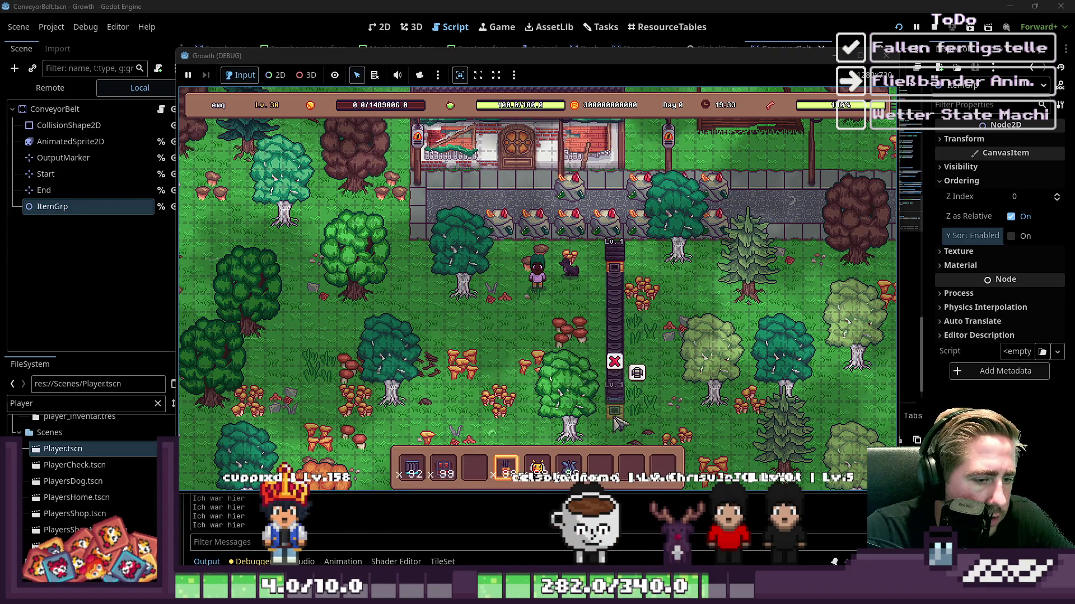
{"action": "key", "text": "2"}
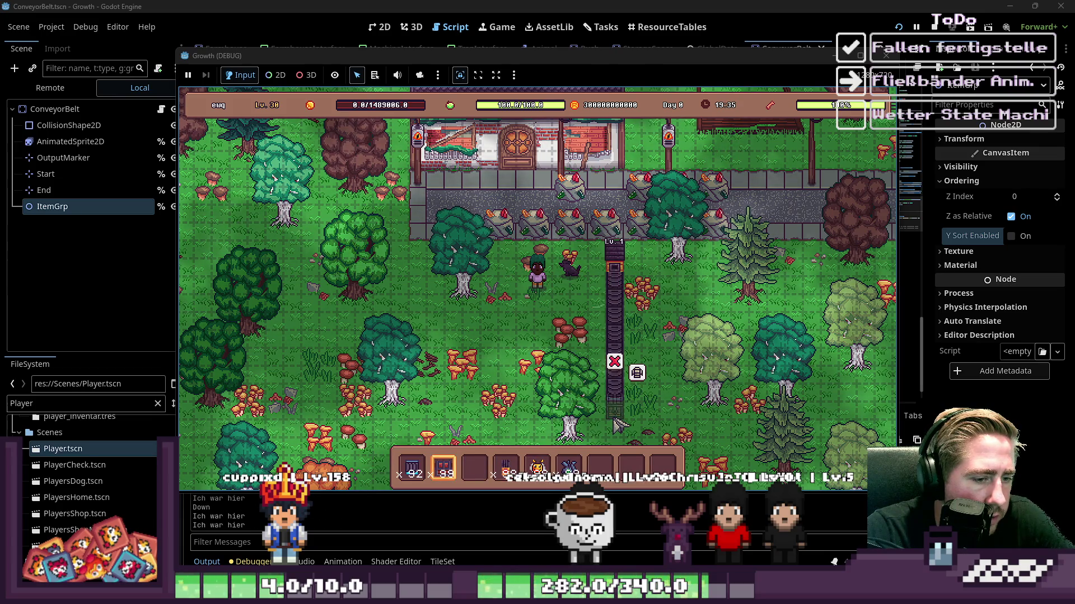
{"action": "key", "text": "3"}
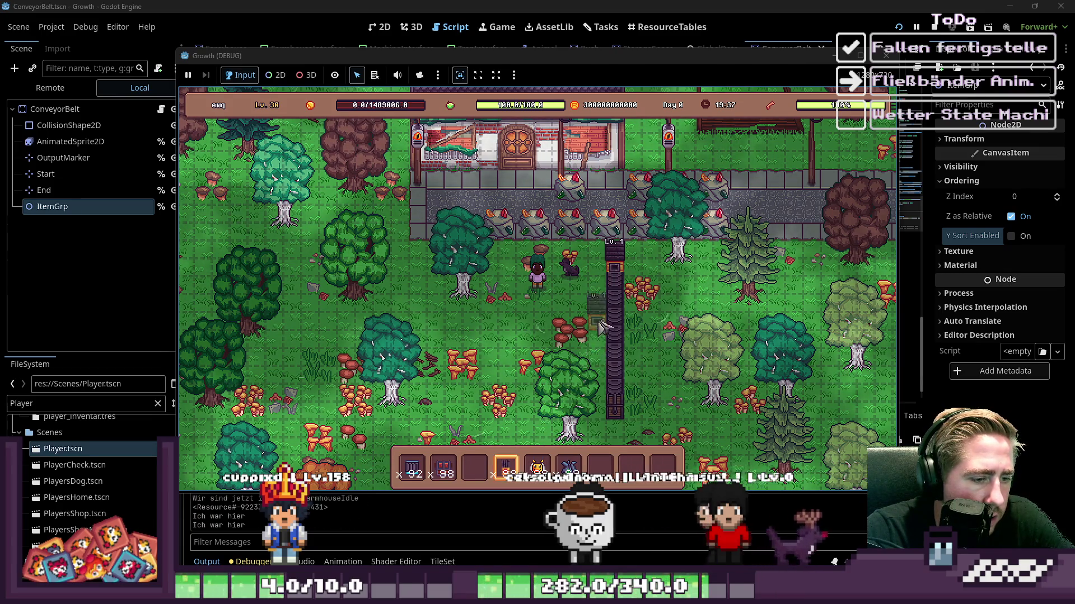
{"action": "left_click", "coordinate": [616, 267]}
{"action": "left_click", "coordinate": [642, 271]}
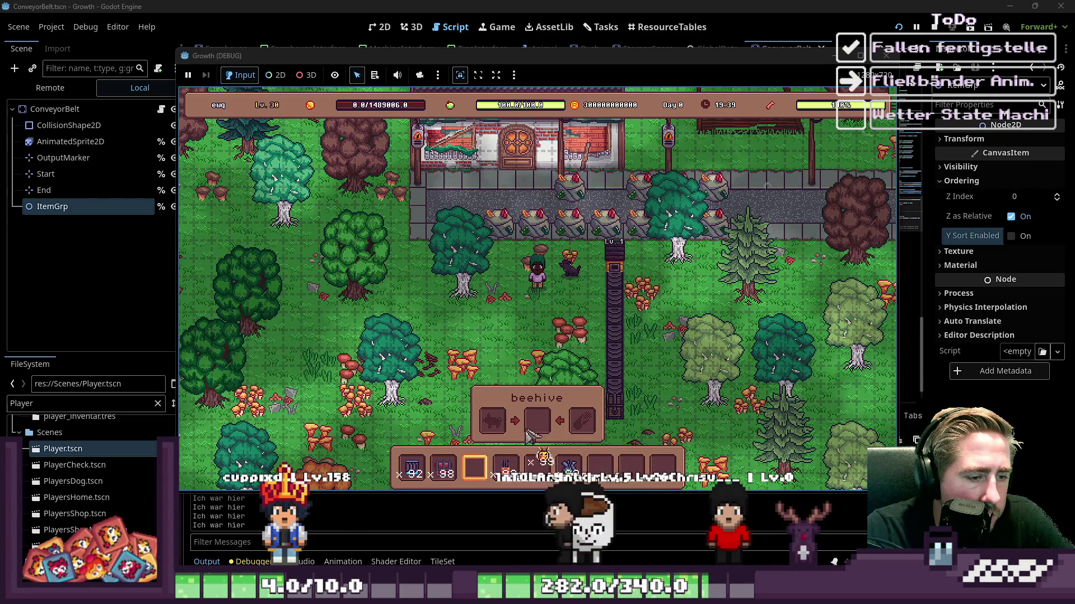
{"action": "left_click", "coordinate": [537, 468]}
Step: Let items run on the belt and walk to its end holding the machine from hotbar slot 4
{"action": "key", "text": "Escape"}
{"action": "key", "text": "Escape"}
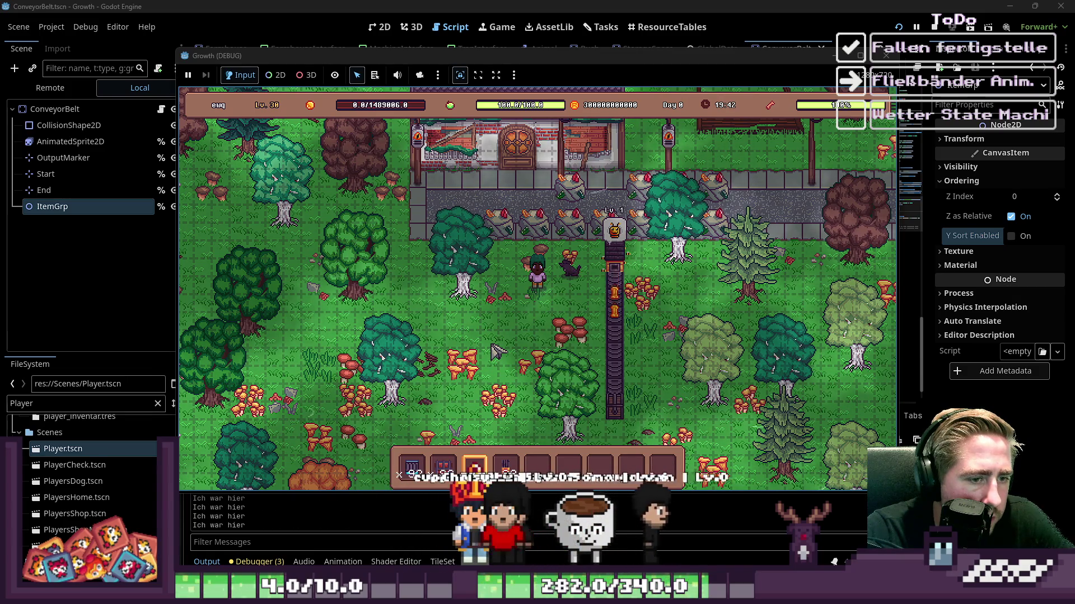
{"action": "key", "text": "s+d"}
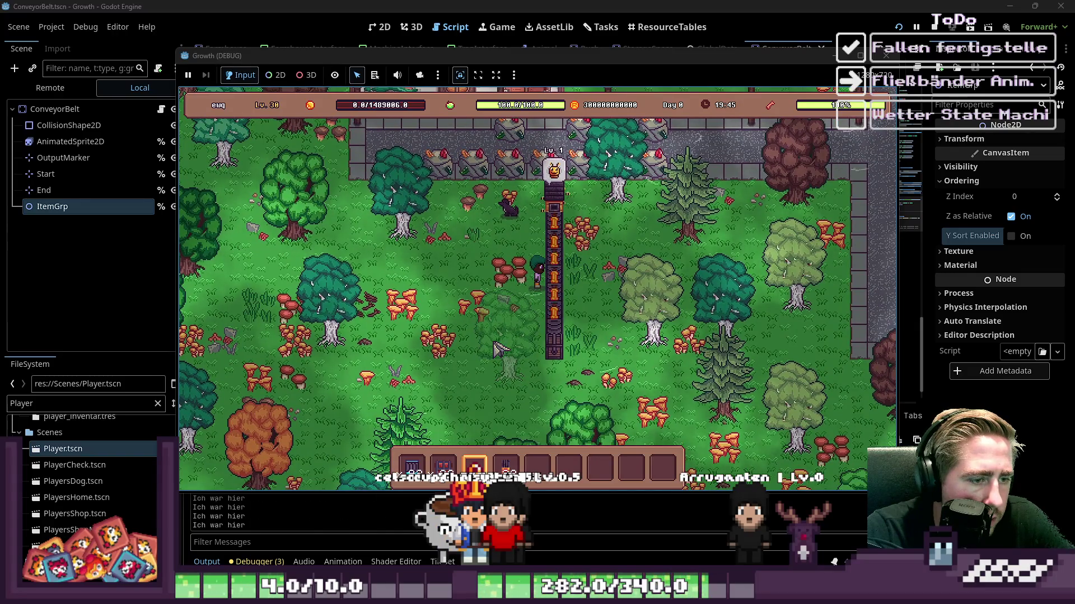
{"action": "key", "text": "a"}
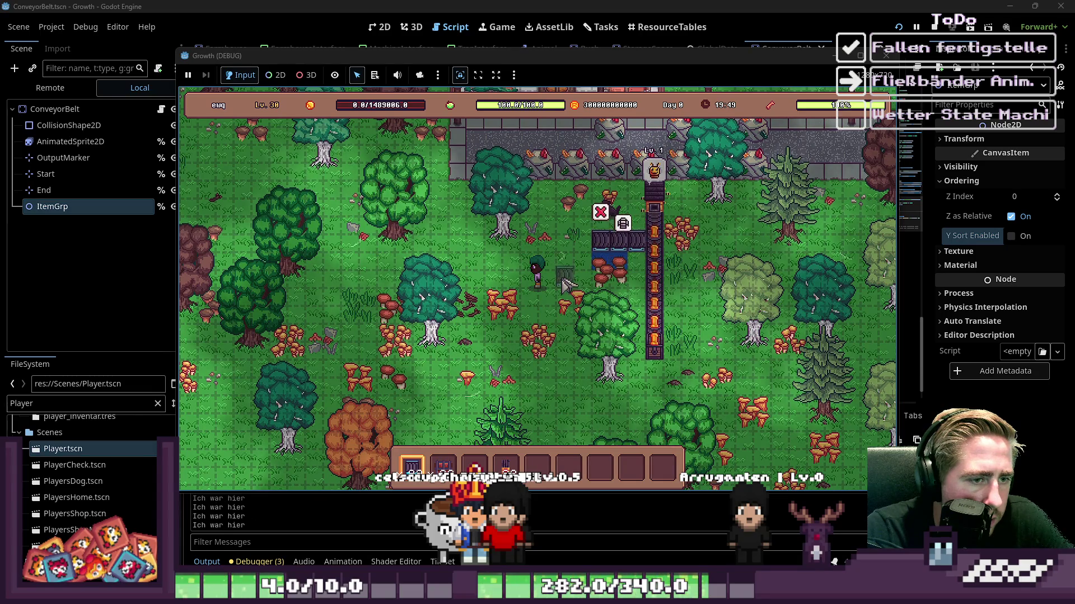
{"action": "key", "text": "2"}
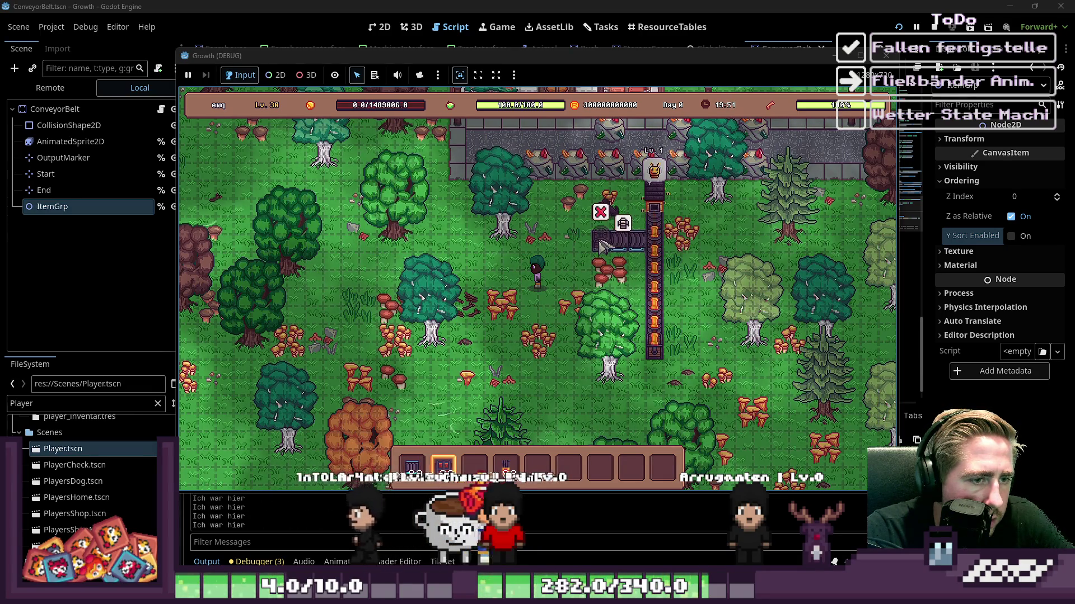
{"action": "key", "text": "2"}
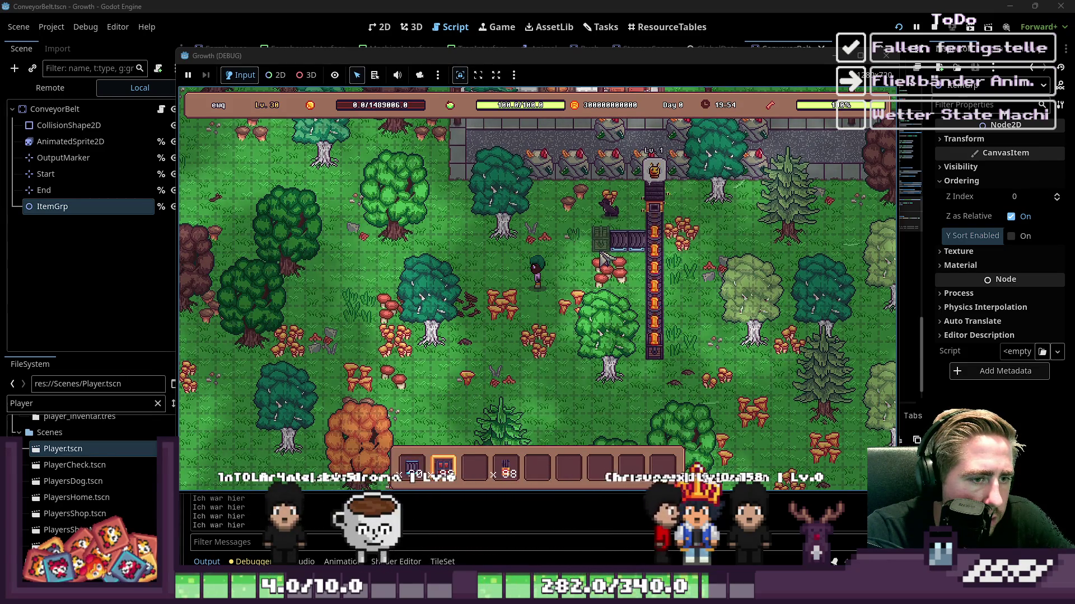
{"action": "key", "text": "4"}
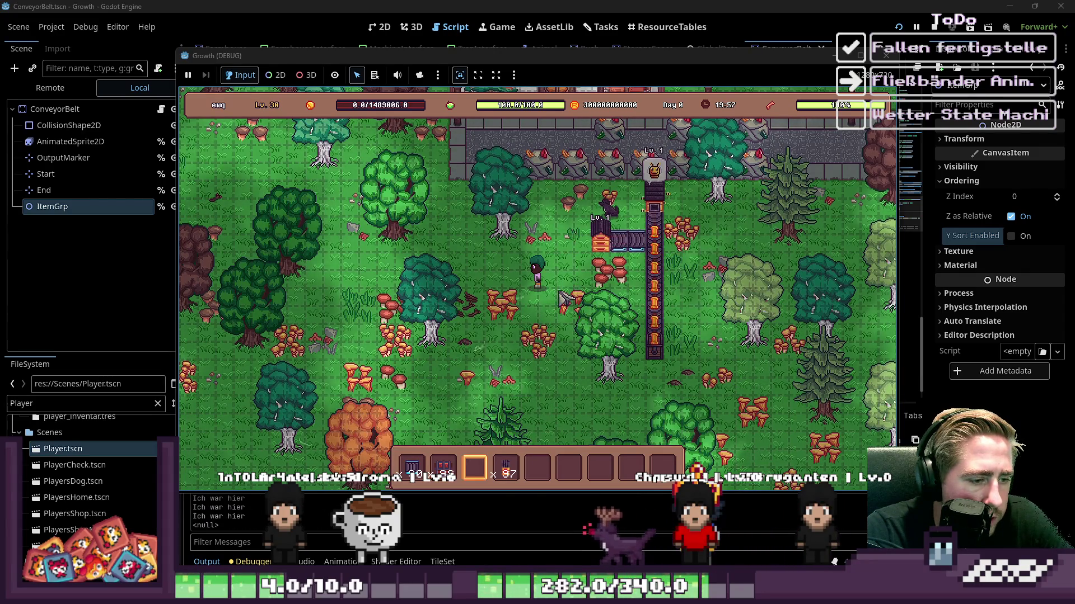
{"action": "key", "text": "d"}
{"action": "key", "text": "w"}
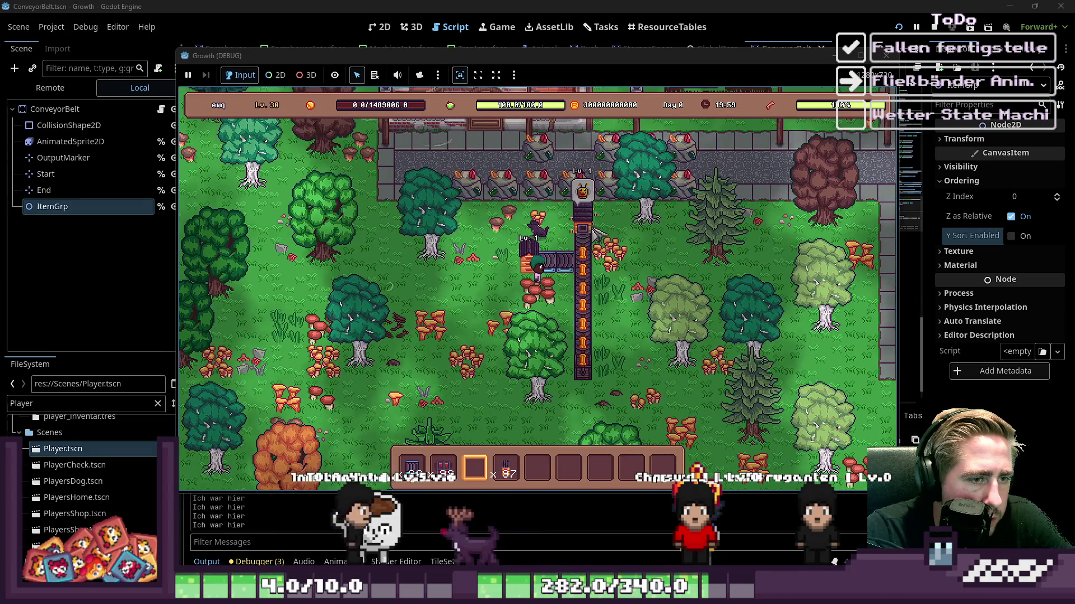
Step: Take half the bees out of the beehive, then return the 49 bees and put 37 items in the output slot
{"action": "key", "text": "e"}
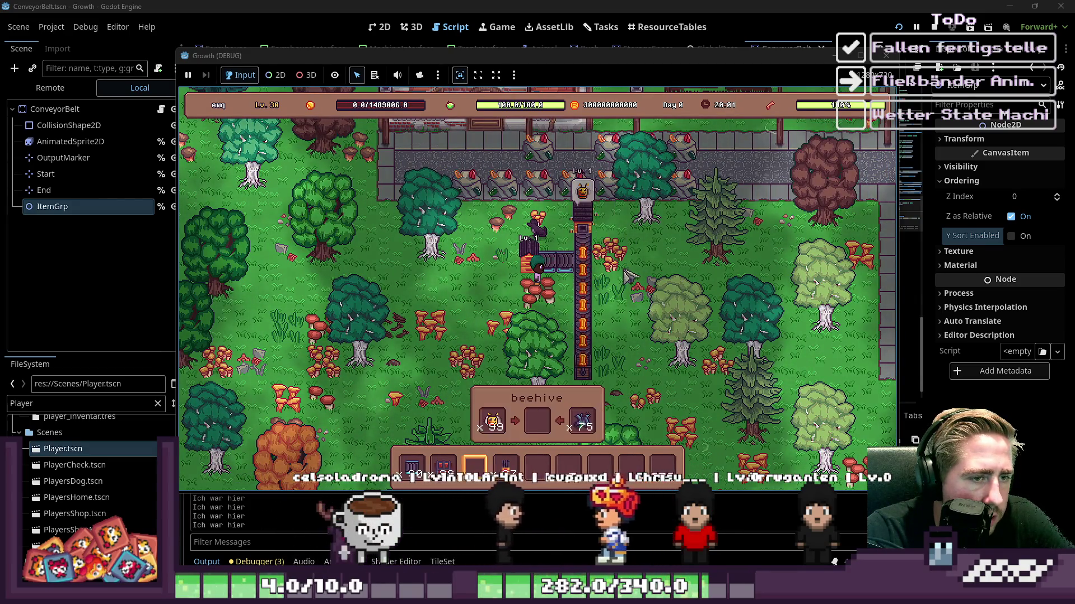
{"action": "right_click", "coordinate": [493, 421]}
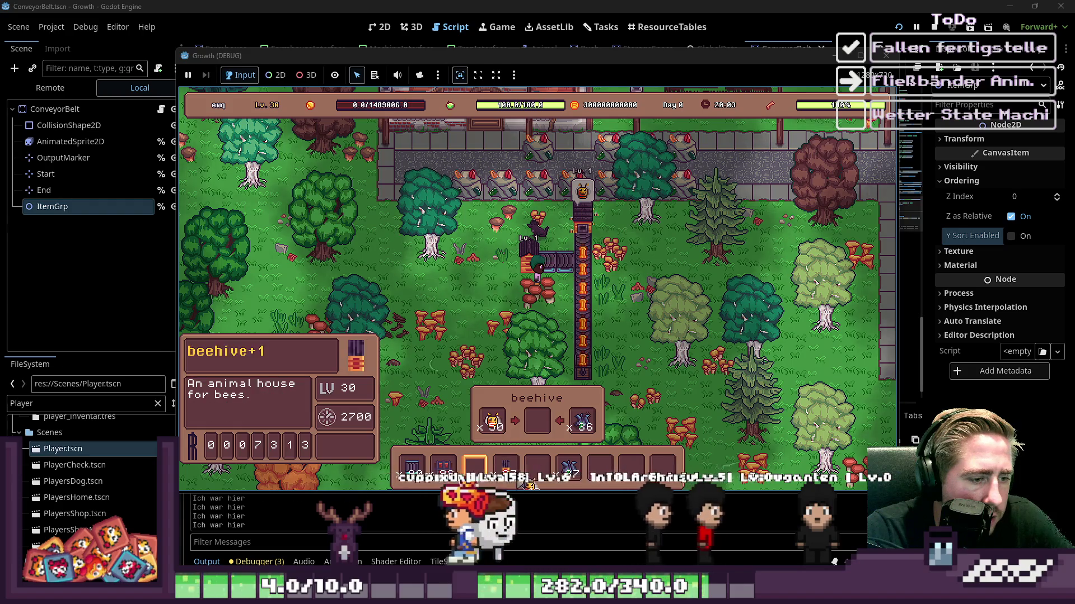
{"action": "key", "text": "e"}
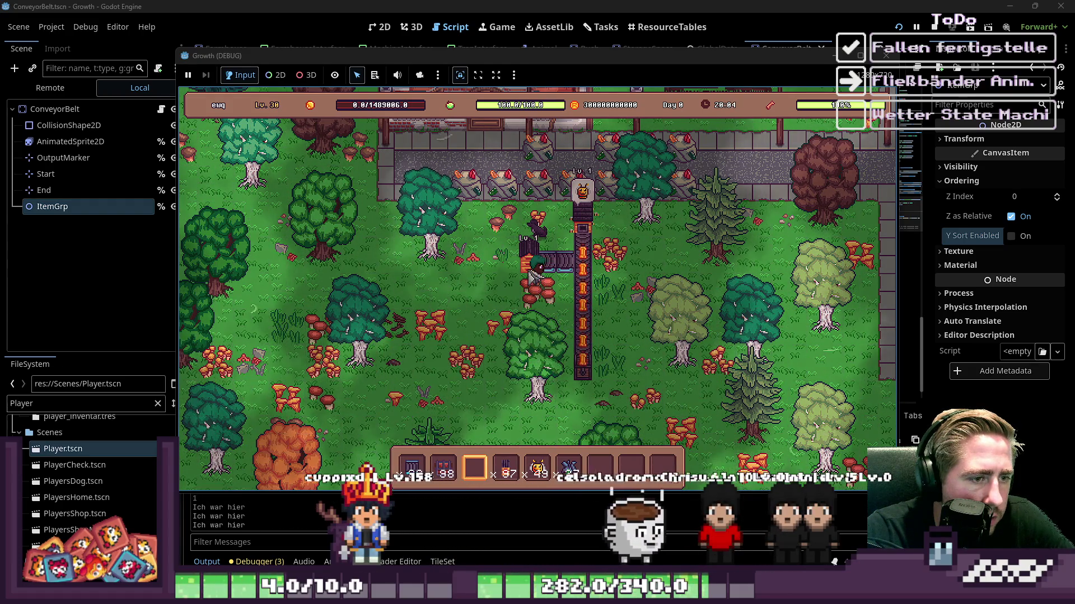
{"action": "key", "text": "e"}
{"action": "left_click", "coordinate": [537, 467]}
{"action": "left_click", "coordinate": [582, 450]}
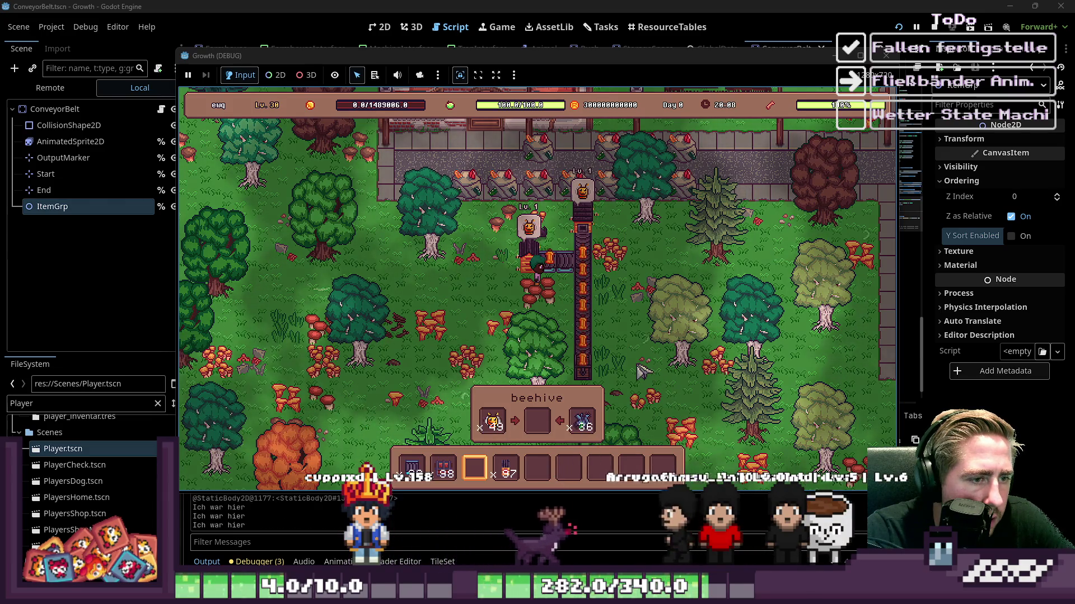
{"action": "key", "text": "e"}
{"action": "key", "text": "d"}
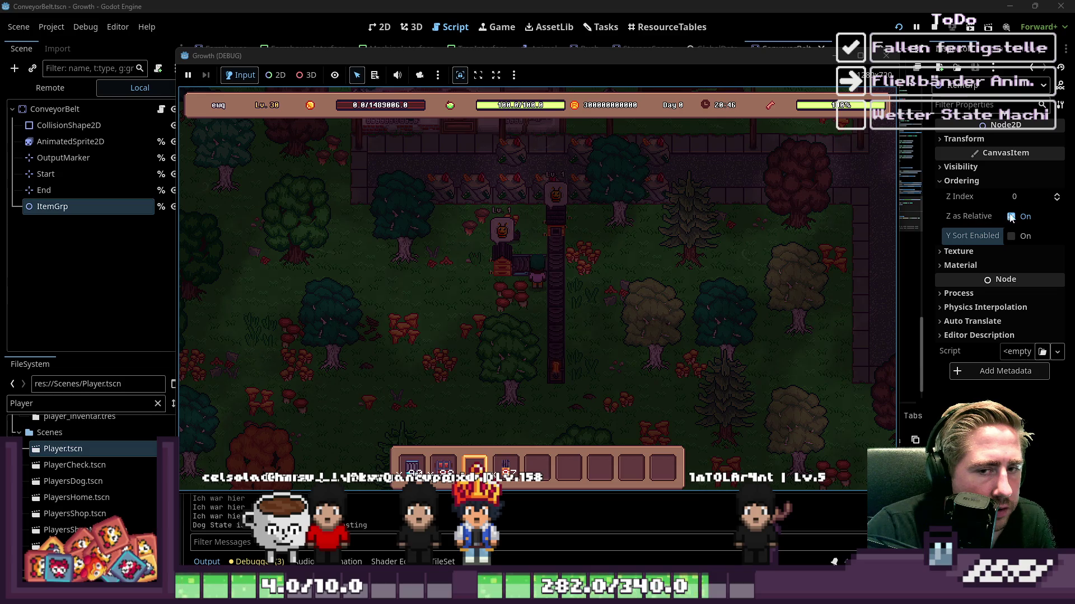
Step: Return to the editor's 2D view and inspect the AnimatedSprite2D, ConveyorBelt and ItemGrp nodes
{"action": "left_click", "coordinate": [1015, 198]}
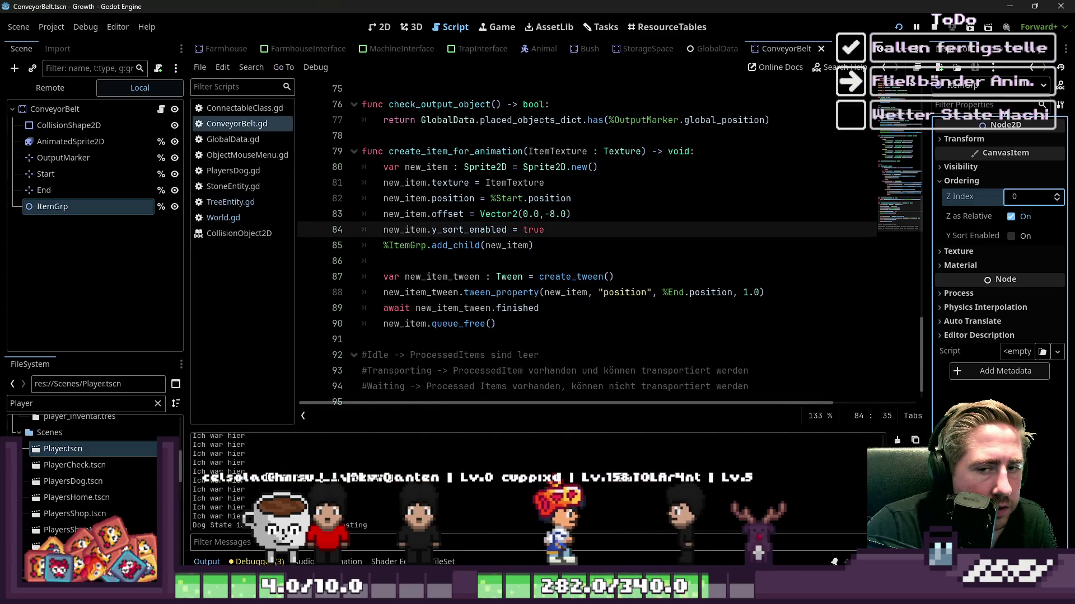
{"action": "left_click", "coordinate": [301, 13]}
{"action": "left_click", "coordinate": [380, 27]}
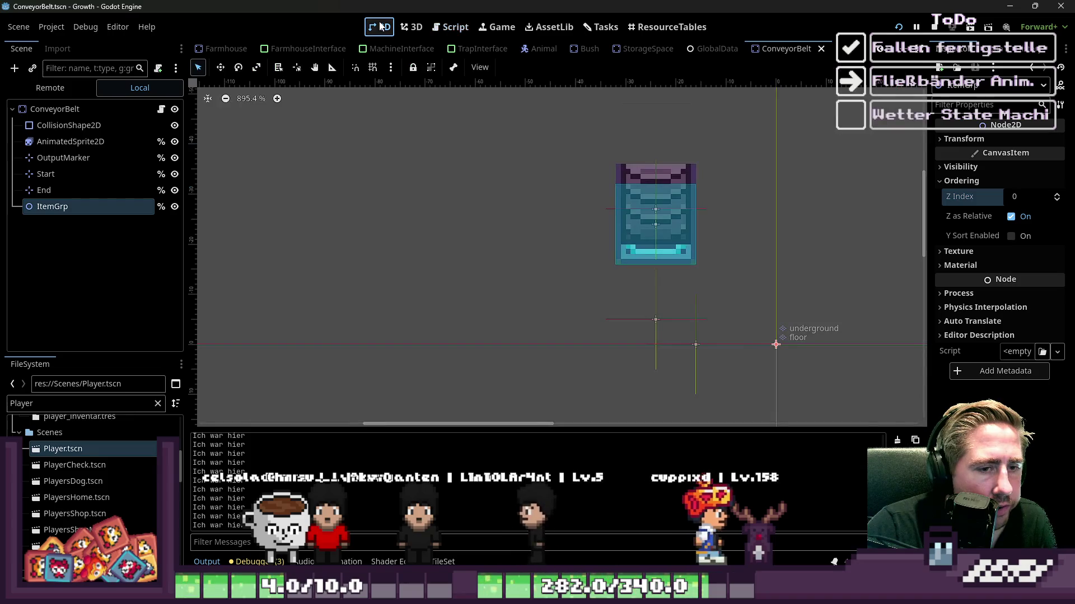
{"action": "left_click", "coordinate": [54, 142]}
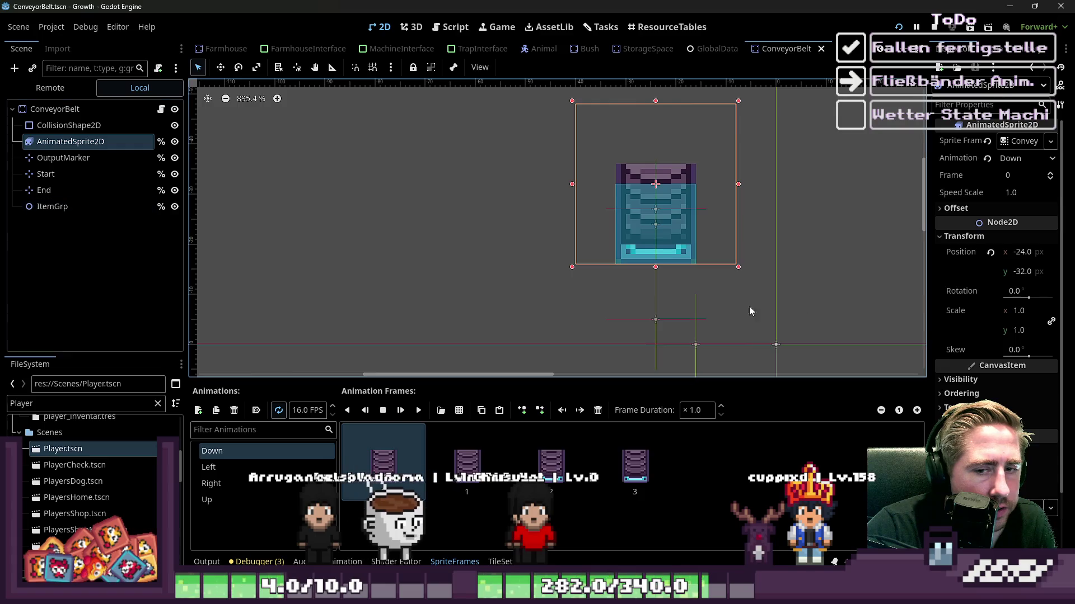
{"action": "left_click", "coordinate": [55, 109]}
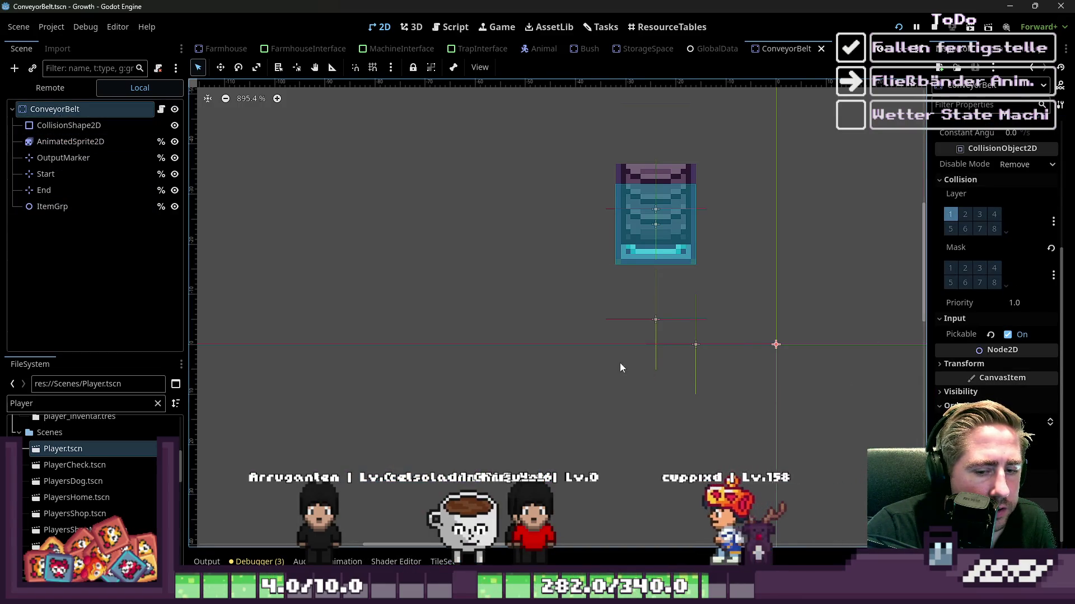
{"action": "left_click", "coordinate": [56, 205]}
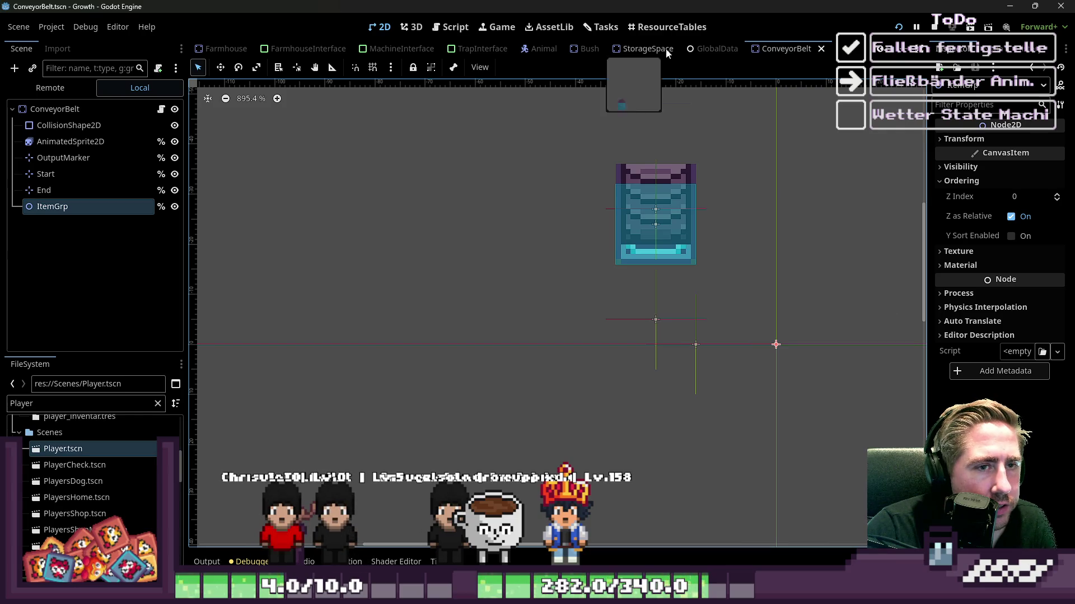
{"action": "left_click", "coordinate": [464, 25]}
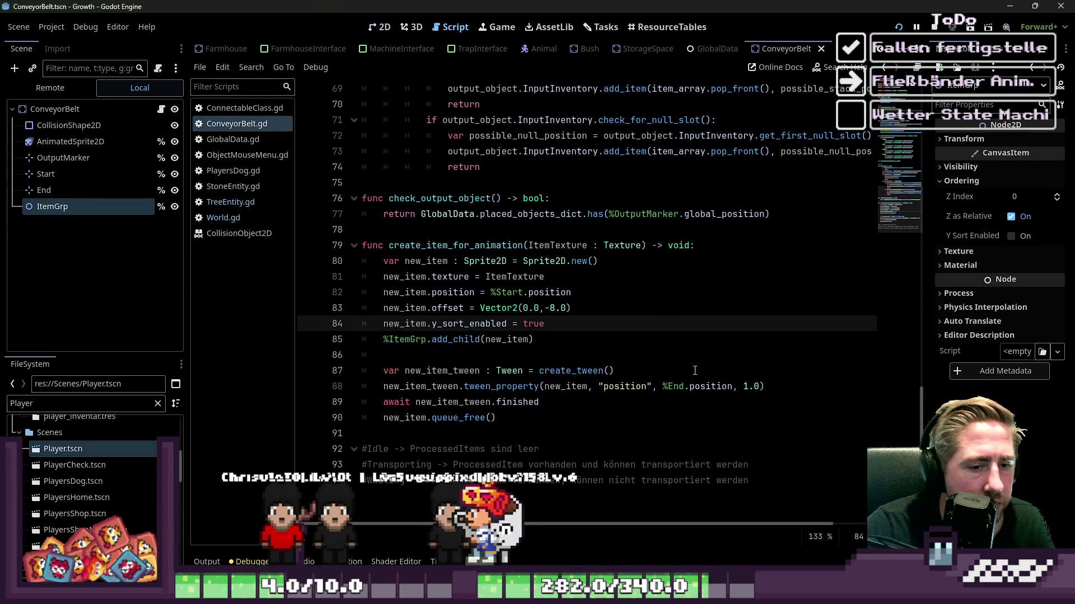
Step: Go to the item_offset y value in ConveyorBelt.gd and run the game with F5
{"action": "double_click", "coordinate": [553, 307]}
{"action": "type", "text": "16"}
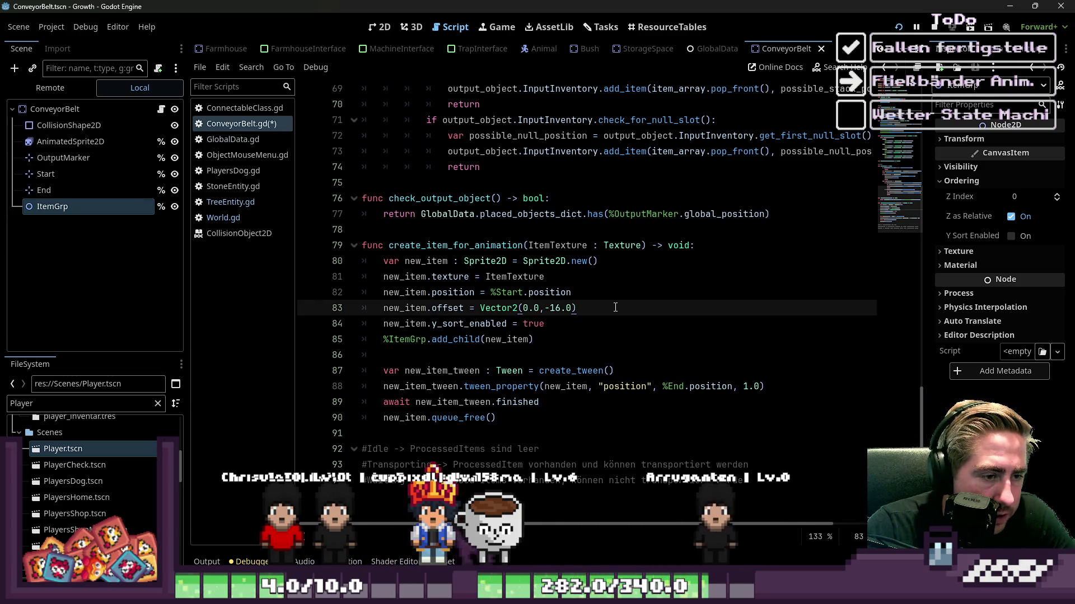
{"action": "scroll", "coordinate": [621, 297], "scroll_direction": "up", "scroll_amount": 15}
{"action": "scroll", "coordinate": [634, 277], "scroll_direction": "up", "scroll_amount": 3}
{"action": "left_click", "coordinate": [620, 199]}
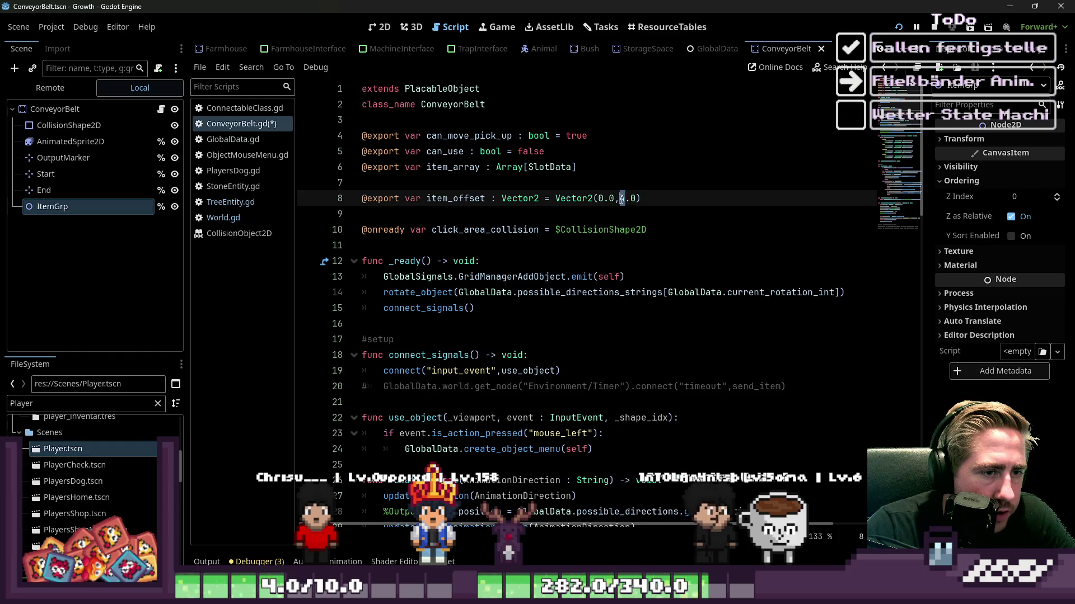
{"action": "key", "text": "F5"}
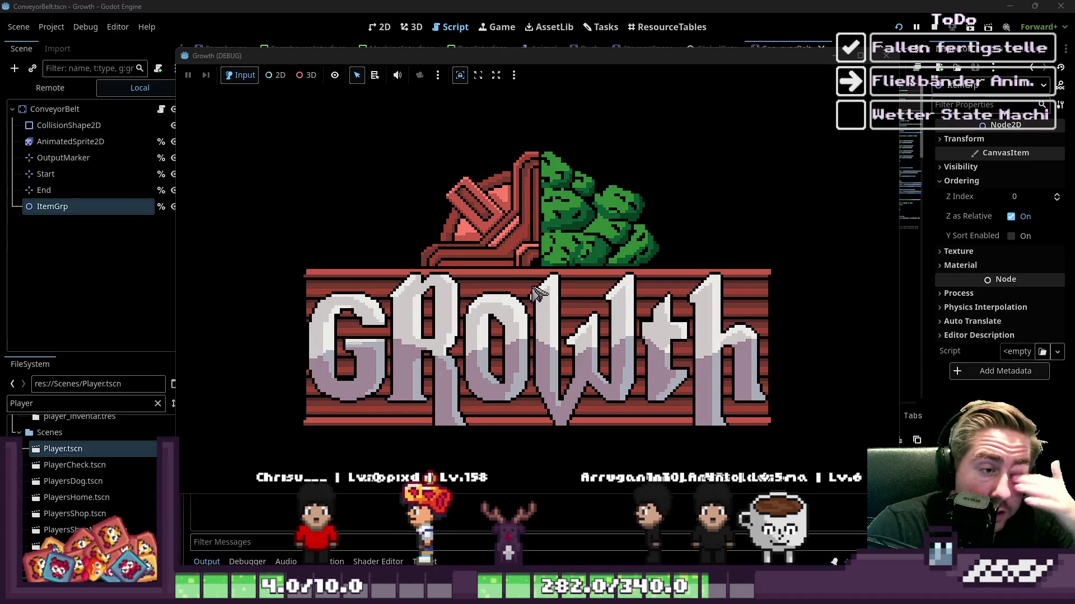
Step: Create a character named 'dsa' and move the conveyor belt into the hotbar
{"action": "type", "text": "dsal"}
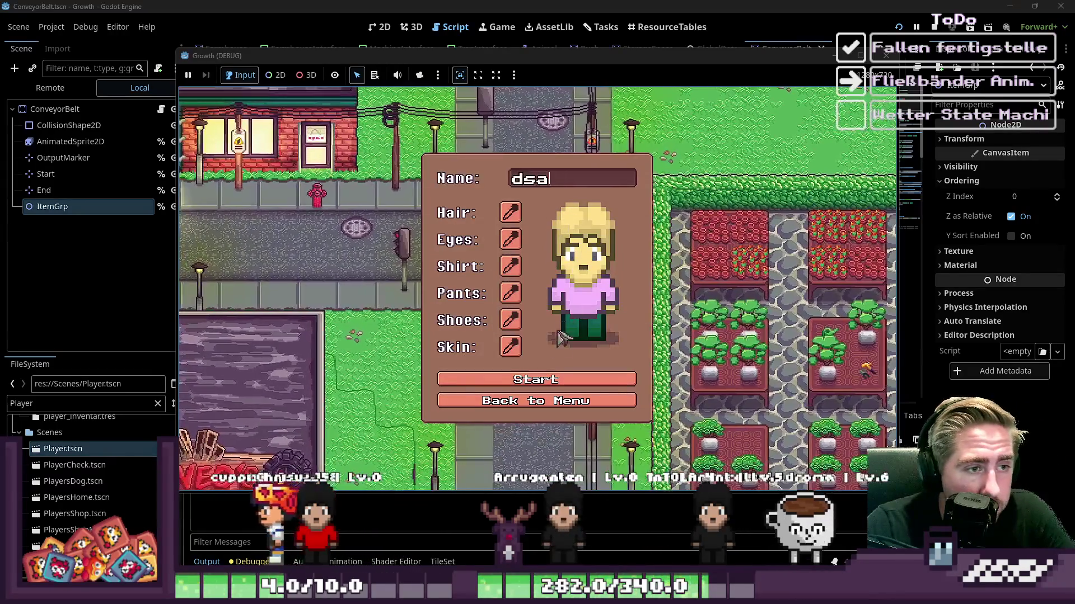
{"action": "key", "text": "BackSpace"}
{"action": "key", "text": "Return"}
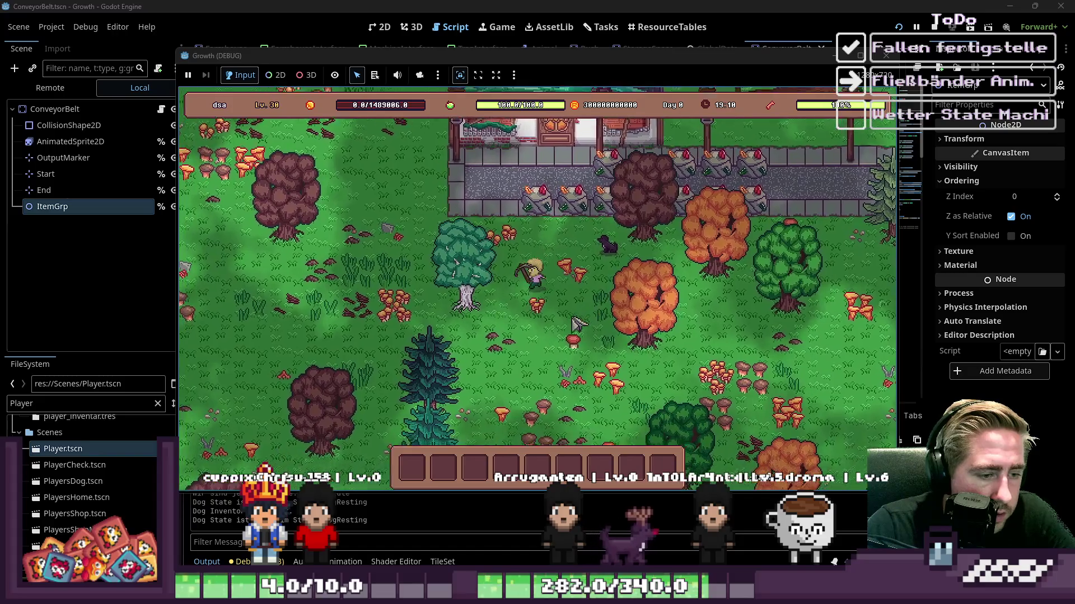
{"action": "key", "text": "i"}
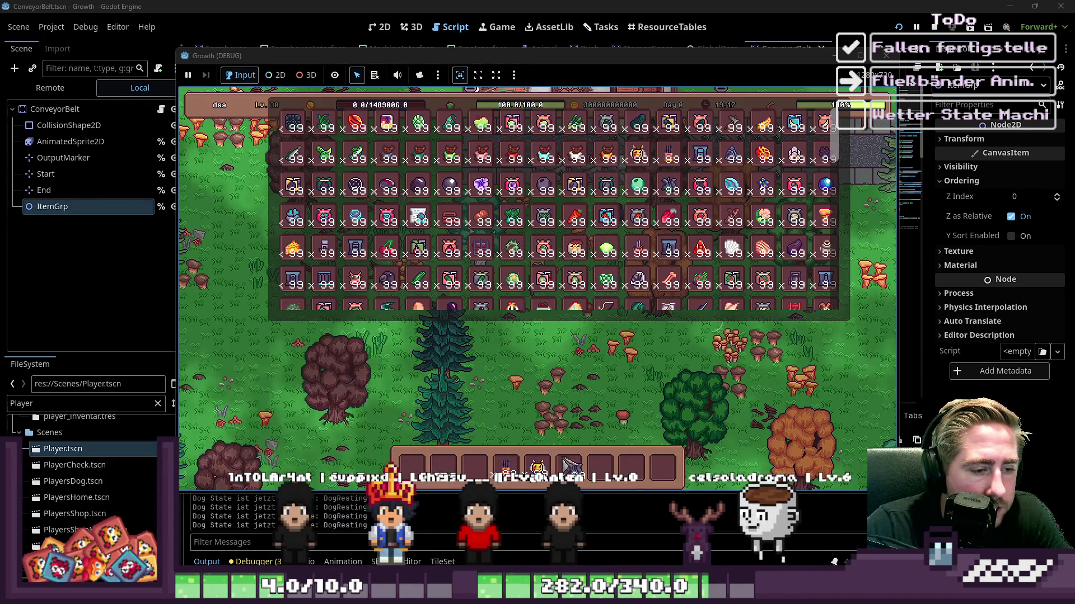
{"action": "left_click", "coordinate": [475, 465]}
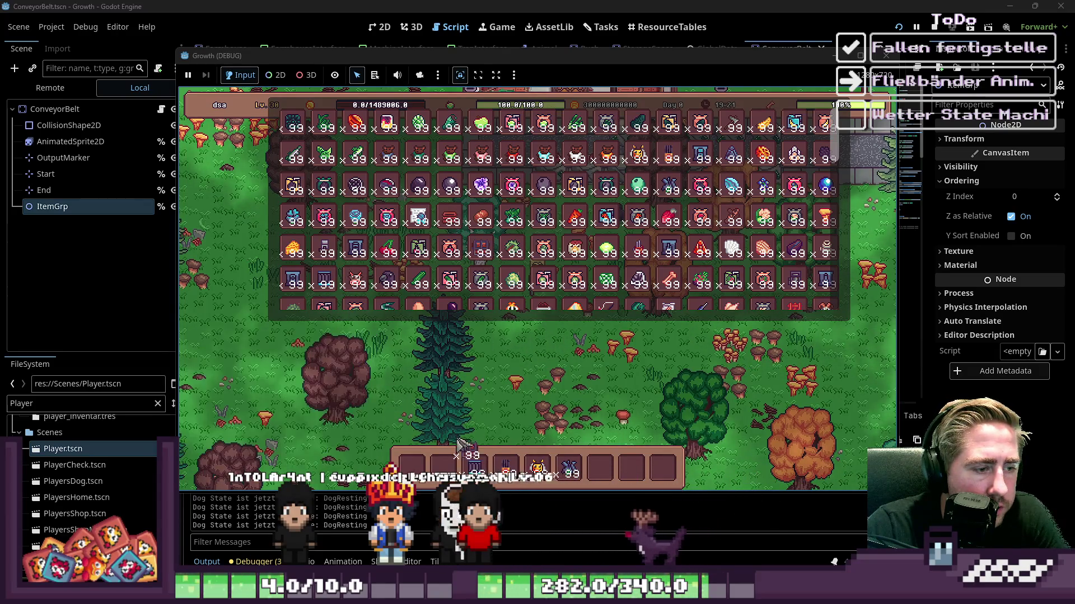
{"action": "key", "text": "e"}
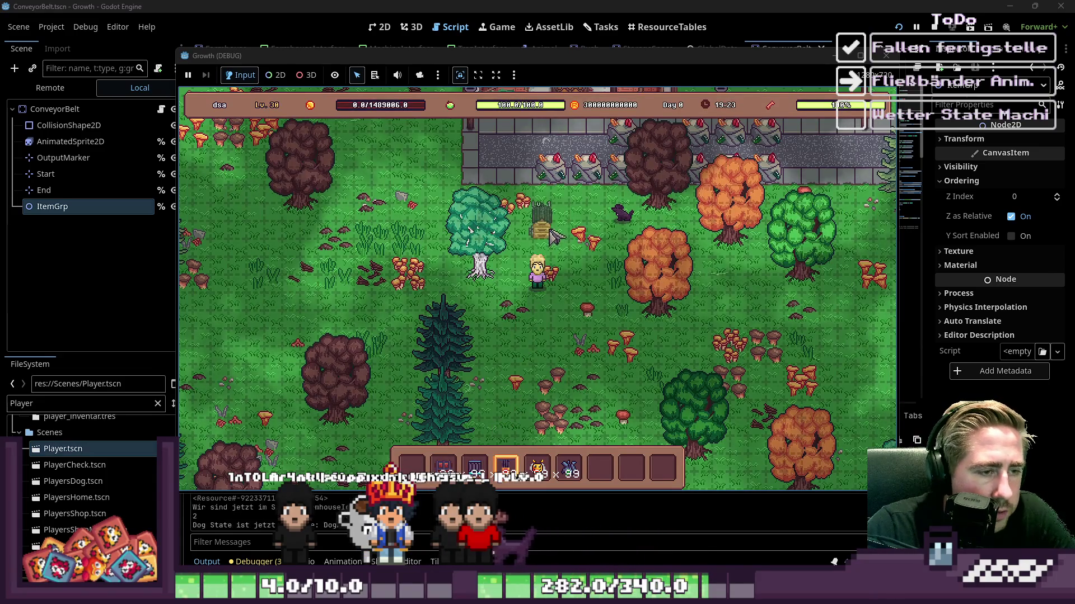
Step: Place two conveyor belt pieces and a dark machine to the left of the belt
{"action": "key", "text": "3"}
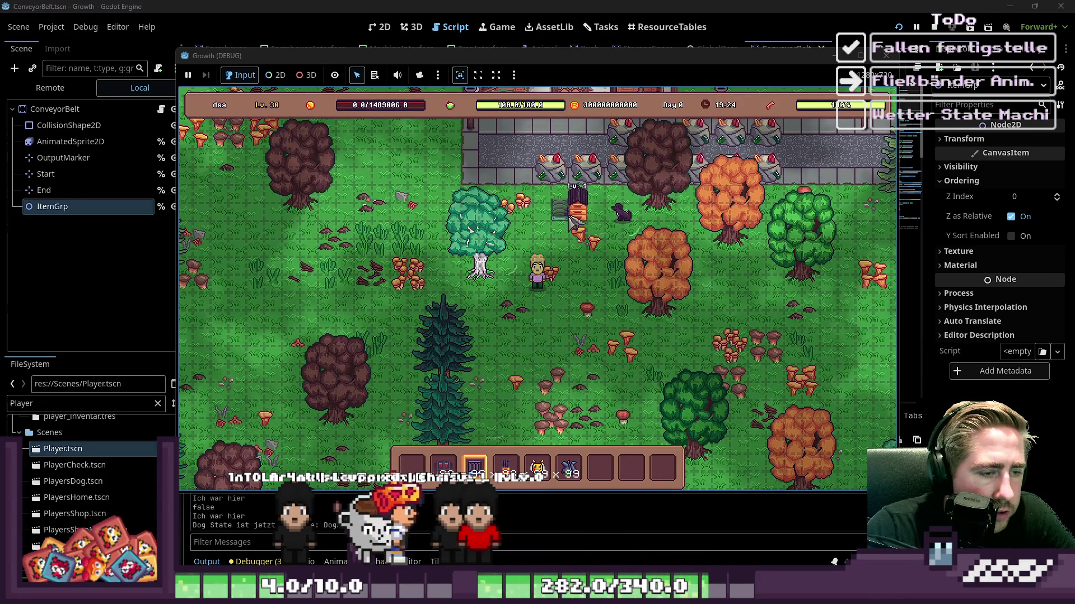
{"action": "left_click", "coordinate": [571, 224]}
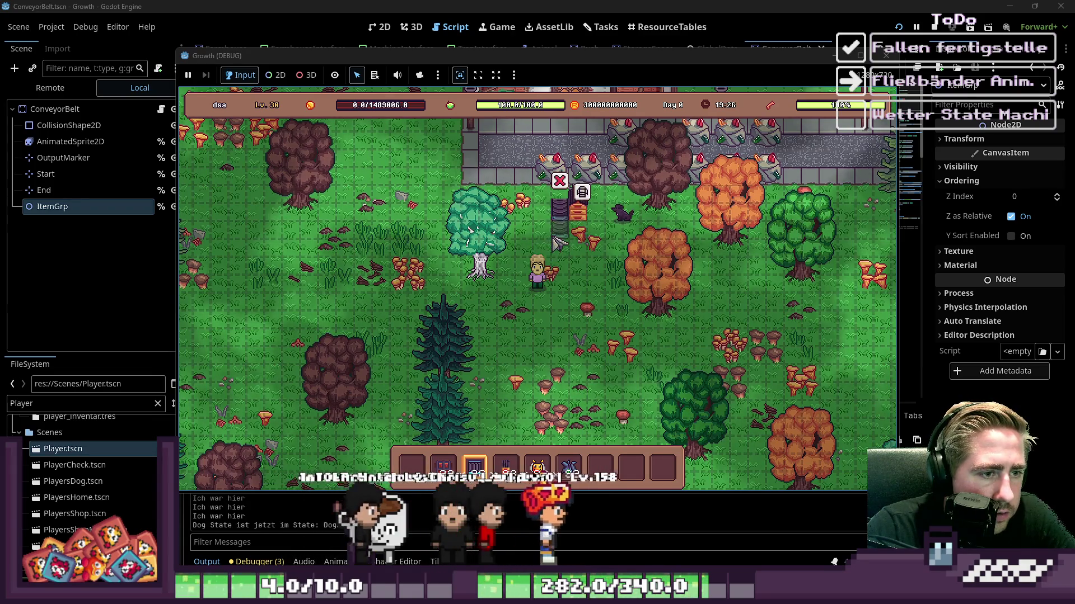
{"action": "key", "text": "2"}
{"action": "left_click", "coordinate": [553, 246]}
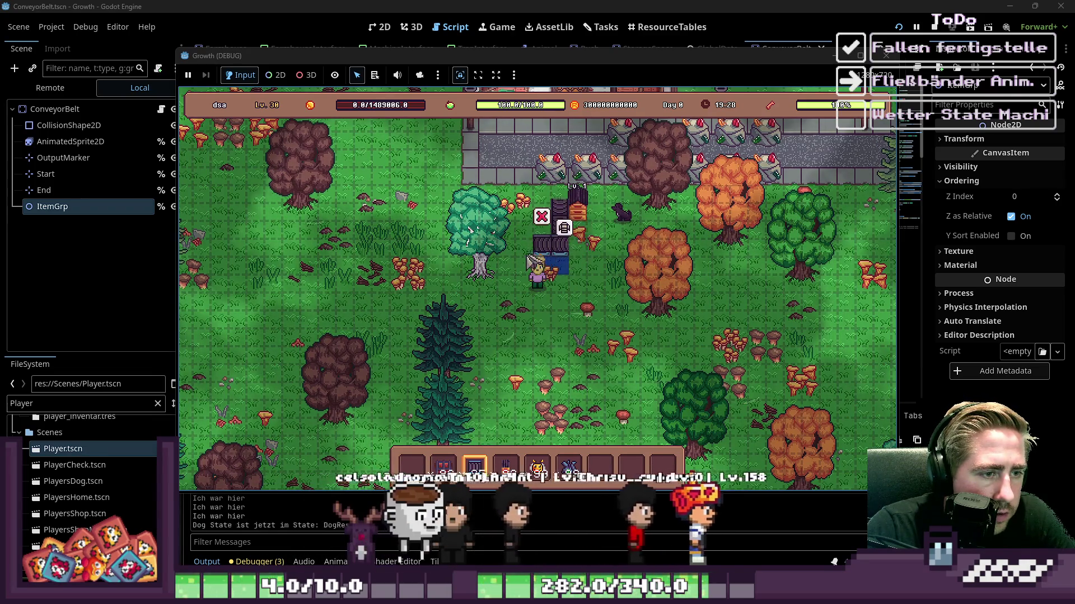
{"action": "left_click", "coordinate": [508, 247]}
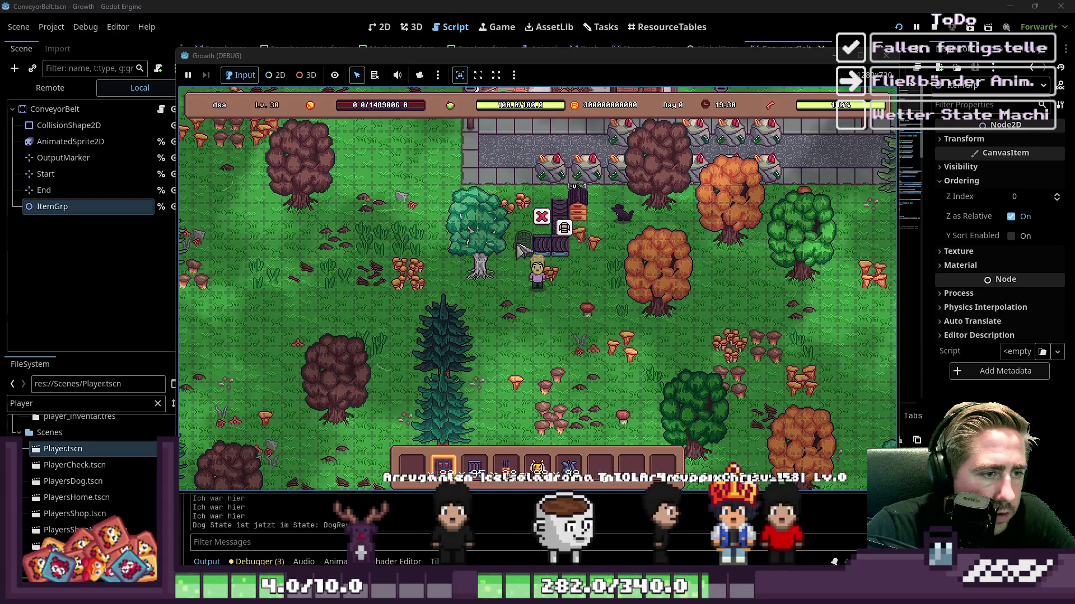
{"action": "key", "text": "8"}
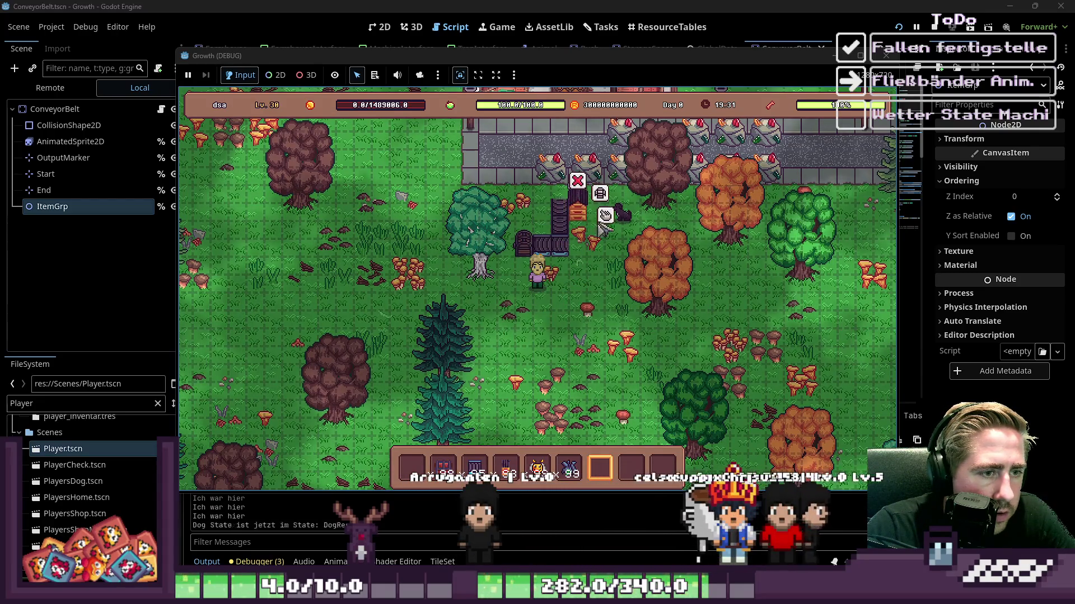
{"action": "key", "text": "7"}
Step: Load a bee and an item into the beehive, walk over to watch, then stop the game
{"action": "mouse_move", "coordinate": [538, 467]}
{"action": "left_mouse_down"}
{"action": "mouse_move", "coordinate": [493, 421]}
{"action": "mouse_move", "coordinate": [585, 421]}
{"action": "left_mouse_up"}
{"action": "key", "text": "i"}
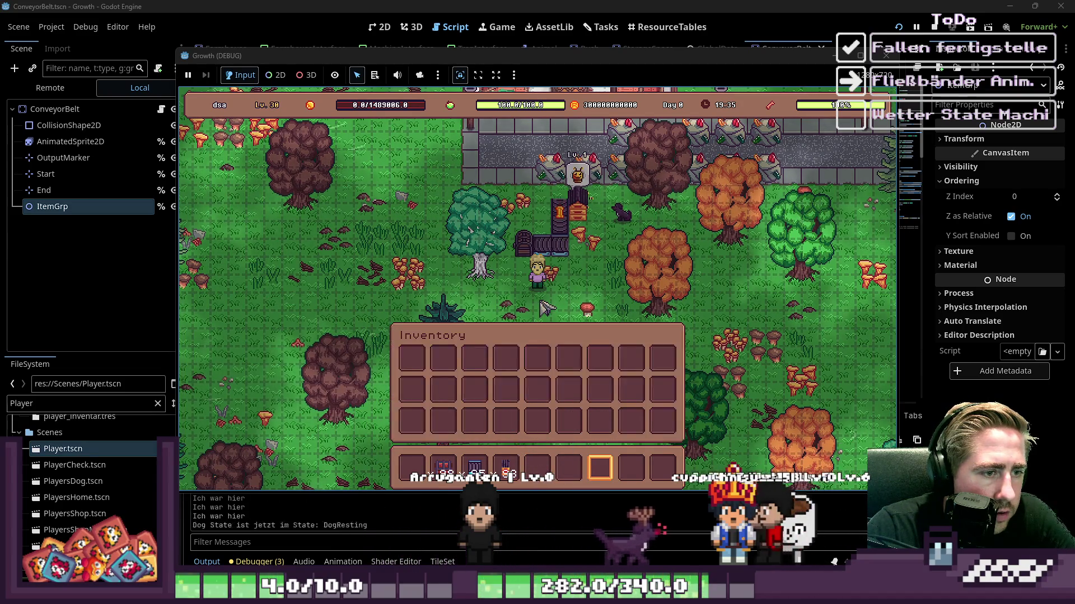
{"action": "key", "text": "i"}
{"action": "key", "text": "w"}
{"action": "key", "text": "d"}
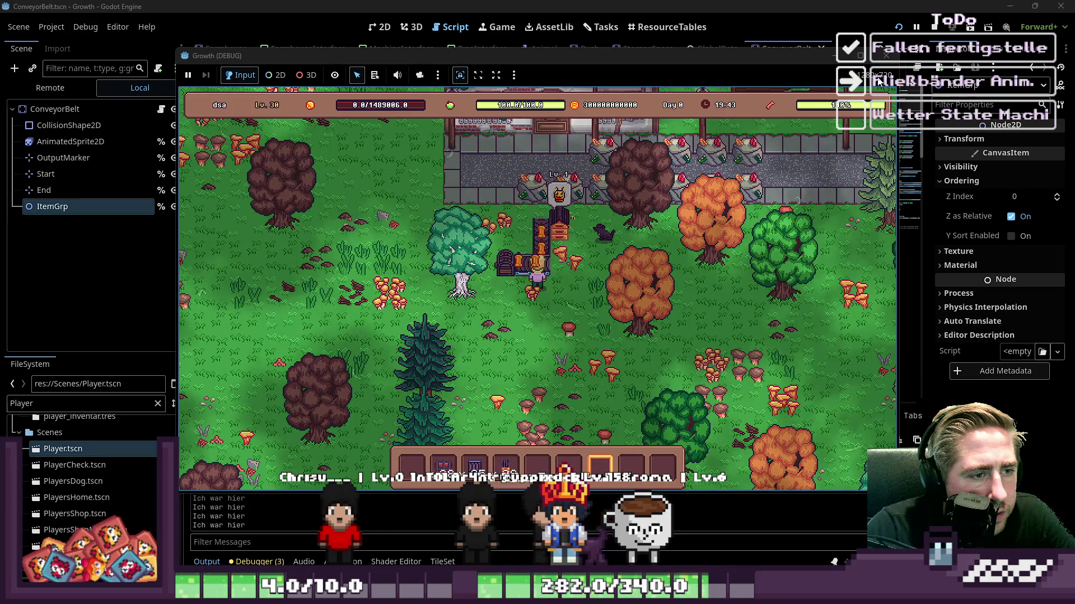
{"action": "left_click", "coordinate": [886, 56]}
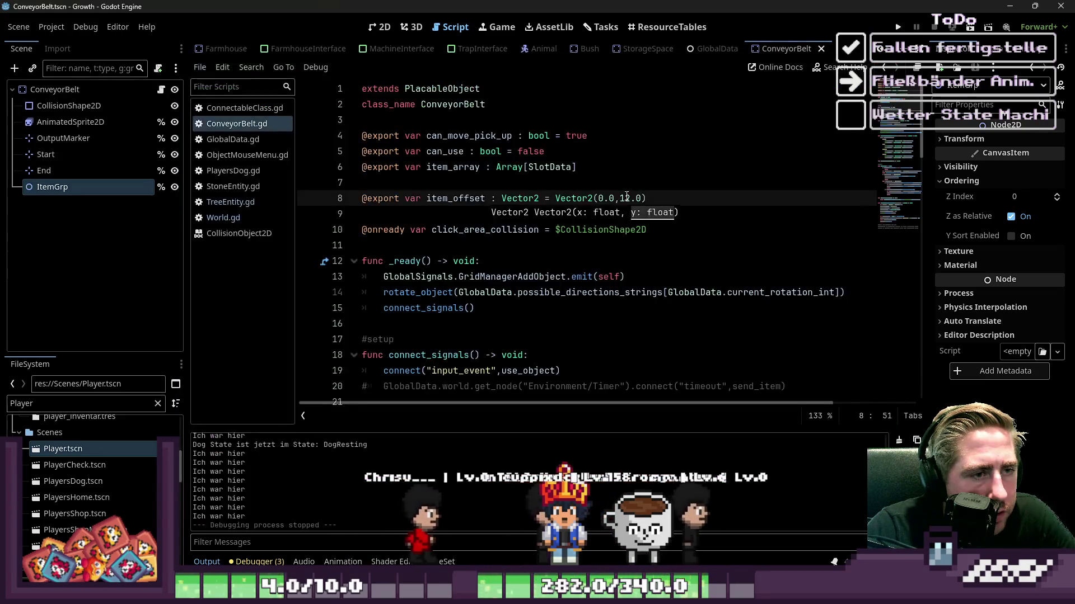
Step: Select 12 in item_offset, re-enable Y Sort on ItemGrp, and start a new game as 'sdaf'
{"action": "double_click", "coordinate": [627, 199]}
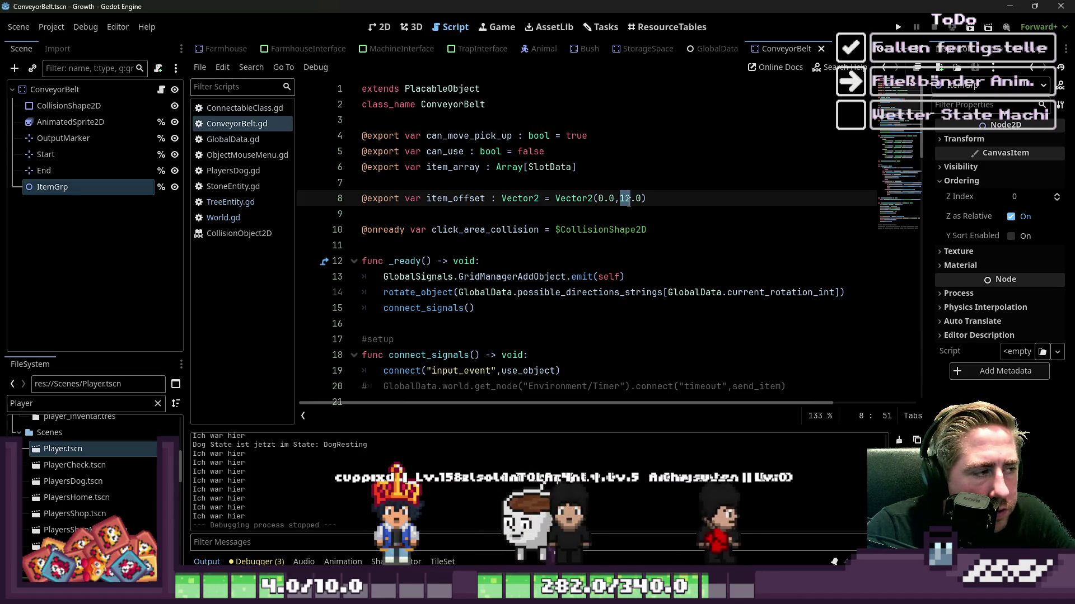
{"action": "left_click", "coordinate": [1011, 237]}
{"action": "key", "text": "F5"}
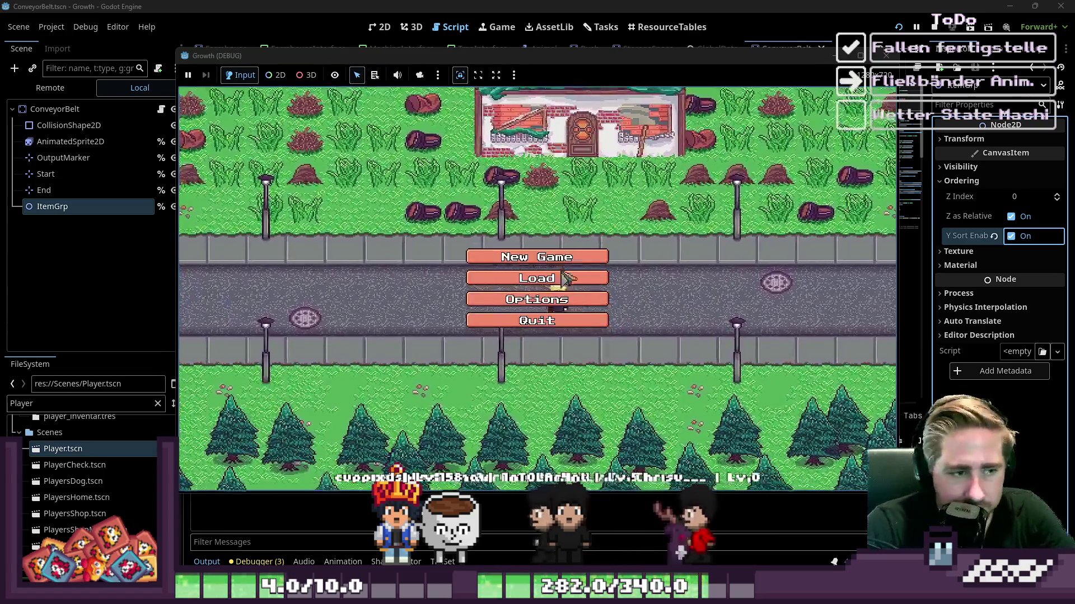
{"action": "left_click", "coordinate": [538, 257]}
{"action": "type", "text": "sdaf"}
{"action": "left_click", "coordinate": [545, 378]}
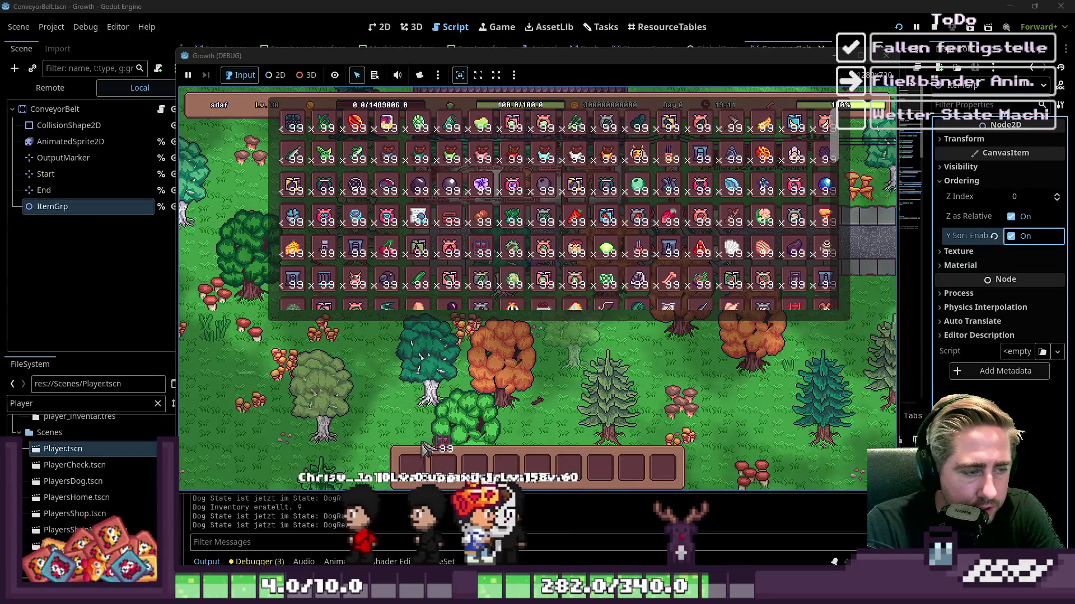
Step: Move the beehive and the bees from the inventory onto empty hotbar slots
{"action": "scroll", "coordinate": [367, 256], "scroll_direction": "down", "scroll_amount": 2}
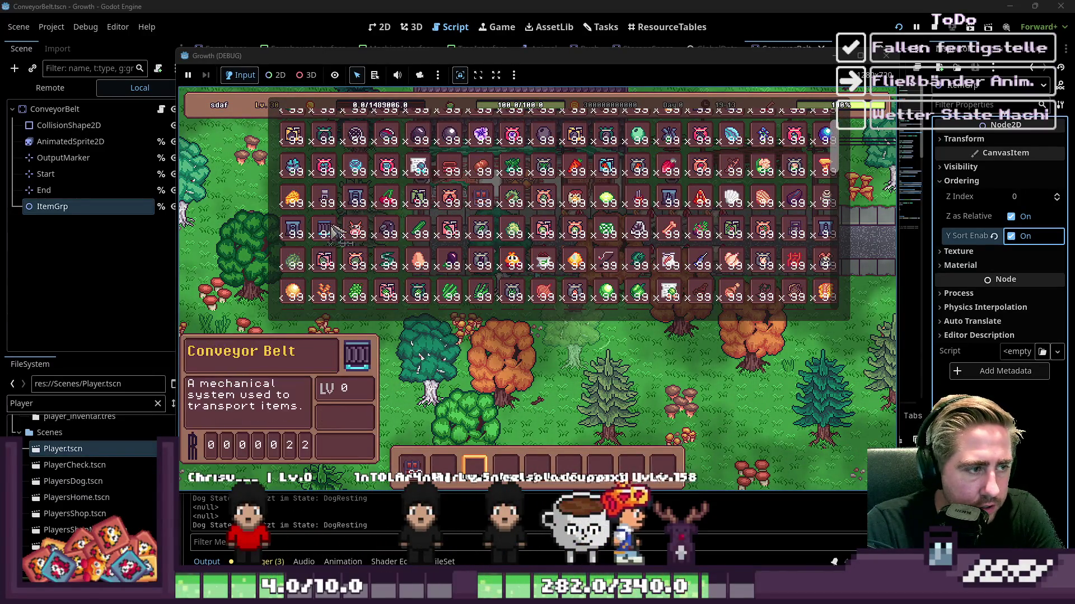
{"action": "scroll", "coordinate": [596, 173], "scroll_direction": "up", "scroll_amount": 2}
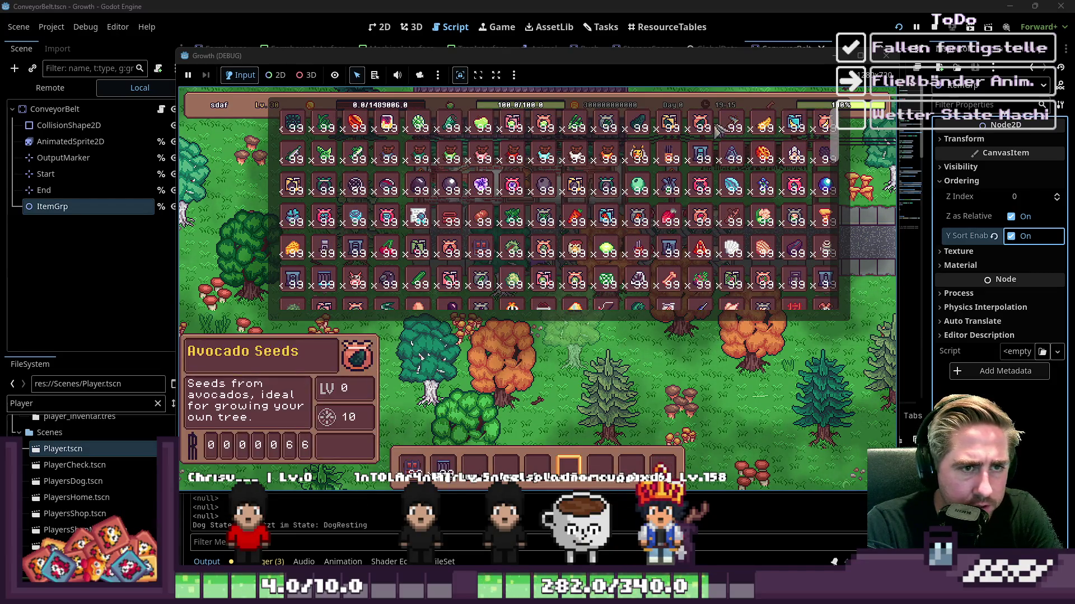
{"action": "mouse_move", "coordinate": [682, 159]}
{"action": "left_click_drag", "start_coordinate": [682, 159], "coordinate": [506, 467]}
{"action": "left_click", "coordinate": [549, 476]}
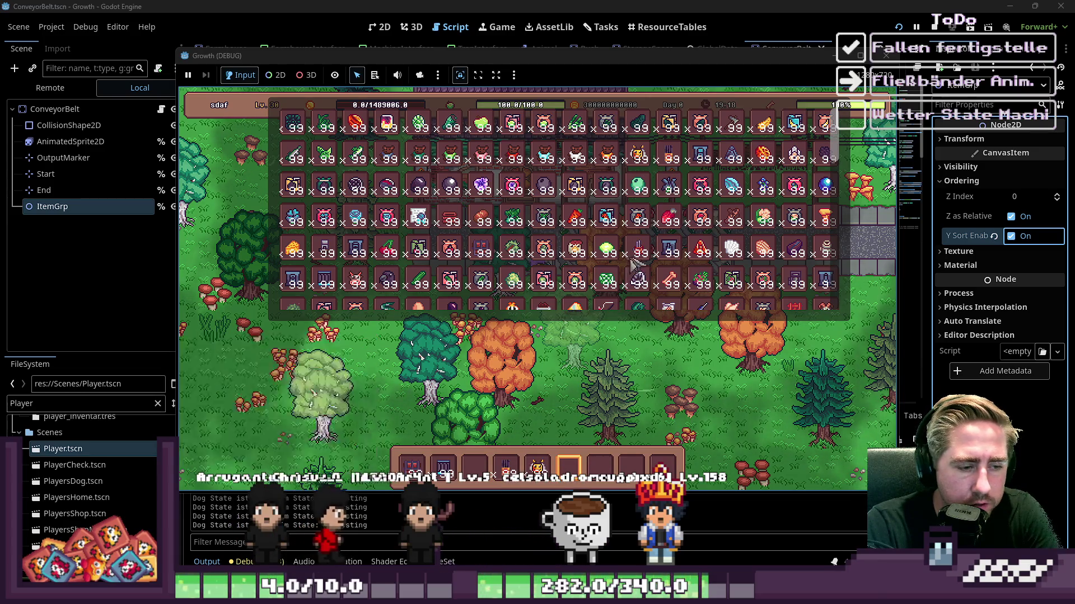
{"action": "key", "text": "i"}
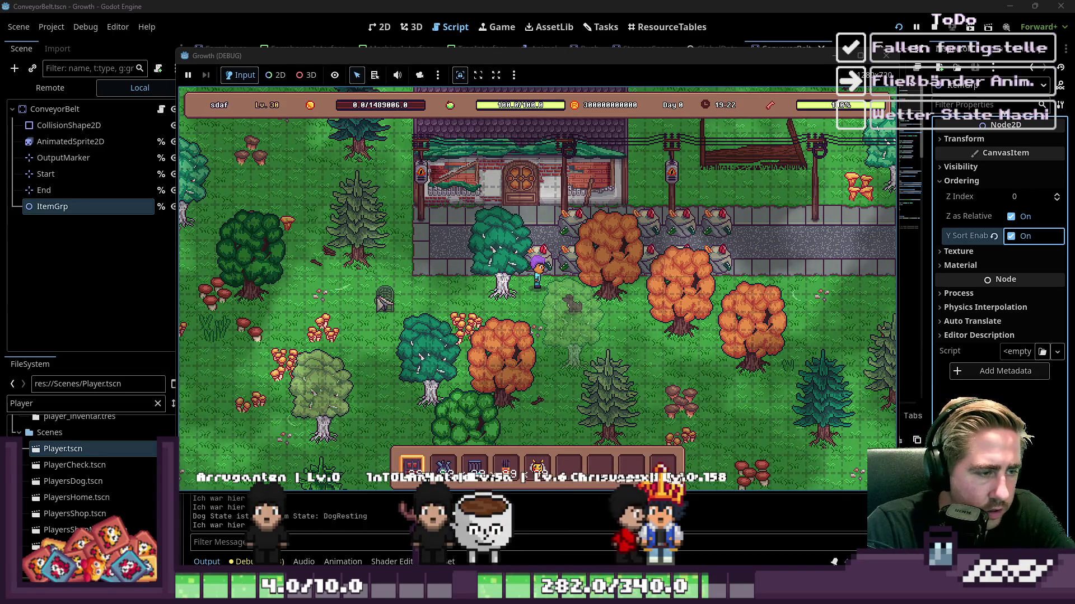
Step: Lay a conveyor belt, turn the next piece upward, and put the beehive at its end
{"action": "key", "text": "3"}
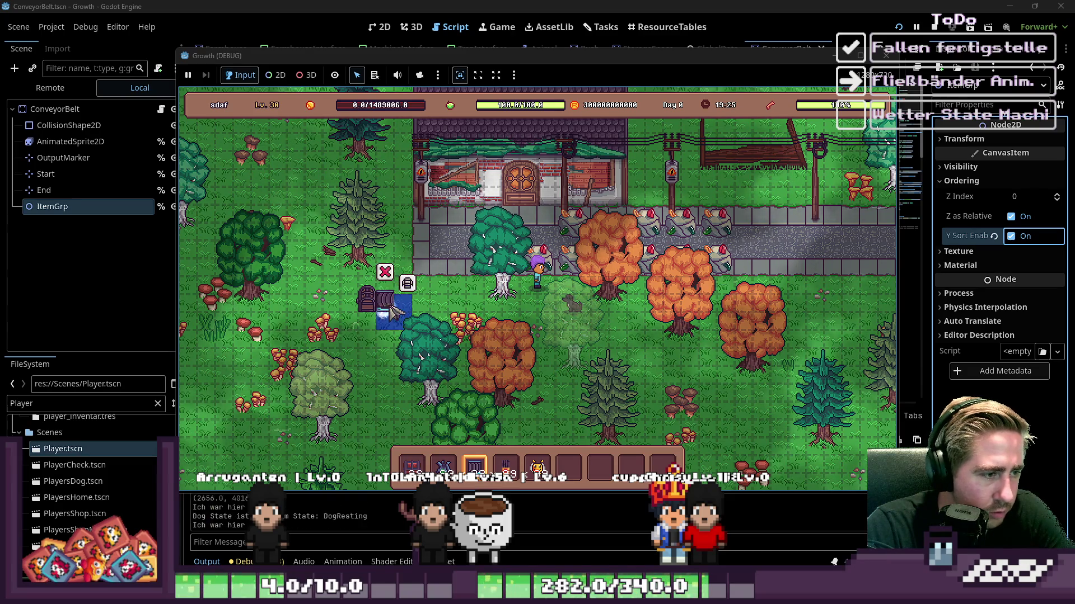
{"action": "left_click", "coordinate": [409, 305]}
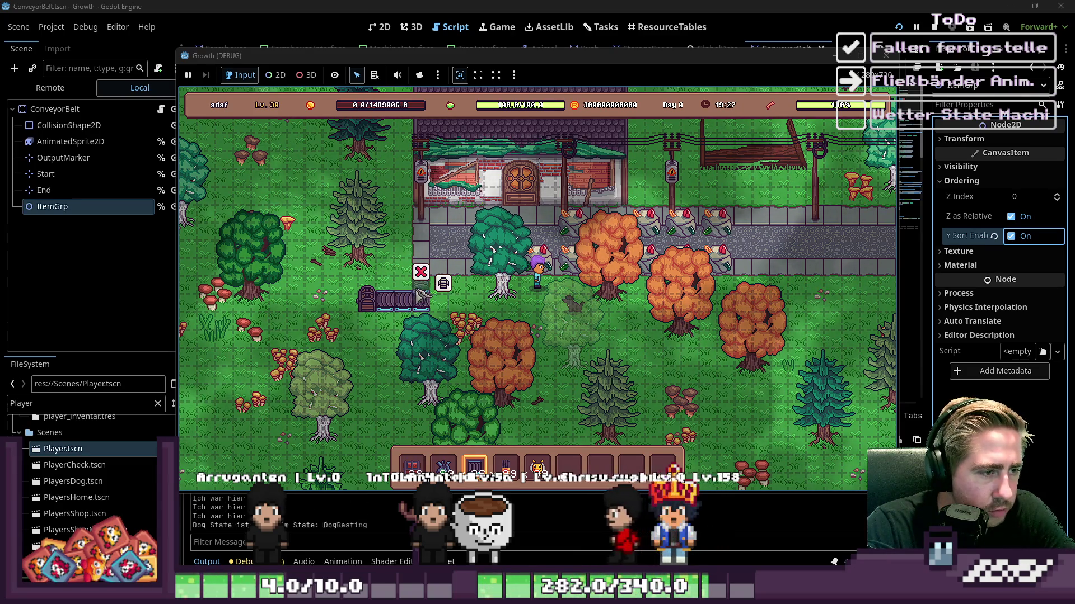
{"action": "key", "text": "r"}
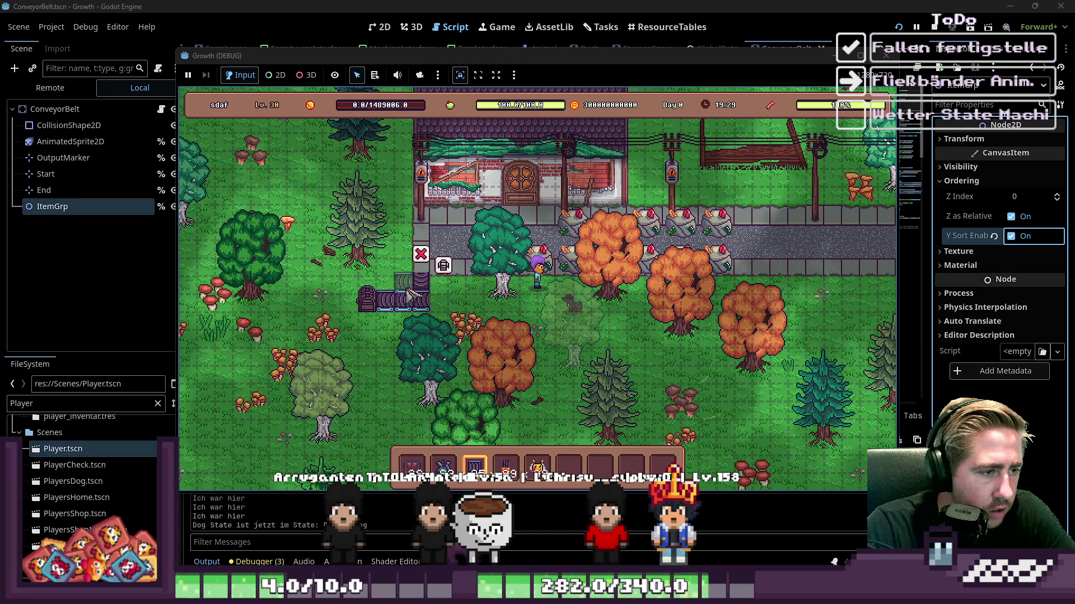
{"action": "left_click", "coordinate": [408, 292]}
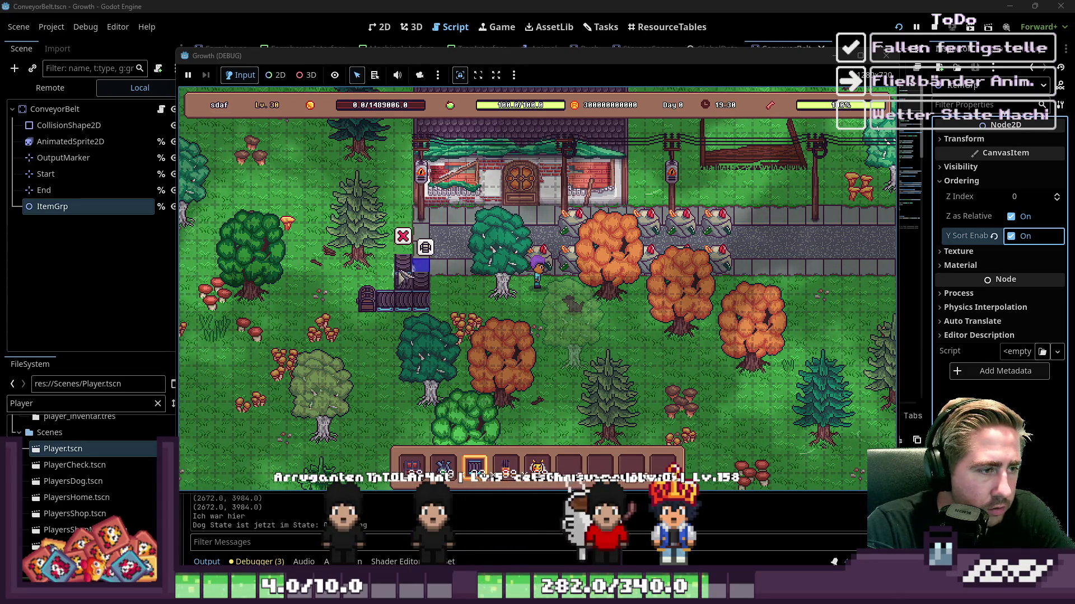
{"action": "scroll", "coordinate": [406, 249], "scroll_direction": "down", "scroll_amount": 1}
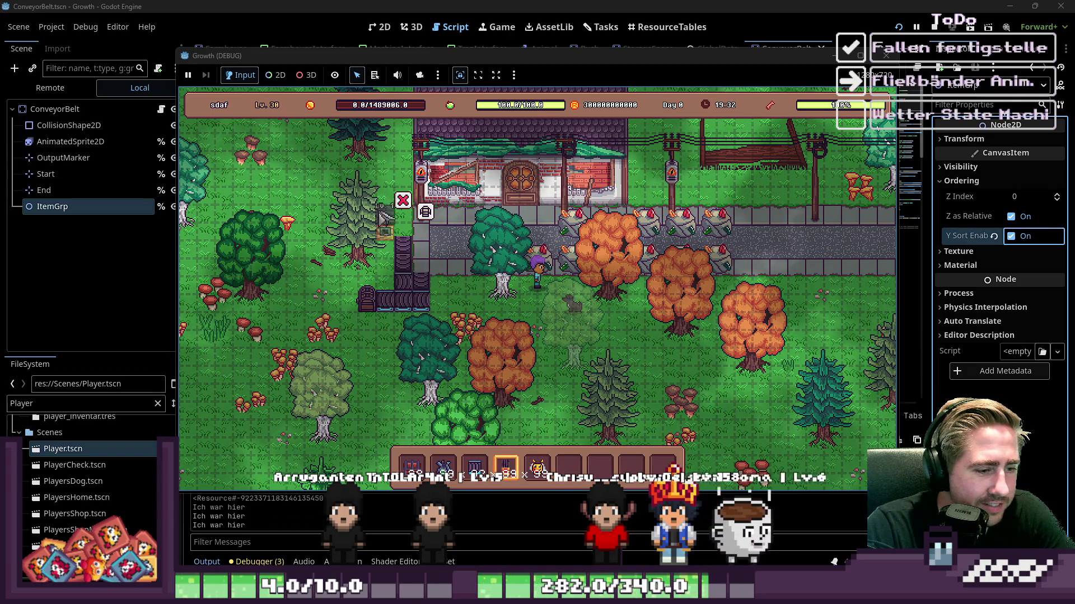
{"action": "left_click", "coordinate": [409, 239]}
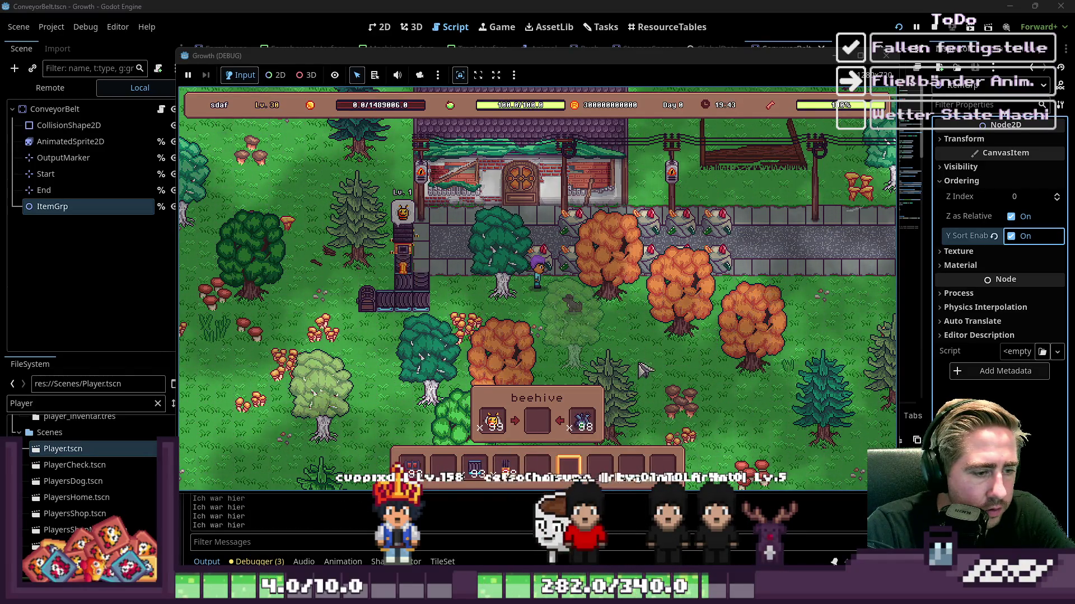
Step: Walk the character toward the belt to watch the items, then stop the game
{"action": "key", "text": "s"}
{"action": "key", "text": "a"}
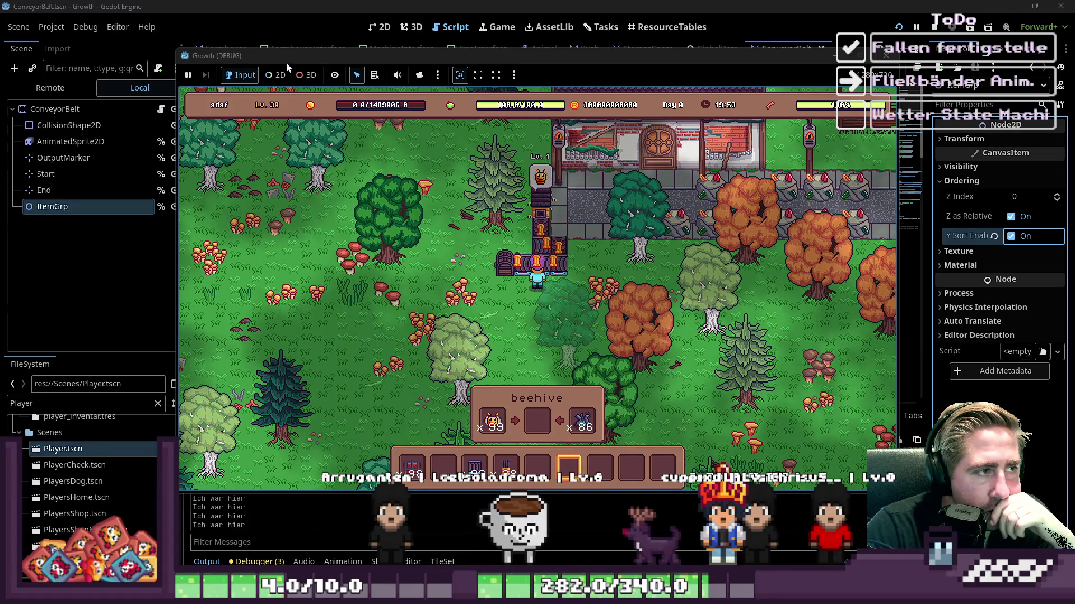
{"action": "left_click", "coordinate": [934, 26]}
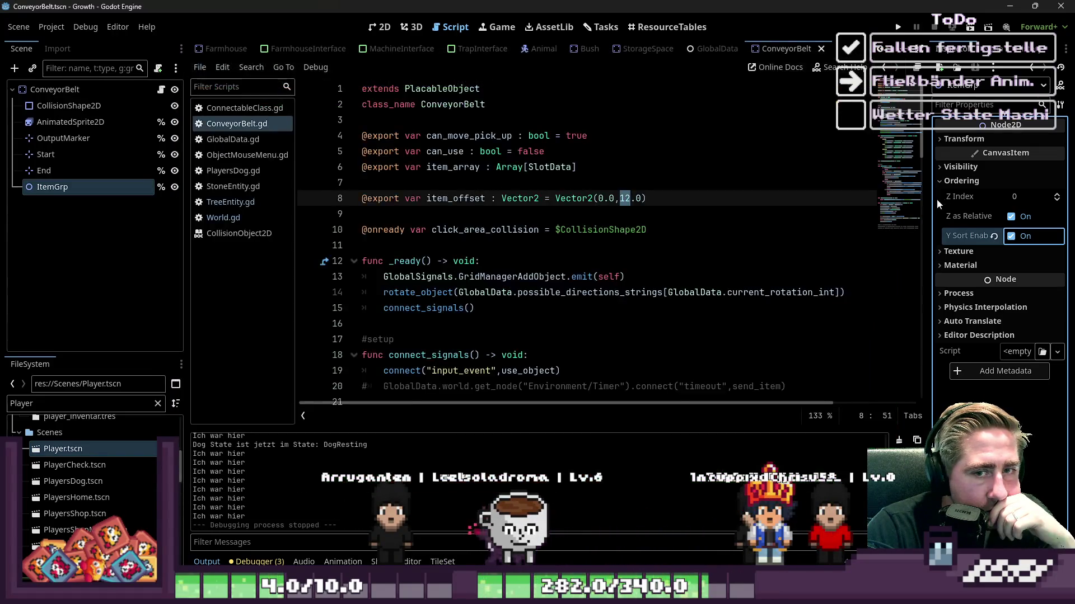
Step: Change item_offset on line 8 of ConveyorBelt.gd from 12.0 to 0
{"action": "left_click", "coordinate": [981, 202]}
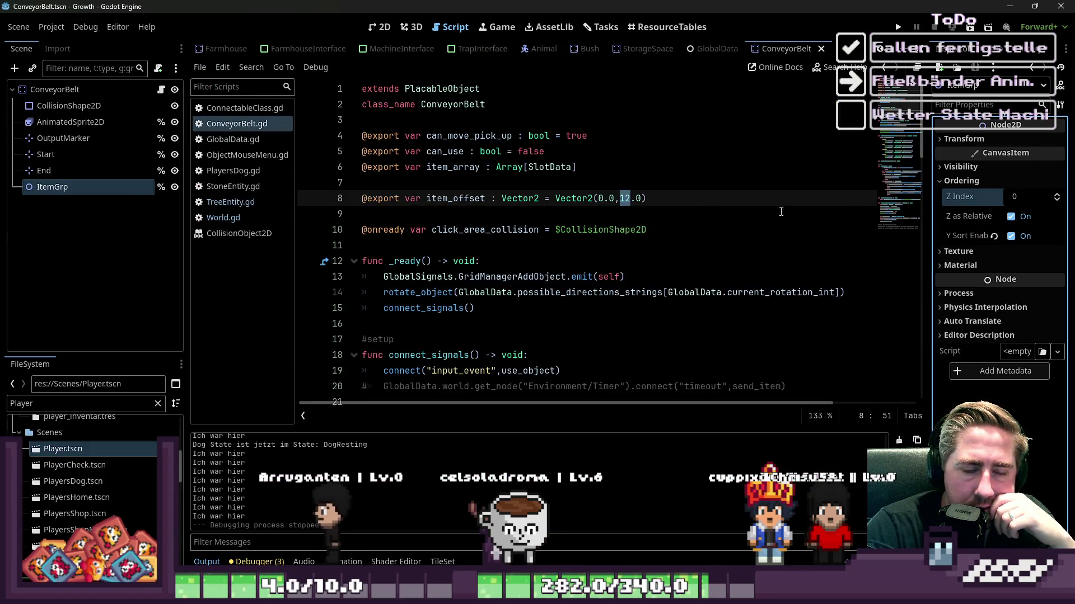
{"action": "left_click", "coordinate": [54, 182]}
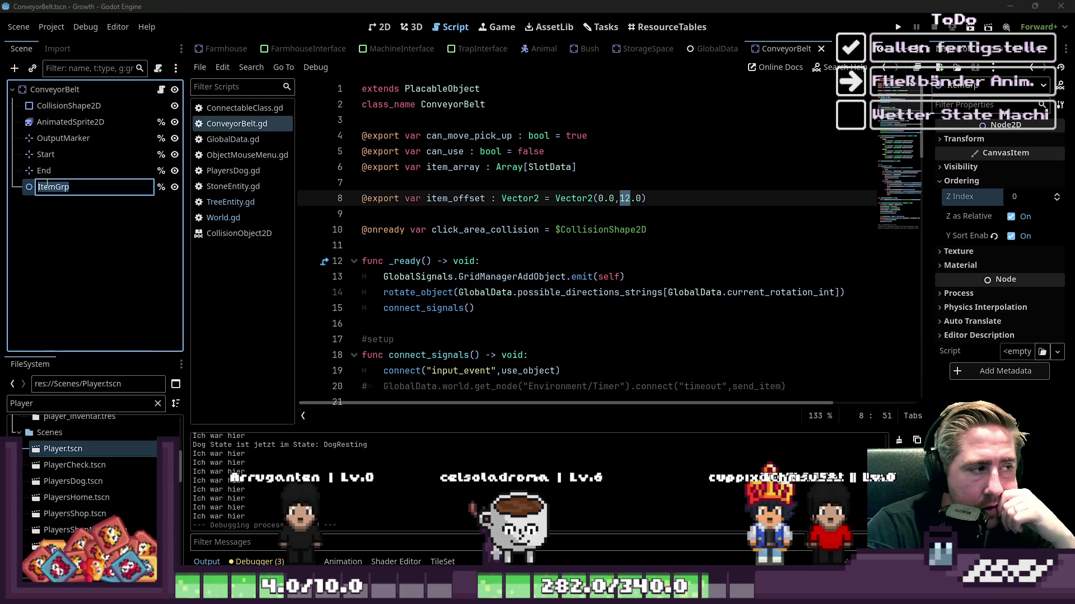
{"action": "key", "text": "Escape"}
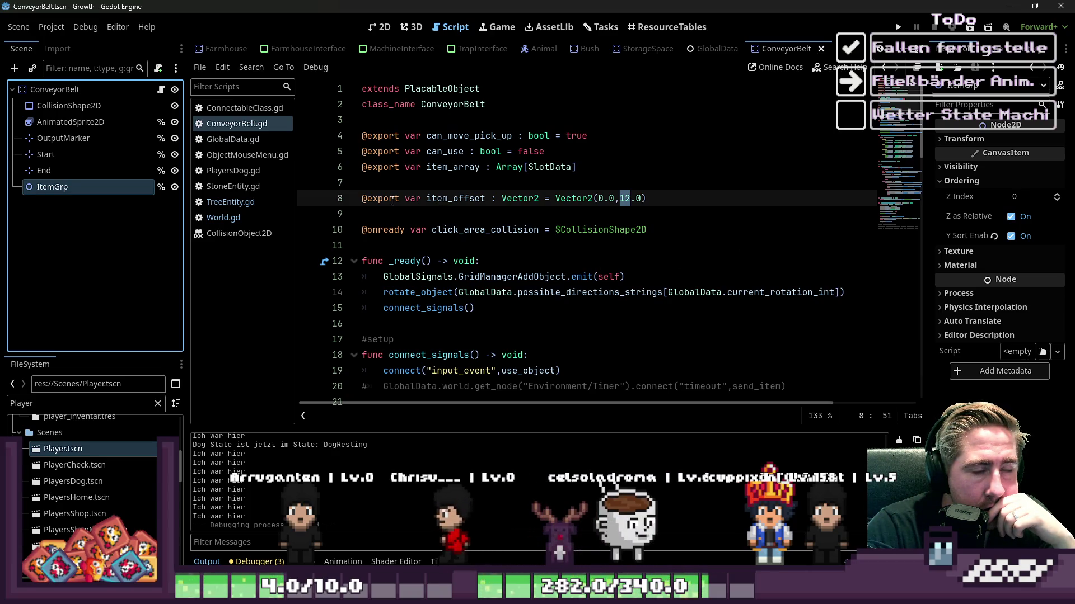
{"action": "type", "text": "0"}
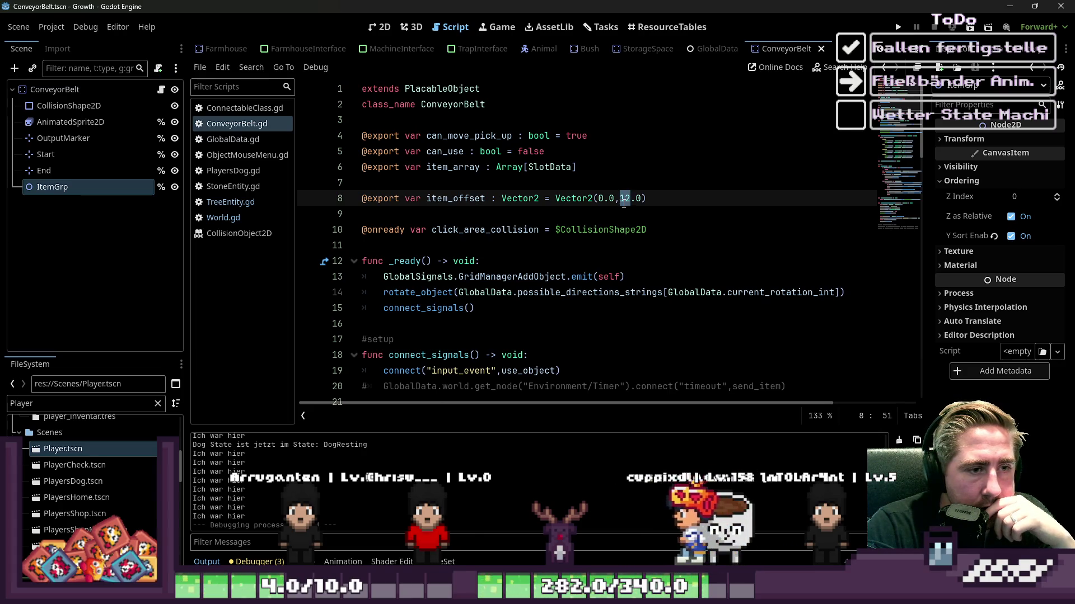
Step: Set the spawned sprite offset on line 83 to Vector2(0.0, 0.0) and relaunch with F5
{"action": "scroll", "coordinate": [629, 215], "scroll_direction": "down", "scroll_amount": 15}
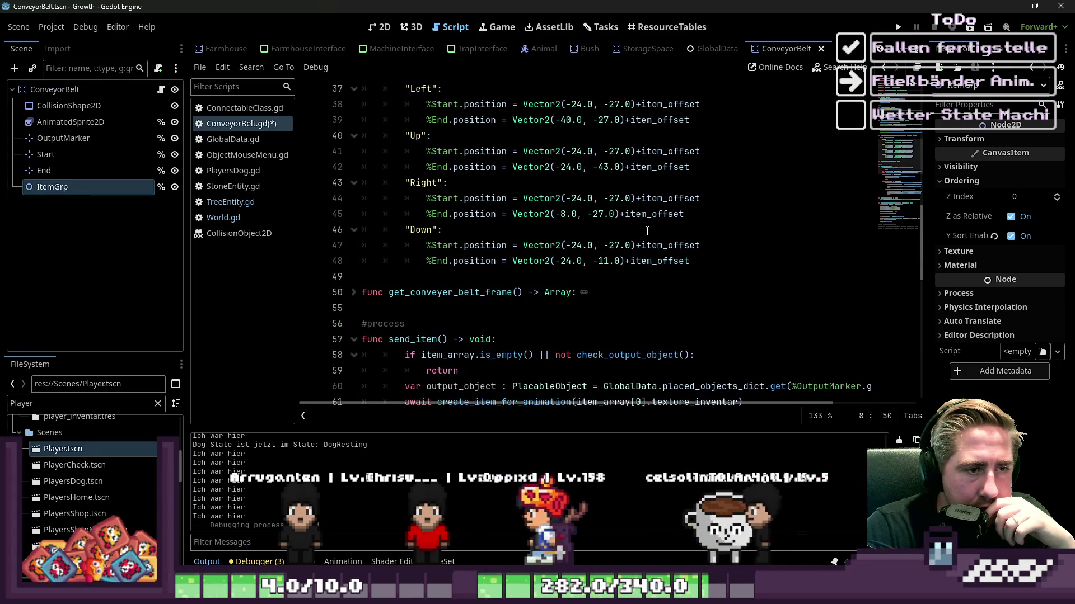
{"action": "scroll", "coordinate": [639, 230], "scroll_direction": "down", "scroll_amount": 7}
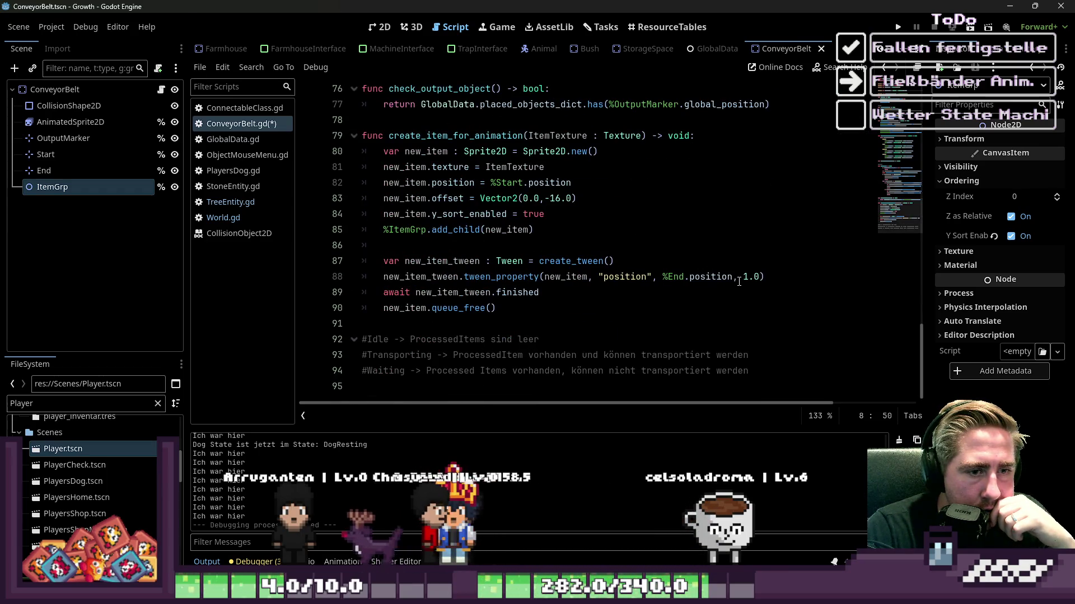
{"action": "scroll", "coordinate": [550, 249], "scroll_direction": "up", "scroll_amount": 1}
{"action": "left_click_drag", "start_coordinate": [551, 249], "coordinate": [560, 249]}
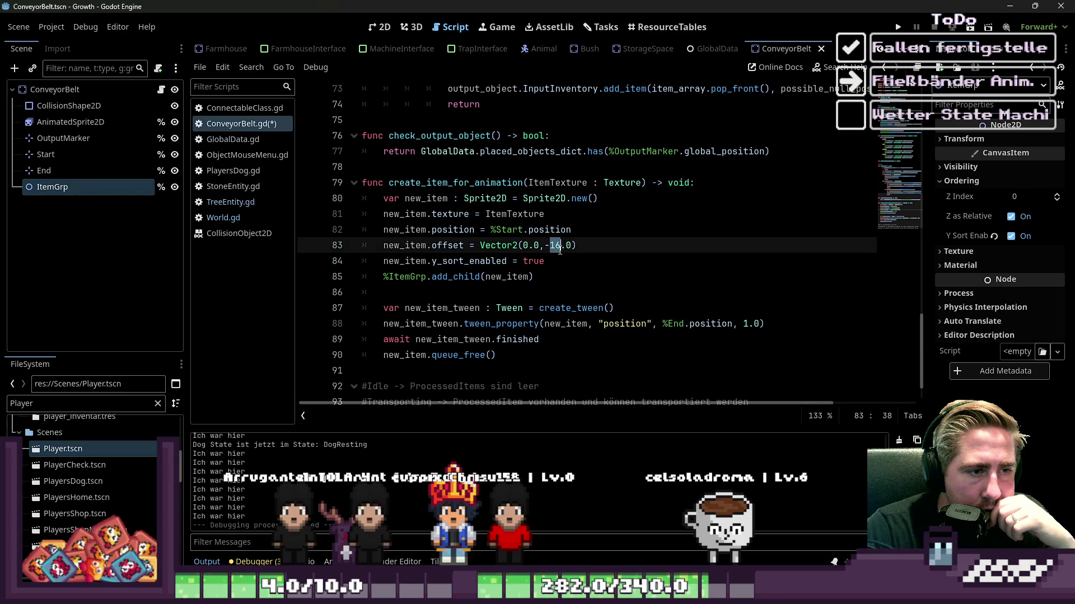
{"action": "type", "text": "0"}
{"action": "key", "text": "Left"}
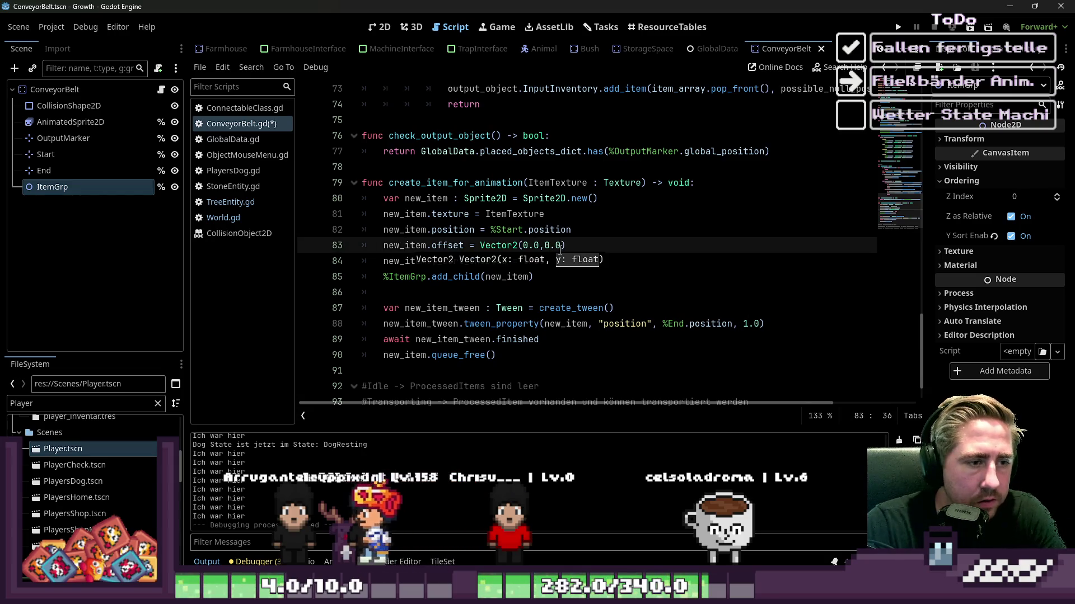
{"action": "key", "text": "BackSpace"}
{"action": "left_click", "coordinate": [703, 254]}
{"action": "key", "text": "F5"}
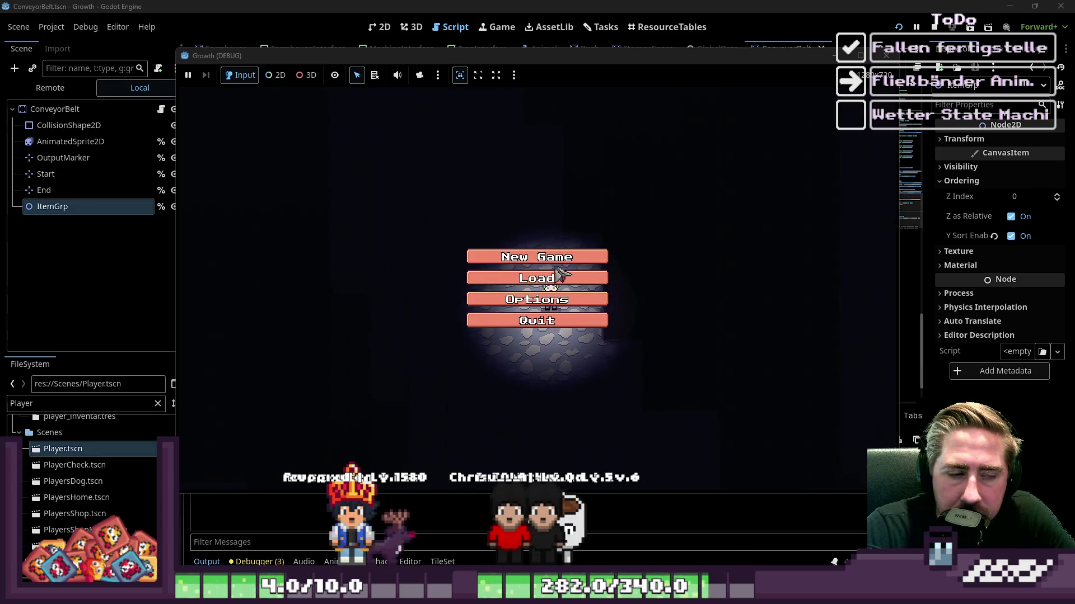
Step: Start a new game with a new character and move an item stack onto the hotbar
{"action": "left_click", "coordinate": [570, 258]}
{"action": "type", "text": "g"}
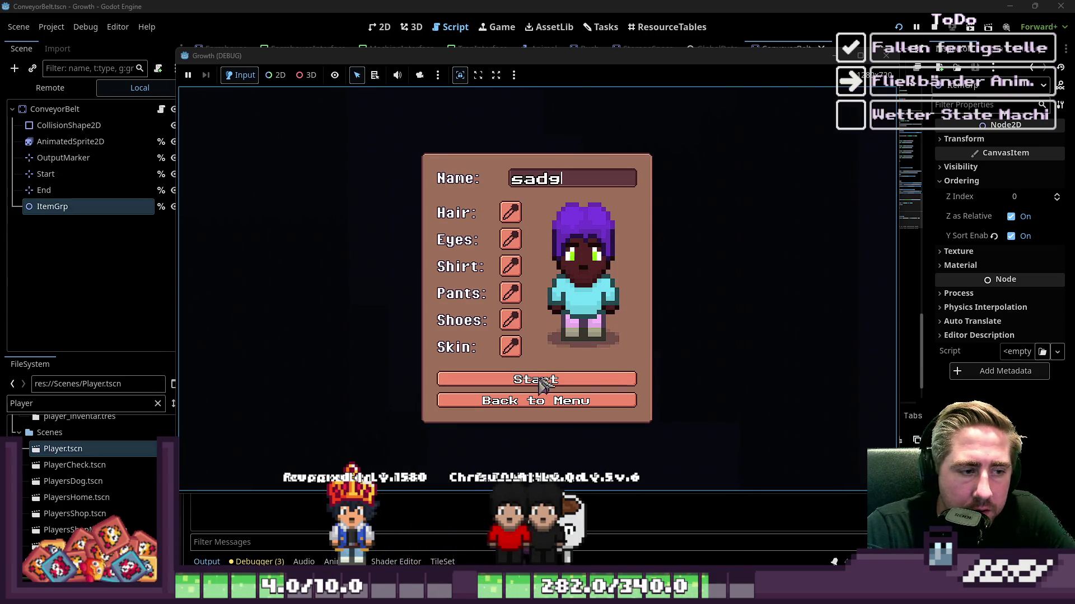
{"action": "left_click", "coordinate": [566, 379]}
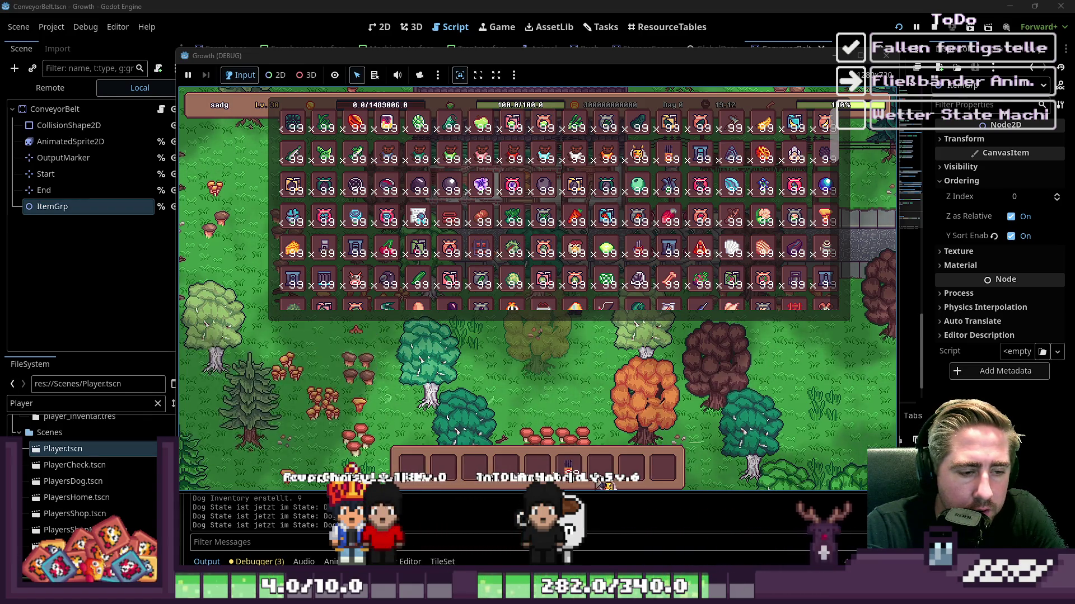
{"action": "mouse_move", "coordinate": [676, 186]}
{"action": "left_click_drag", "start_coordinate": [666, 213], "coordinate": [627, 473]}
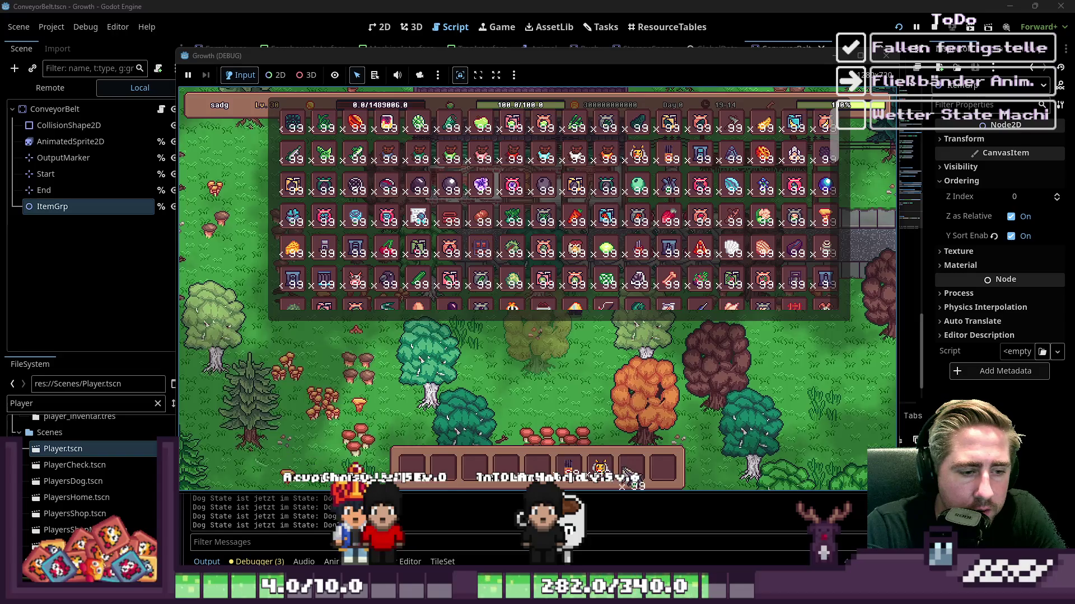
{"action": "scroll", "coordinate": [367, 241], "scroll_direction": "down", "scroll_amount": 1}
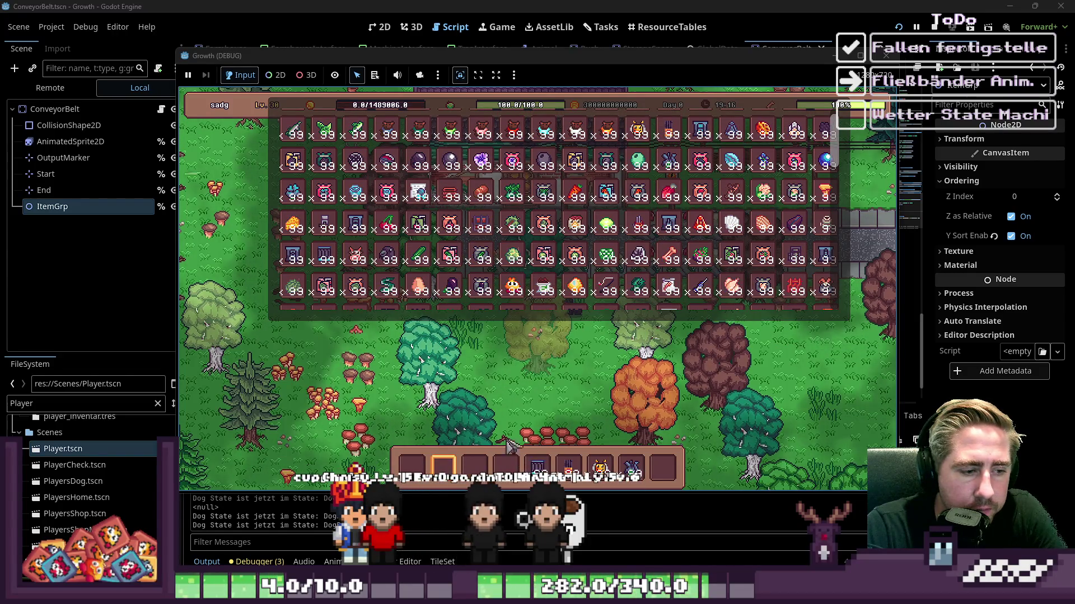
{"action": "mouse_move", "coordinate": [452, 241]}
{"action": "key", "text": "i"}
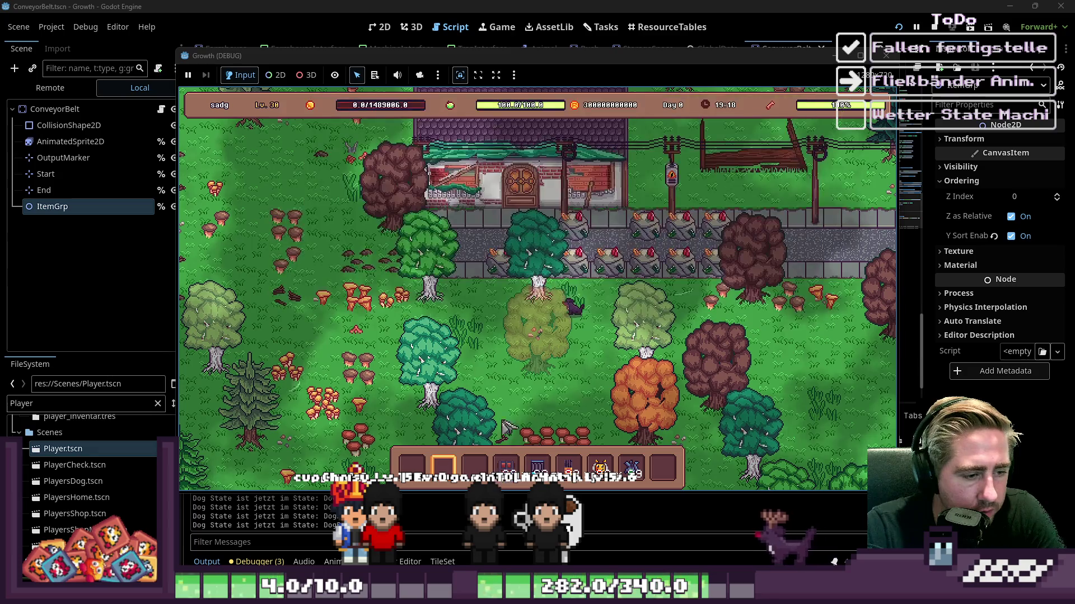
Step: Place two conveyor pieces beside the arch, the beehive at their right end, and open it
{"action": "key", "text": "4"}
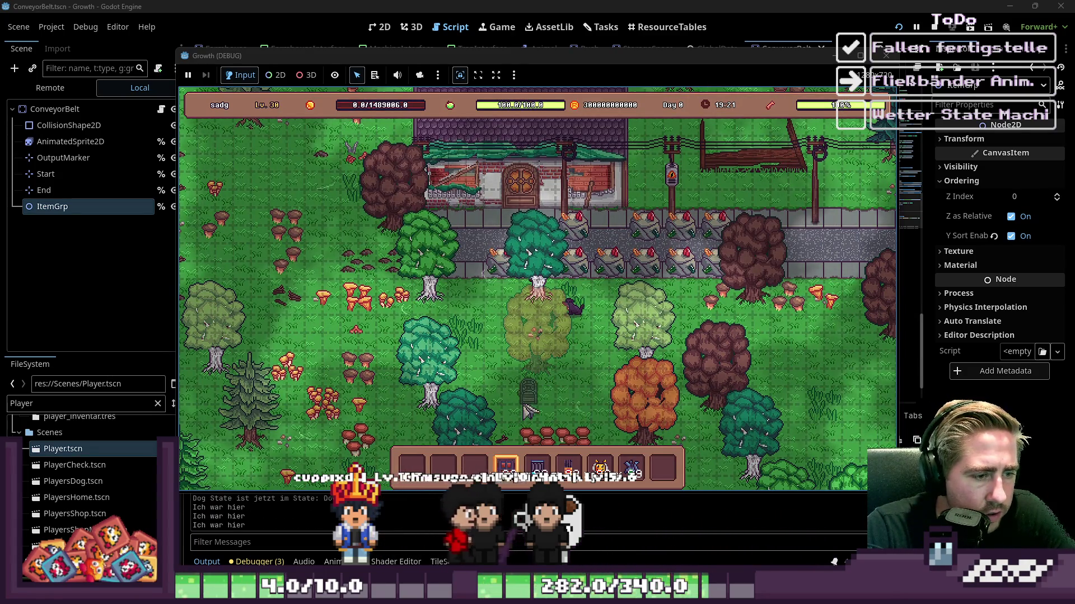
{"action": "key", "text": "5"}
{"action": "left_click", "coordinate": [527, 399]}
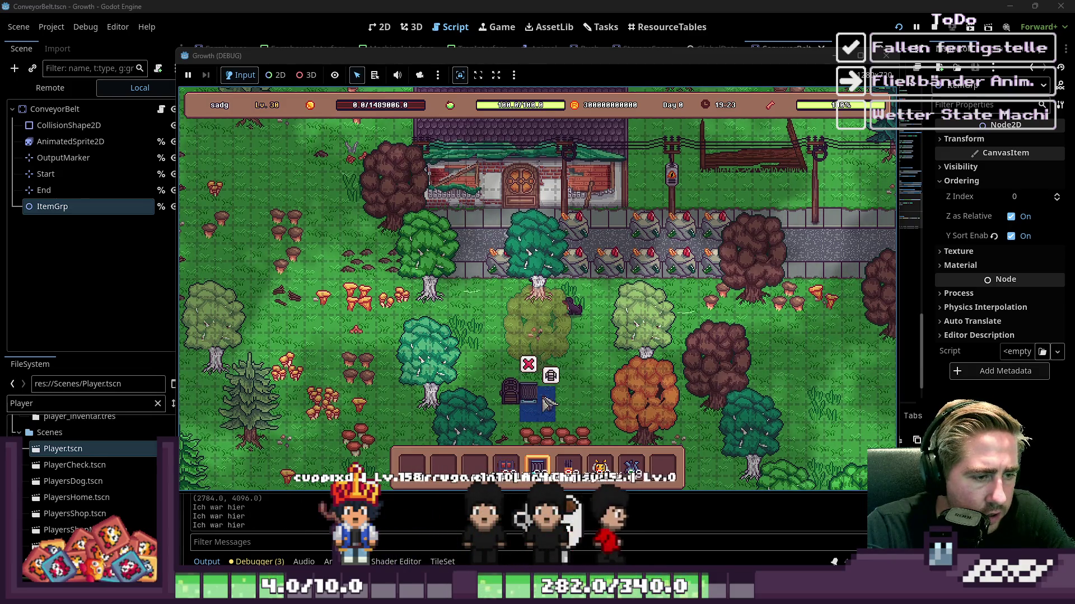
{"action": "key", "text": "6"}
{"action": "left_click", "coordinate": [559, 402]}
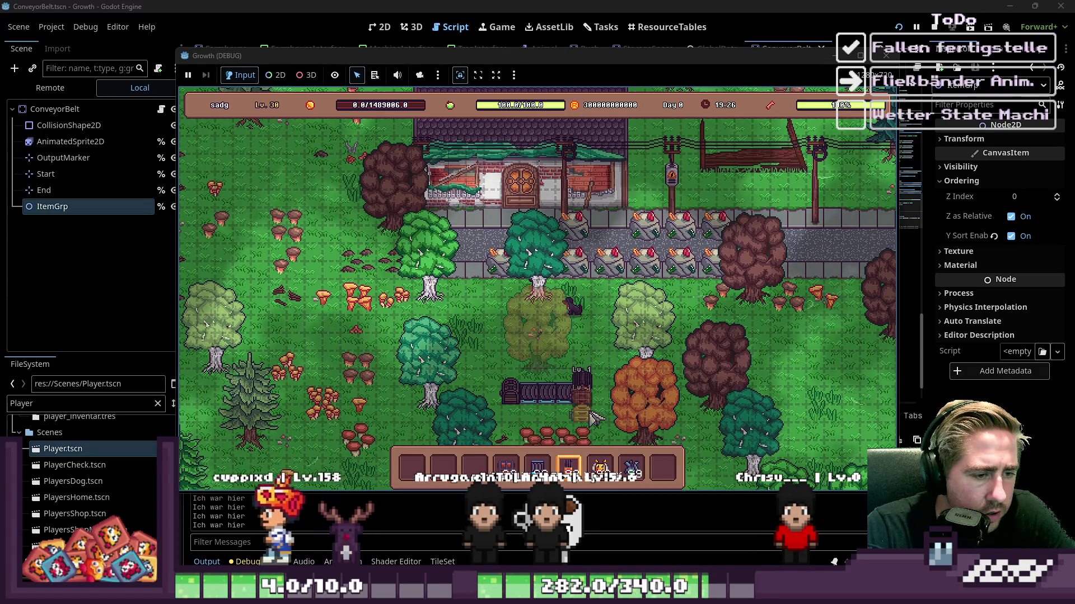
{"action": "left_click", "coordinate": [590, 409]}
{"action": "key", "text": "5"}
{"action": "key", "text": "9"}
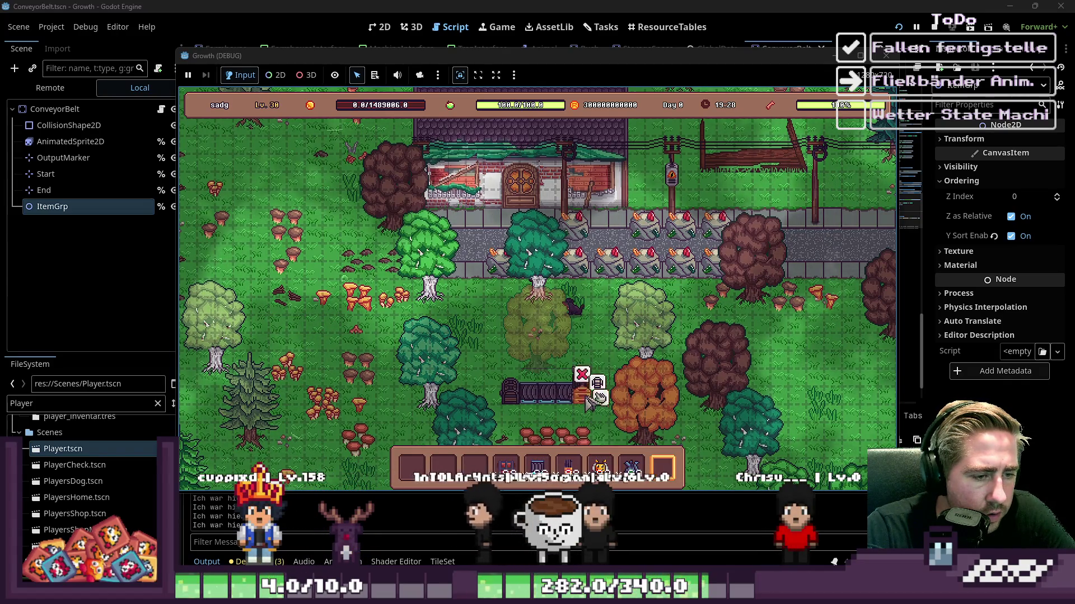
{"action": "left_click", "coordinate": [605, 395]}
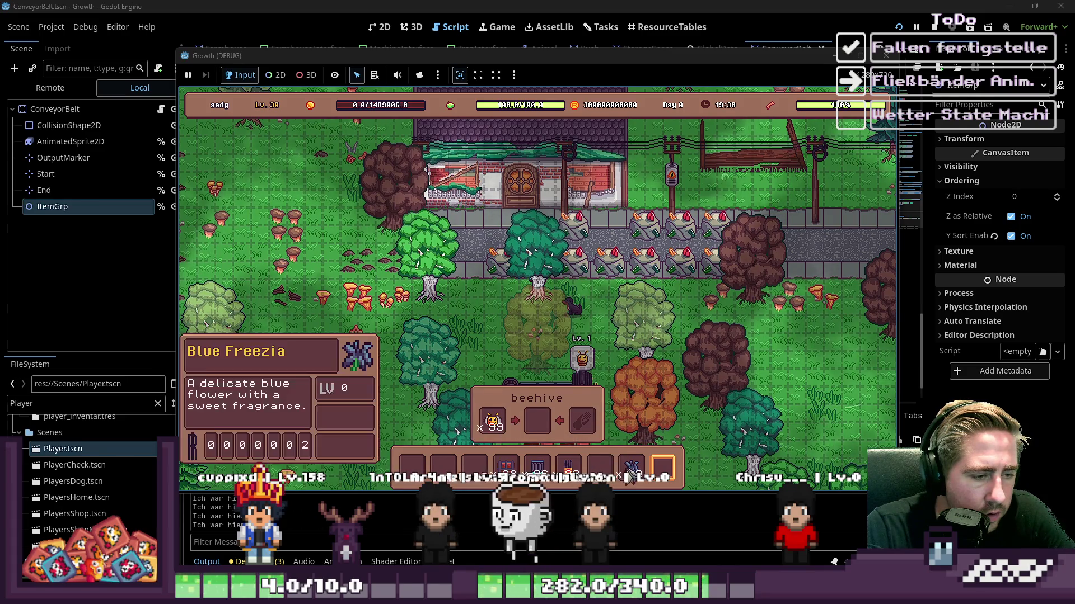
Step: Open and close the inventory a few times to check the carried items
{"action": "key", "text": "i"}
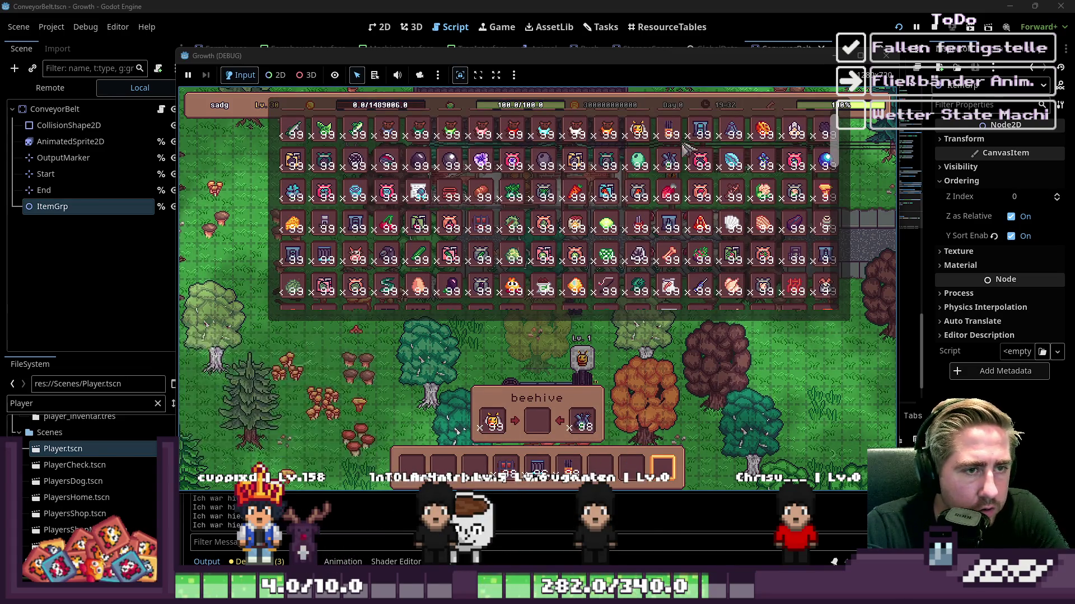
{"action": "scroll", "coordinate": [718, 154], "scroll_direction": "up", "scroll_amount": 3}
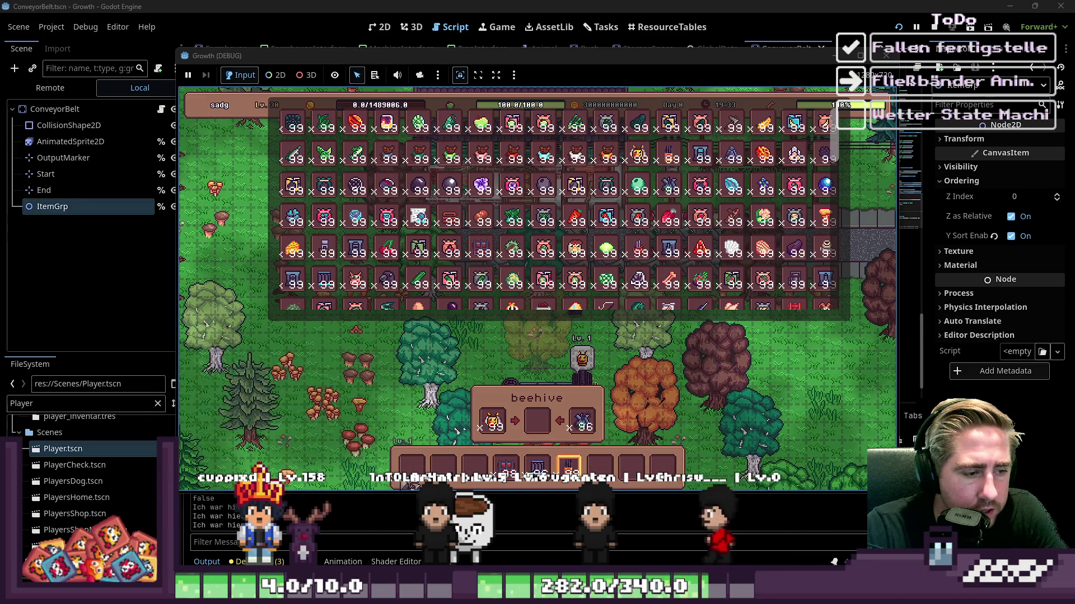
{"action": "key", "text": "i"}
{"action": "scroll", "coordinate": [505, 406], "scroll_direction": "up", "scroll_amount": 1}
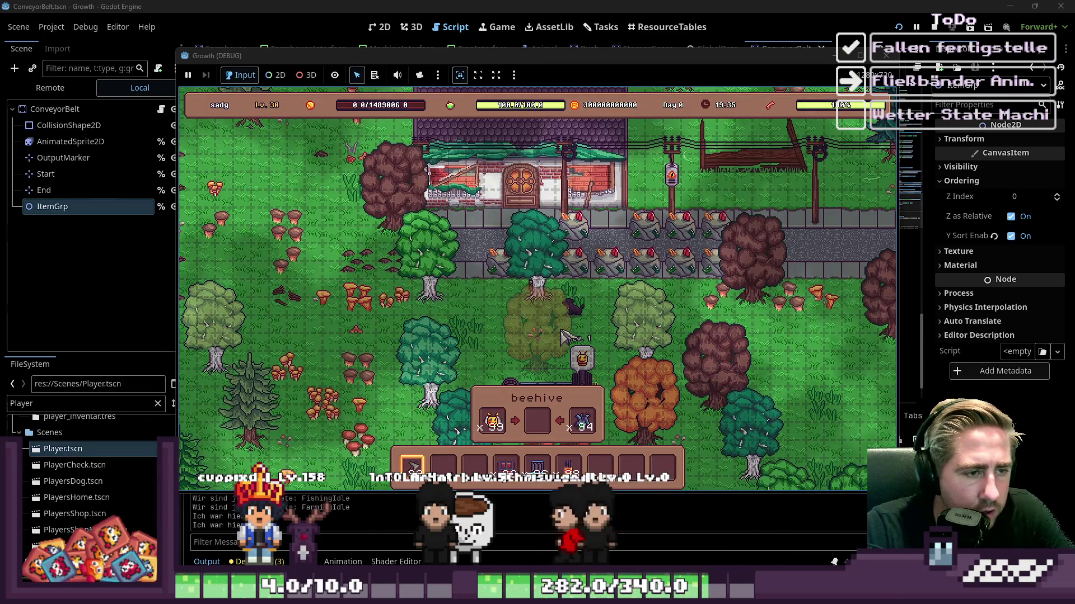
{"action": "key", "text": "i"}
{"action": "scroll", "coordinate": [285, 268], "scroll_direction": "up", "scroll_amount": 1}
{"action": "scroll", "coordinate": [285, 268], "scroll_direction": "down", "scroll_amount": 2}
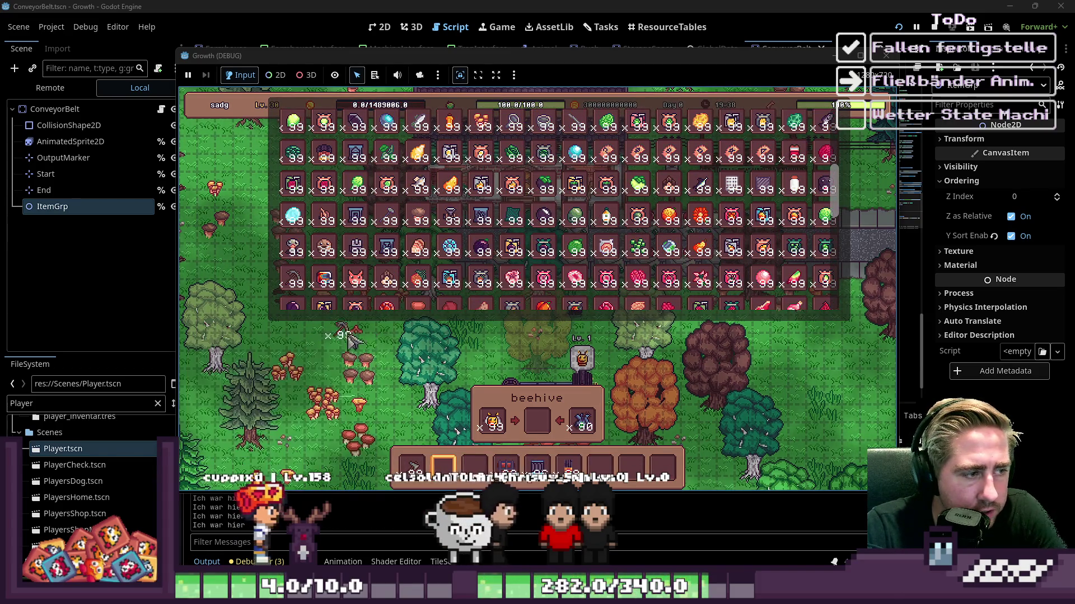
{"action": "key", "text": "i"}
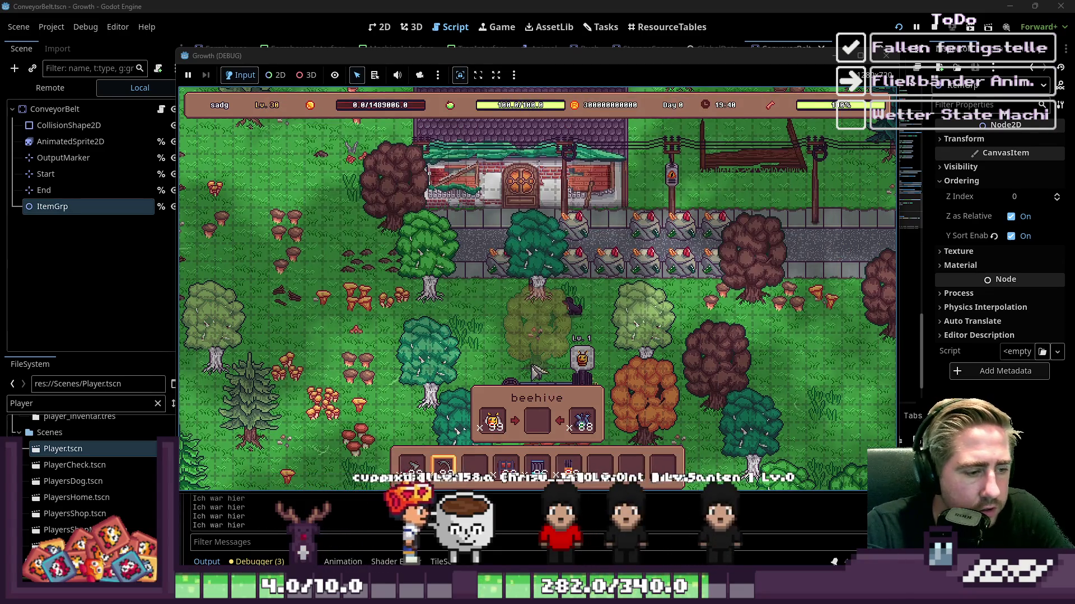
{"action": "scroll", "coordinate": [557, 319], "scroll_direction": "down", "scroll_amount": 1}
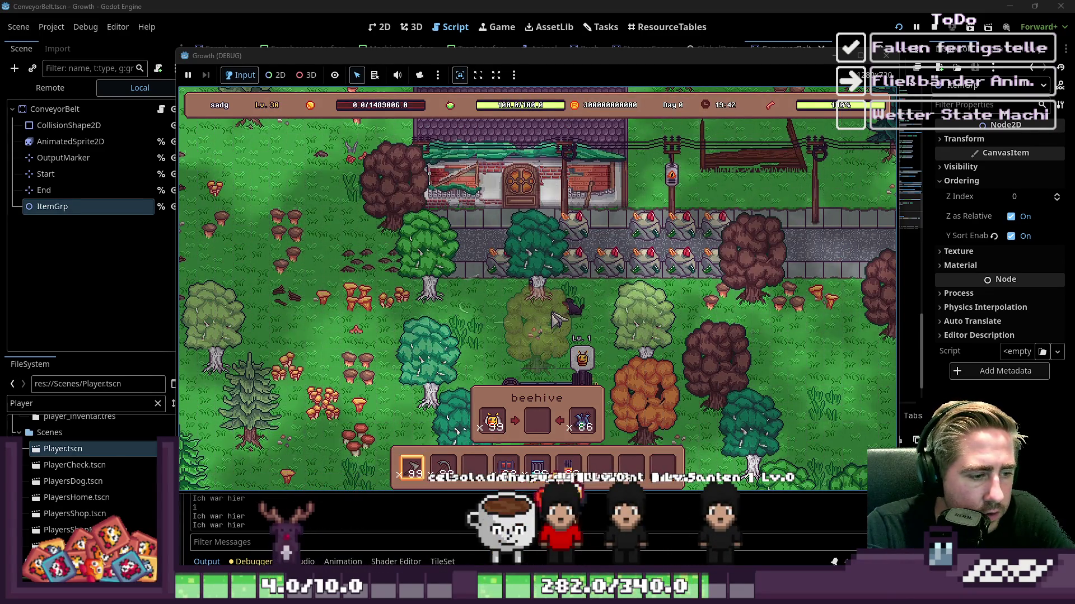
{"action": "scroll", "coordinate": [560, 322], "scroll_direction": "up", "scroll_amount": 1}
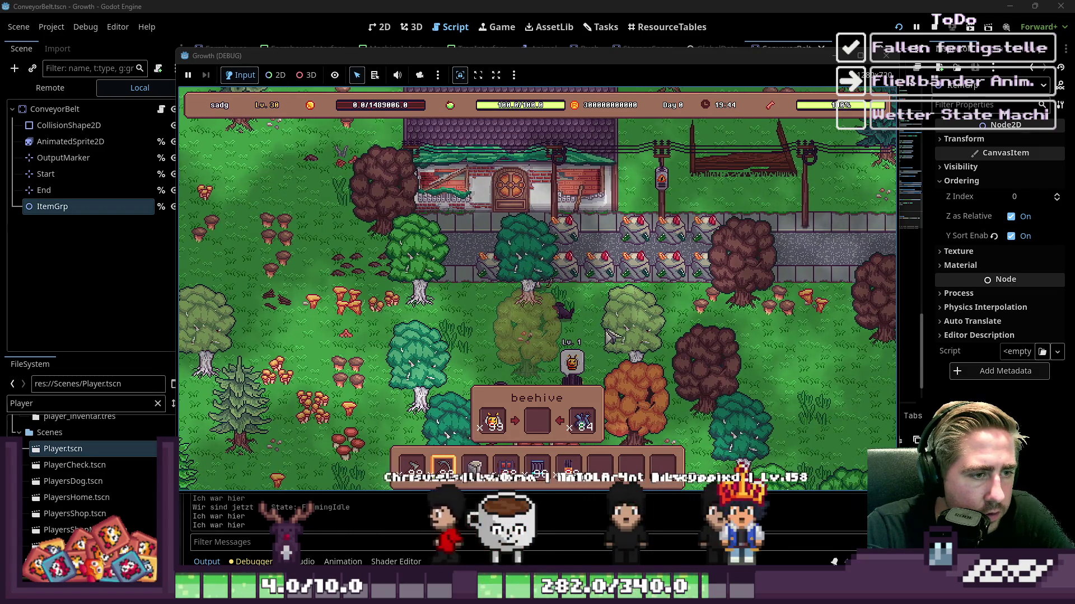
Step: Walk across the belt, open the chest at its start, then inspect the send_item debugger break
{"action": "key", "text": "w"}
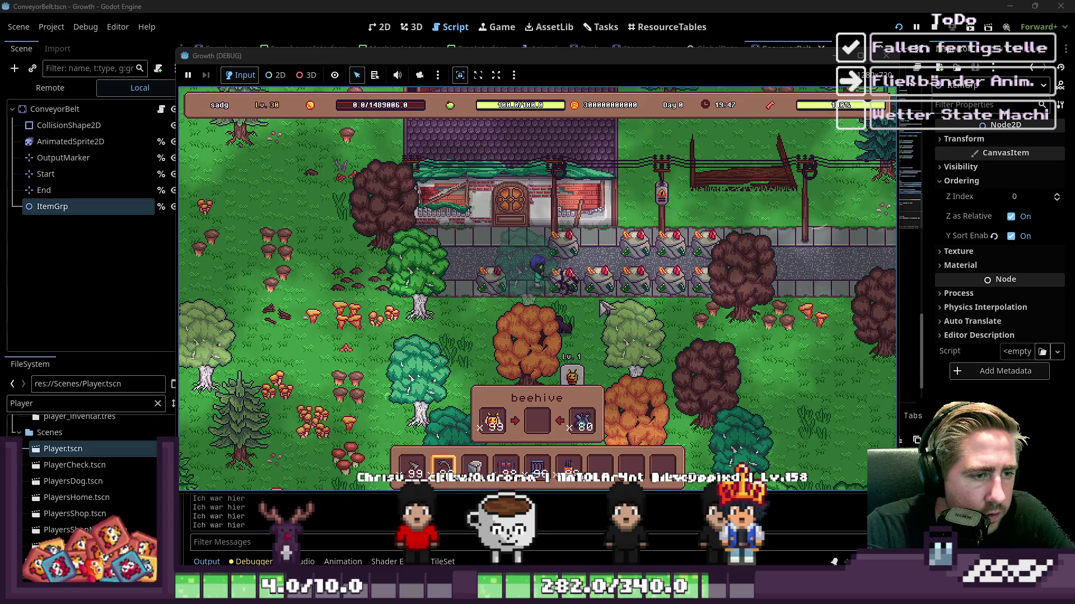
{"action": "key", "text": "s"}
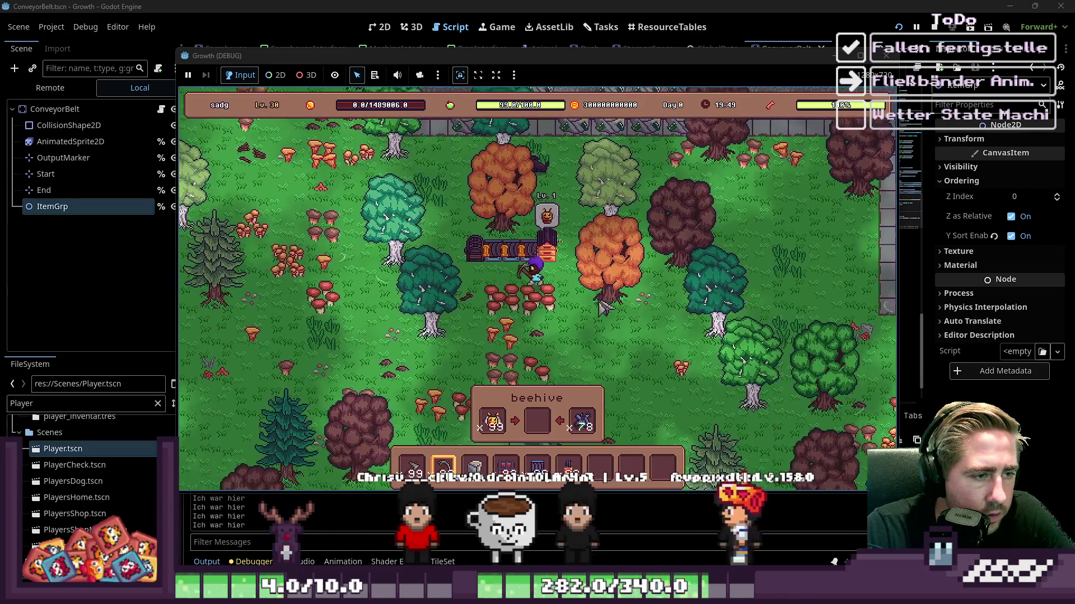
{"action": "key", "text": "a"}
{"action": "key", "text": "w"}
{"action": "key", "text": "s"}
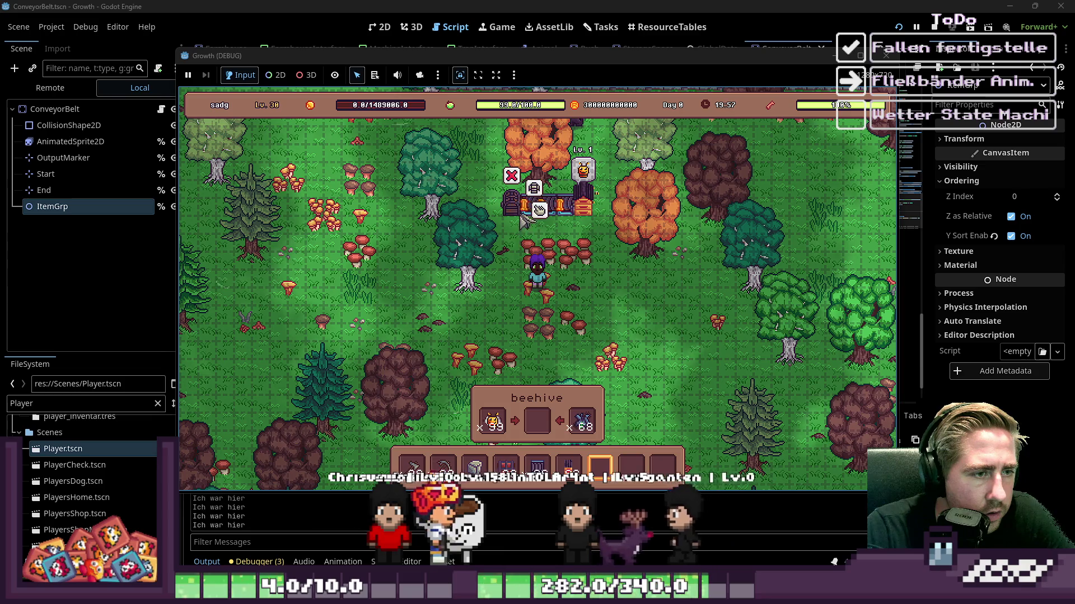
{"action": "left_click", "coordinate": [536, 202]}
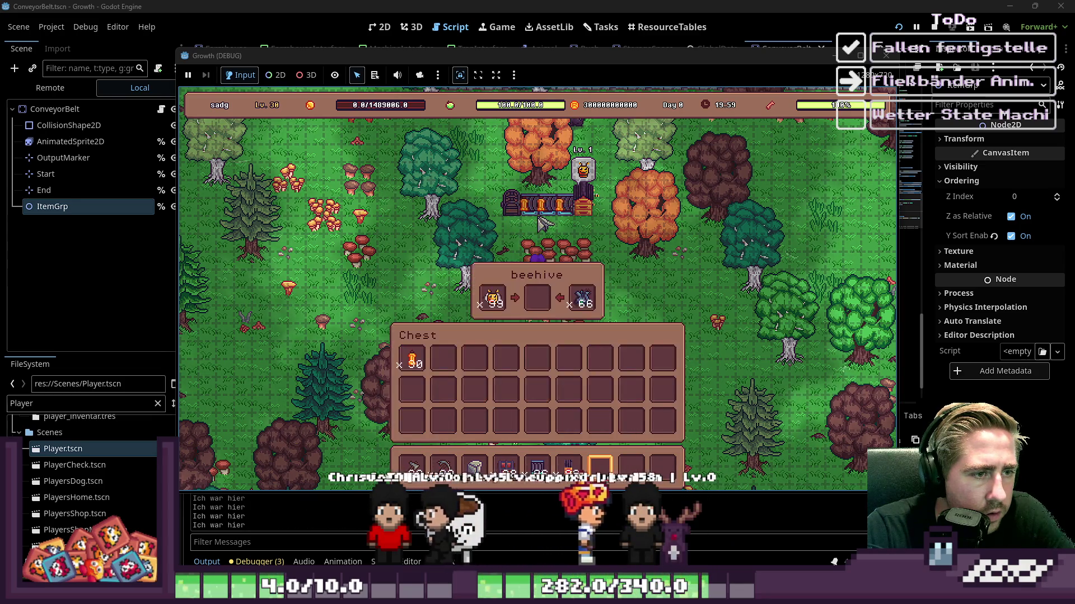
{"action": "key", "text": "Escape"}
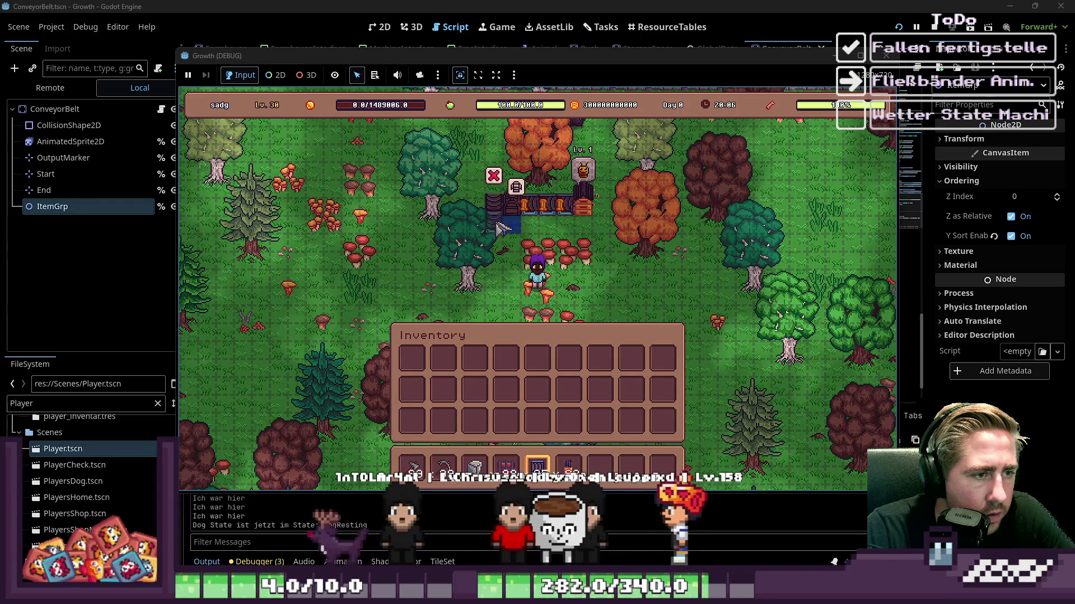
{"action": "mouse_move", "coordinate": [500, 227]}
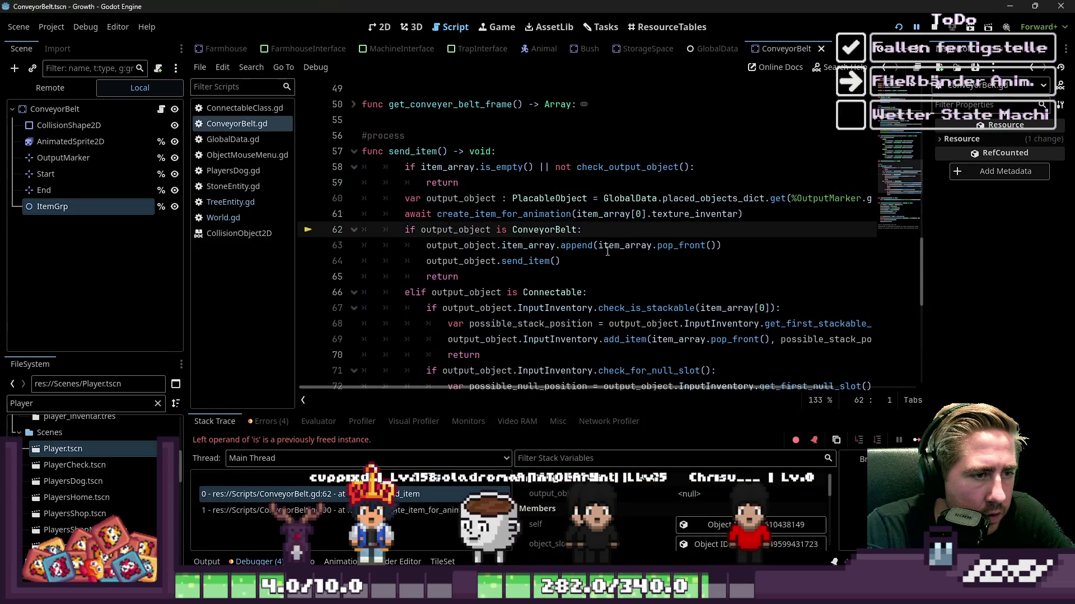
{"action": "left_click", "coordinate": [574, 267]}
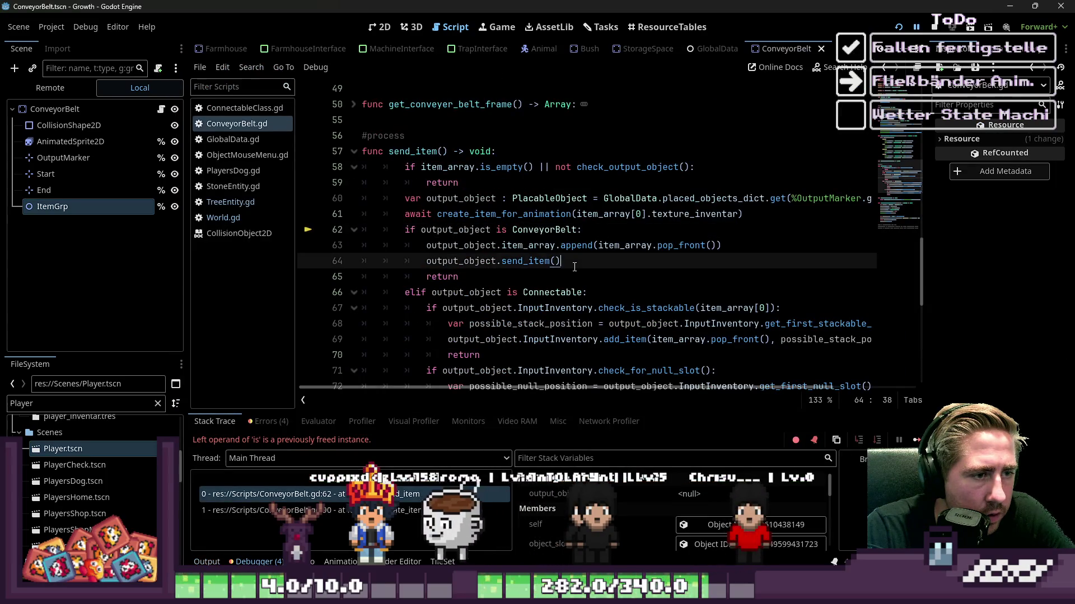
Step: Restart the game from the debugger and start a new save with a new character name
{"action": "left_click", "coordinate": [897, 29]}
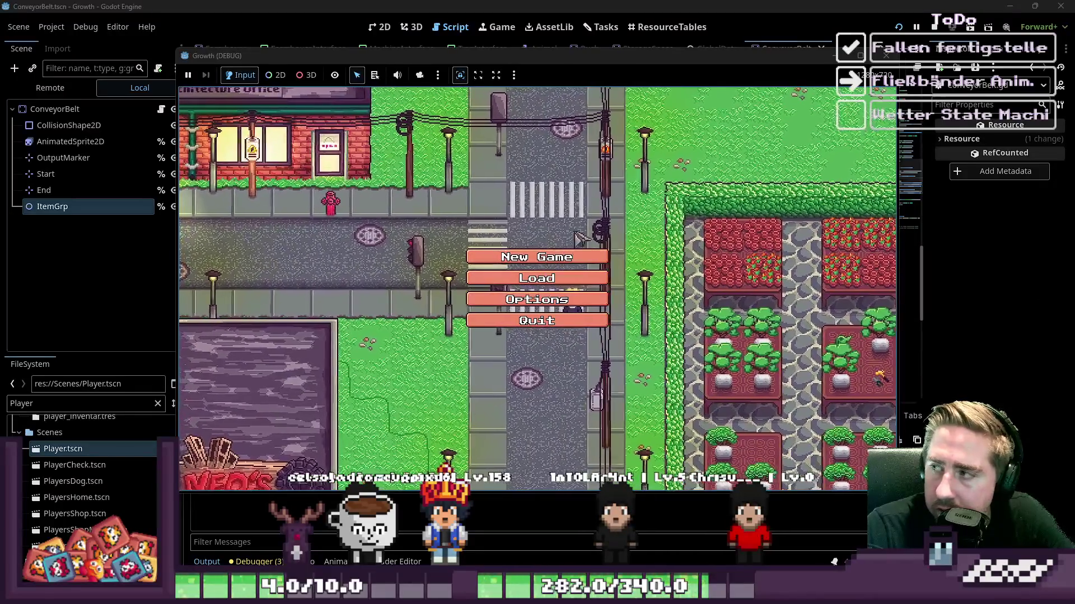
{"action": "left_click", "coordinate": [560, 259]}
{"action": "type", "text": "dsae"}
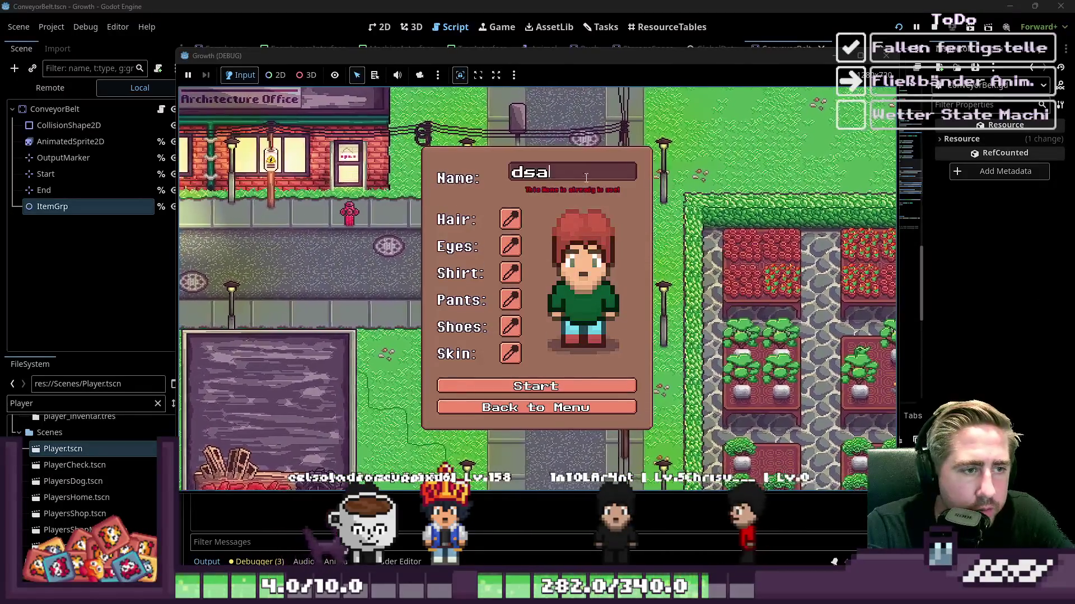
{"action": "left_click", "coordinate": [558, 376]}
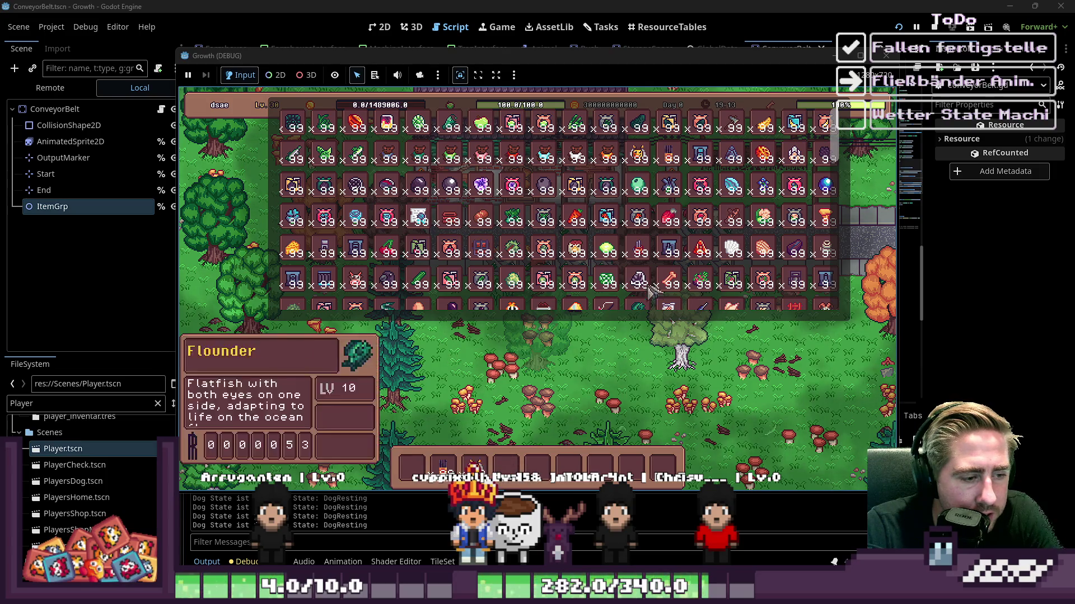
Step: Move an item stack from the inventory to the hotbar and walk down-left through the forest
{"action": "left_click_drag", "start_coordinate": [638, 285], "coordinate": [540, 437]}
{"action": "left_click_drag", "start_coordinate": [482, 397], "coordinate": [361, 484]}
{"action": "left_click", "coordinate": [415, 471]}
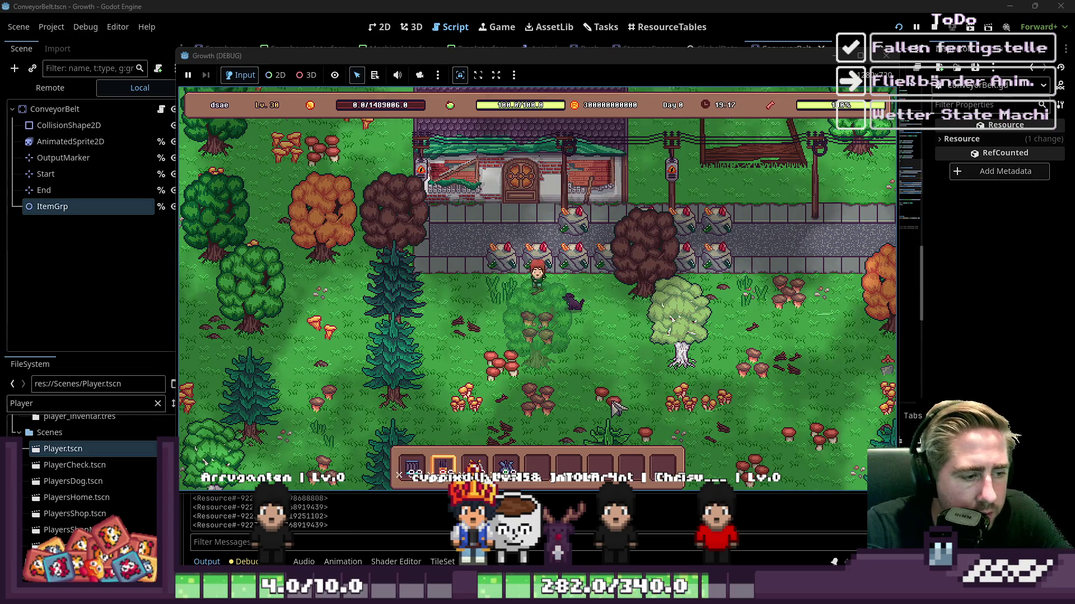
{"action": "key", "text": "s"}
{"action": "key", "text": "a"}
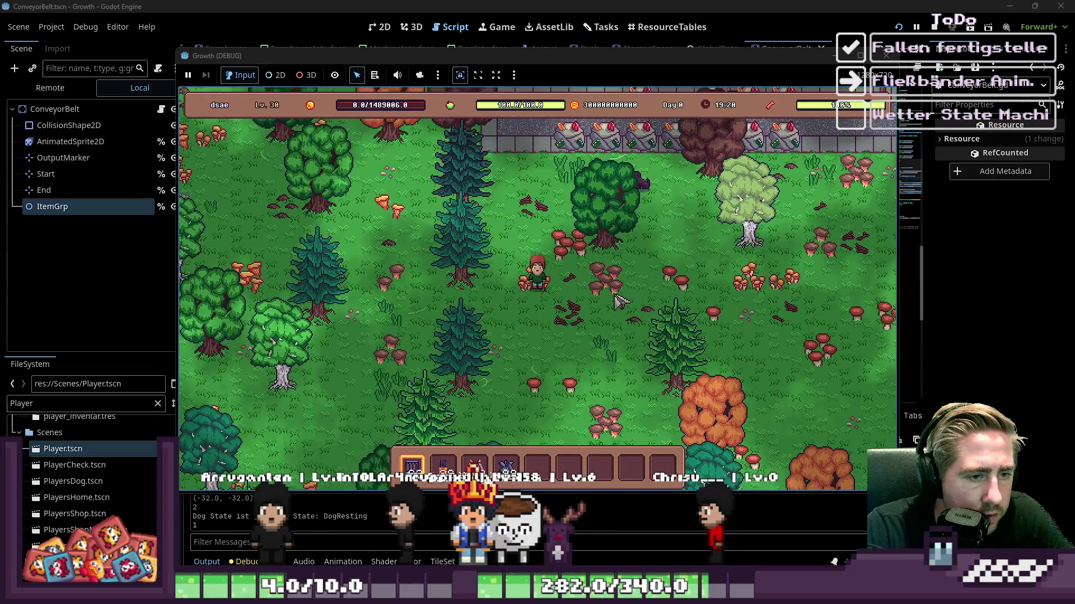
{"action": "key", "text": "s"}
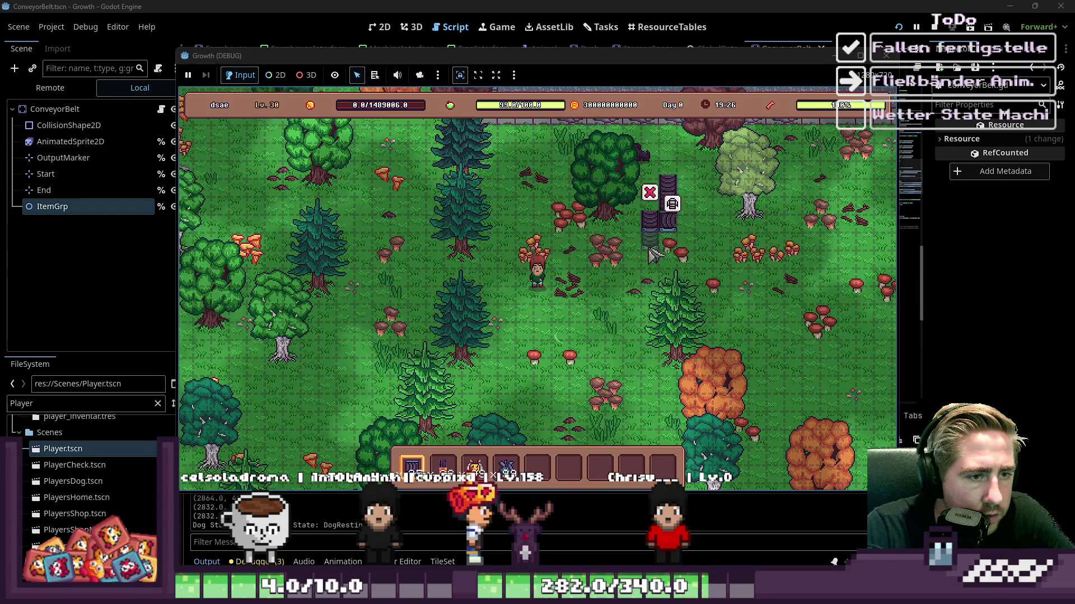
Step: Cycle to the beehive's hotbar slot and check the inventory grid
{"action": "key", "text": "3"}
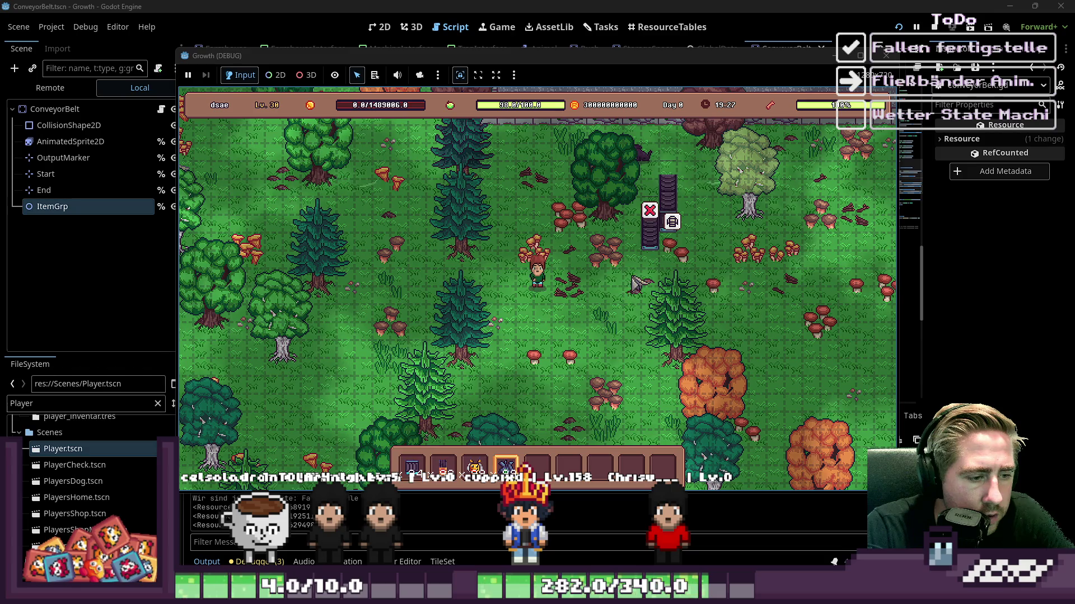
{"action": "key", "text": "5"}
{"action": "key", "text": "i"}
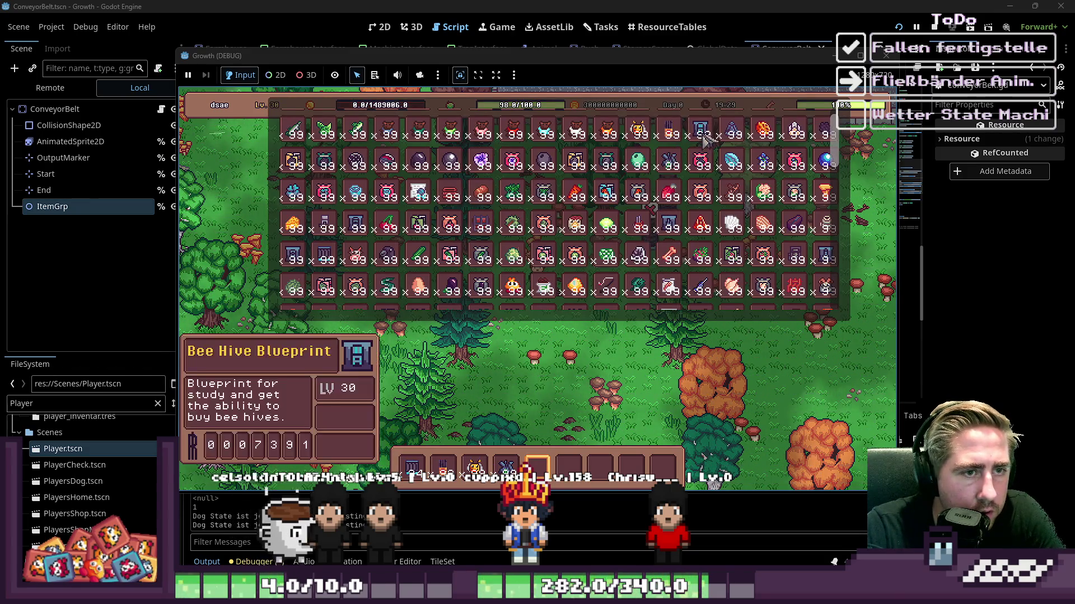
{"action": "scroll", "coordinate": [326, 261], "scroll_direction": "down", "scroll_amount": 2}
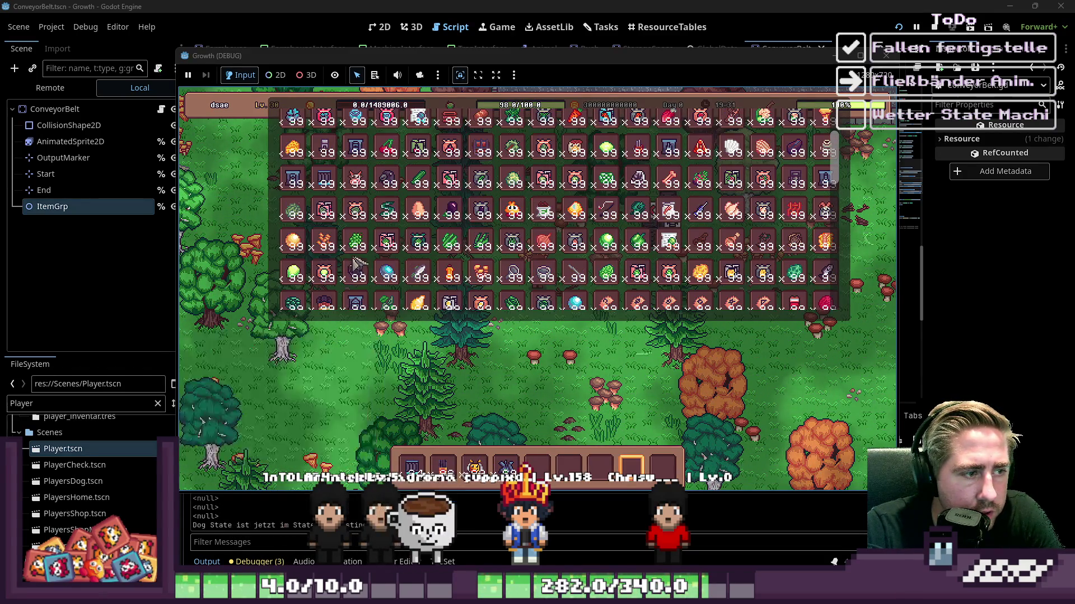
{"action": "scroll", "coordinate": [426, 258], "scroll_direction": "up", "scroll_amount": 5}
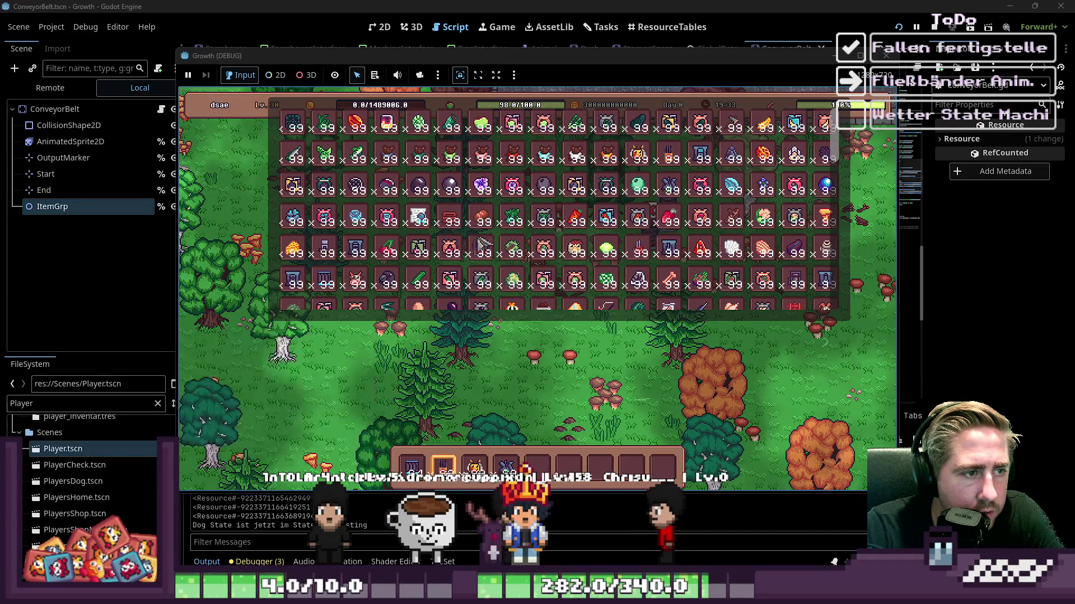
{"action": "key", "text": "i"}
{"action": "scroll", "coordinate": [649, 278], "scroll_direction": "down", "scroll_amount": 3}
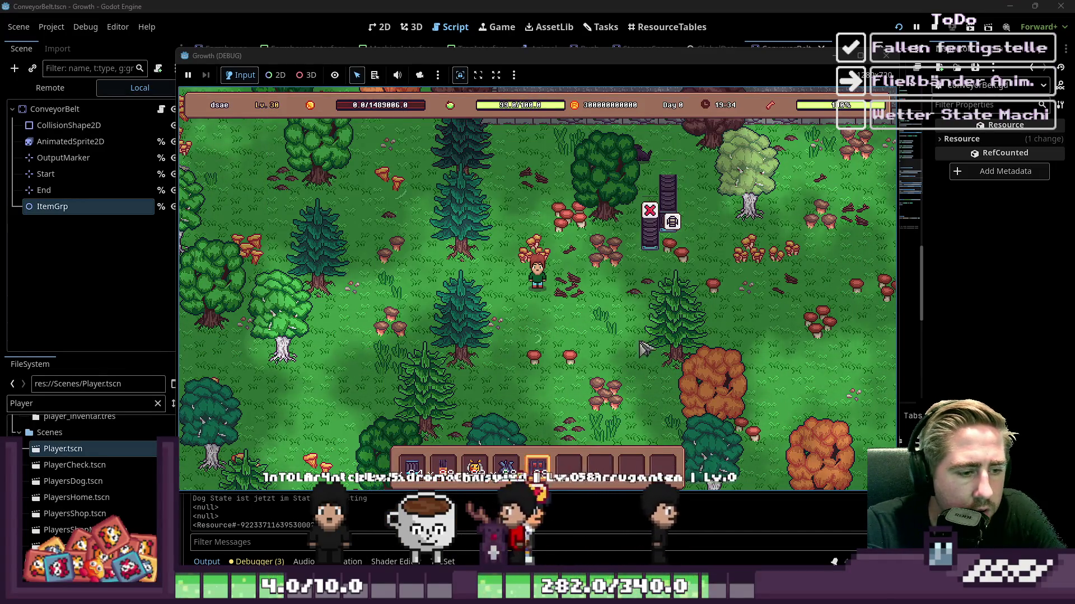
{"action": "scroll", "coordinate": [649, 278], "scroll_direction": "up", "scroll_amount": 3}
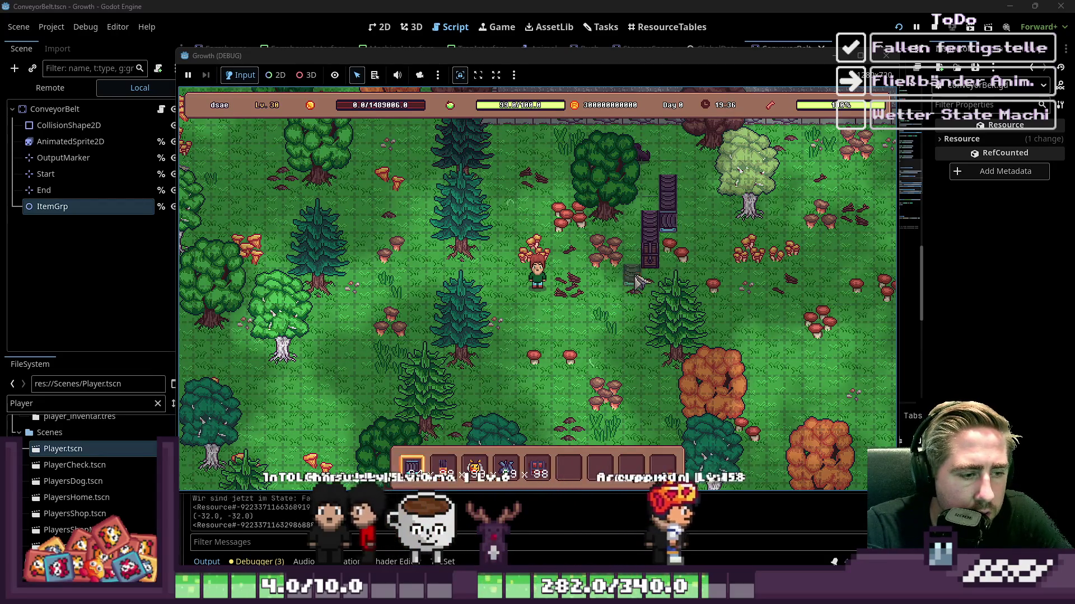
Step: Place the beehive at the conveyor's top end and put 99 bees in its input slot
{"action": "left_click", "coordinate": [672, 177]}
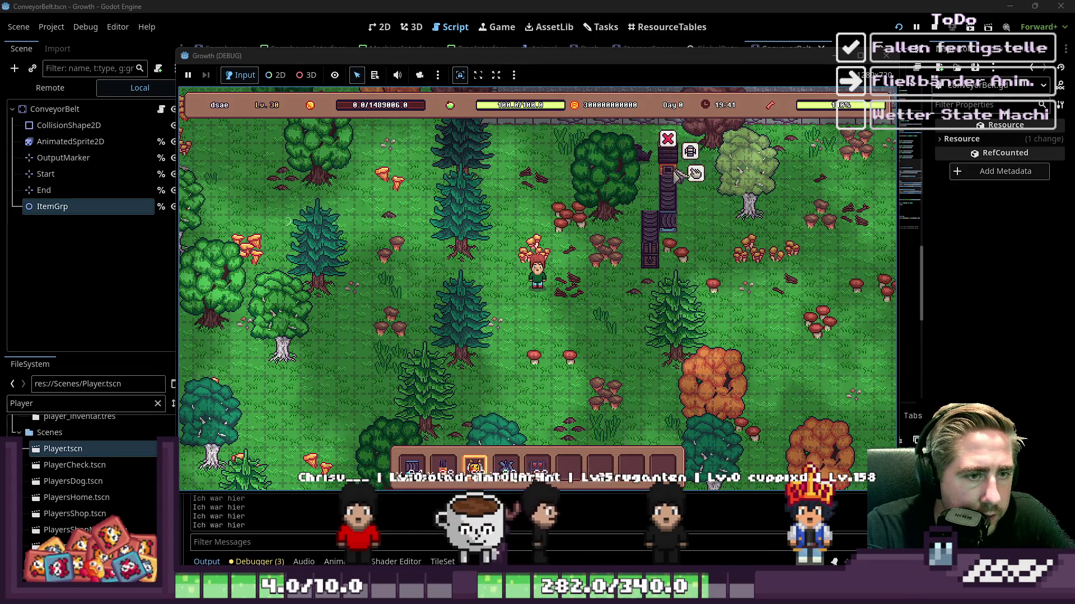
{"action": "left_click", "coordinate": [674, 174]}
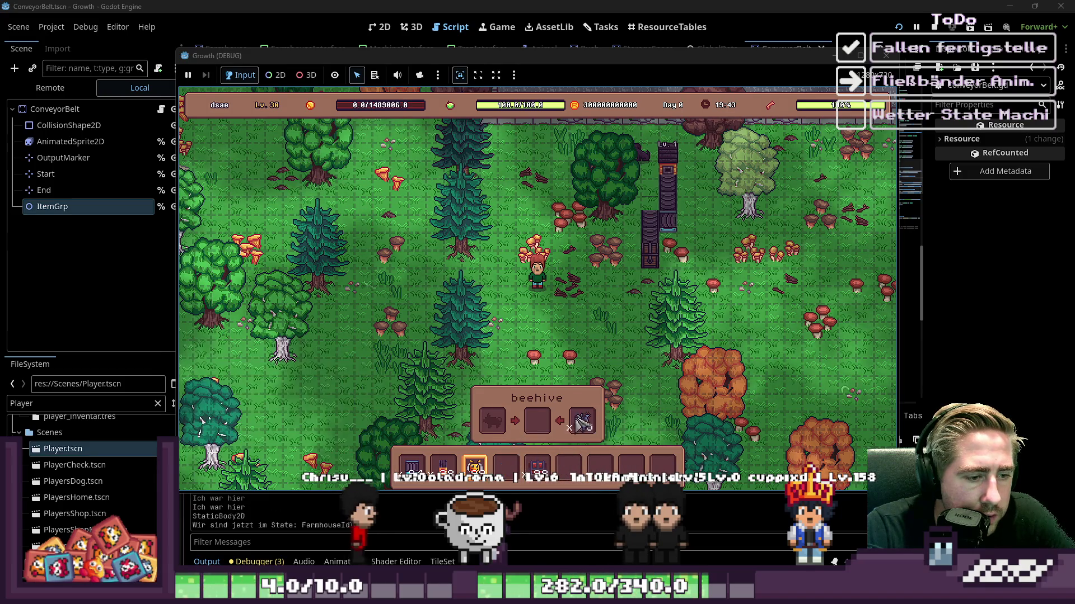
{"action": "left_click_drag", "start_coordinate": [475, 464], "coordinate": [492, 421]}
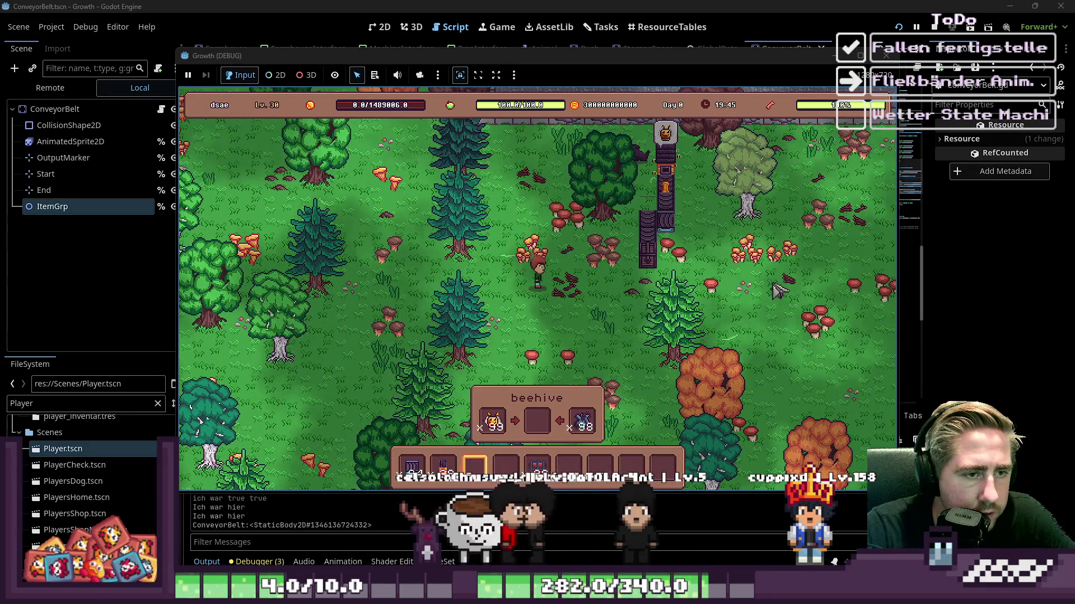
{"action": "key", "text": "w+d"}
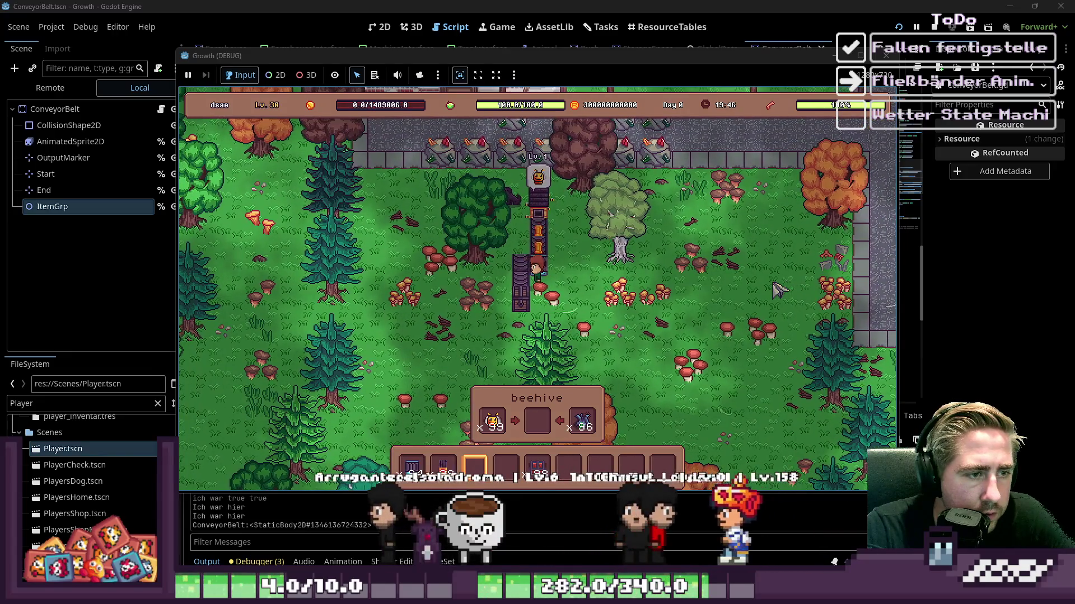
{"action": "key", "text": "s"}
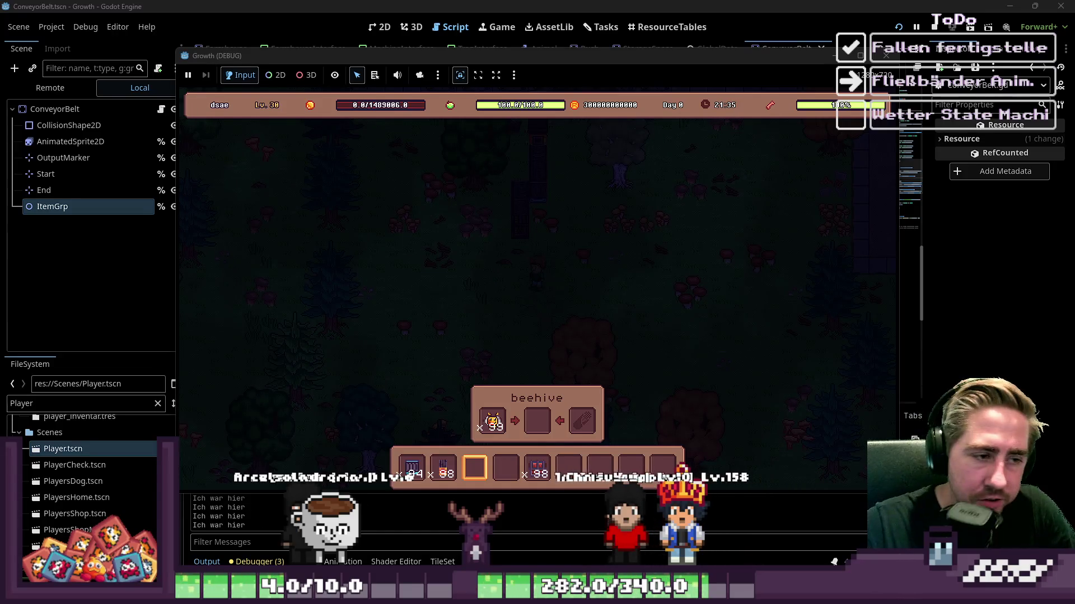
Step: Stop the game, review create_item_for_animation in ConveyorBelt.gd, and show the 2D editor
{"action": "left_click", "coordinate": [886, 56]}
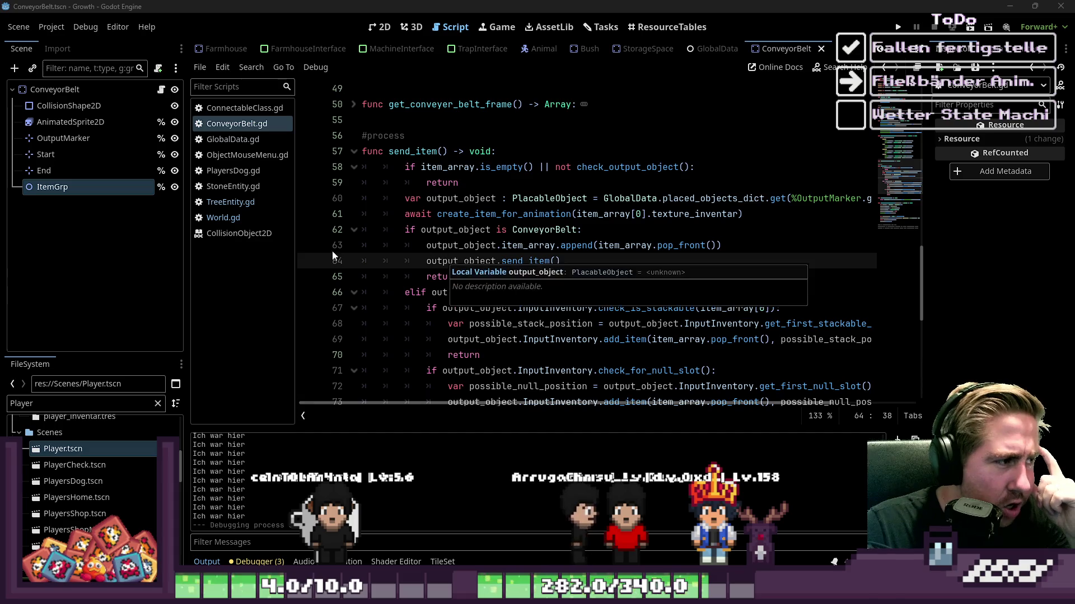
{"action": "scroll", "coordinate": [587, 228], "scroll_direction": "down", "scroll_amount": 3}
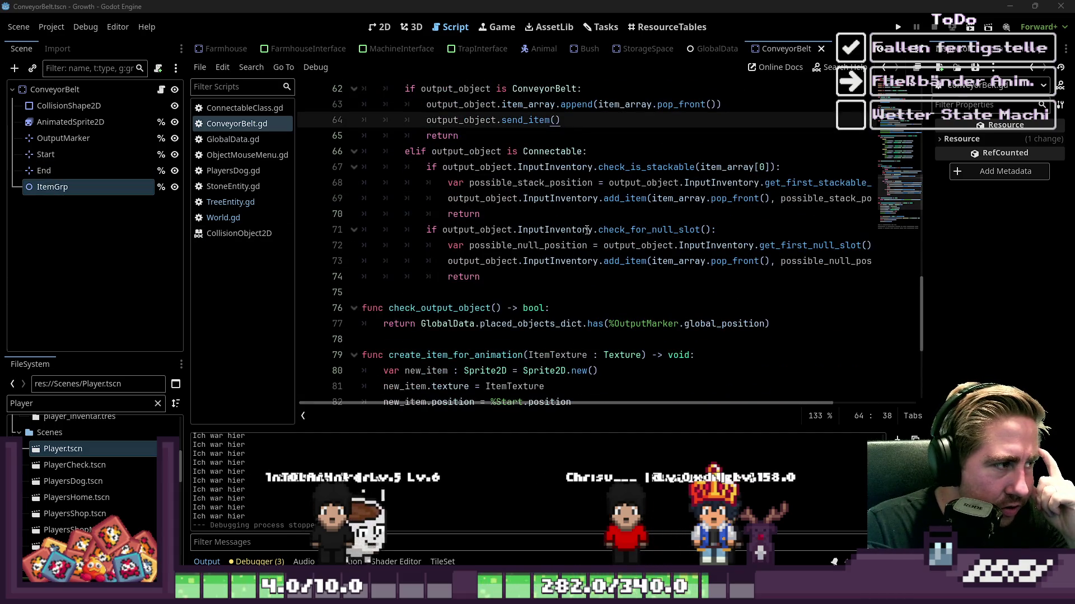
{"action": "scroll", "coordinate": [586, 229], "scroll_direction": "down", "scroll_amount": 3}
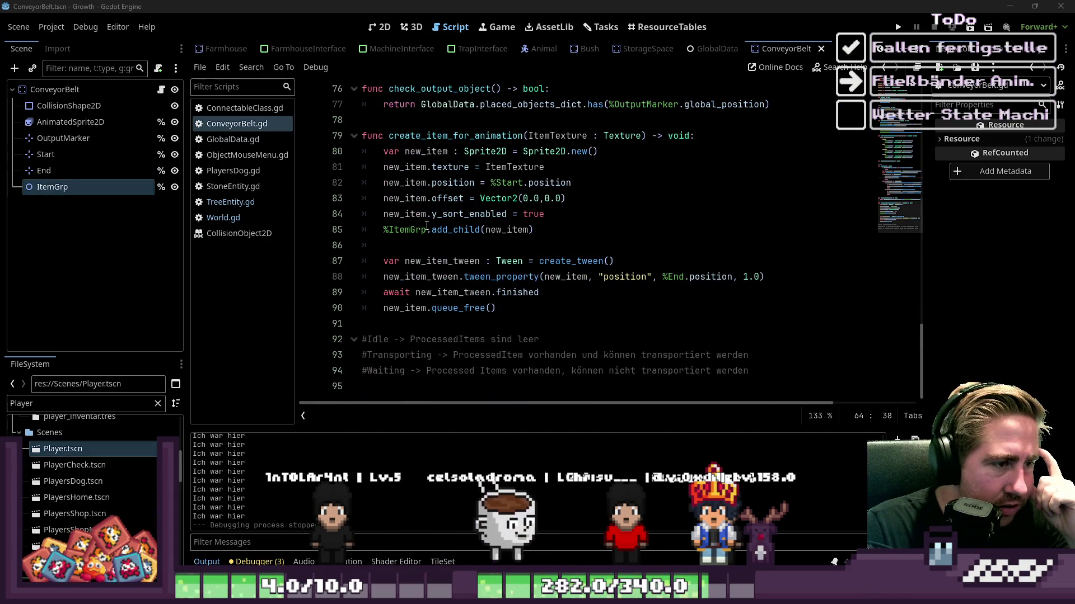
{"action": "left_click", "coordinate": [383, 28]}
{"action": "scroll", "coordinate": [347, 52], "scroll_direction": "up", "scroll_amount": 3}
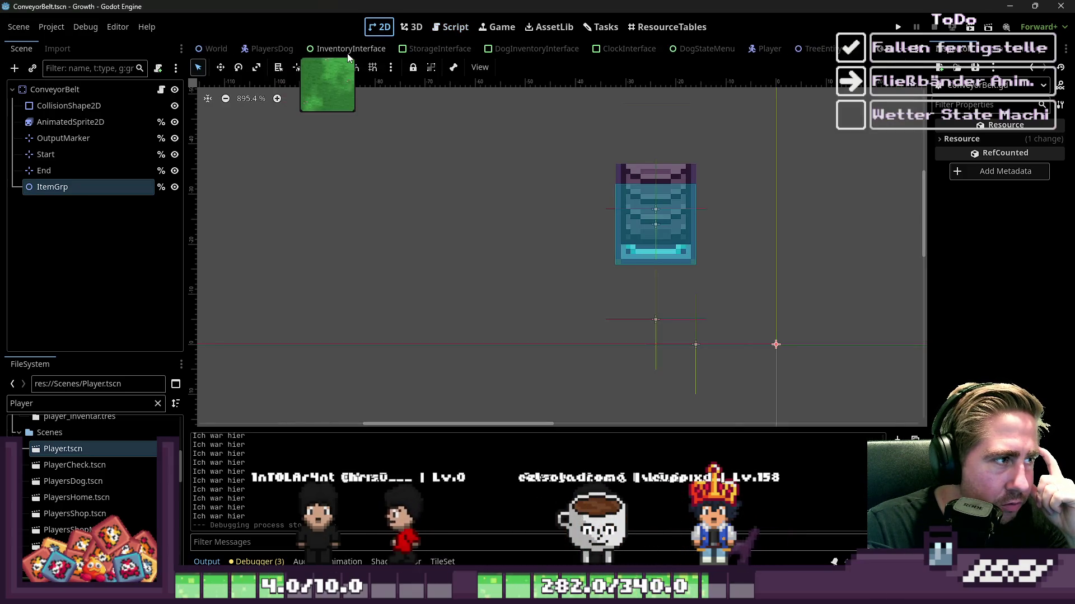
Step: In the World scene, duplicate the ObjectGroup node and check its y-sort ordering
{"action": "left_click", "coordinate": [216, 48]}
{"action": "scroll", "coordinate": [84, 224], "scroll_direction": "down", "scroll_amount": 3}
{"action": "scroll", "coordinate": [73, 227], "scroll_direction": "up", "scroll_amount": 3}
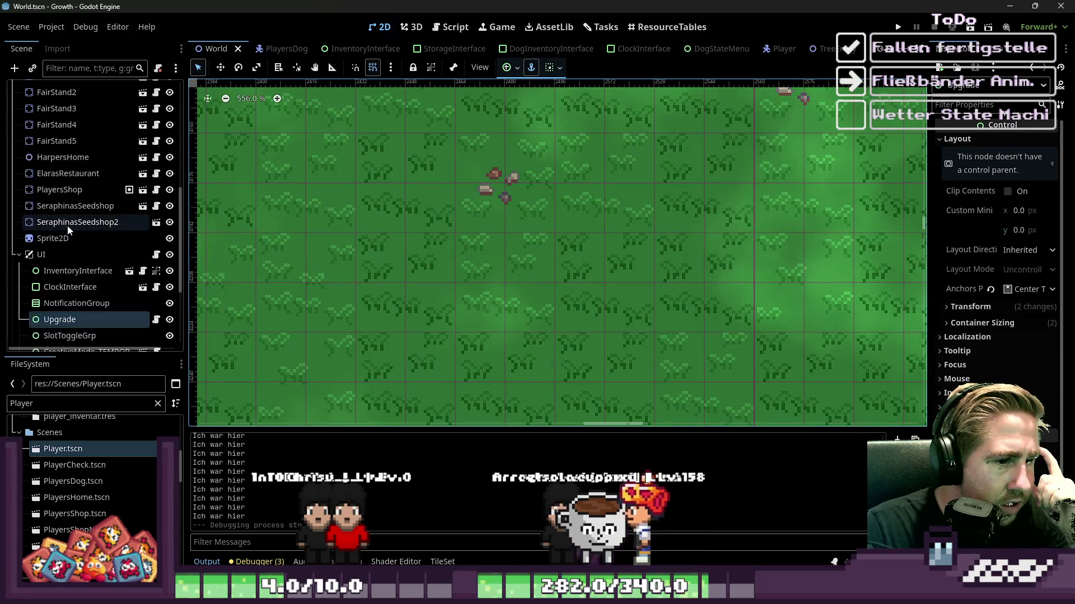
{"action": "left_click", "coordinate": [19, 255]}
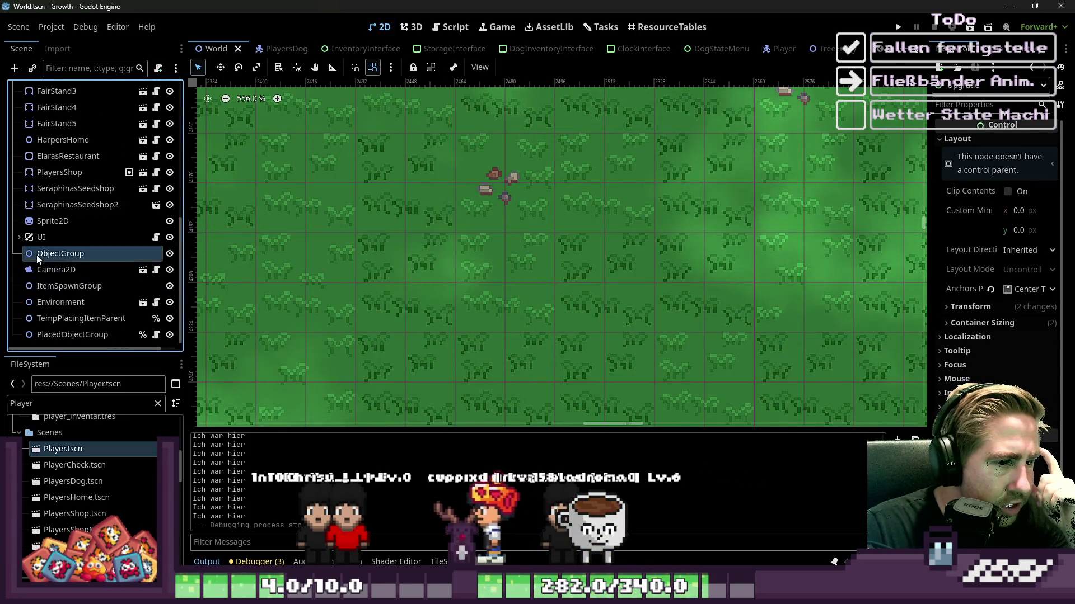
{"action": "left_click", "coordinate": [61, 253]}
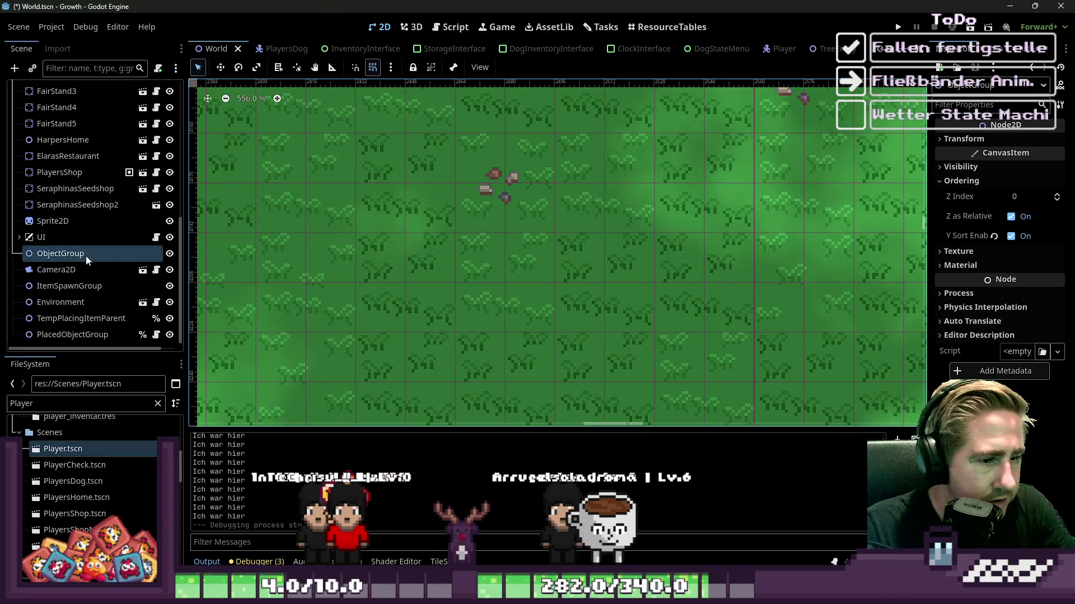
{"action": "key", "text": "ctrl+d"}
{"action": "left_click", "coordinate": [991, 185]}
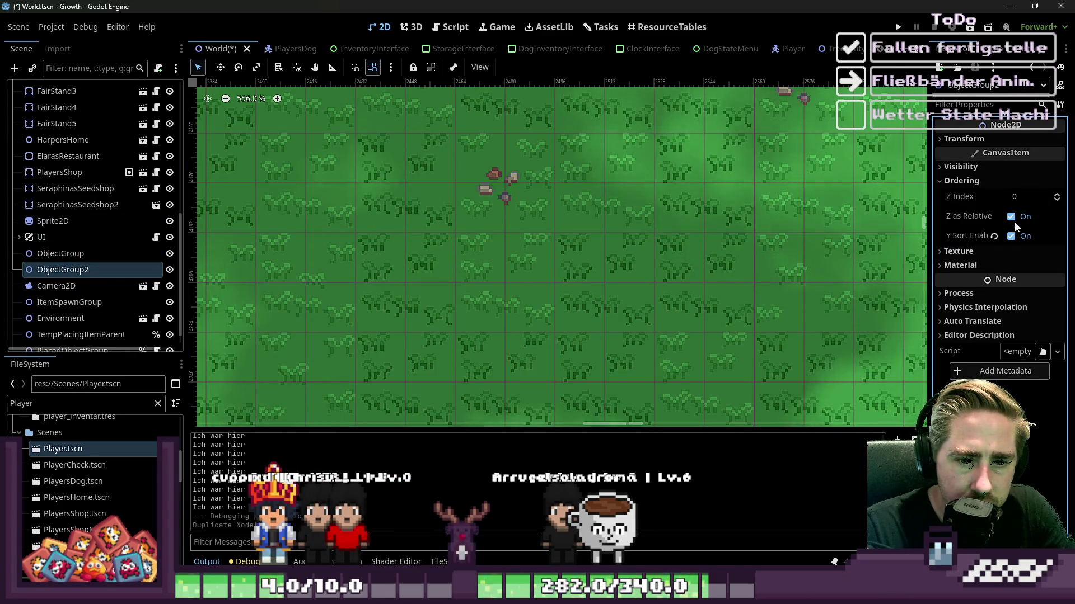
Step: Rename the duplicate to ItemGrp, save the World scene, and go back to ConveyorBelt
{"action": "double_click", "coordinate": [61, 273]}
{"action": "type", "text": "Item"}
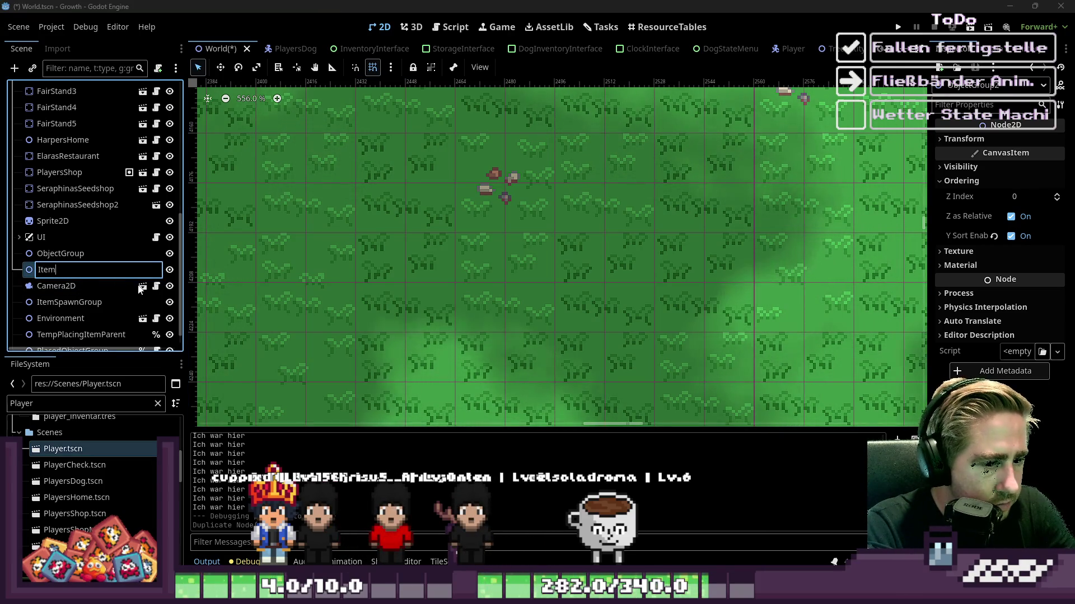
{"action": "type", "text": "Grp"}
{"action": "key", "text": "Return"}
{"action": "key", "text": "ctrl+s"}
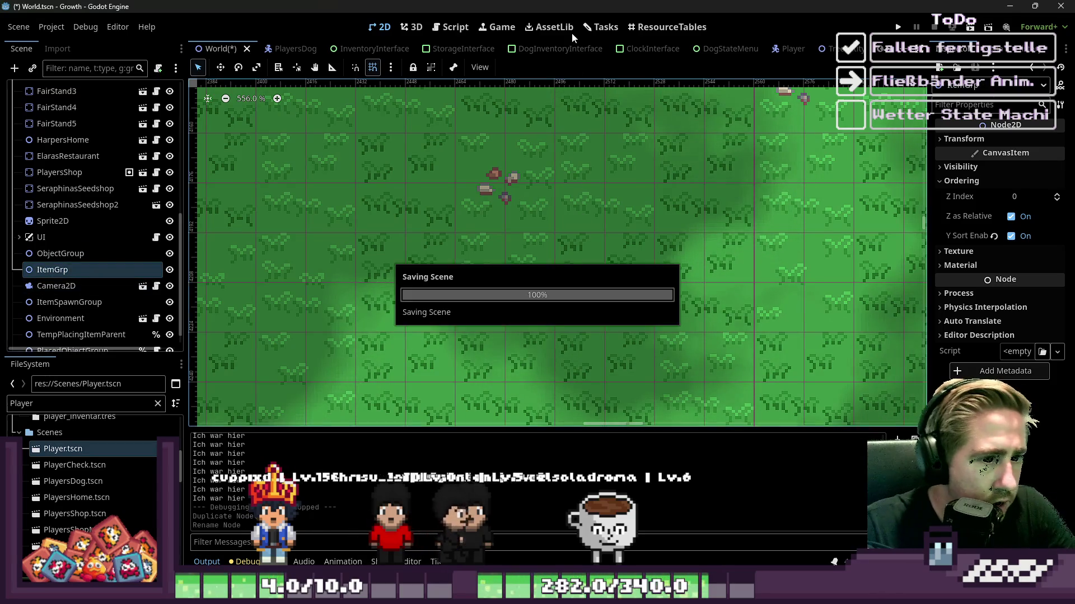
{"action": "scroll", "coordinate": [640, 54], "scroll_direction": "down", "scroll_amount": 5}
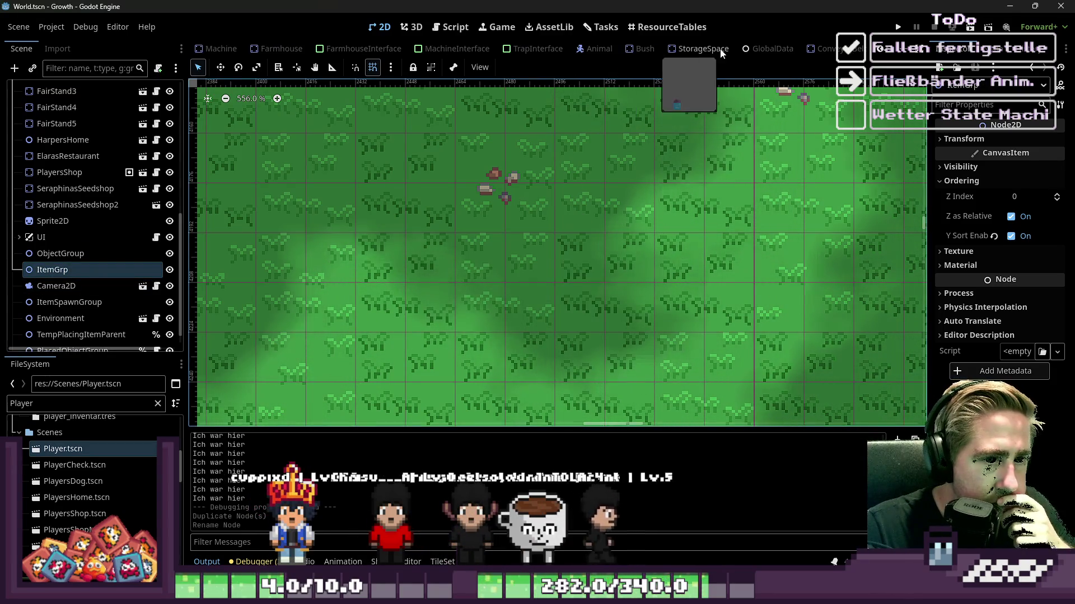
{"action": "left_click", "coordinate": [829, 48]}
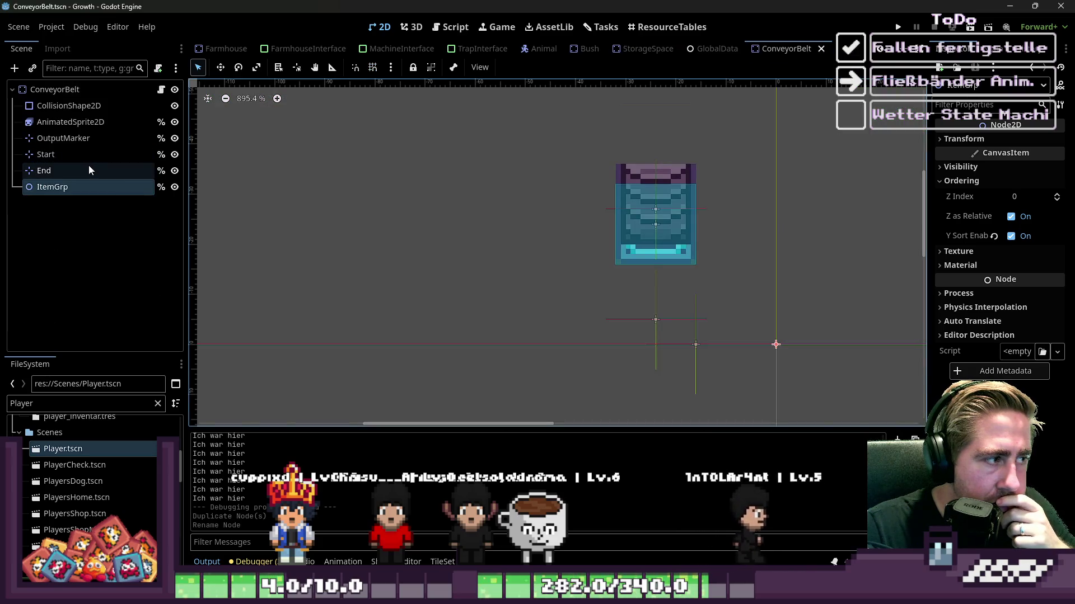
Step: On line 85 of ConveyorBelt.gd, replace %ItemGrp with GlobalData.world via autocomplete
{"action": "left_click", "coordinate": [161, 90]}
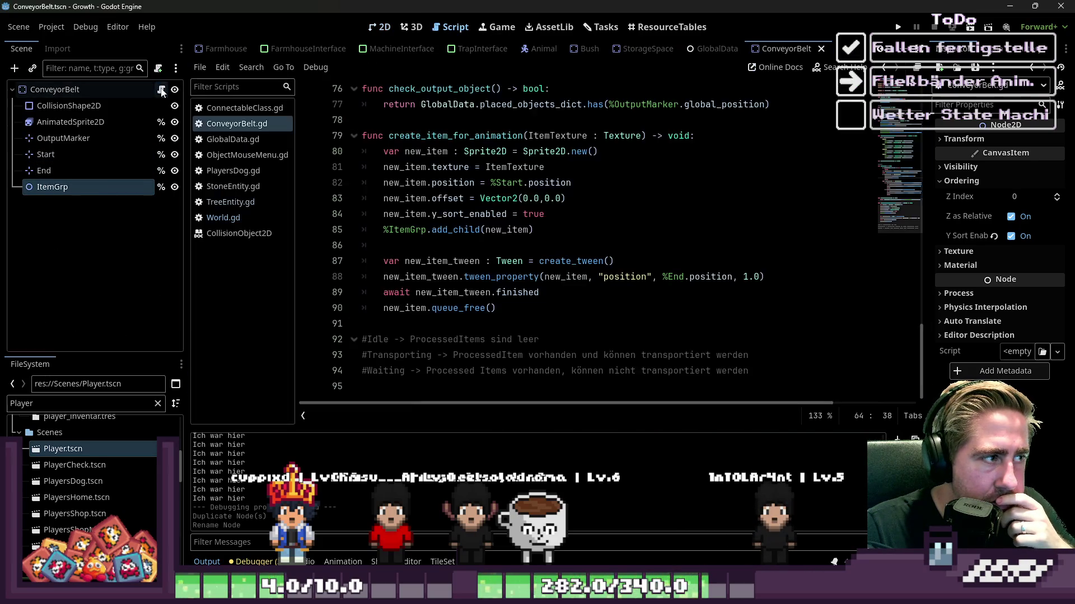
{"action": "left_click", "coordinate": [388, 245]}
{"action": "left_click", "coordinate": [426, 229]}
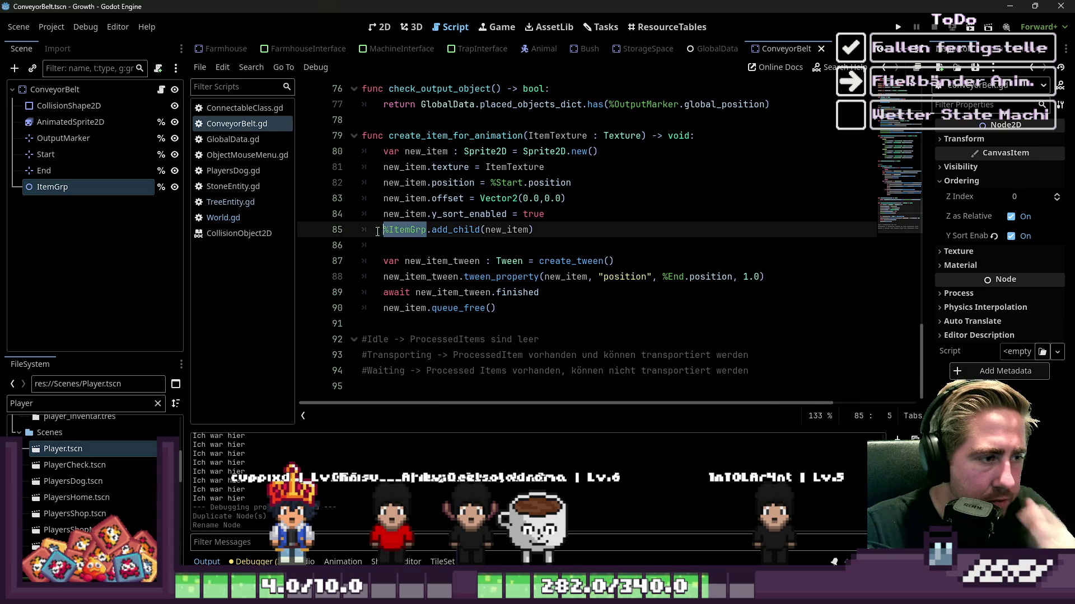
{"action": "type", "text": "Global"}
{"action": "key", "text": "Return"}
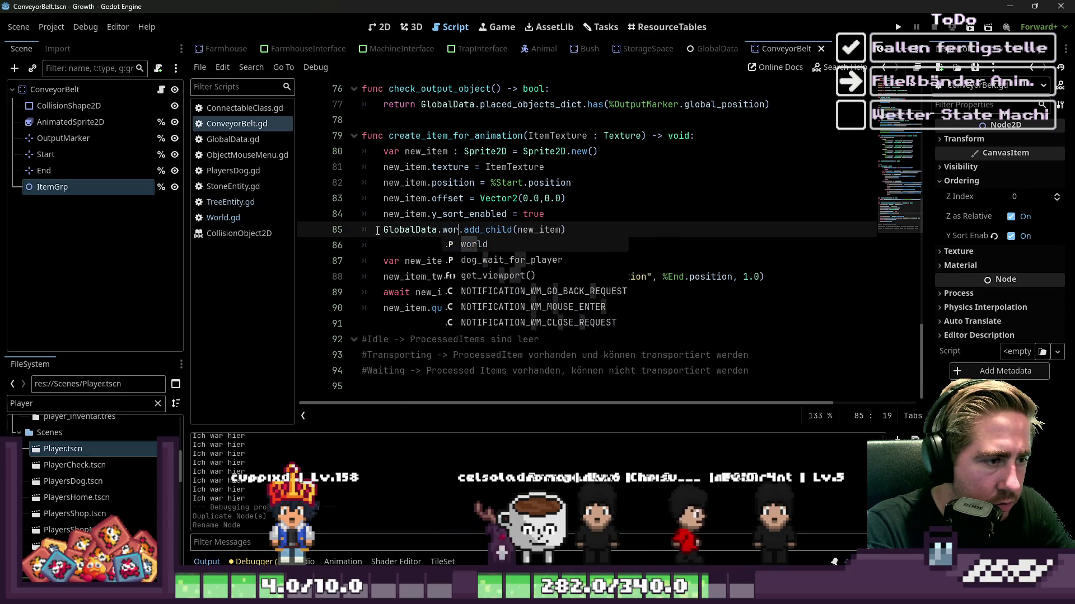
{"action": "key", "text": "Return"}
{"action": "type", "text": ".get_node(\"ItemGrp"}
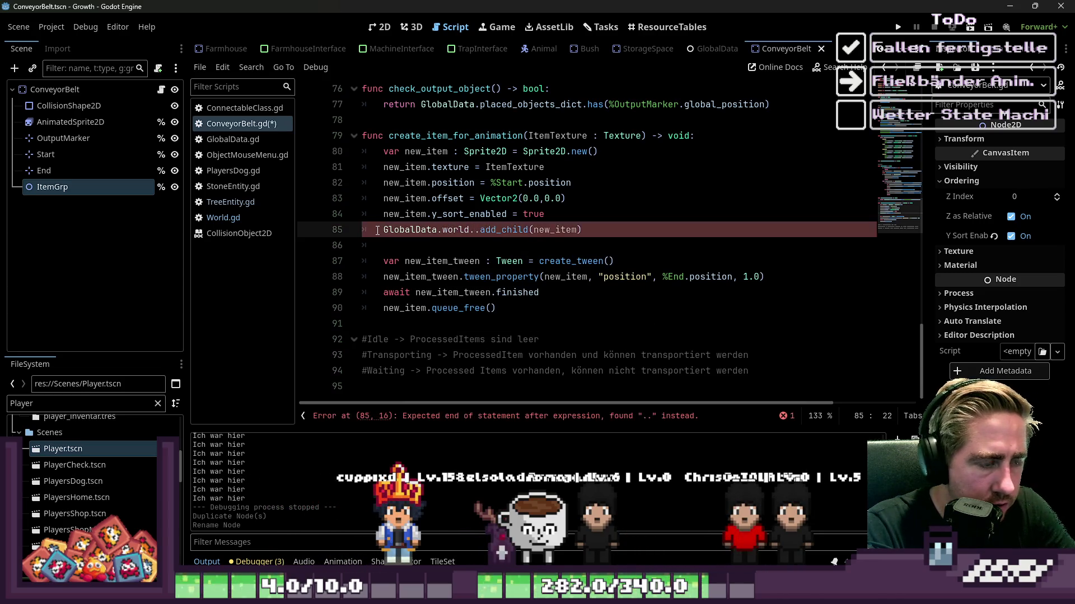
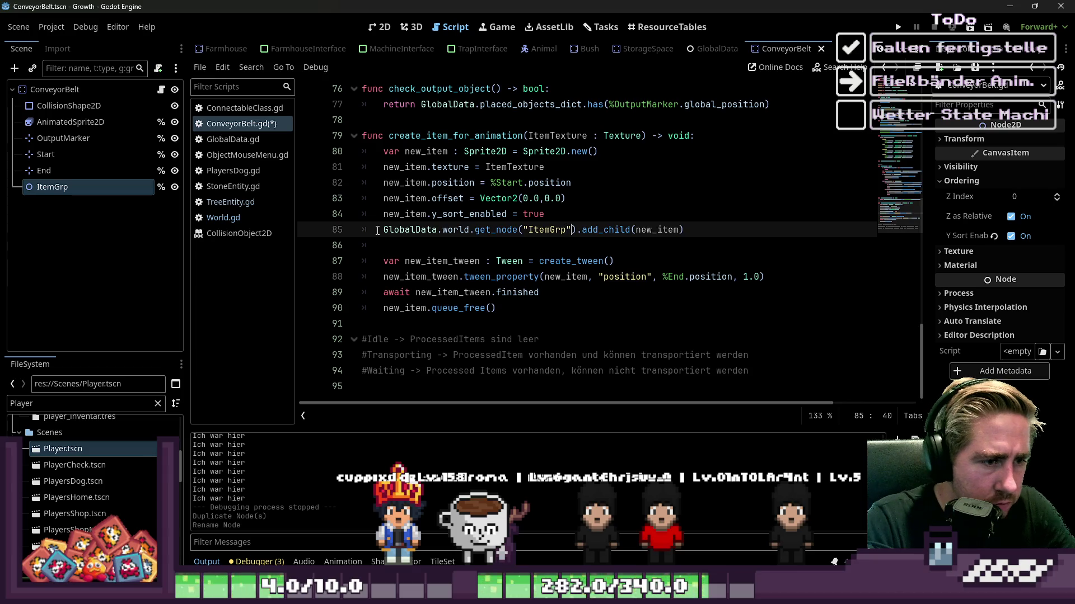
Step: Launch the Growth game and start a new character named 'dasg'
{"action": "left_click", "coordinate": [572, 171]}
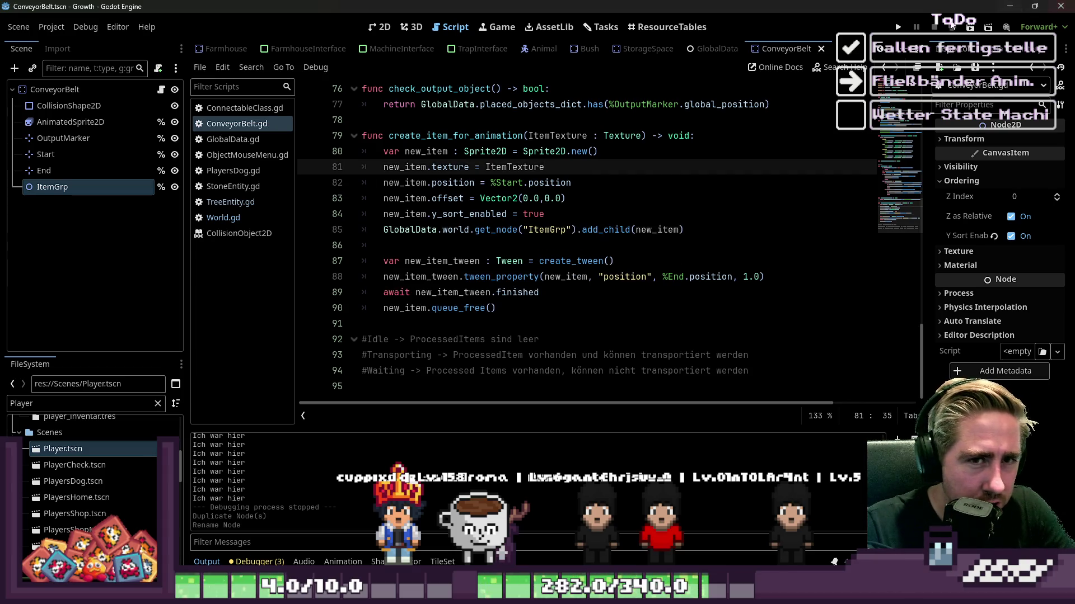
{"action": "left_click", "coordinate": [896, 29]}
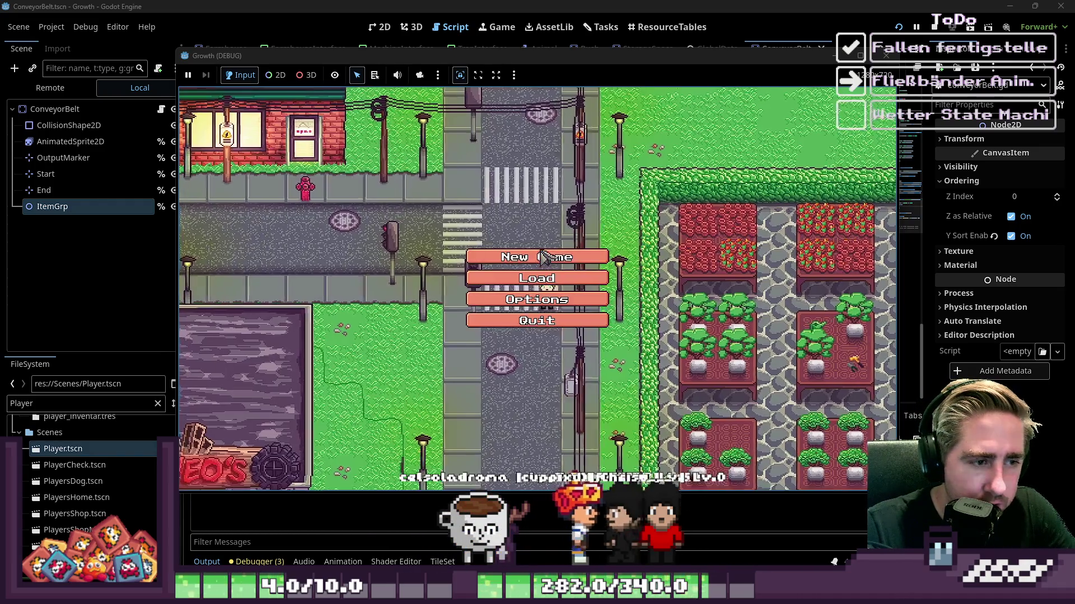
{"action": "left_click", "coordinate": [533, 260]}
{"action": "type", "text": "dasg"}
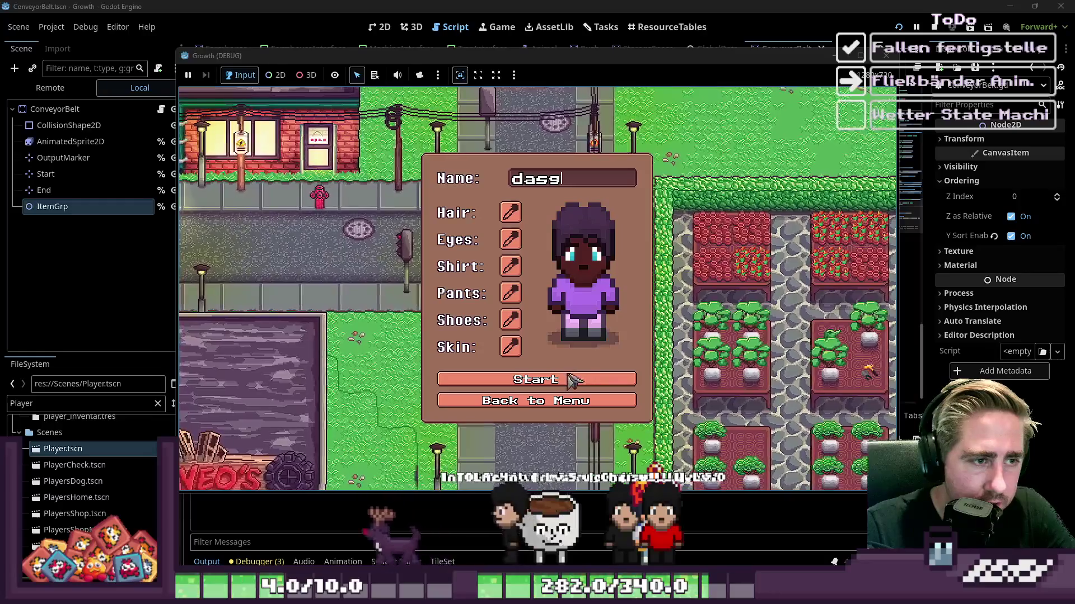
{"action": "left_click", "coordinate": [570, 381]}
Step: Check the inventory's contents, then close the inventory again
{"action": "key", "text": "i"}
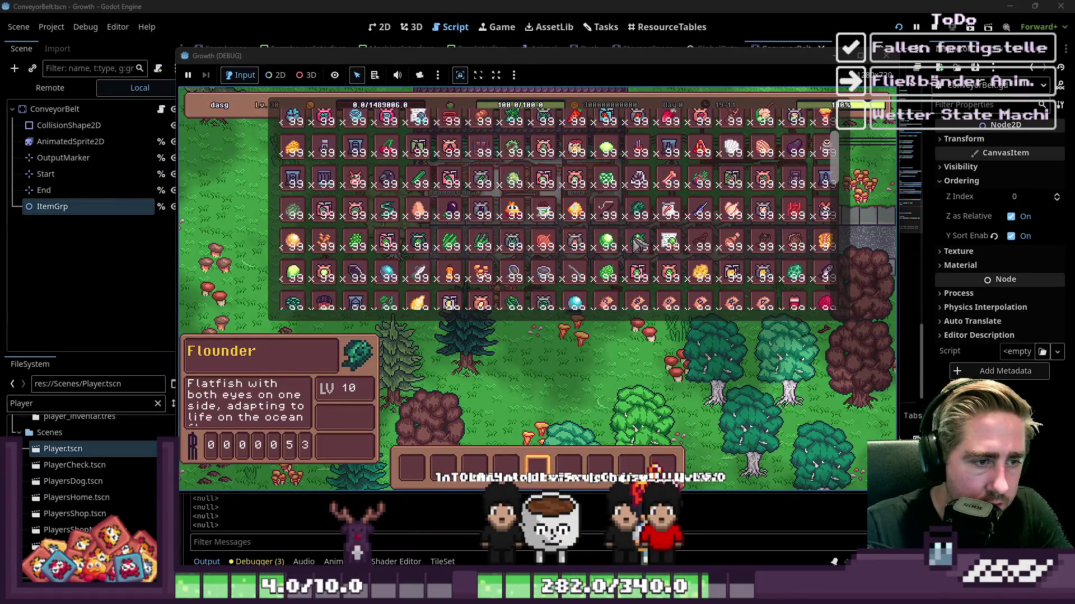
{"action": "scroll", "coordinate": [610, 213], "scroll_direction": "up", "scroll_amount": 4}
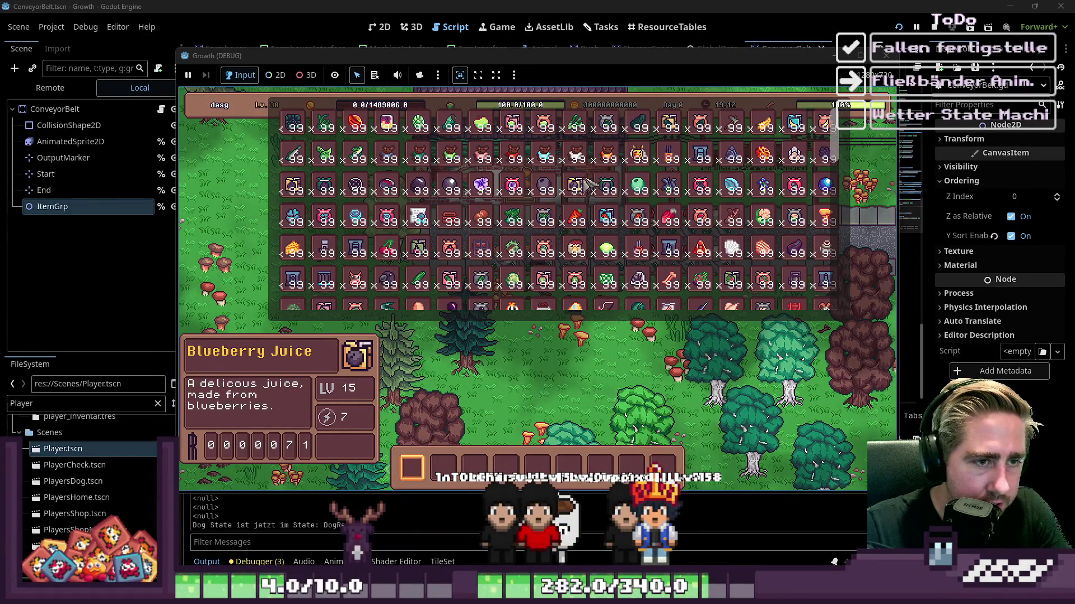
{"action": "scroll", "coordinate": [655, 159], "scroll_direction": "down", "scroll_amount": 3}
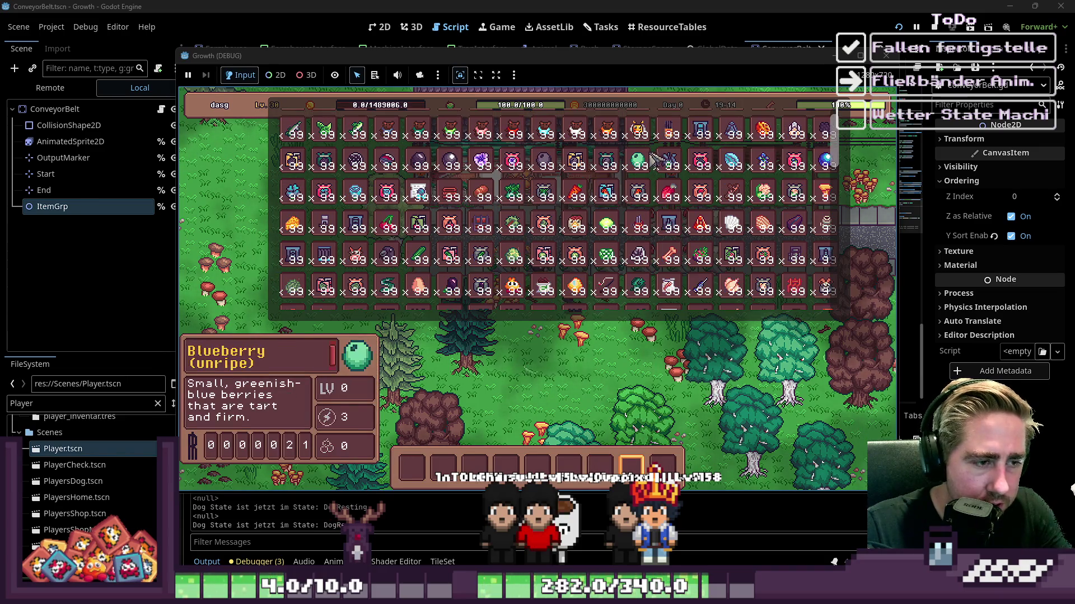
{"action": "scroll", "coordinate": [587, 158], "scroll_direction": "up", "scroll_amount": 6}
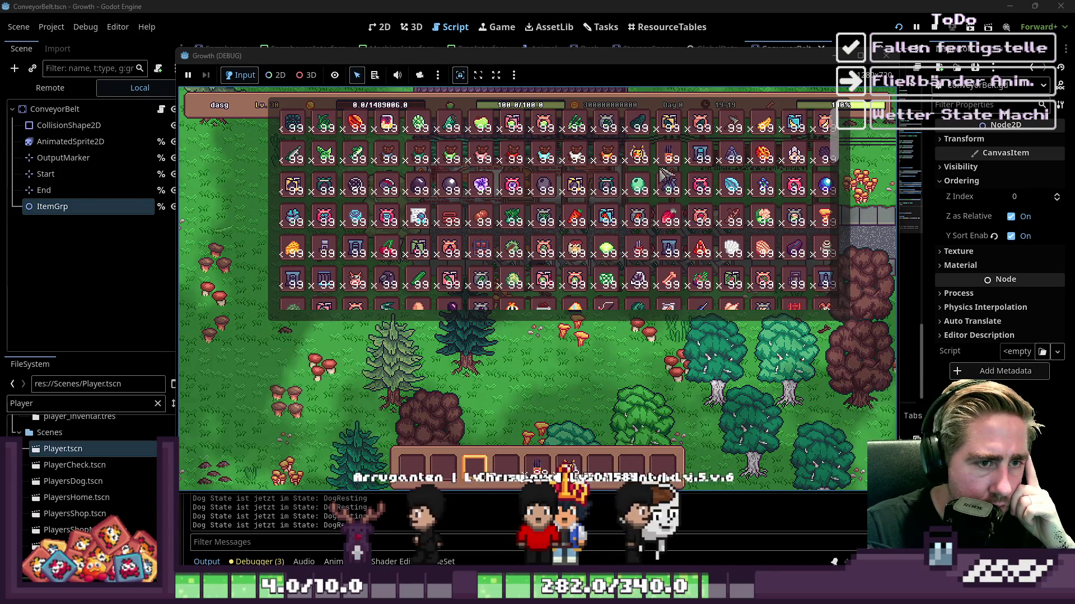
{"action": "scroll", "coordinate": [453, 217], "scroll_direction": "down", "scroll_amount": 1}
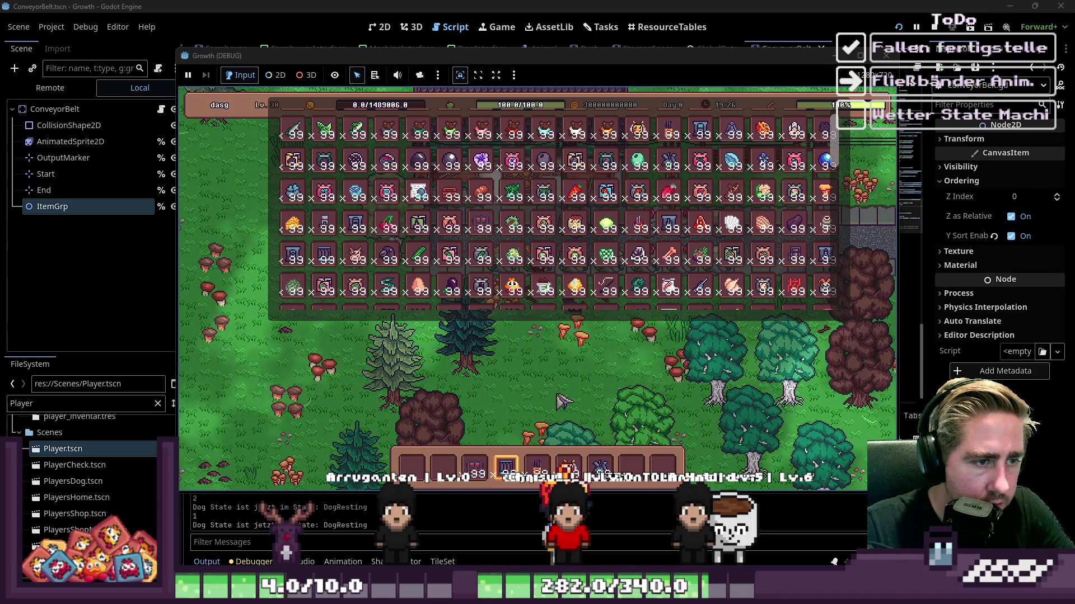
{"action": "key", "text": "i"}
{"action": "scroll", "coordinate": [562, 396], "scroll_direction": "up", "scroll_amount": 1}
Step: Walk to the belt and lay more conveyor tiles along the row and vertical column
{"action": "key", "text": "s"}
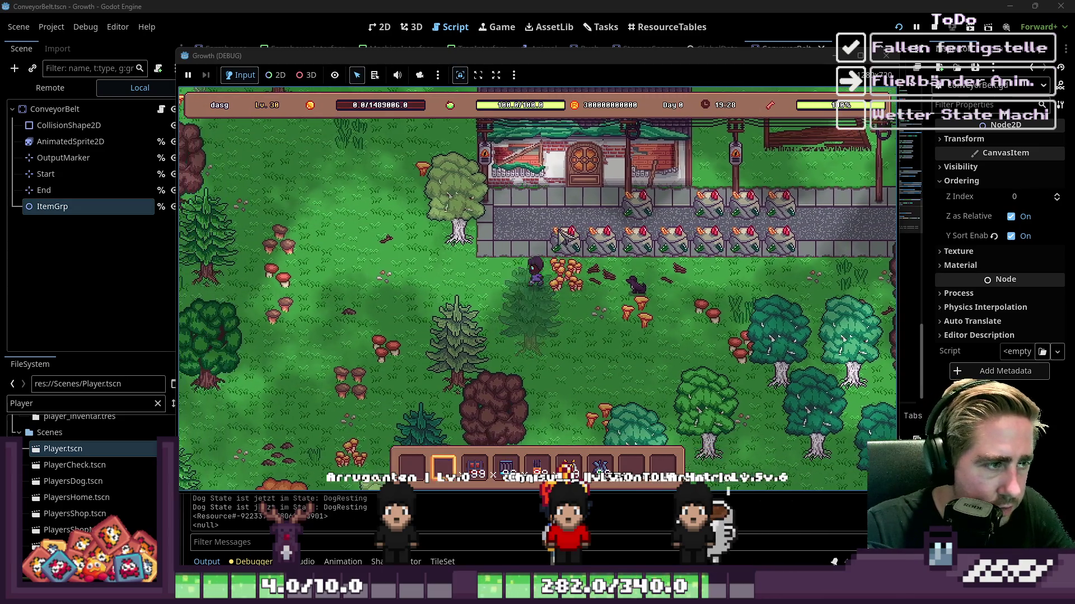
{"action": "key", "text": "a"}
{"action": "key", "text": "w"}
{"action": "scroll", "coordinate": [491, 242], "scroll_direction": "down", "scroll_amount": 2}
{"action": "mouse_move", "coordinate": [491, 242]}
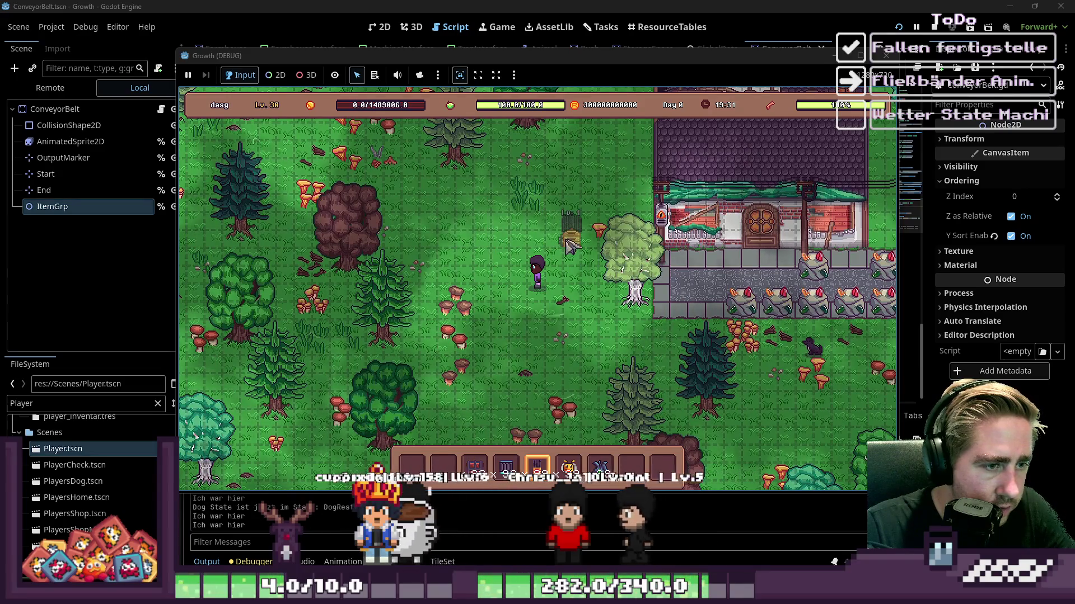
{"action": "scroll", "coordinate": [542, 252], "scroll_direction": "up", "scroll_amount": 1}
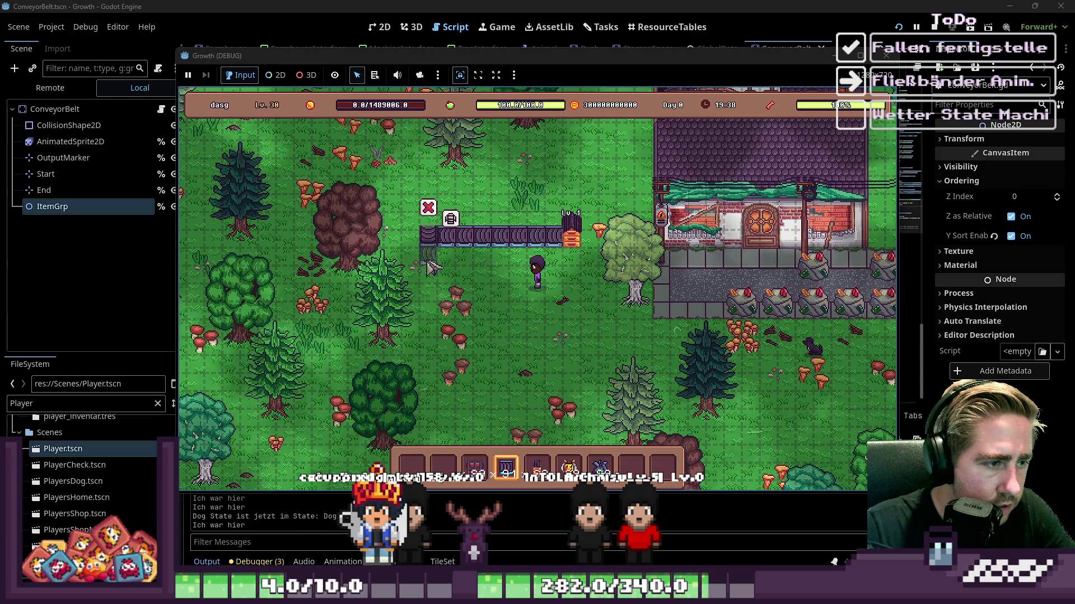
{"action": "mouse_move", "coordinate": [455, 270]}
{"action": "left_mouse_down"}
{"action": "mouse_move", "coordinate": [519, 283]}
{"action": "mouse_move", "coordinate": [506, 303]}
{"action": "left_mouse_up"}
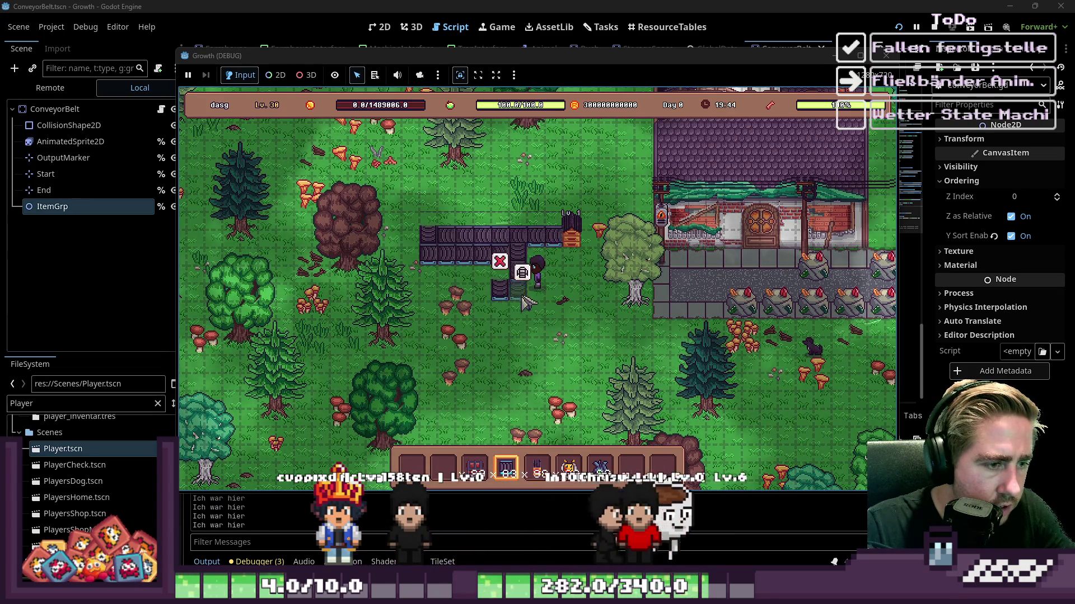
{"action": "left_click", "coordinate": [496, 322]}
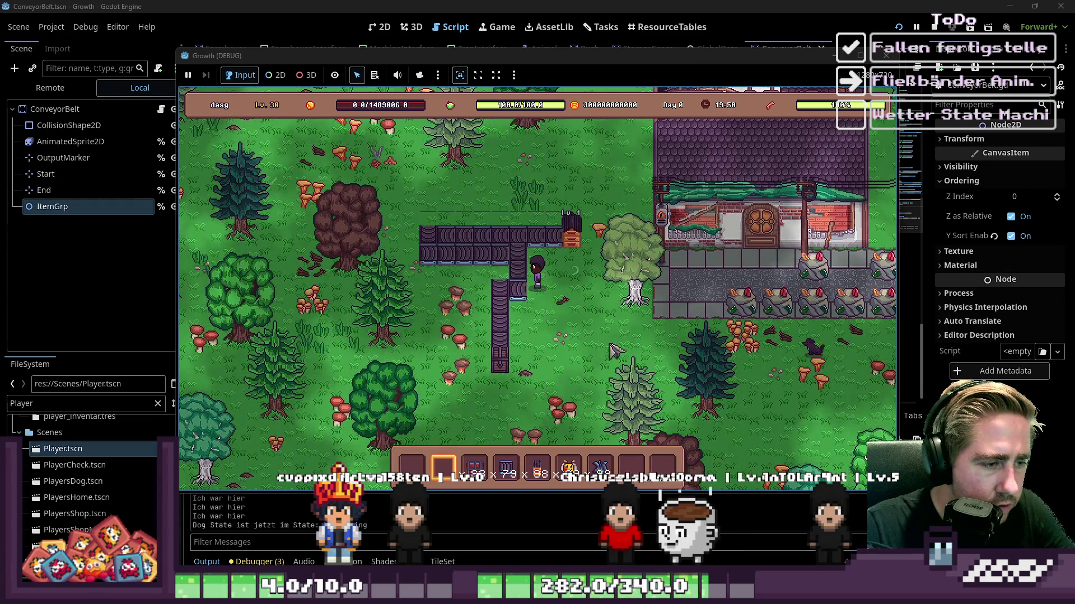
Step: Place the beehive machine from the fifth hotbar slot at the conveyor's end
{"action": "key", "text": "2"}
{"action": "key", "text": "s"}
{"action": "key", "text": "d"}
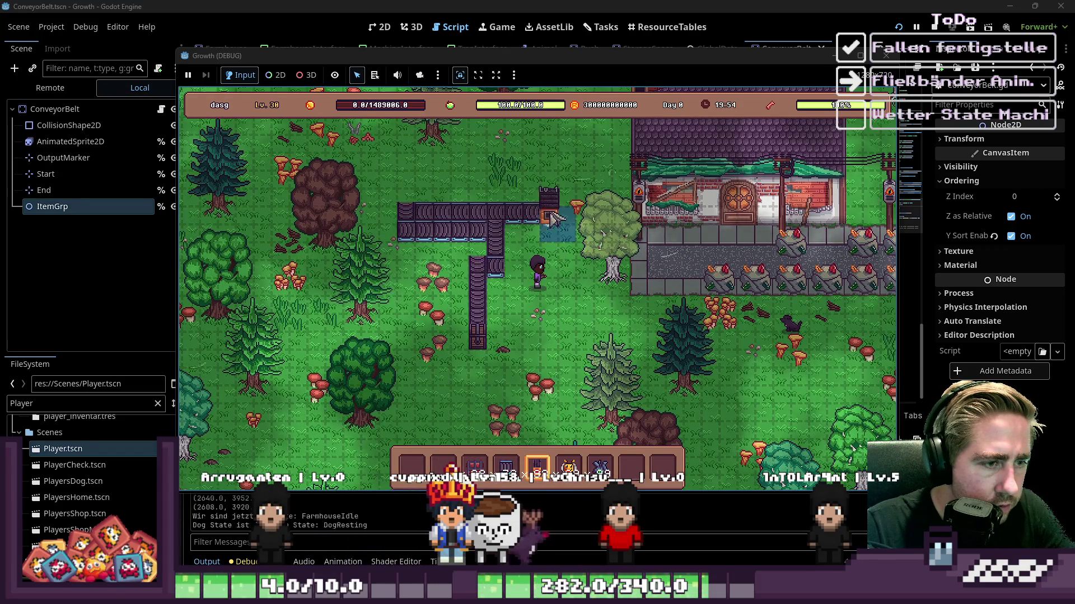
{"action": "key", "text": "2"}
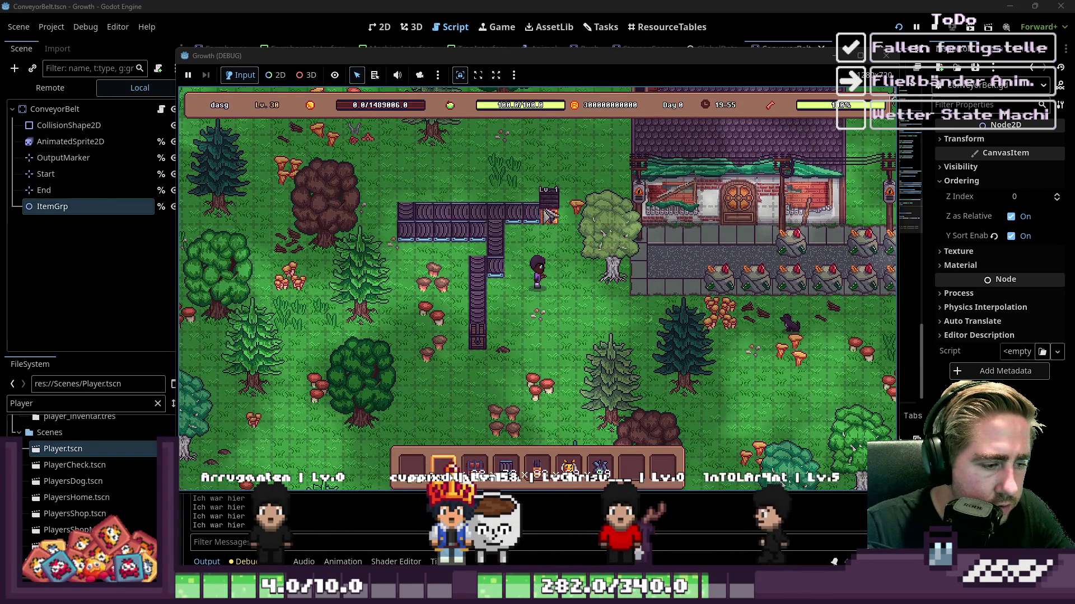
{"action": "key", "text": "5"}
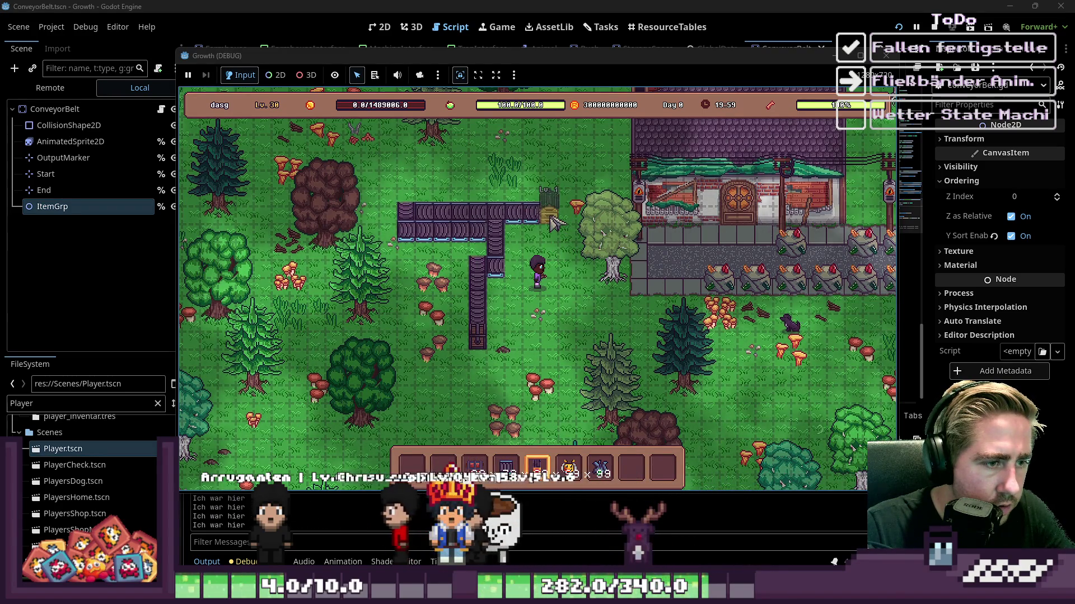
{"action": "left_click", "coordinate": [552, 220]}
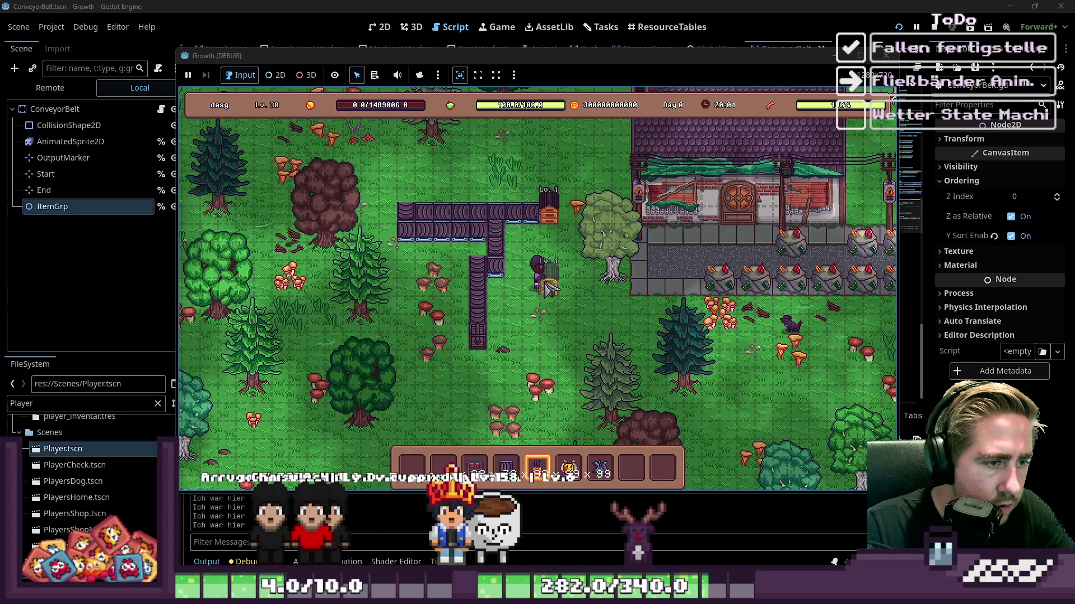
Step: Move a hotbar item into the beehive's input, then close its panel and walk away
{"action": "key", "text": "2"}
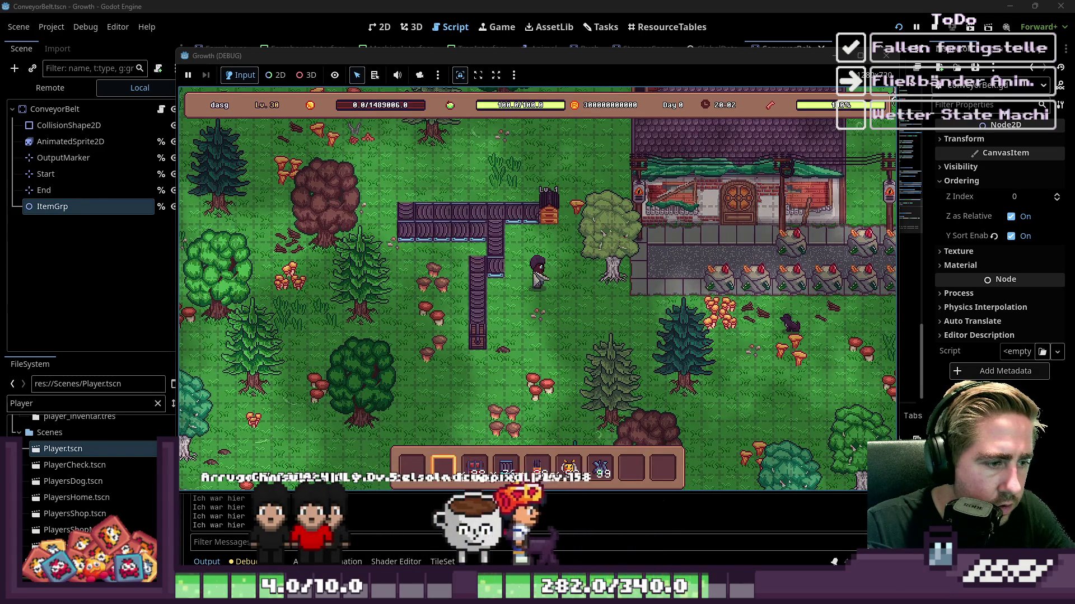
{"action": "left_click", "coordinate": [557, 222]}
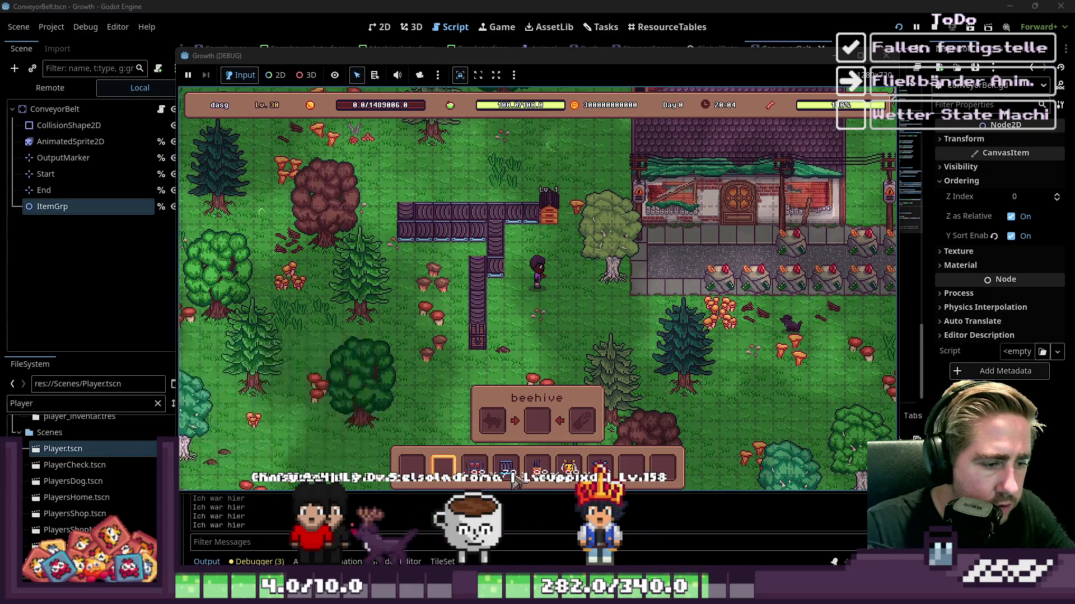
{"action": "left_click_drag", "start_coordinate": [569, 467], "coordinate": [504, 428]}
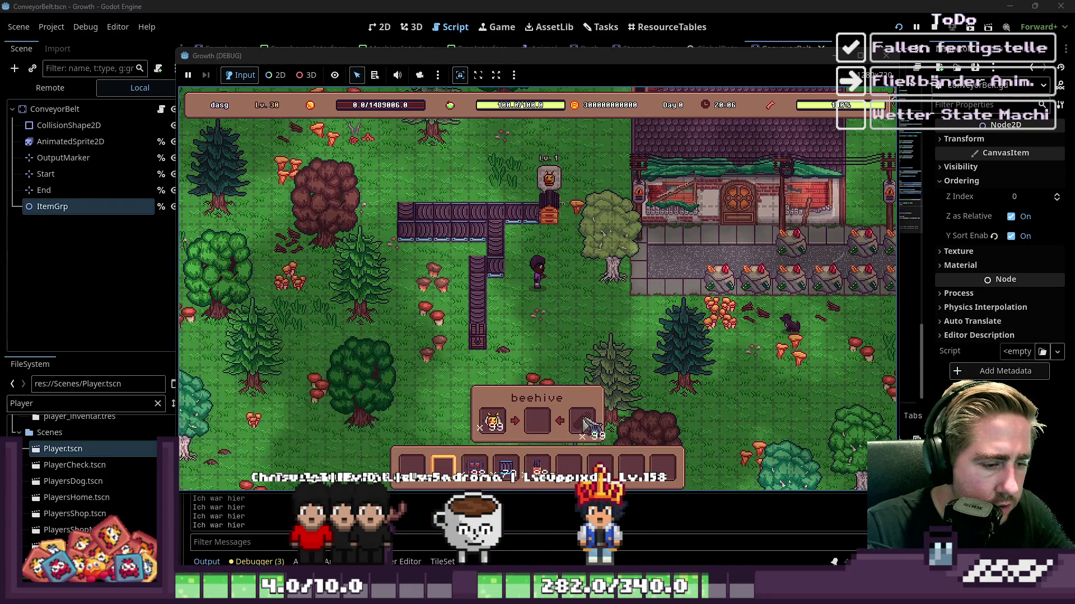
{"action": "key", "text": "i"}
{"action": "key", "text": "i"}
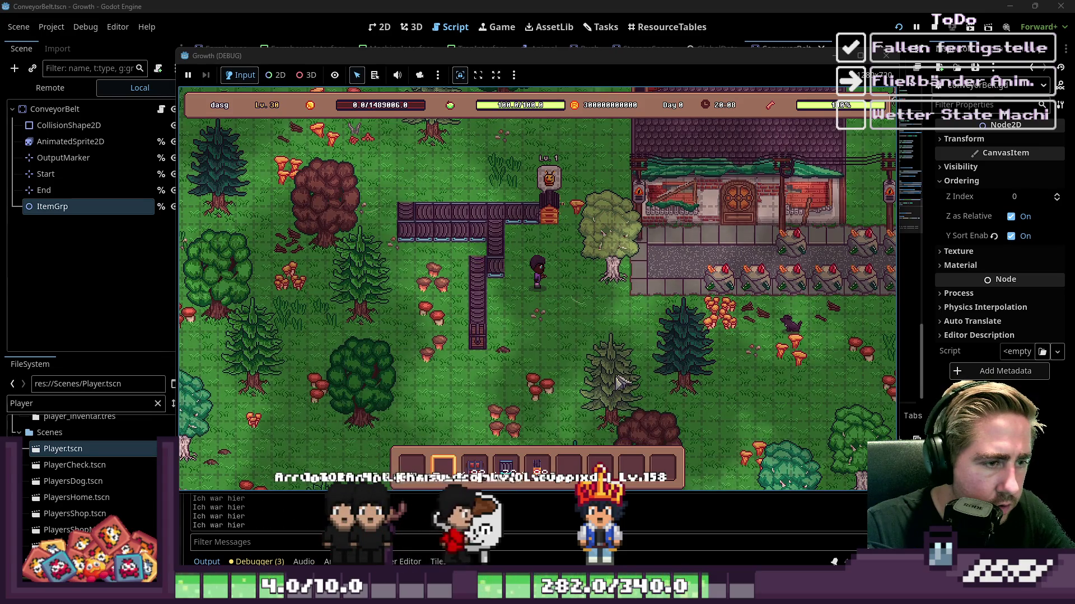
{"action": "key", "text": "s"}
{"action": "key", "text": "a"}
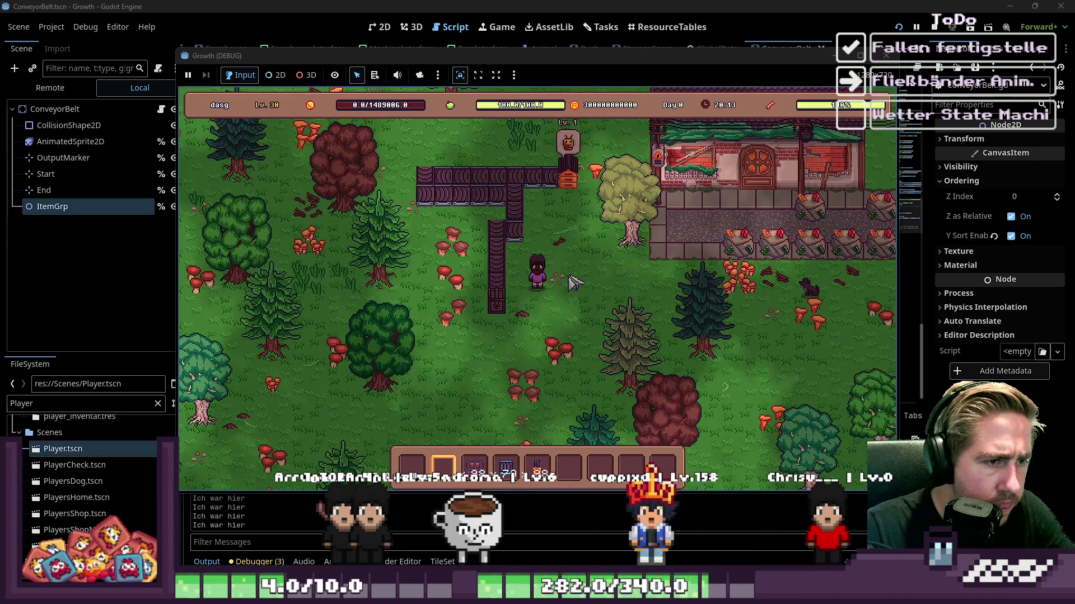
{"action": "key", "text": "w"}
{"action": "key", "text": "d"}
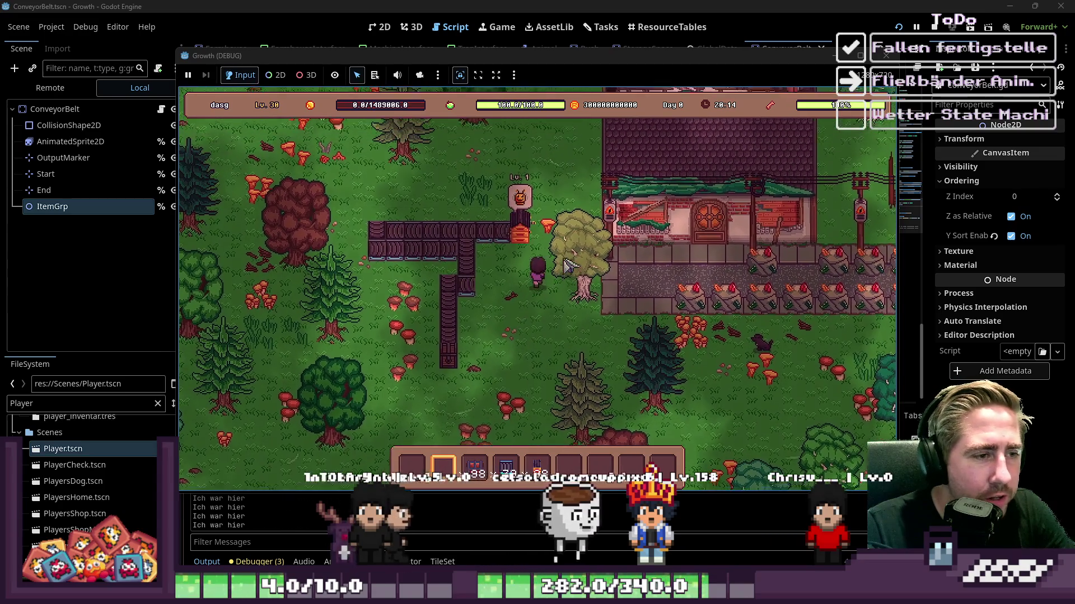
Step: Stop the game and review the offset and position lines of the item function
{"action": "left_click", "coordinate": [886, 56]}
{"action": "left_click", "coordinate": [606, 191]}
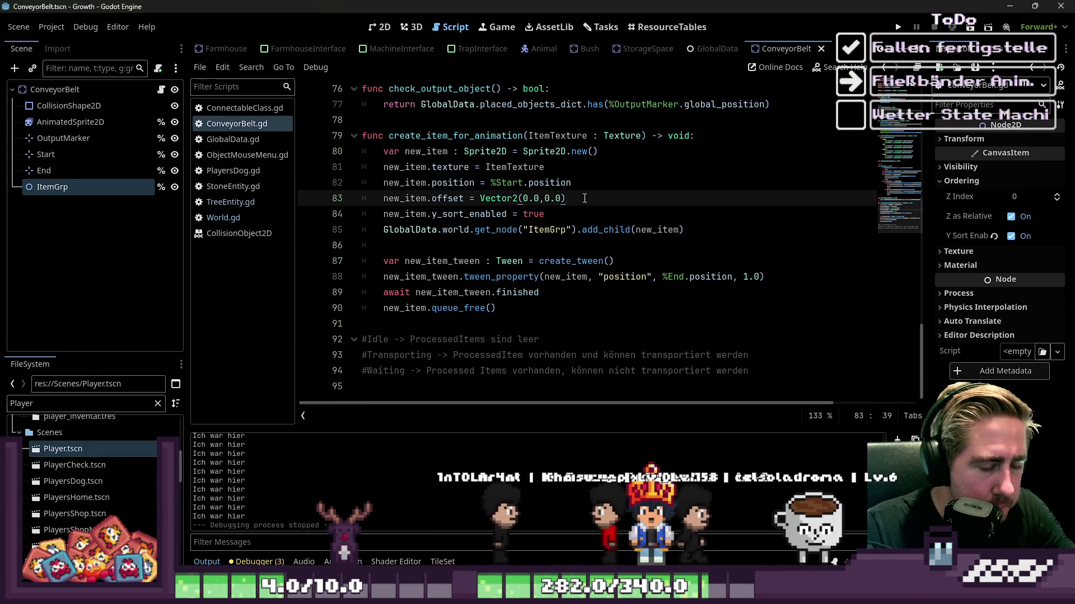
{"action": "left_click", "coordinate": [604, 277]}
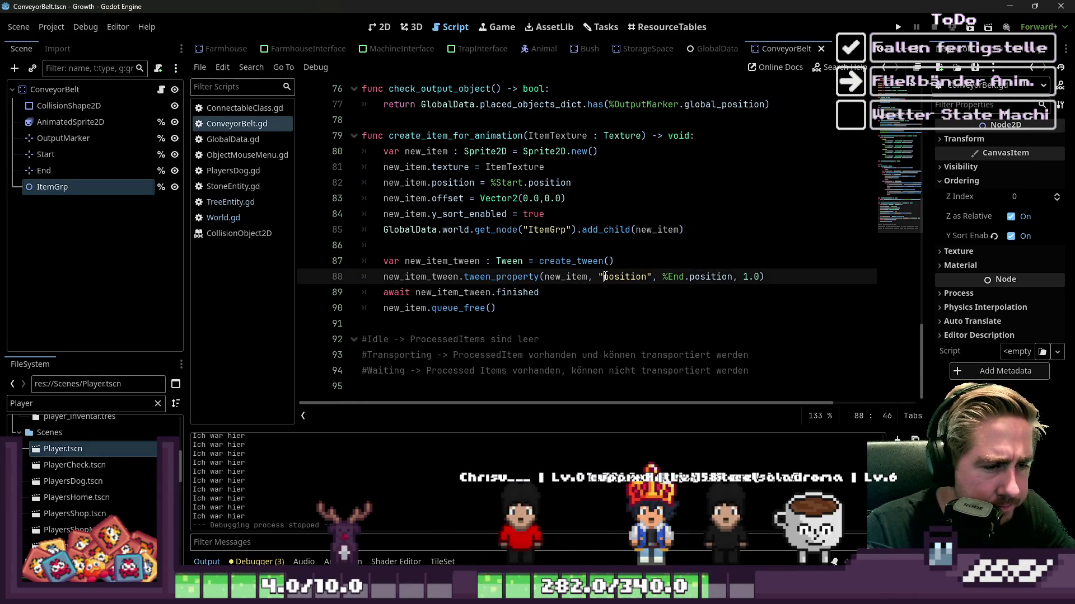
{"action": "left_click", "coordinate": [651, 247]}
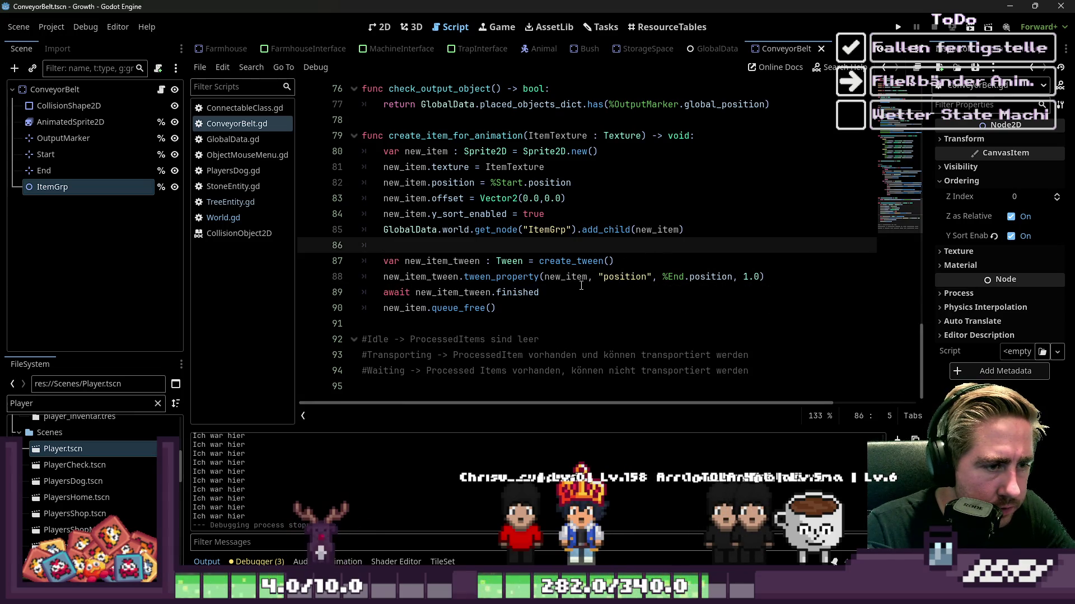
{"action": "left_click", "coordinate": [551, 213]}
{"action": "left_click", "coordinate": [549, 181]}
{"action": "left_click", "coordinate": [511, 195]}
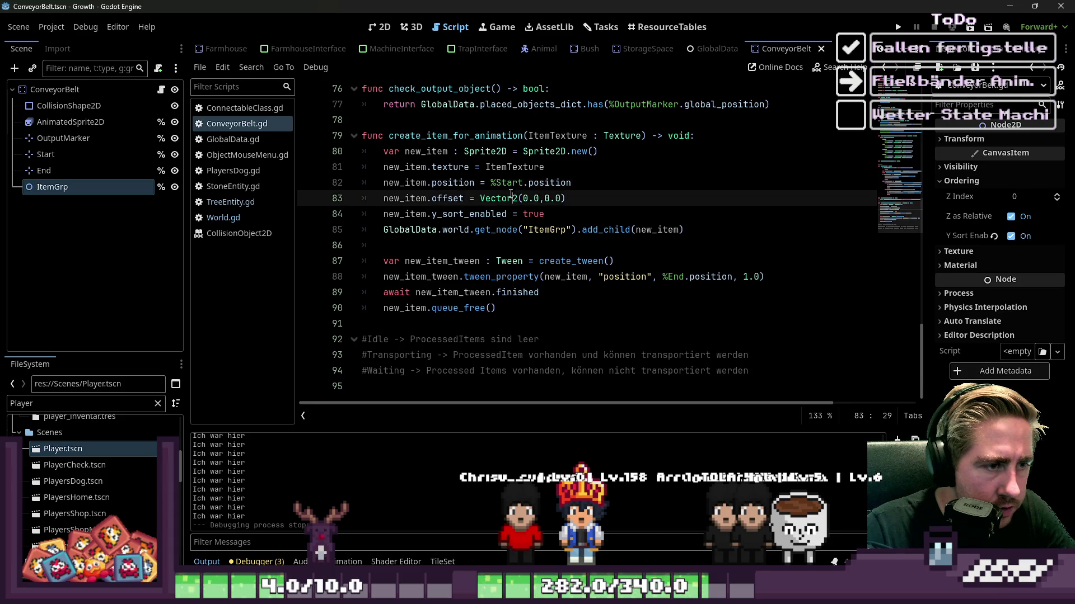
Step: Change the start point on line 82 to %Start.global_position
{"action": "left_click", "coordinate": [576, 183]}
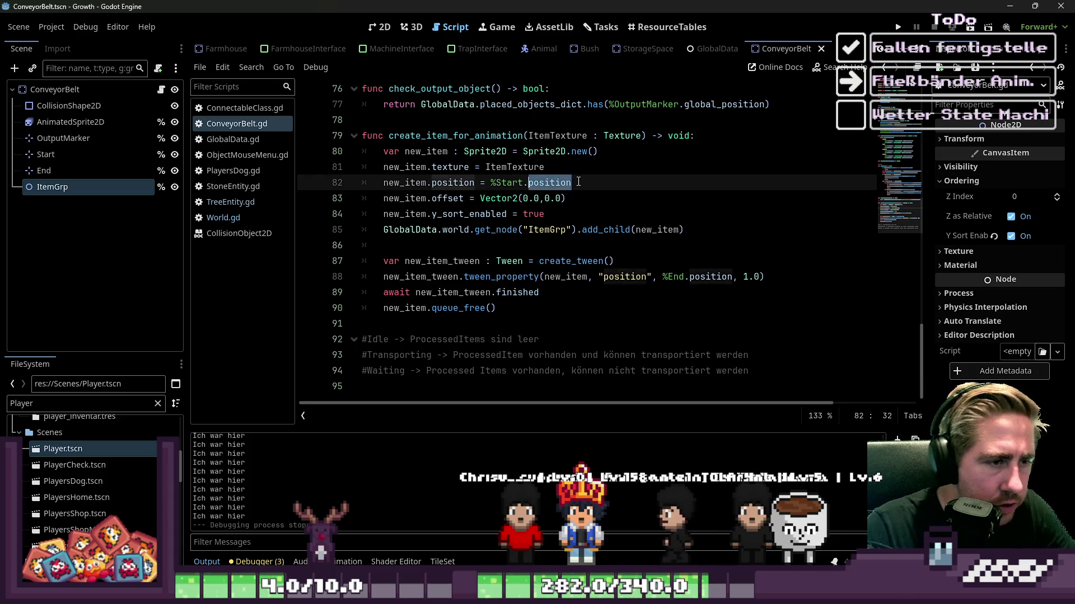
{"action": "type", "text": "g"}
{"action": "key", "text": "BackSpace"}
{"action": "key", "text": "BackSpace"}
{"action": "key", "text": "BackSpace"}
{"action": "type", "text": "lonal"}
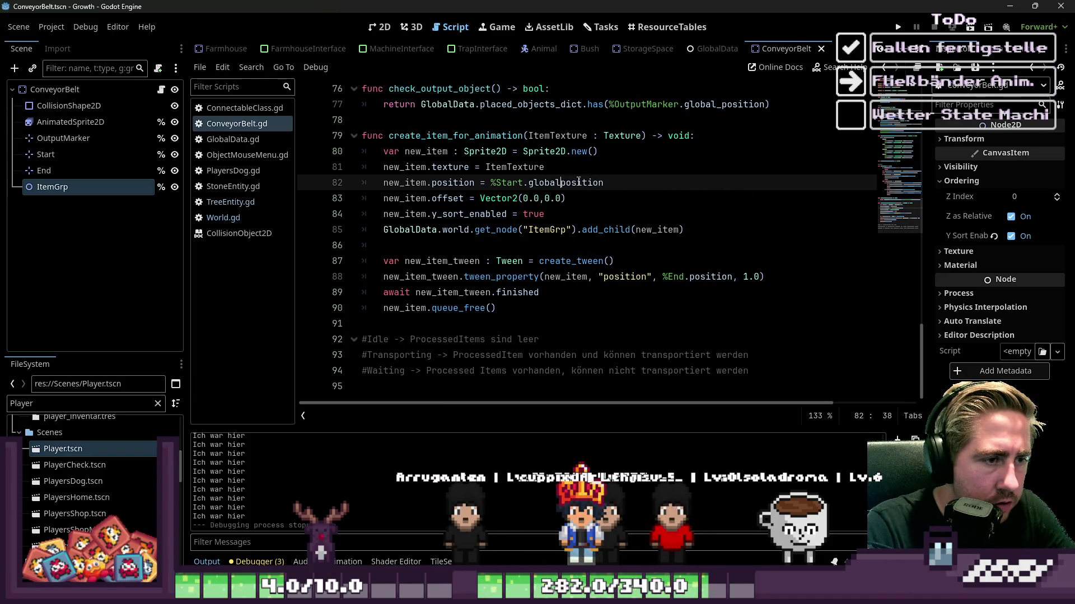
{"action": "key", "text": "End"}
{"action": "key", "text": "ctrl+space"}
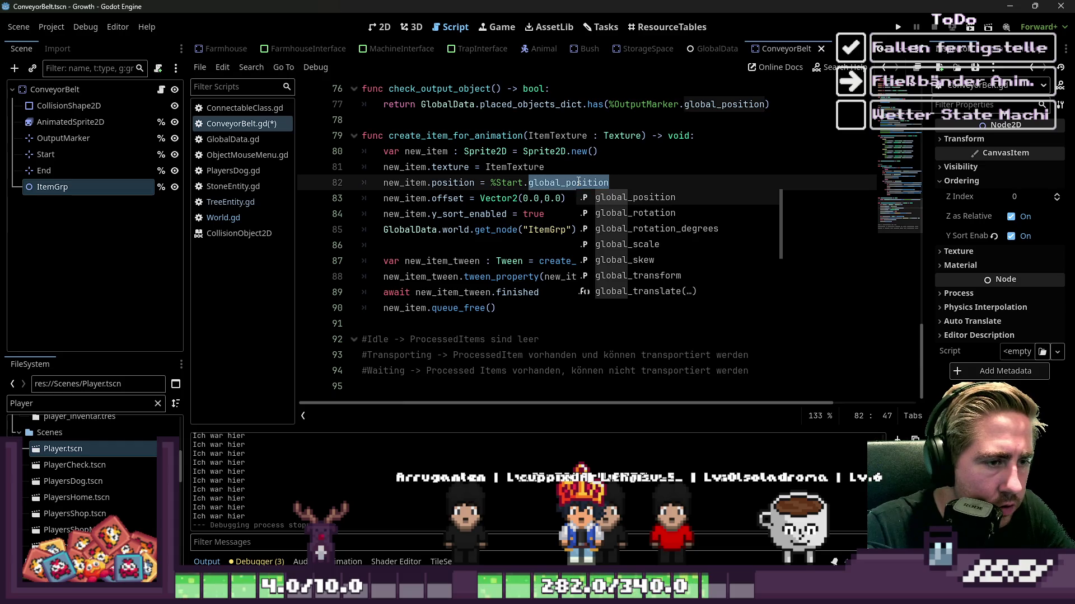
{"action": "key", "text": "Escape"}
Step: Make the tween target %End.global_position and launch the game
{"action": "key", "text": "Down"}
{"action": "key", "text": "Down"}
{"action": "key", "text": "Down"}
{"action": "key", "text": "Down"}
{"action": "key", "text": "Down"}
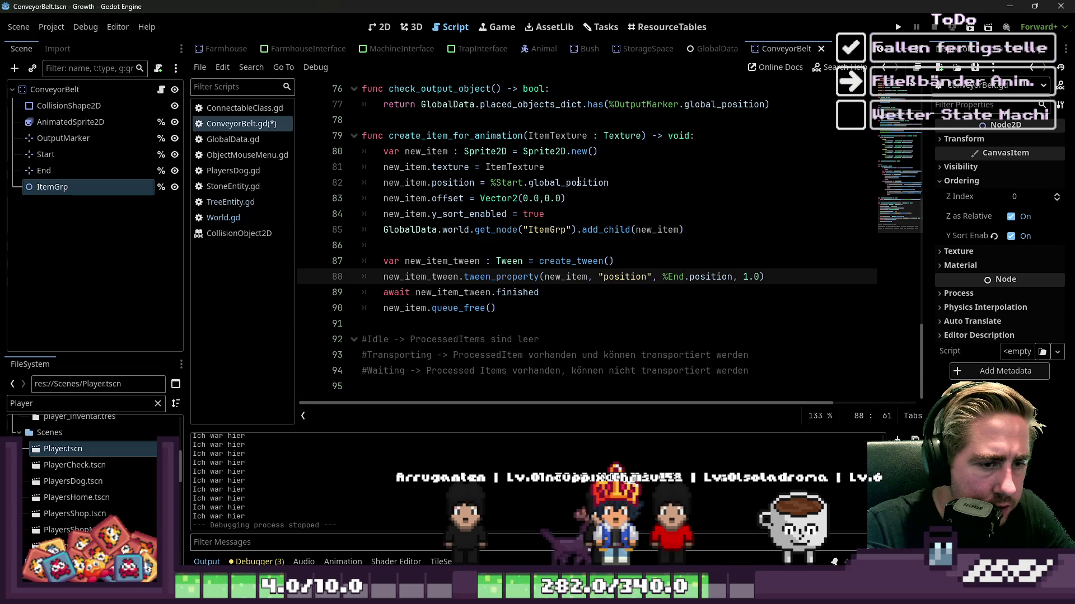
{"action": "type", "text": "global_p"}
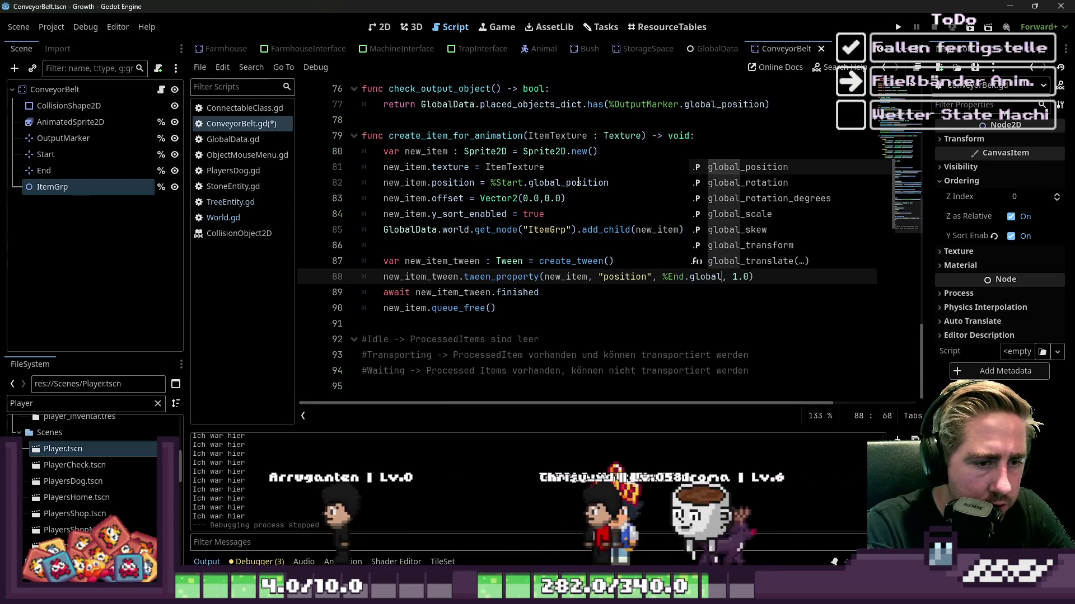
{"action": "type", "text": "osition"}
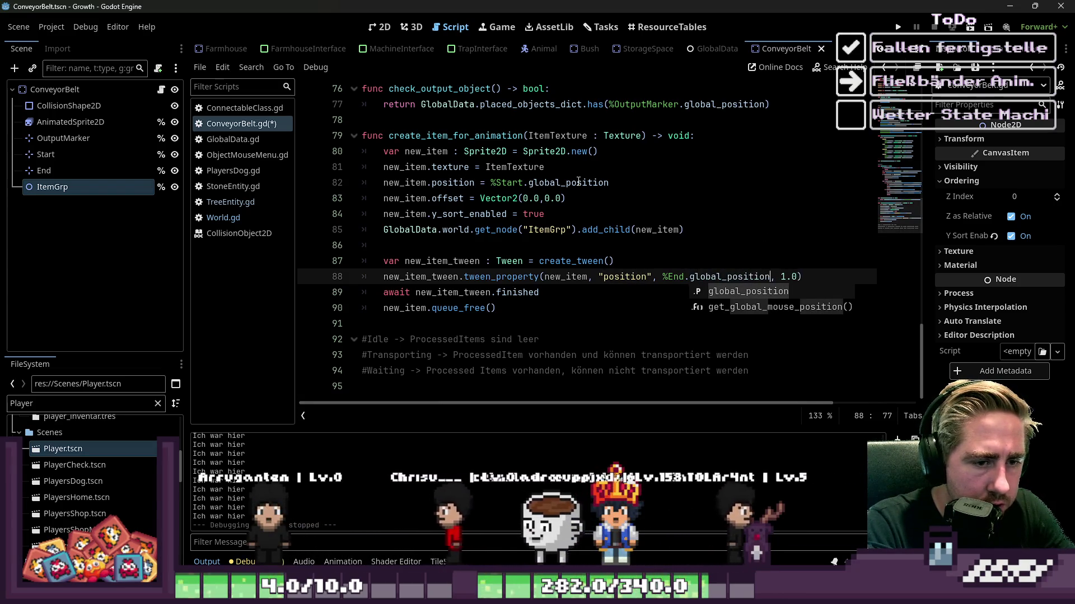
{"action": "left_click", "coordinate": [573, 159]}
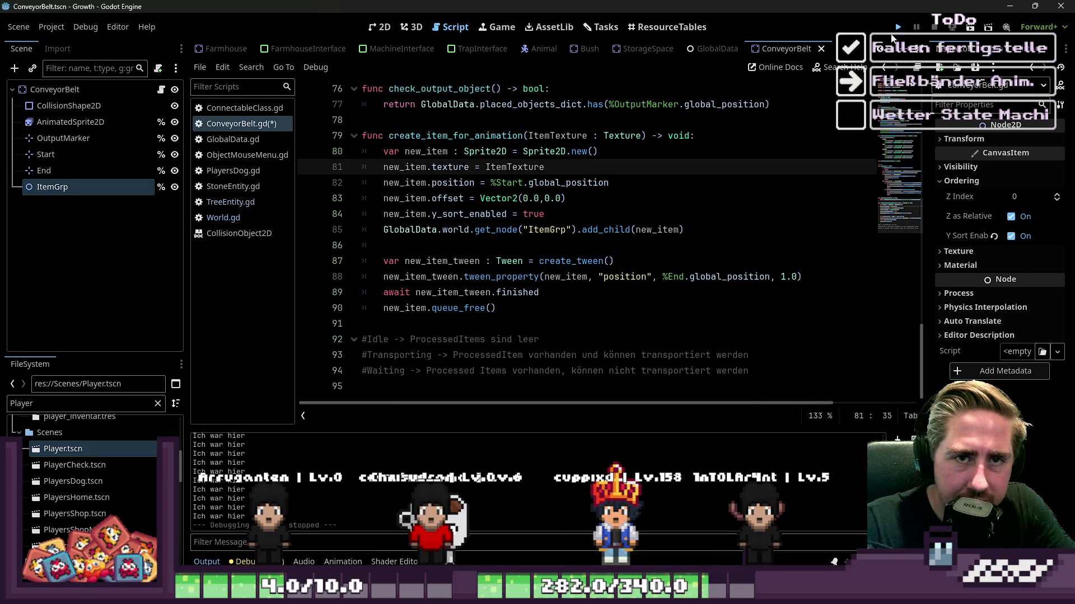
{"action": "left_click", "coordinate": [897, 28]}
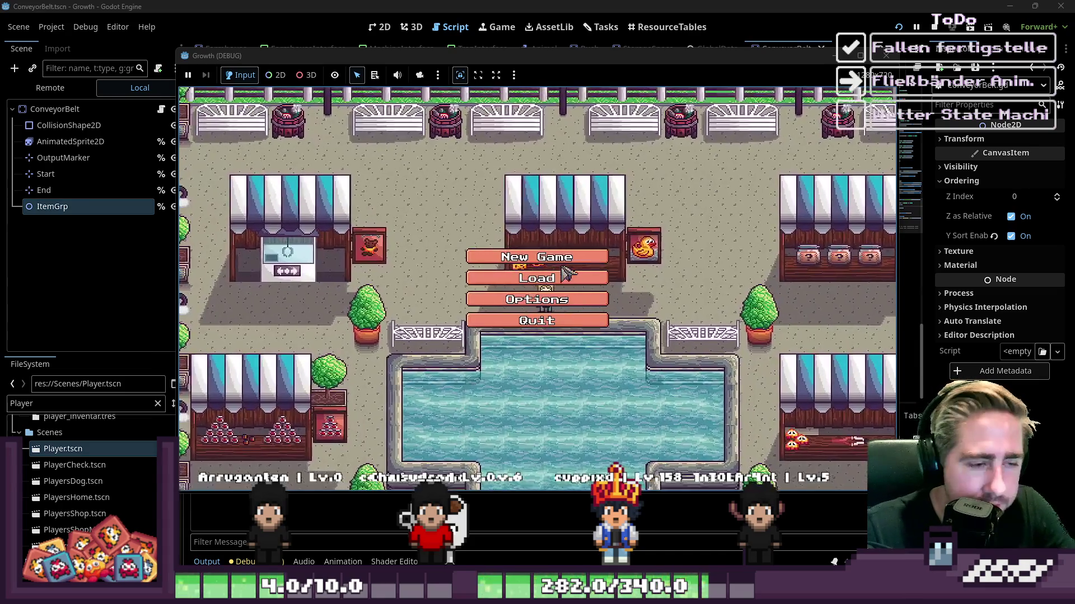
Step: Start a new game as 'sadgh' and move an inventory item into the hotbar
{"action": "left_click", "coordinate": [551, 257]}
{"action": "type", "text": "sadgh"}
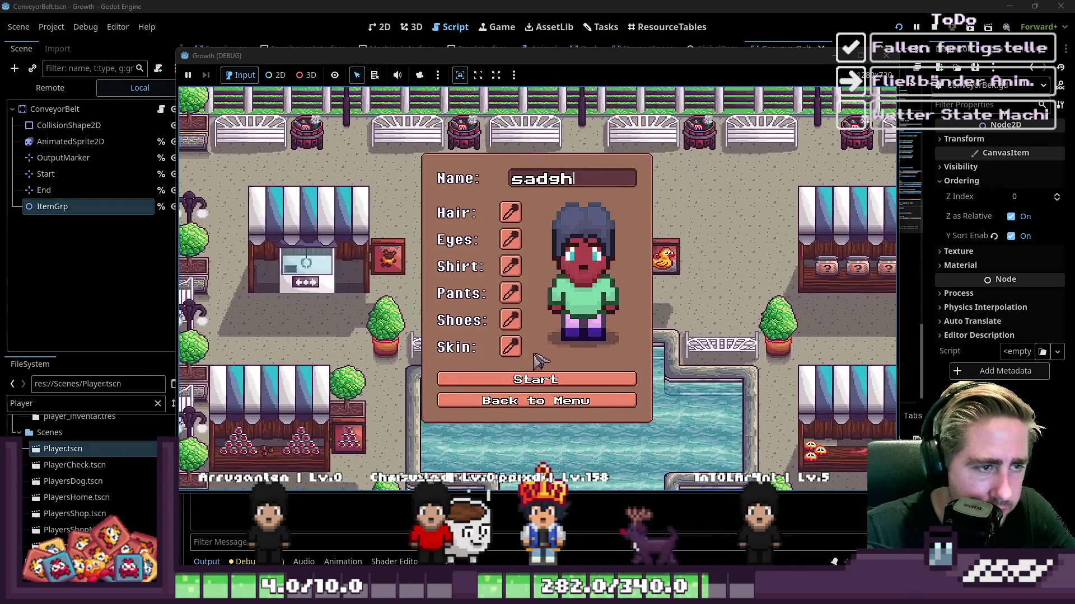
{"action": "left_click", "coordinate": [536, 386]}
{"action": "key", "text": "i"}
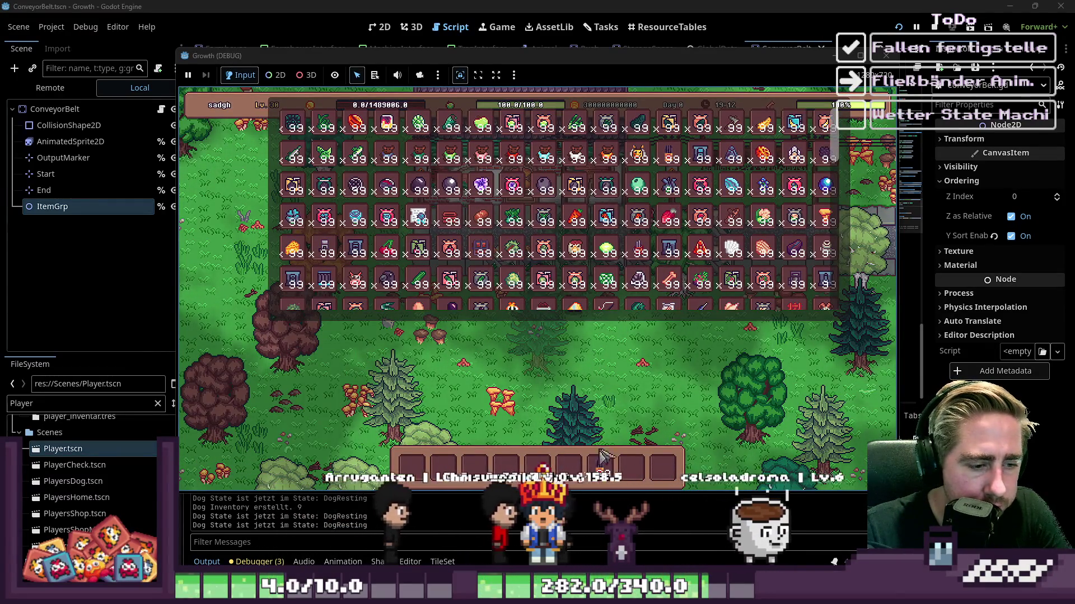
{"action": "left_click", "coordinate": [599, 467]}
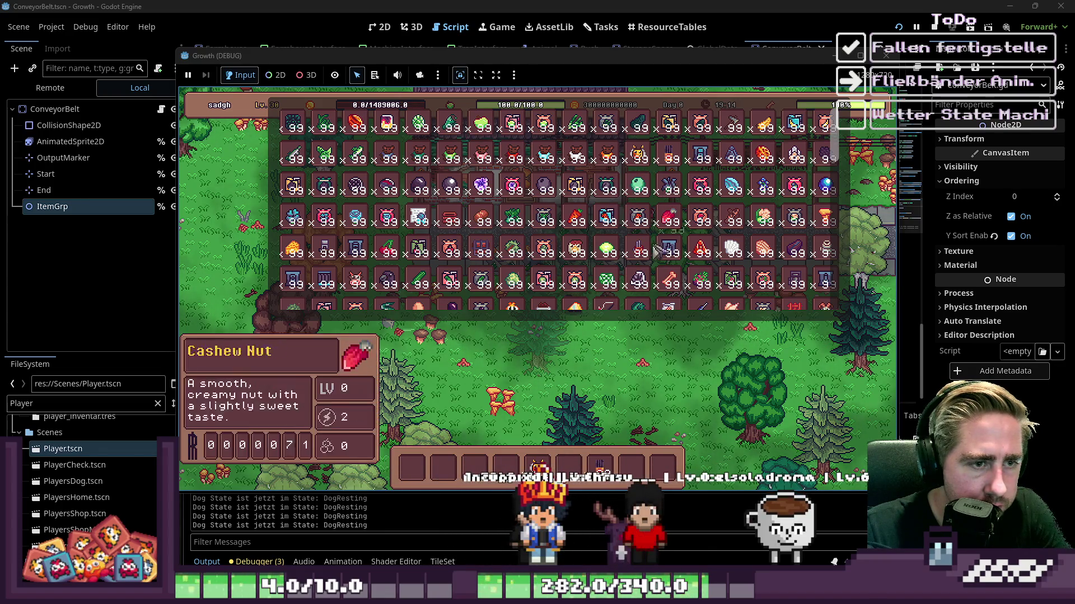
{"action": "scroll", "coordinate": [288, 227], "scroll_direction": "down", "scroll_amount": 1}
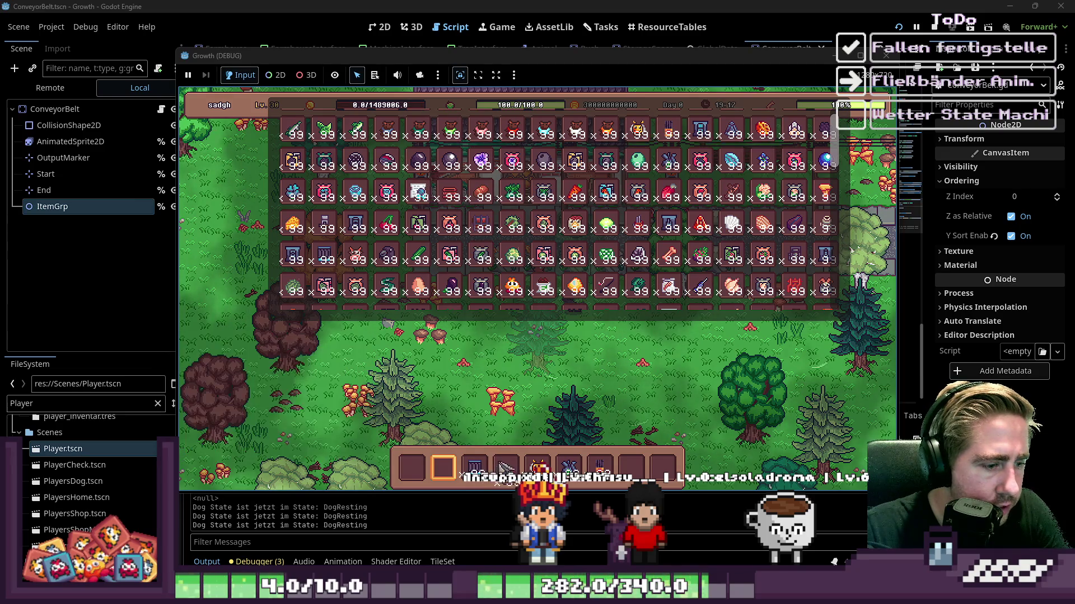
{"action": "key", "text": "i"}
{"action": "scroll", "coordinate": [512, 398], "scroll_direction": "up", "scroll_amount": 3}
Step: Lay a conveyor row leftward from the building and extend it into a U shape
{"action": "key", "text": "s"}
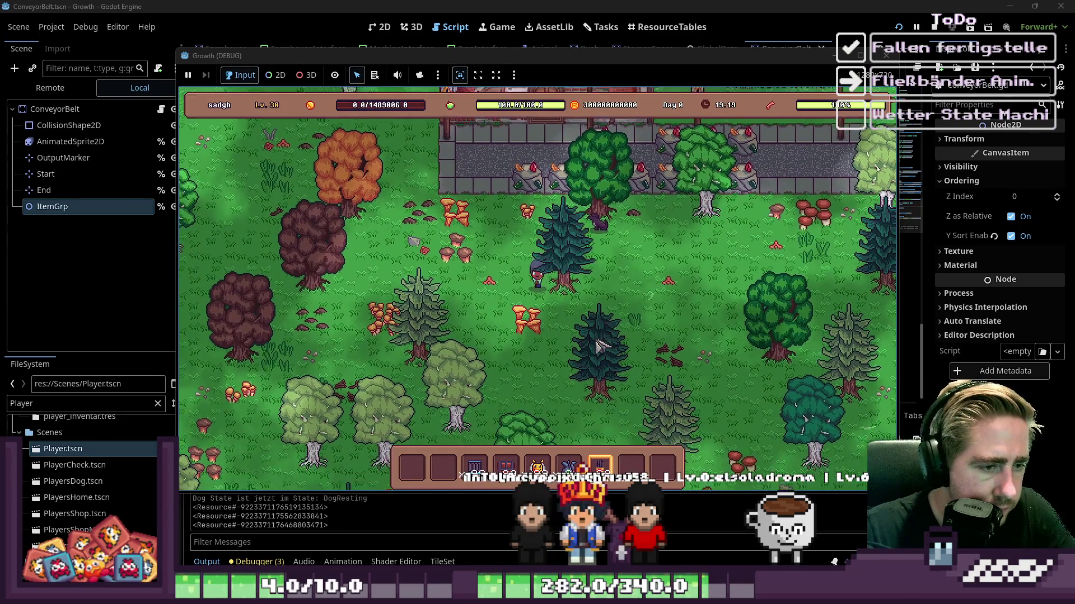
{"action": "scroll", "coordinate": [631, 329], "scroll_direction": "down", "scroll_amount": 3}
{"action": "key", "text": "s"}
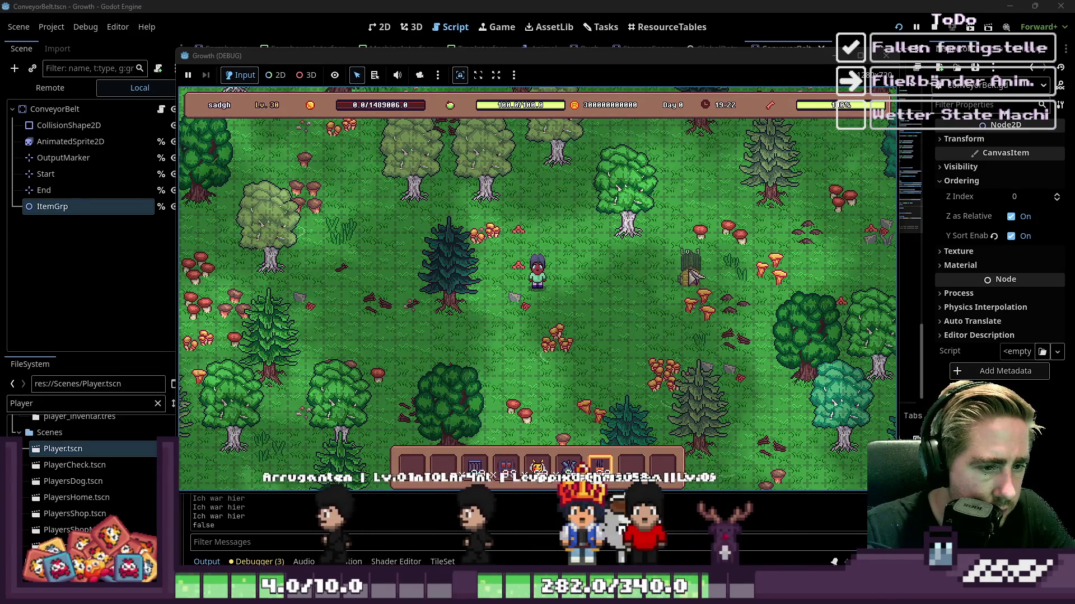
{"action": "left_click_drag", "start_coordinate": [666, 285], "coordinate": [566, 282]}
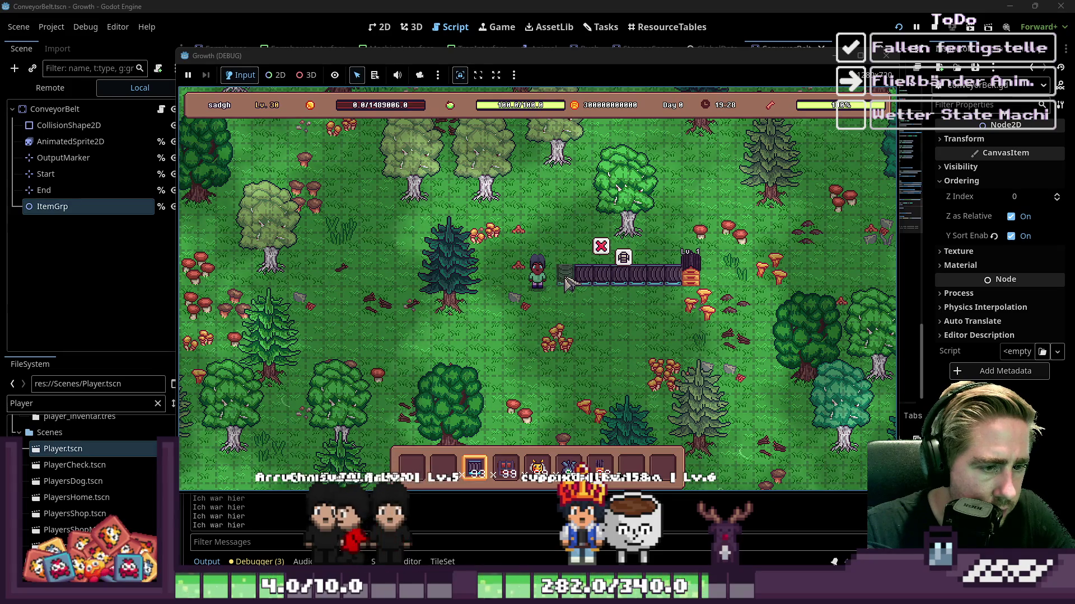
{"action": "mouse_move", "coordinate": [571, 322]}
{"action": "left_mouse_down"}
{"action": "mouse_move", "coordinate": [655, 309]}
{"action": "mouse_move", "coordinate": [658, 333]}
{"action": "mouse_move", "coordinate": [602, 341]}
{"action": "left_mouse_up"}
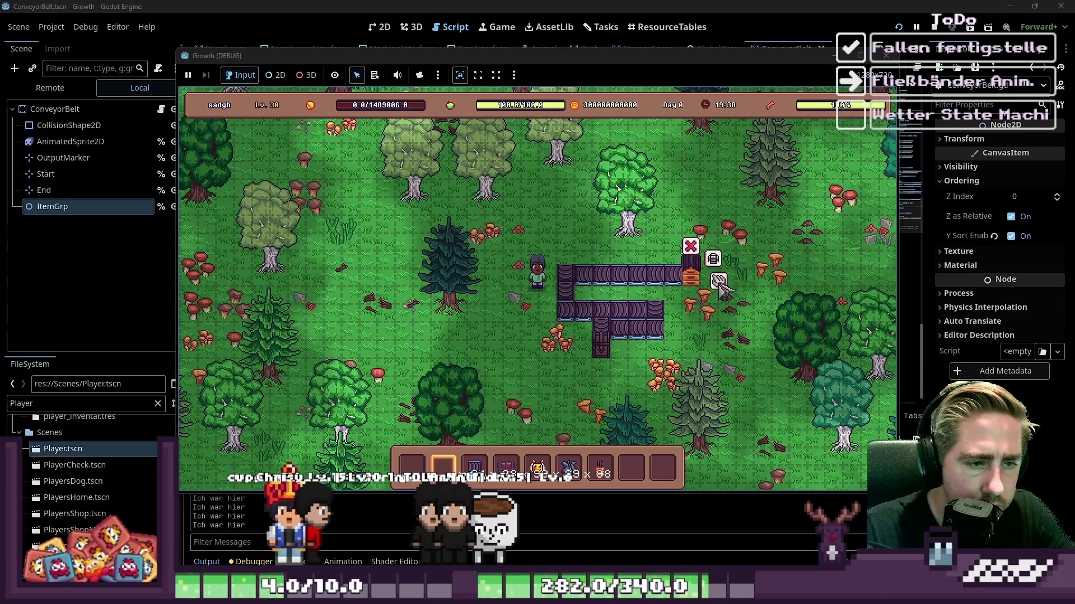
Step: Put the stack of 99 bees into the beehive's input
{"action": "left_click", "coordinate": [718, 281]}
{"action": "left_click", "coordinate": [493, 424]}
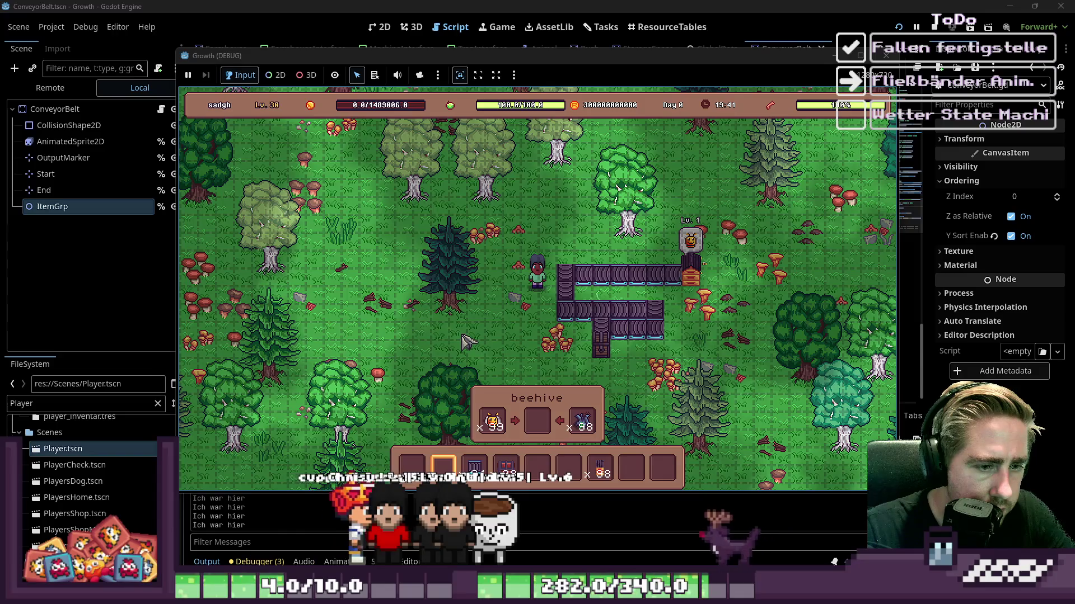
{"action": "key", "text": "Escape"}
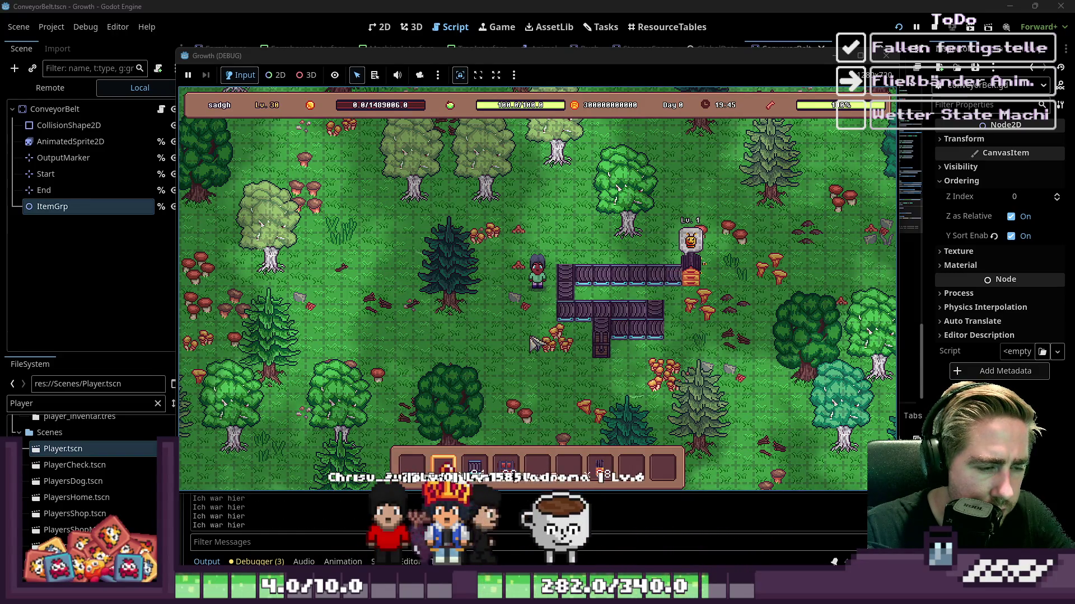
{"action": "key", "text": "w"}
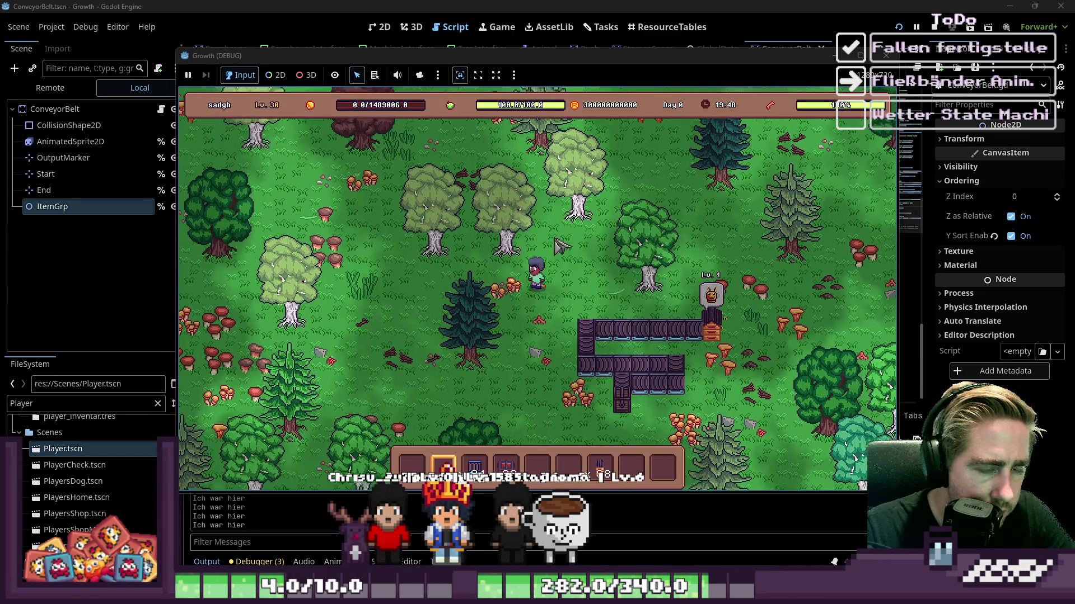
Step: Check the chest's contents and shift the game window down to reveal the script
{"action": "mouse_move", "coordinate": [568, 62]}
{"action": "left_mouse_down"}
{"action": "mouse_move", "coordinate": [587, 382]}
{"action": "mouse_move", "coordinate": [568, 88]}
{"action": "mouse_move", "coordinate": [603, 95]}
{"action": "mouse_move", "coordinate": [604, 118]}
{"action": "mouse_move", "coordinate": [556, 439]}
{"action": "mouse_move", "coordinate": [565, 403]}
{"action": "left_mouse_up"}
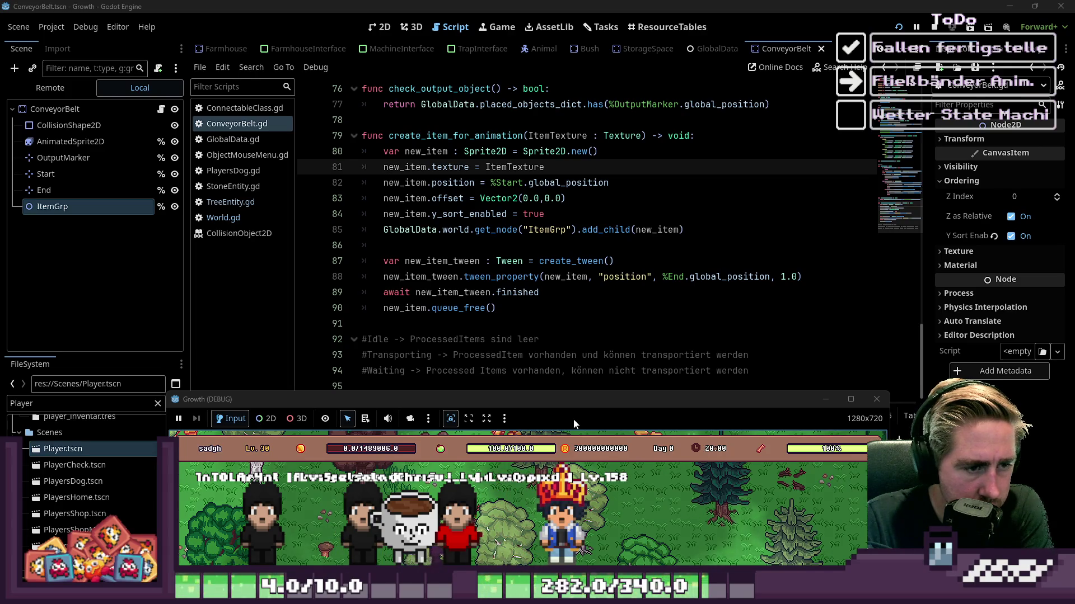
{"action": "mouse_move", "coordinate": [577, 414]}
{"action": "left_mouse_down"}
{"action": "mouse_move", "coordinate": [596, 20]}
{"action": "mouse_move", "coordinate": [594, 30]}
{"action": "left_mouse_up"}
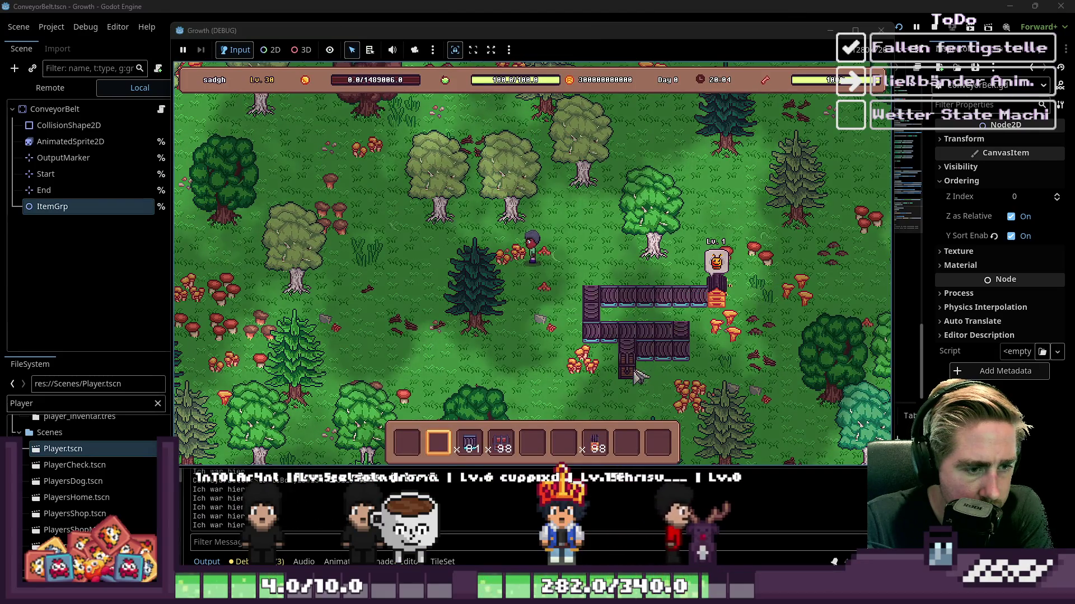
{"action": "left_click", "coordinate": [651, 367]}
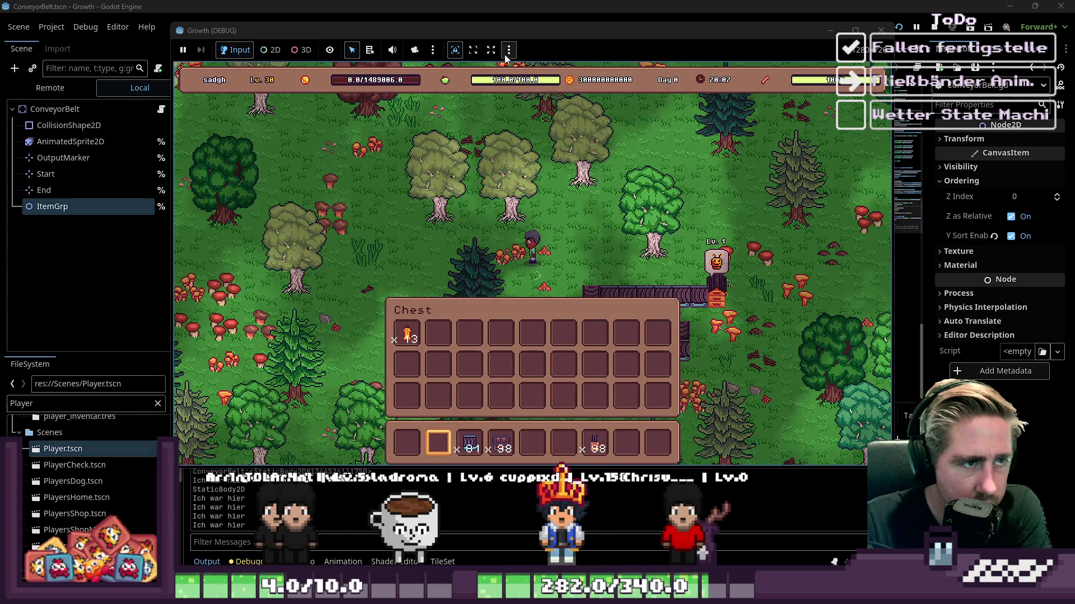
{"action": "mouse_move", "coordinate": [509, 32]}
{"action": "left_mouse_down"}
{"action": "mouse_move", "coordinate": [502, 247]}
{"action": "mouse_move", "coordinate": [542, 324]}
{"action": "mouse_move", "coordinate": [529, 381]}
{"action": "mouse_move", "coordinate": [527, 361]}
{"action": "left_mouse_up"}
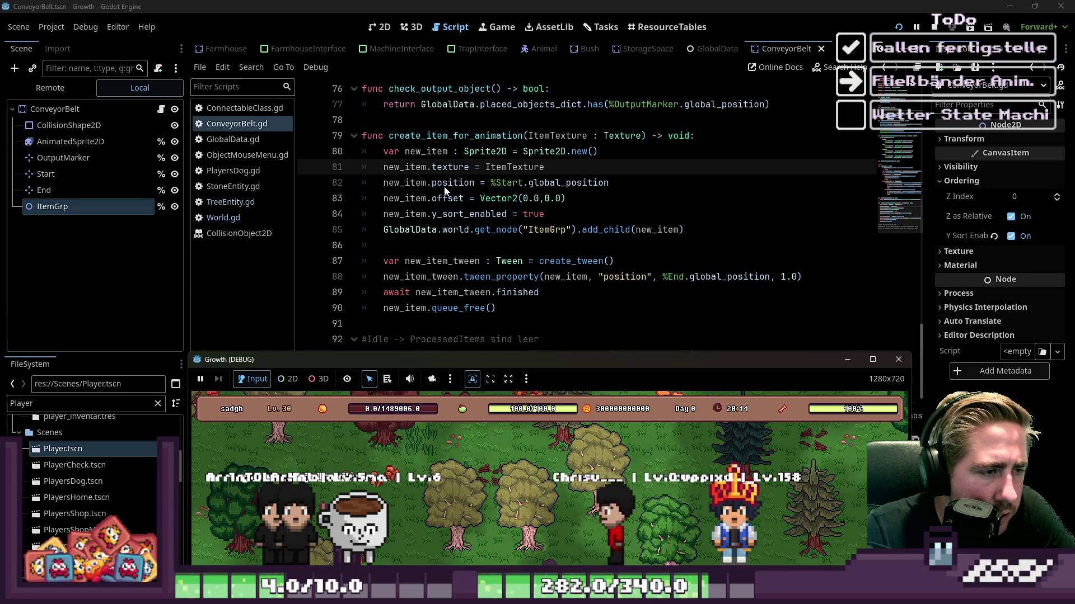
Step: Toggle between the 2D scene view and the ConveyorBelt script
{"action": "double_click", "coordinate": [440, 183]}
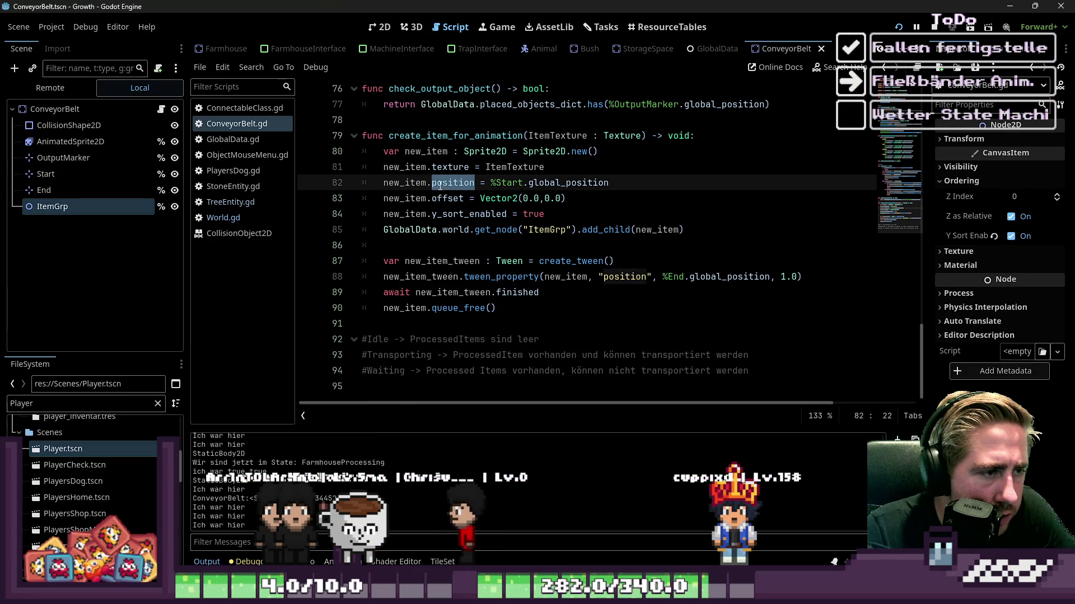
{"action": "left_click", "coordinate": [380, 27]}
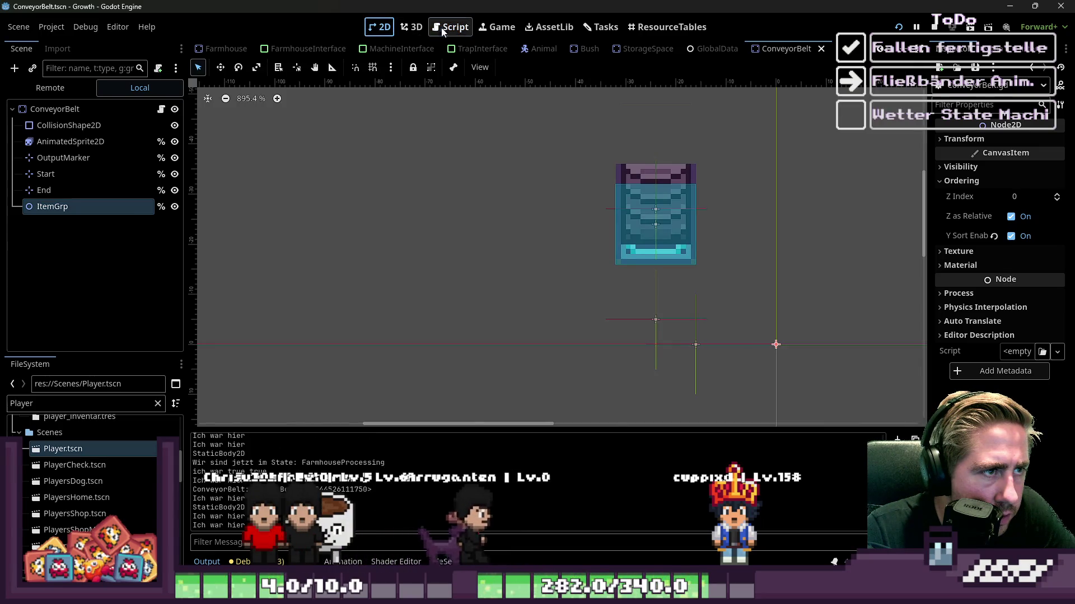
{"action": "left_click", "coordinate": [446, 29]}
{"action": "left_click", "coordinate": [442, 167]}
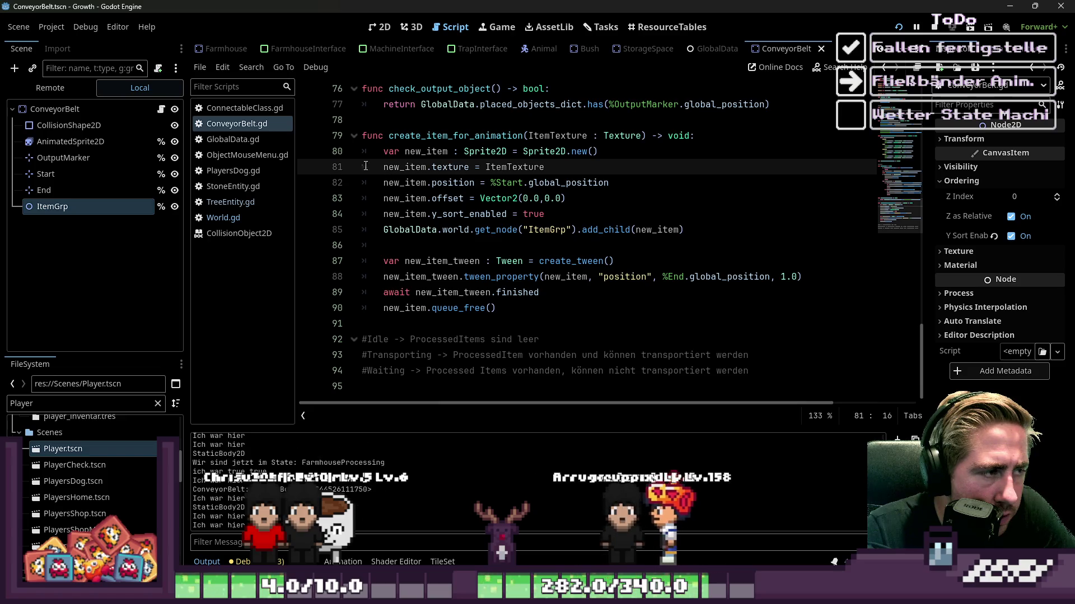
{"action": "left_click", "coordinate": [385, 27]}
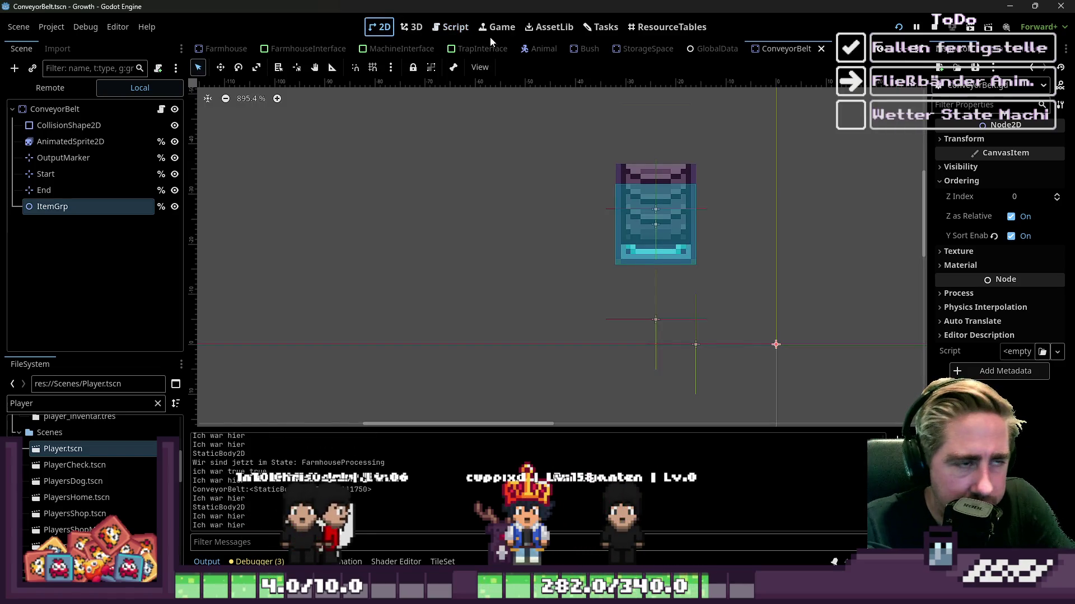
{"action": "left_click", "coordinate": [468, 29]}
Step: Open the GlobalData scene and search its script for 'place_o'
{"action": "key", "text": "ctrl+shift+o"}
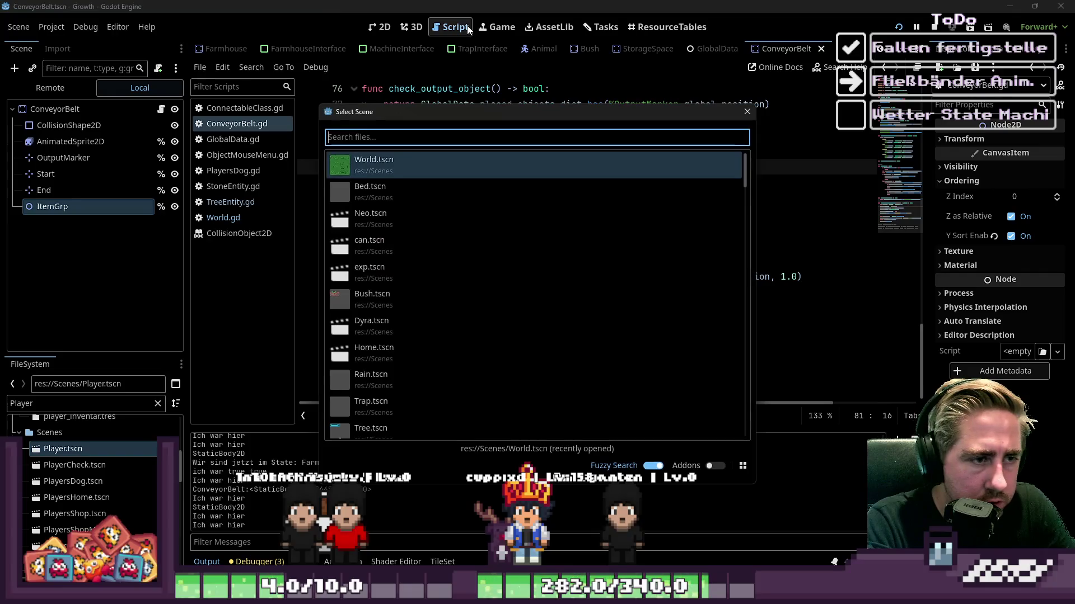
{"action": "type", "text": "Global"}
{"action": "key", "text": "Return"}
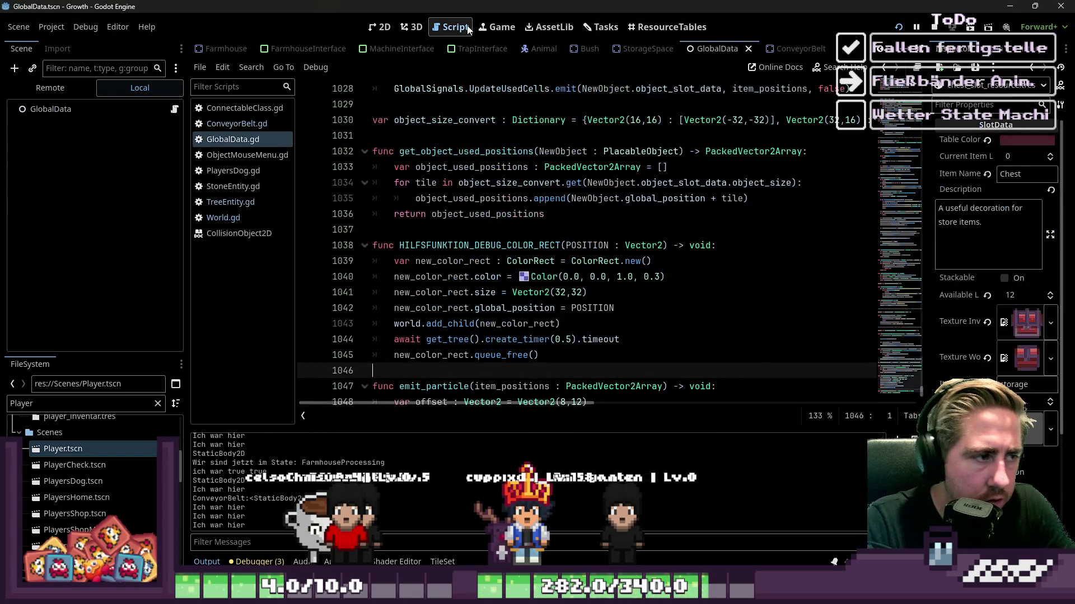
{"action": "key", "text": "ctrl+f"}
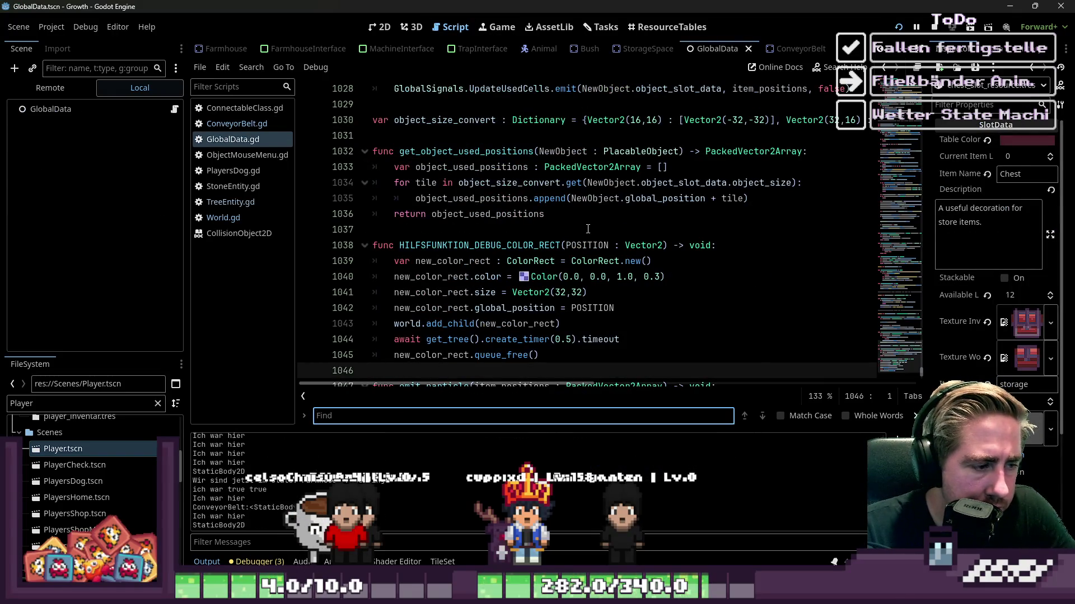
{"action": "type", "text": "place_o"}
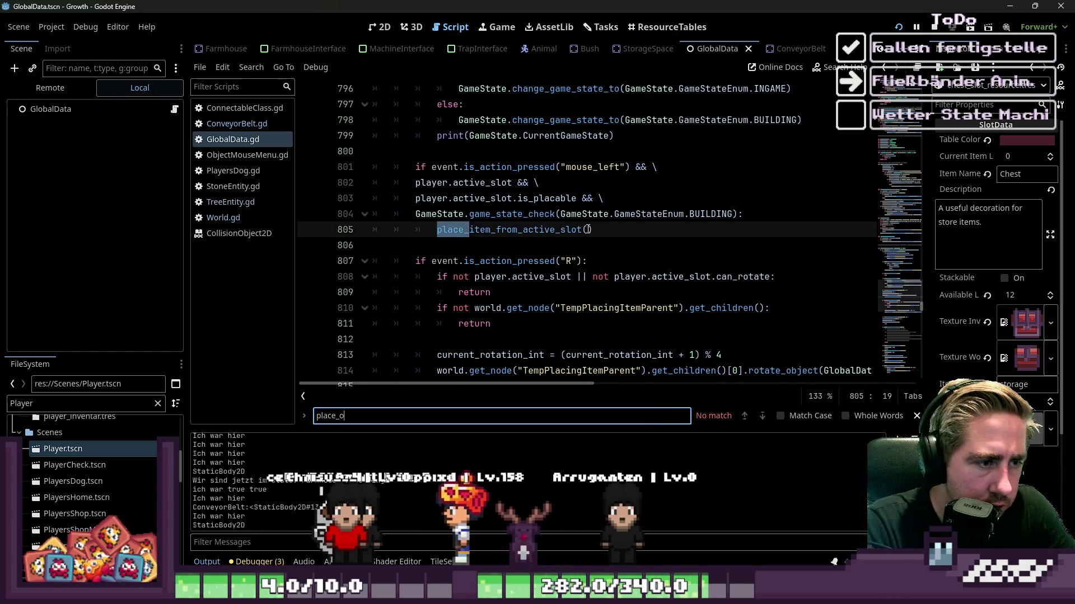
{"action": "key", "text": "Escape"}
{"action": "scroll", "coordinate": [611, 257], "scroll_direction": "down", "scroll_amount": 2}
Step: Jump to the place_item_from_active_slot definition in GlobalData.gd
{"action": "double_click", "coordinate": [679, 182]}
{"action": "scroll", "coordinate": [499, 282], "scroll_direction": "down", "scroll_amount": 3}
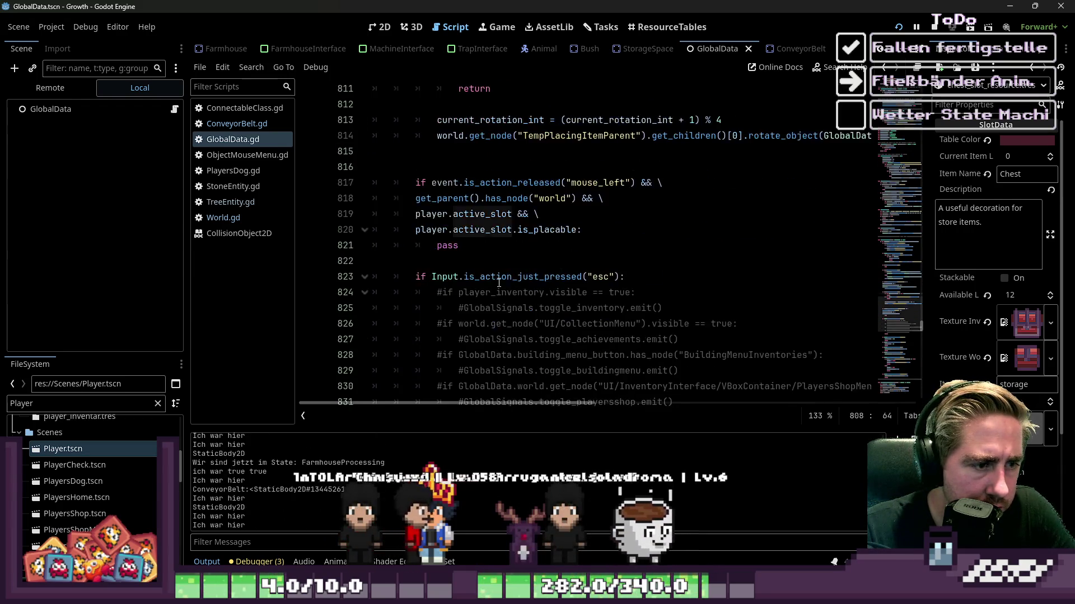
{"action": "scroll", "coordinate": [499, 283], "scroll_direction": "down", "scroll_amount": 2}
{"action": "scroll", "coordinate": [498, 282], "scroll_direction": "up", "scroll_amount": 8}
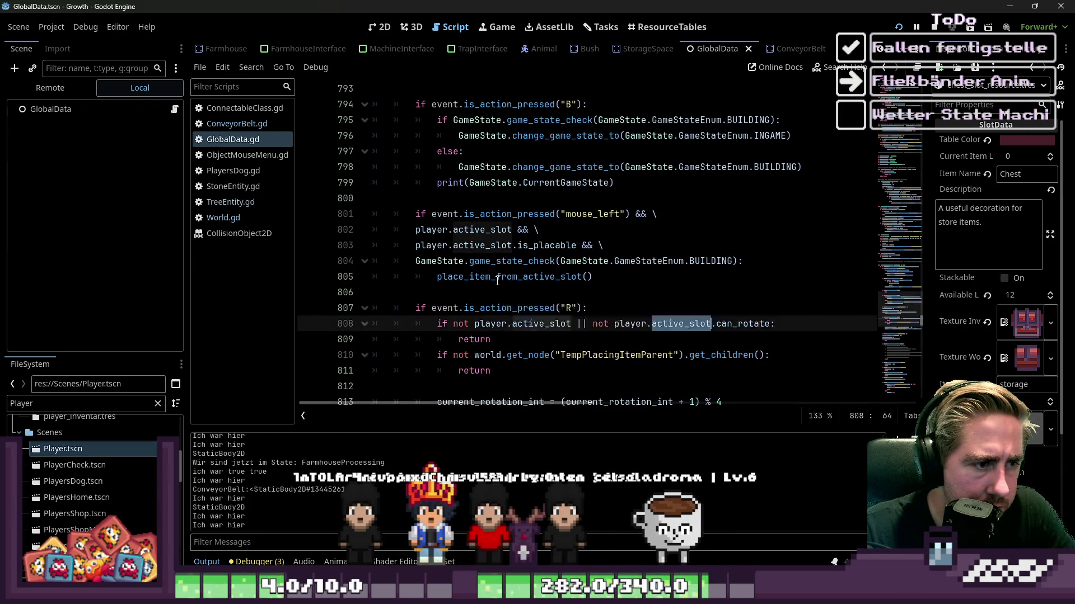
{"action": "scroll", "coordinate": [497, 281], "scroll_direction": "down", "scroll_amount": 1}
{"action": "scroll", "coordinate": [504, 278], "scroll_direction": "up", "scroll_amount": 9}
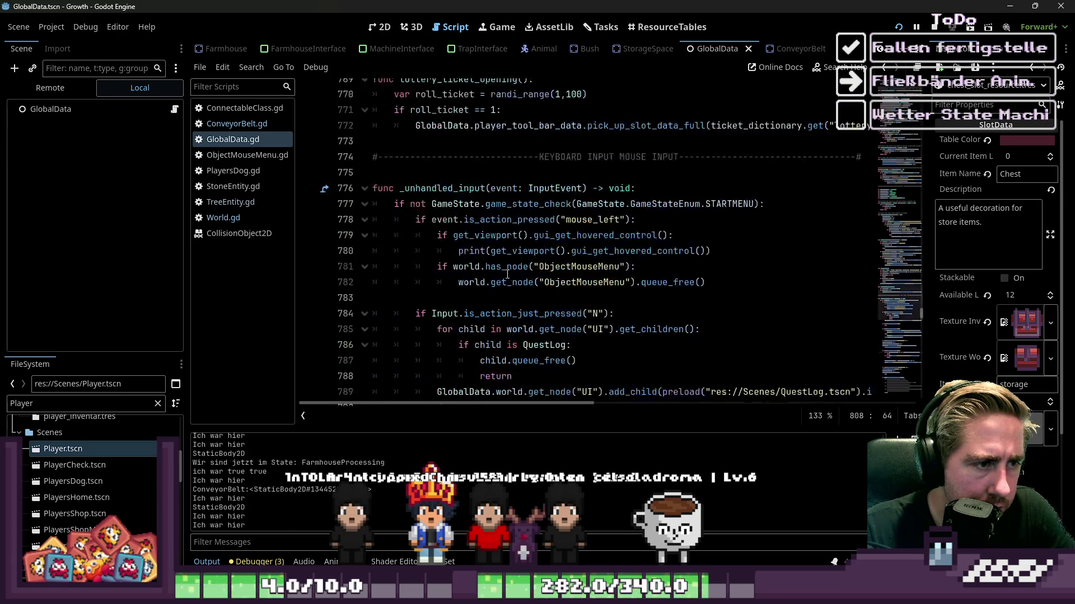
{"action": "scroll", "coordinate": [507, 274], "scroll_direction": "down", "scroll_amount": 6}
{"action": "scroll", "coordinate": [518, 272], "scroll_direction": "down", "scroll_amount": 1}
{"action": "scroll", "coordinate": [676, 317], "scroll_direction": "down", "scroll_amount": 1}
{"action": "left_click", "coordinate": [622, 292]}
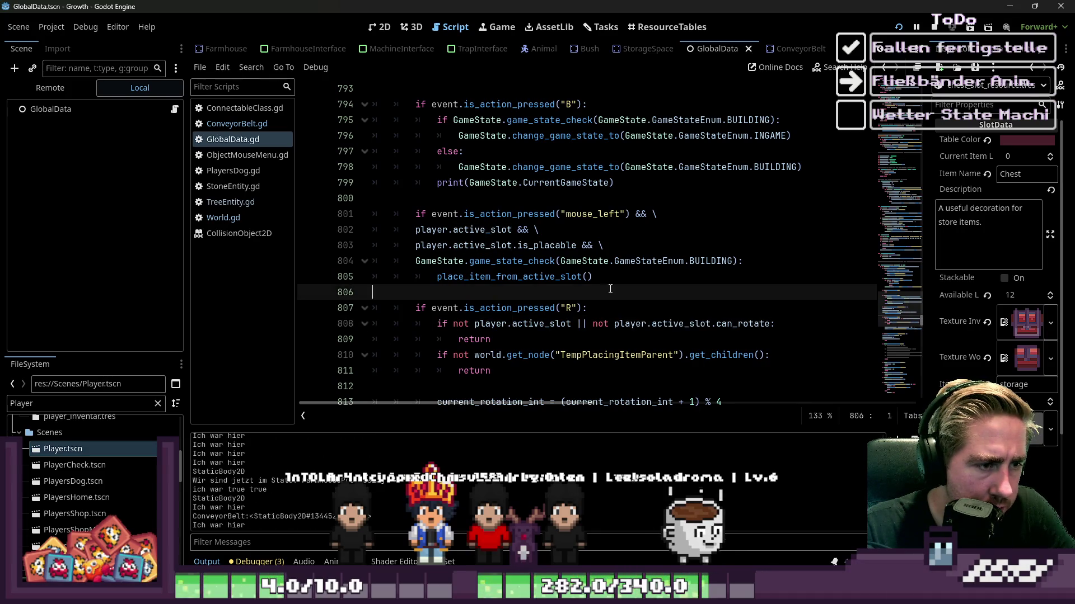
{"action": "key", "text": "ctrl+f"}
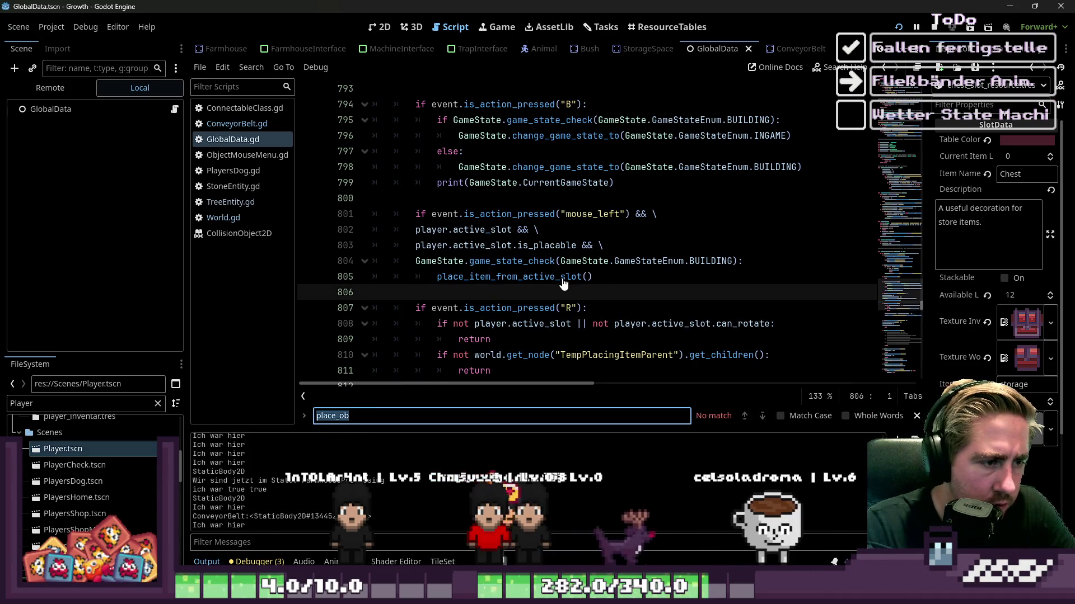
{"action": "left_click", "coordinate": [562, 280], "text": "ctrl"}
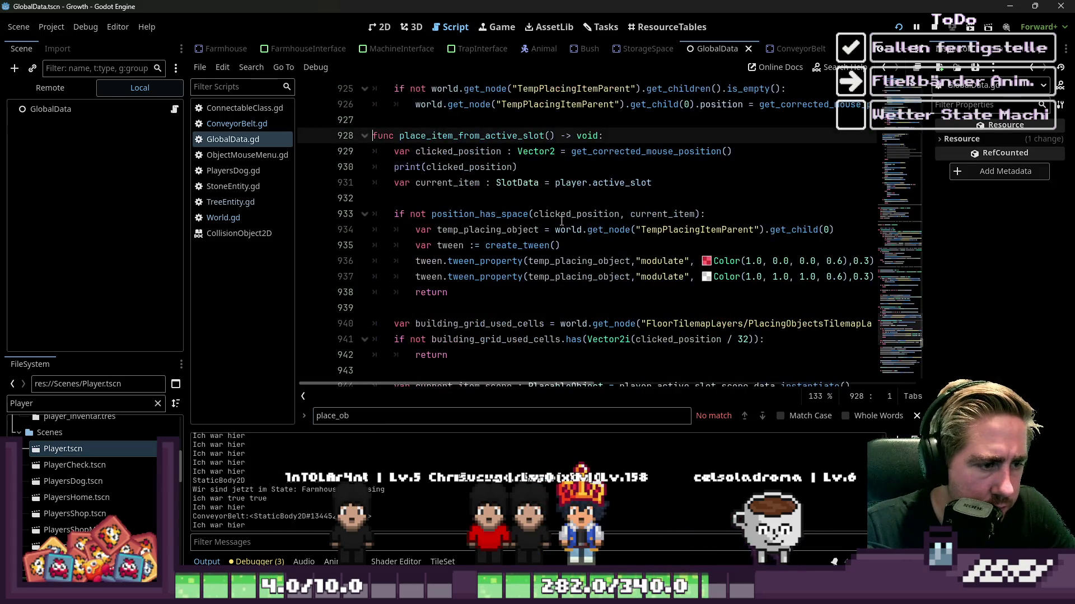
Step: Widen the code area and read lines 926-945 of place_item_from_active_slot
{"action": "left_click_drag", "start_coordinate": [296, 247], "coordinate": [230, 241]}
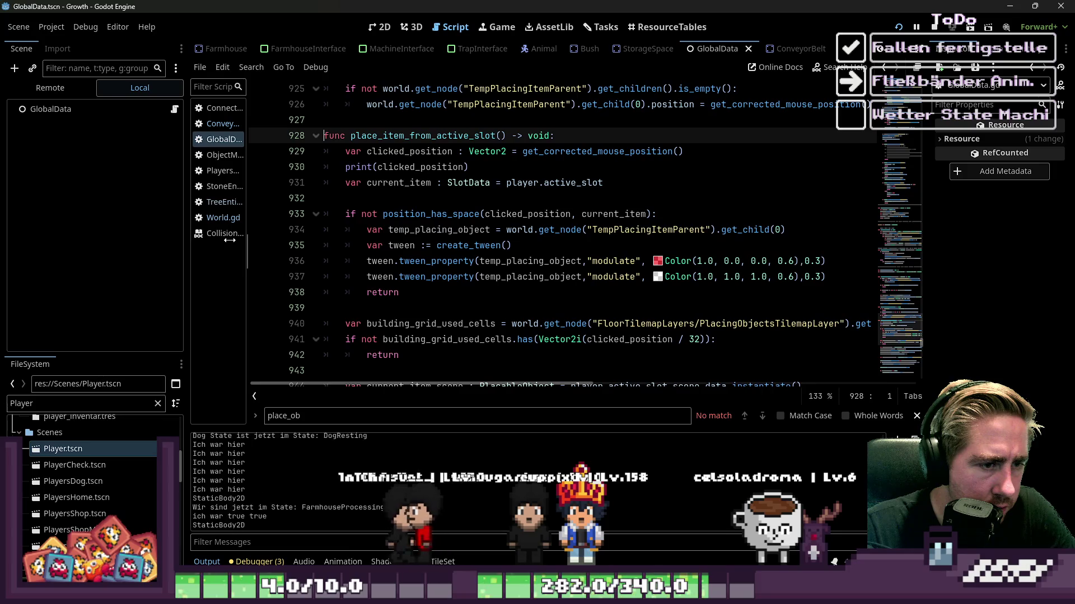
{"action": "left_click", "coordinate": [441, 220]}
{"action": "left_click", "coordinate": [442, 229]}
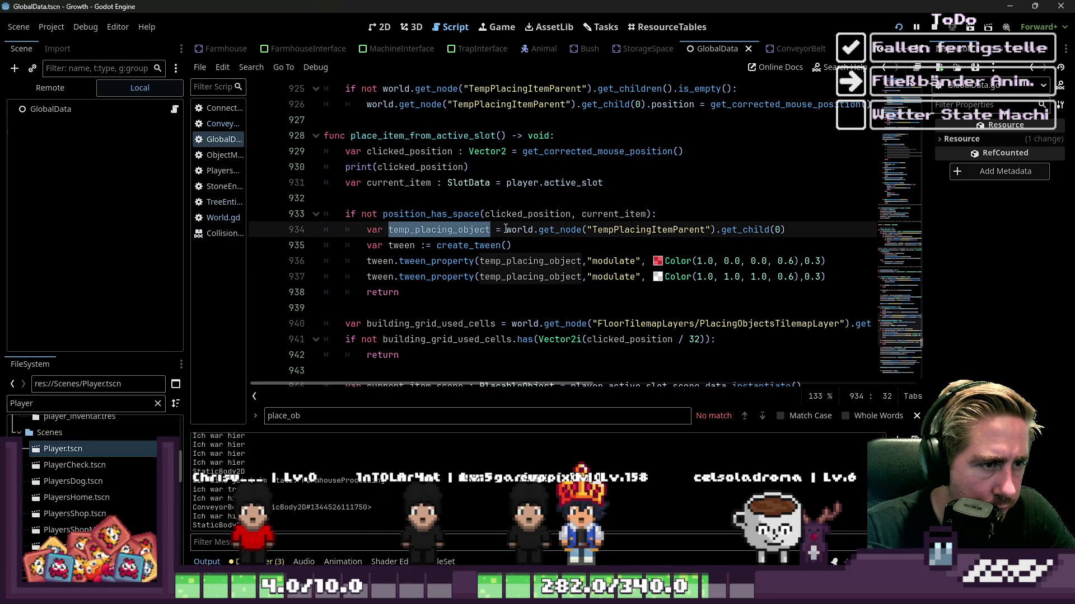
{"action": "double_click", "coordinate": [524, 230]}
{"action": "scroll", "coordinate": [507, 250], "scroll_direction": "down", "scroll_amount": 3}
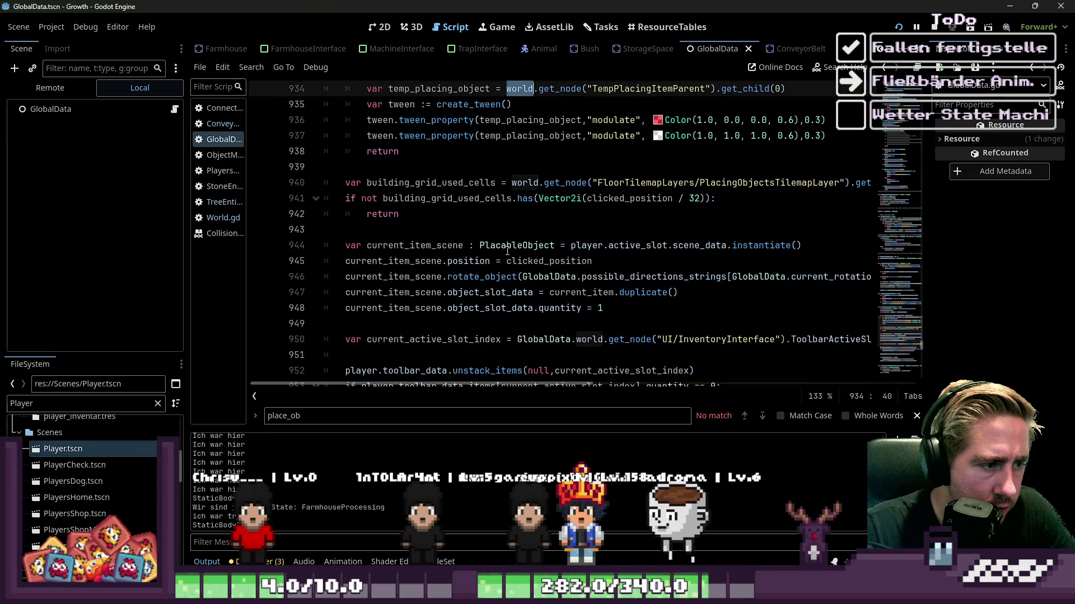
{"action": "left_click", "coordinate": [442, 262]}
{"action": "double_click", "coordinate": [548, 260]}
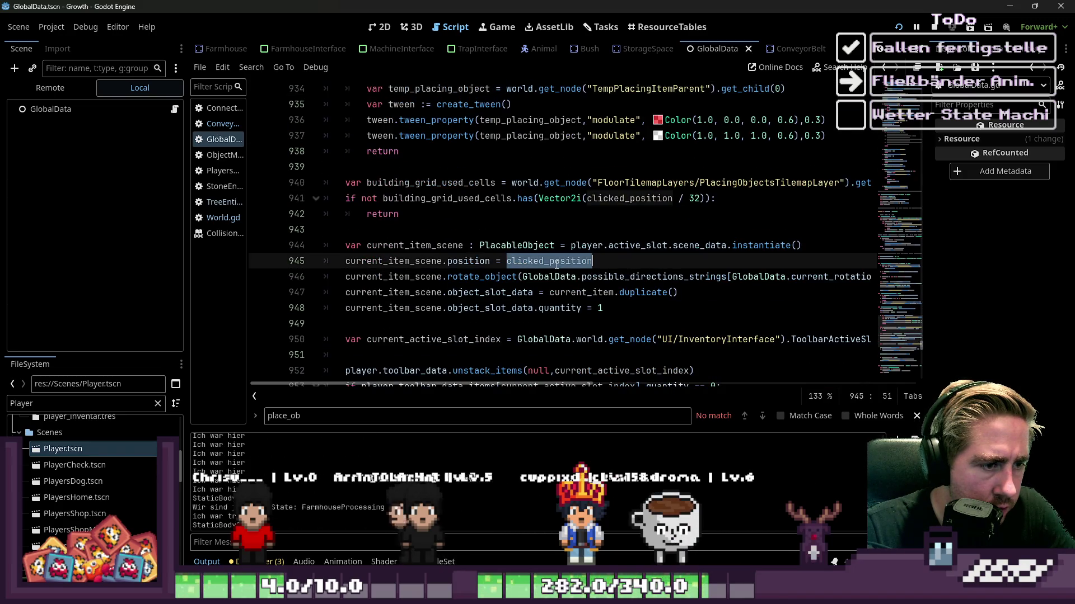
{"action": "scroll", "coordinate": [561, 274], "scroll_direction": "up", "scroll_amount": 1}
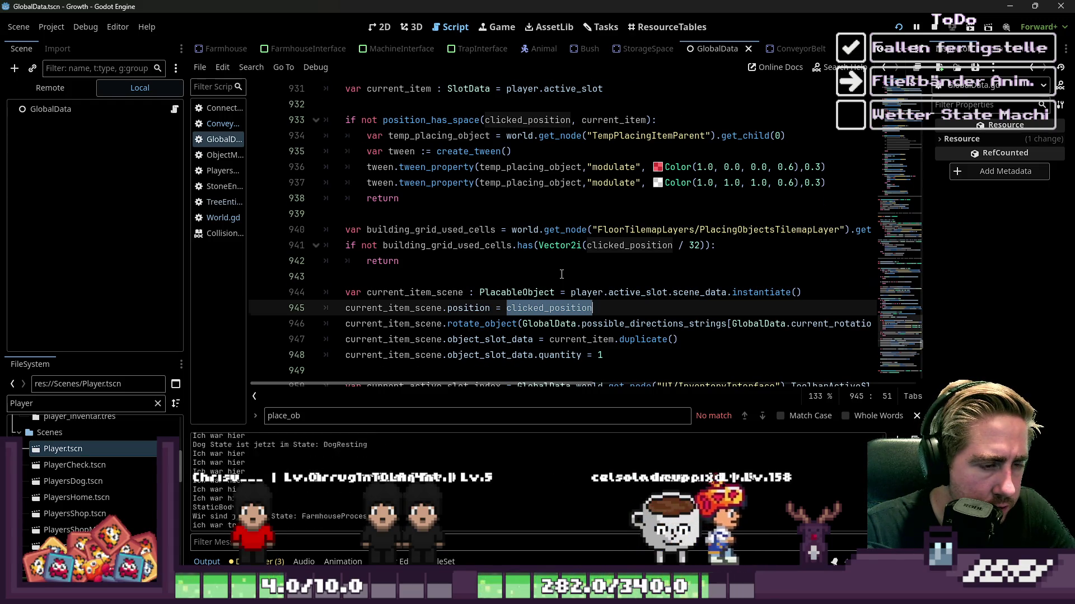
{"action": "scroll", "coordinate": [562, 275], "scroll_direction": "up", "scroll_amount": 3}
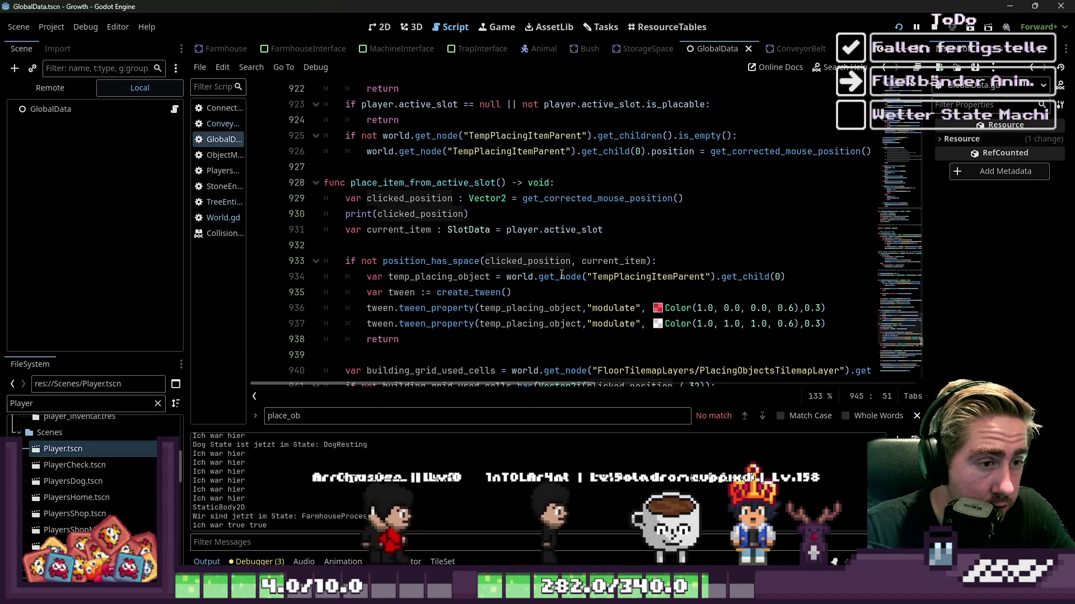
{"action": "double_click", "coordinate": [569, 202]}
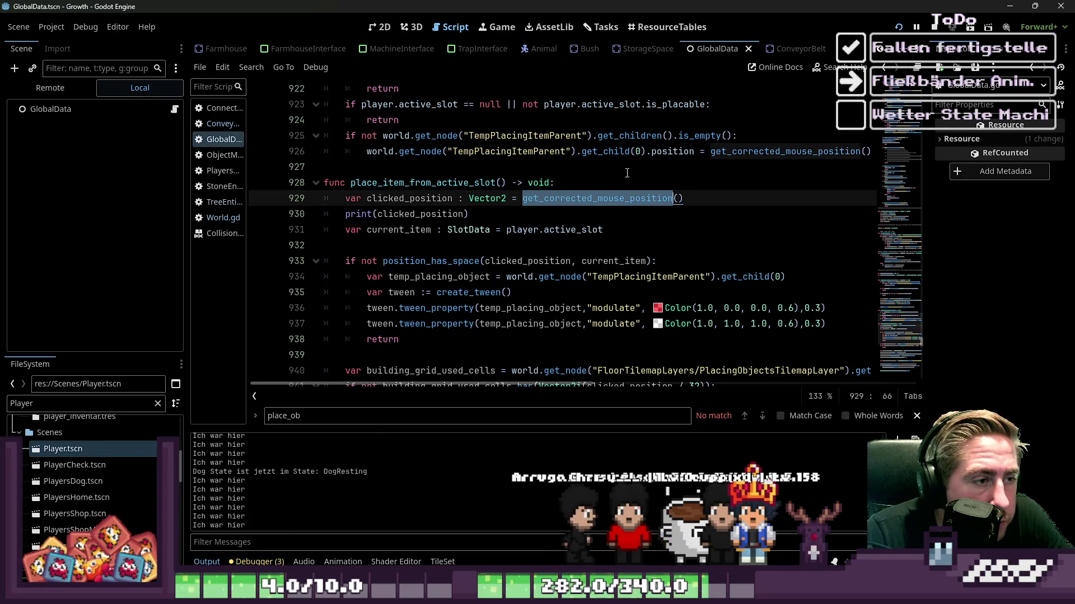
{"action": "double_click", "coordinate": [512, 151]}
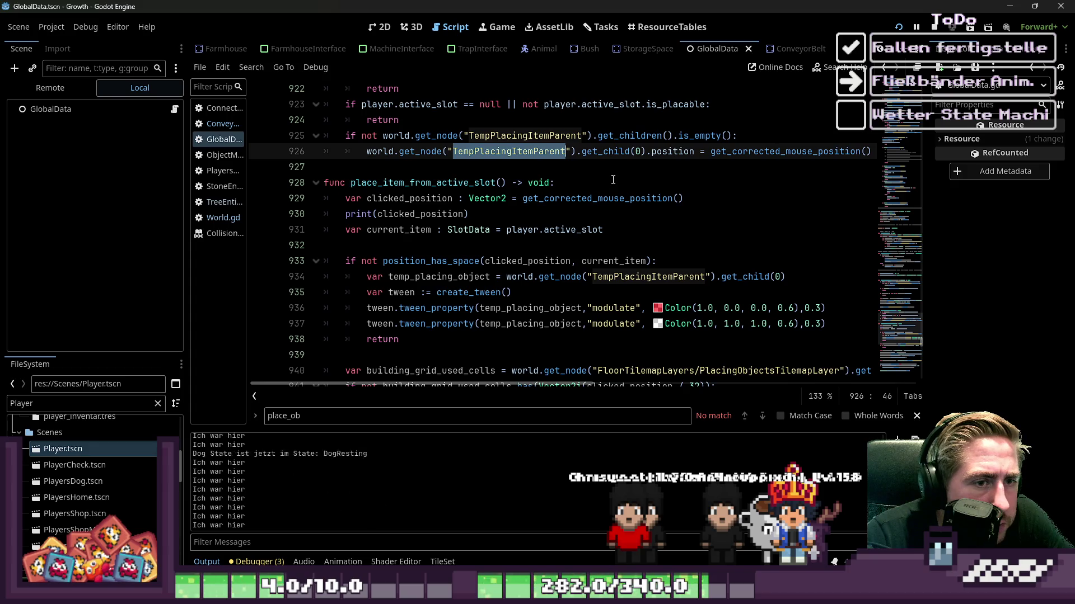
Step: Follow get_corrected_mouse_position to its definition, then select the GlobalData node in 2D view
{"action": "scroll", "coordinate": [737, 159], "scroll_direction": "up", "scroll_amount": 3}
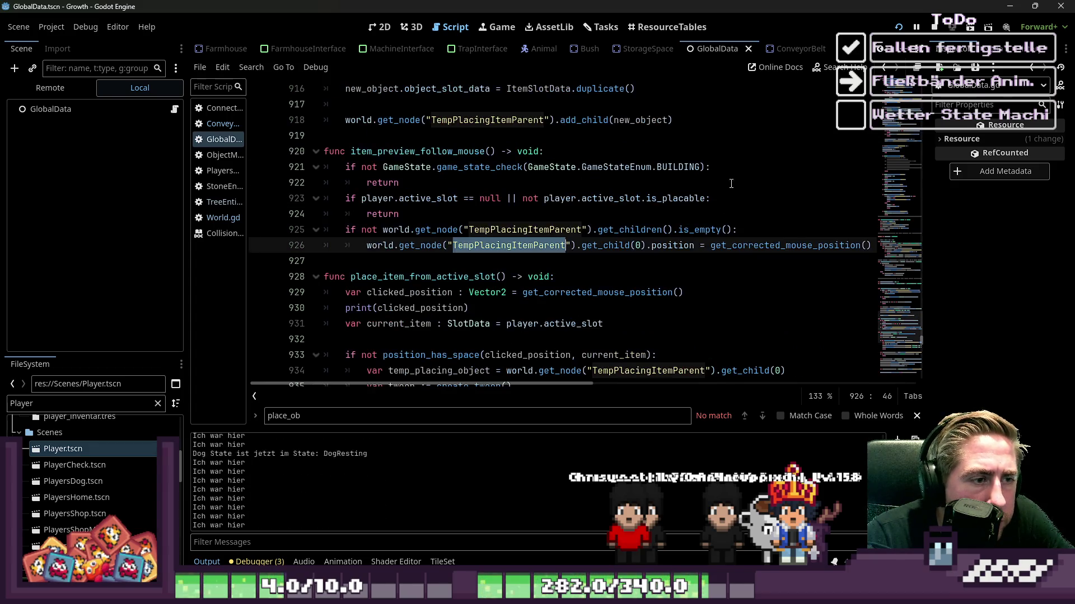
{"action": "double_click", "coordinate": [743, 292]}
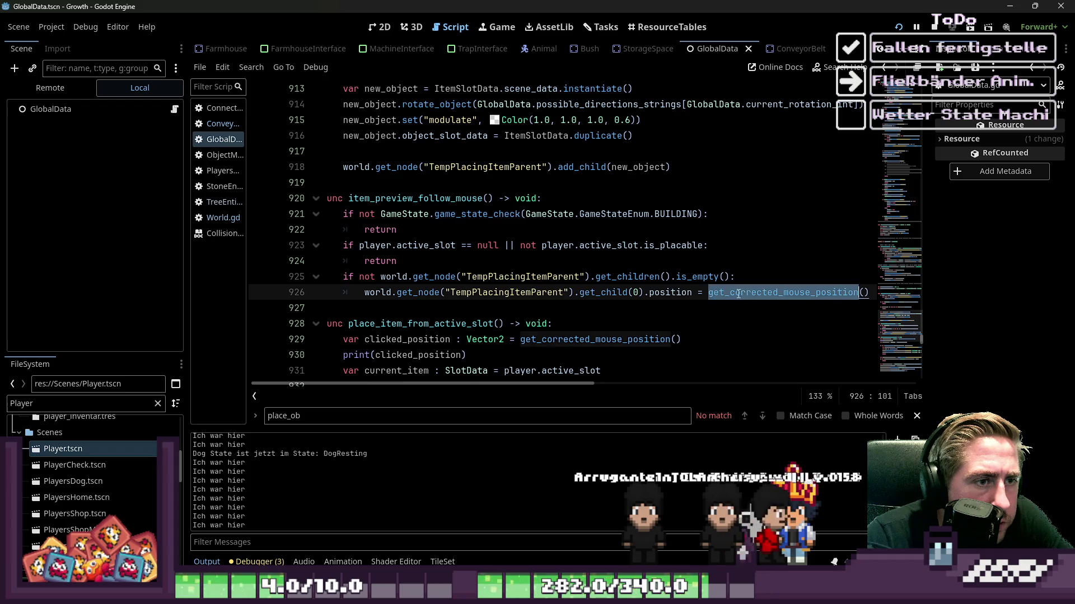
{"action": "scroll", "coordinate": [742, 294], "scroll_direction": "up", "scroll_amount": 2}
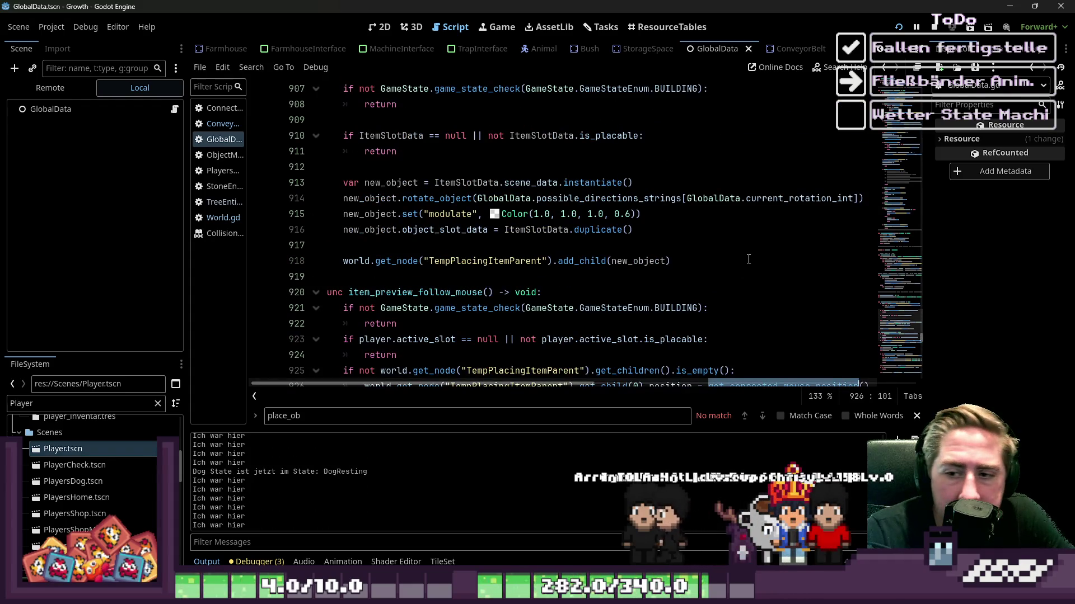
{"action": "scroll", "coordinate": [749, 259], "scroll_direction": "down", "scroll_amount": 2}
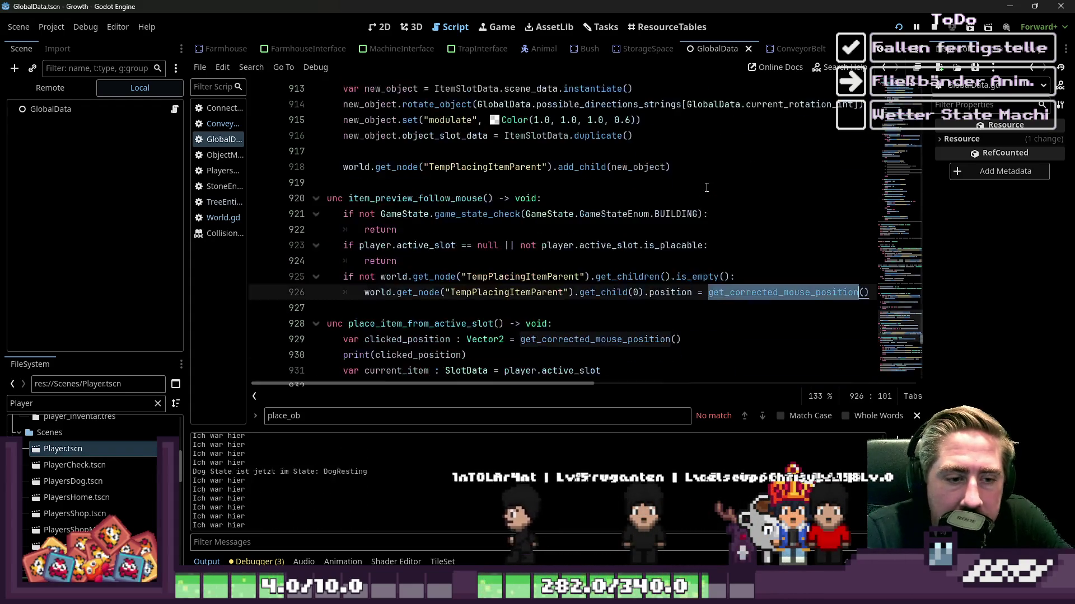
{"action": "scroll", "coordinate": [680, 202], "scroll_direction": "up", "scroll_amount": 2}
{"action": "scroll", "coordinate": [680, 202], "scroll_direction": "down", "scroll_amount": 1}
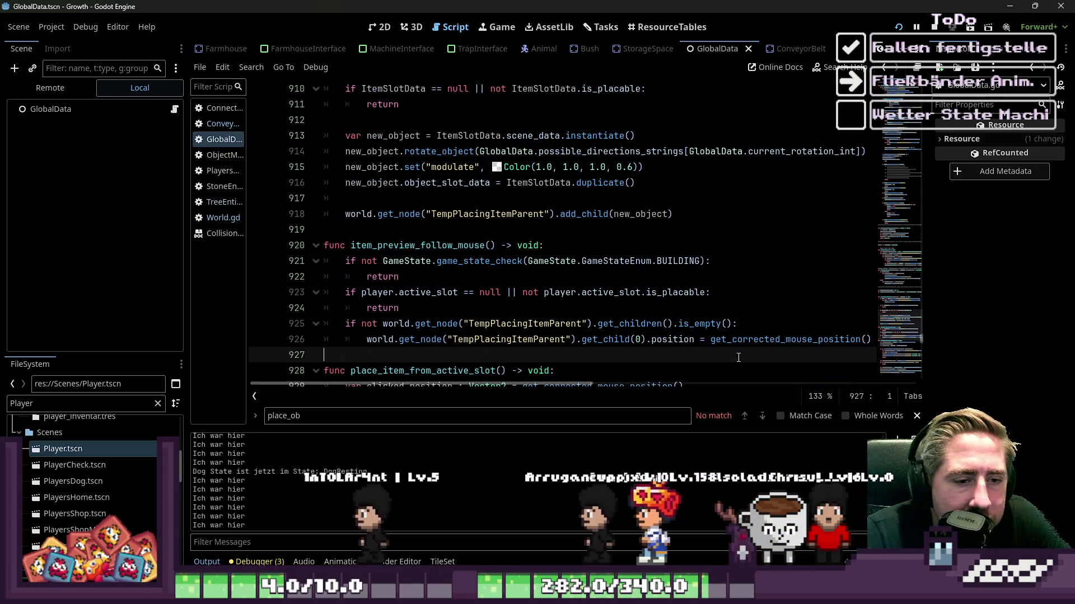
{"action": "left_click", "coordinate": [778, 339], "text": "ctrl"}
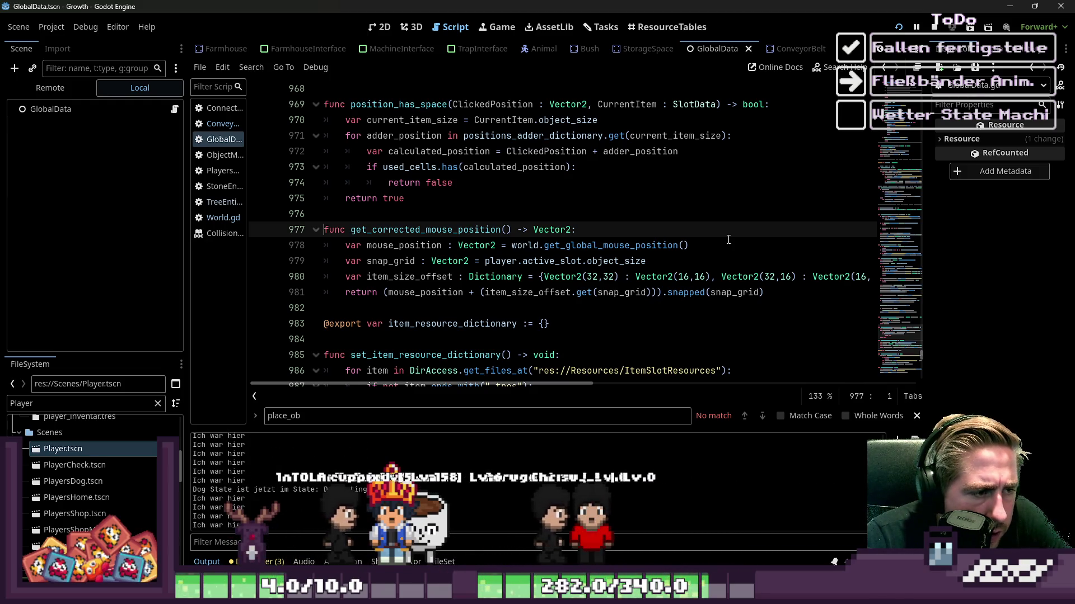
{"action": "scroll", "coordinate": [728, 240], "scroll_direction": "down", "scroll_amount": 2}
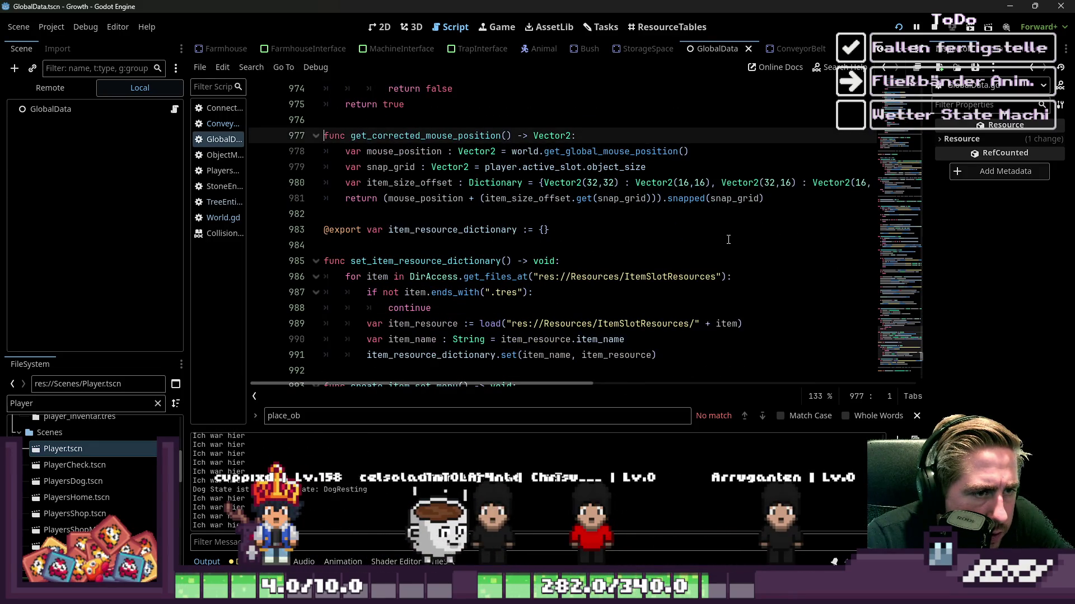
{"action": "left_click", "coordinate": [594, 153]}
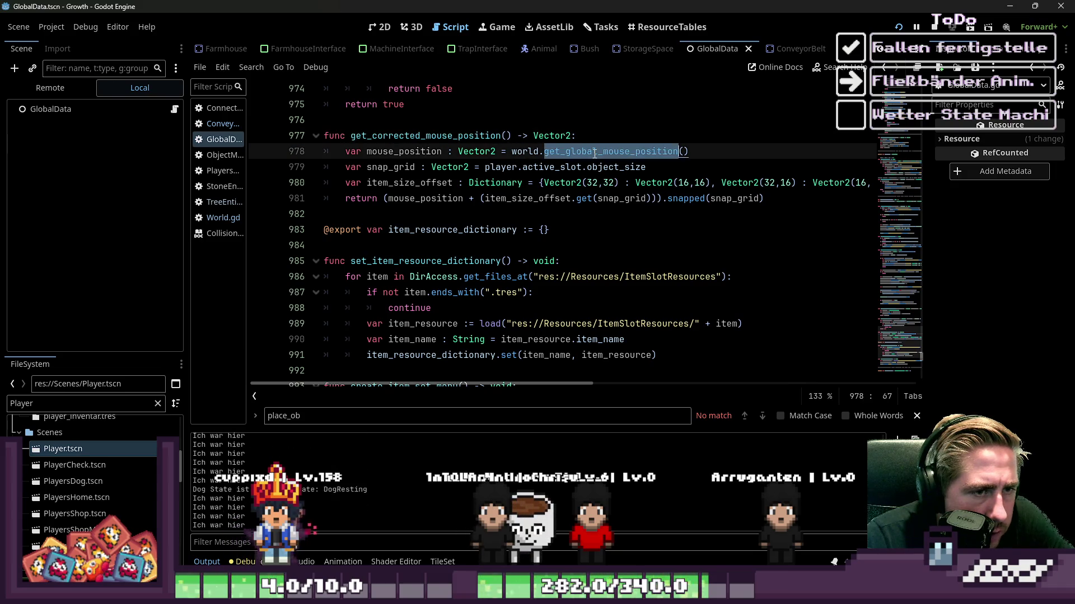
{"action": "left_click", "coordinate": [382, 28]}
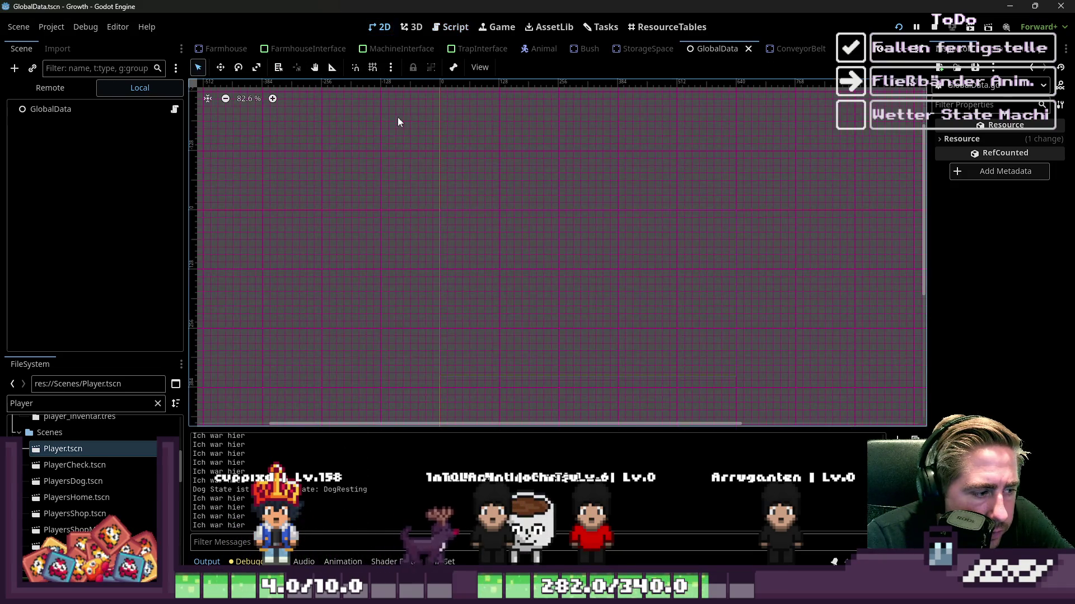
{"action": "left_click", "coordinate": [135, 113]}
Step: Bring the game window forward, close the inventory and walk the character south
{"action": "left_click", "coordinate": [451, 27]}
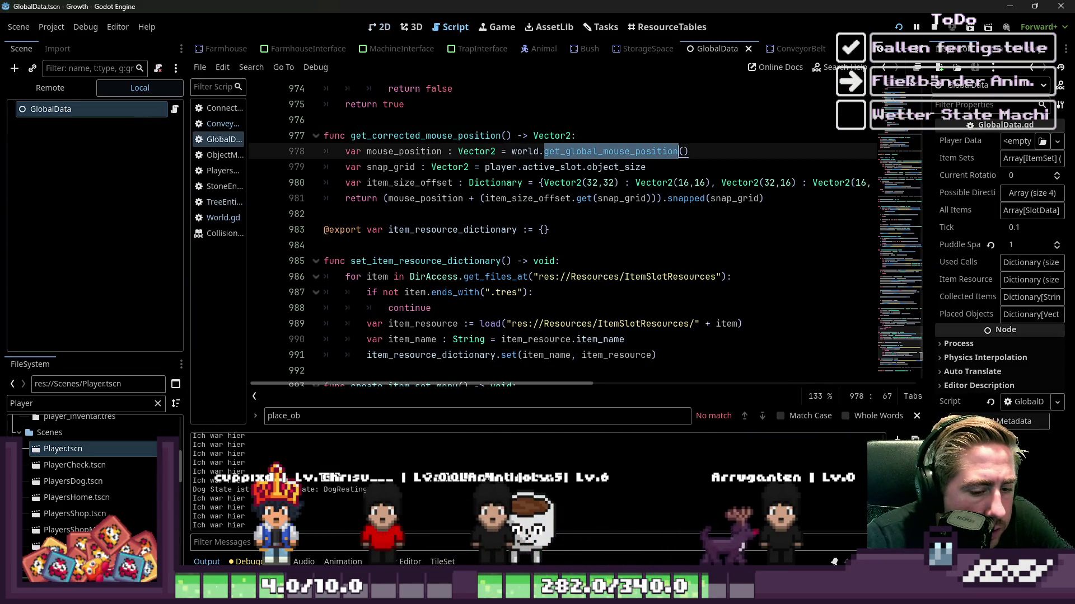
{"action": "key", "text": "alt+Tab"}
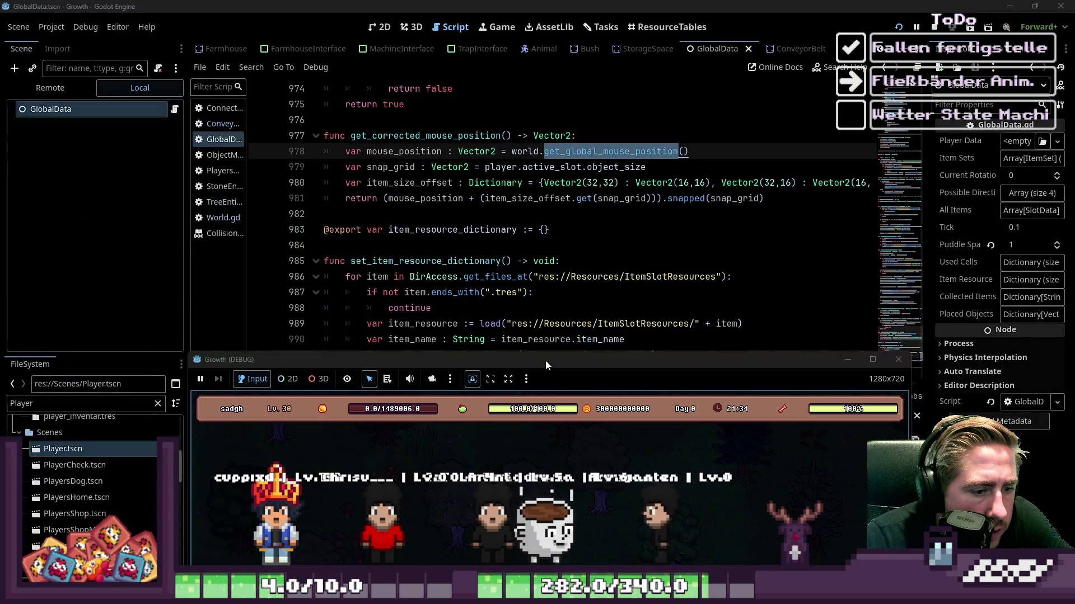
{"action": "left_click_drag", "start_coordinate": [545, 363], "coordinate": [547, 58]}
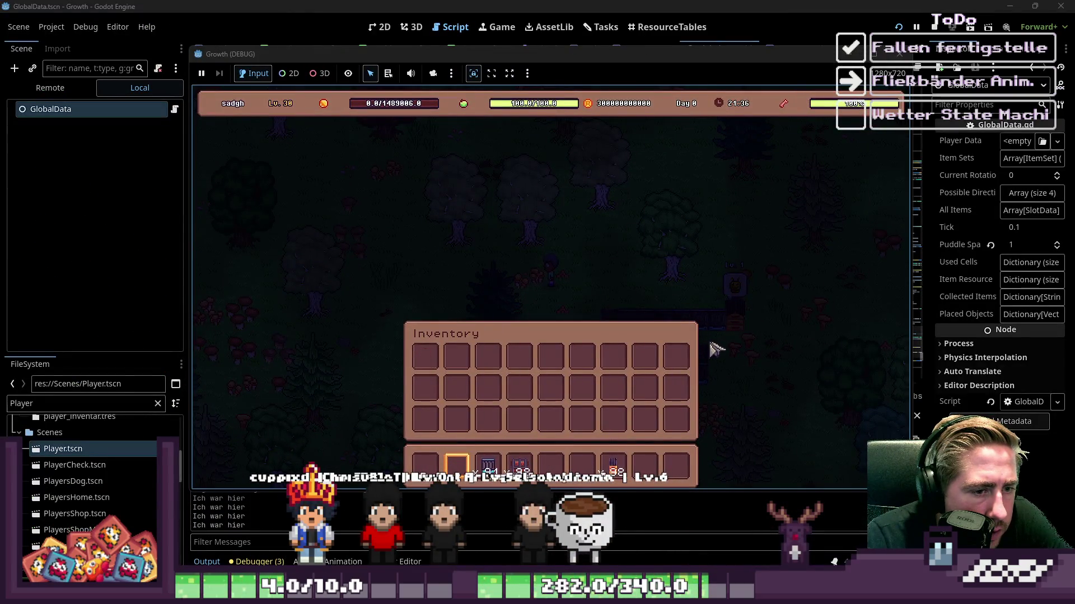
{"action": "key", "text": "i"}
{"action": "key", "text": "s"}
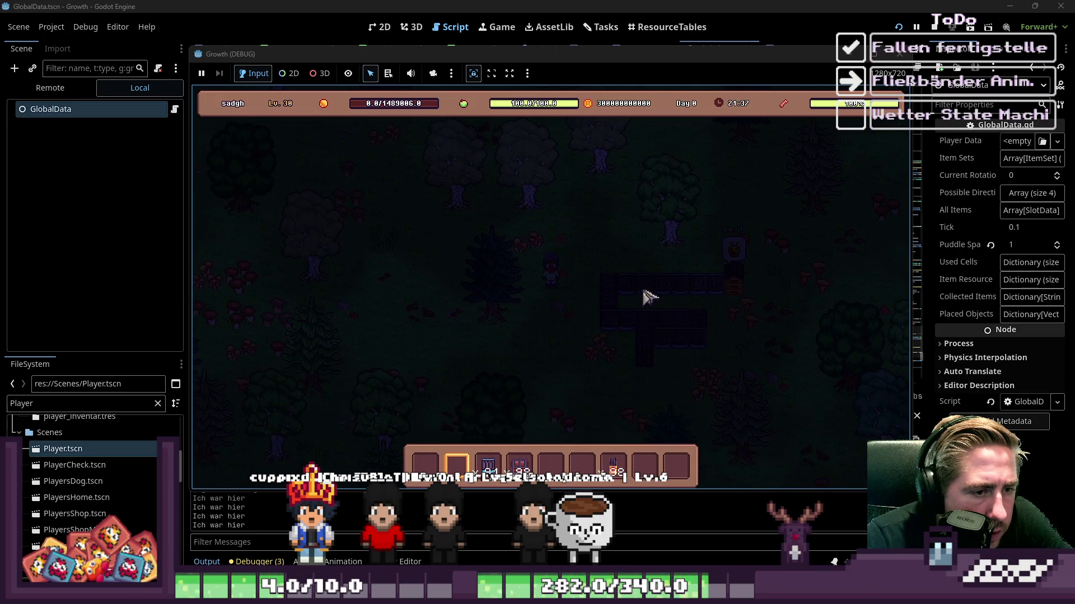
Step: Expand world in the Remote tree, inspect ItemGrp, and stop the game with F8
{"action": "left_click", "coordinate": [50, 88]}
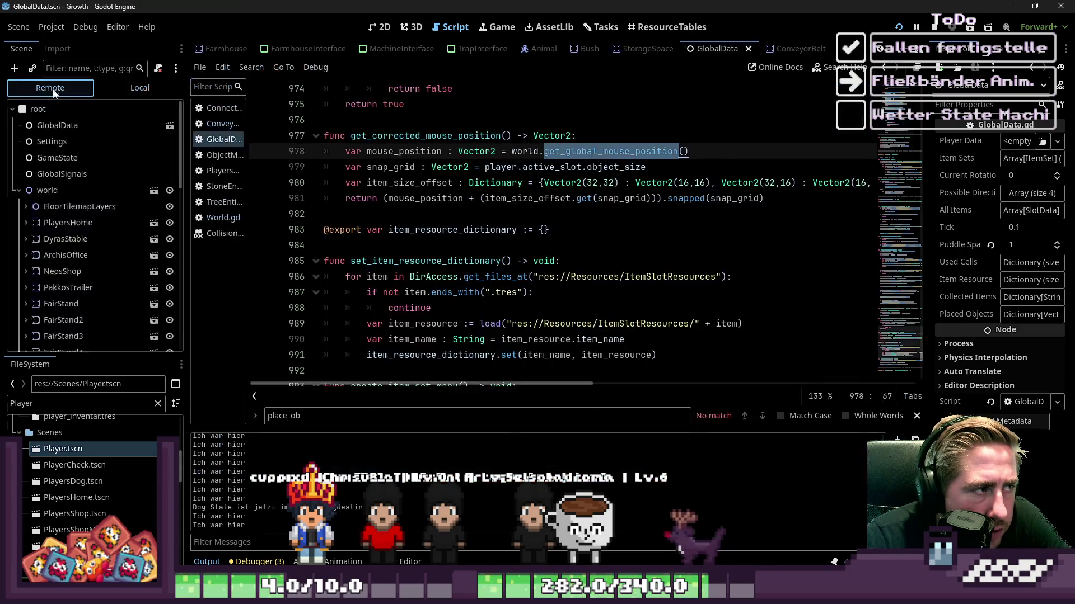
{"action": "left_click", "coordinate": [20, 189]}
{"action": "scroll", "coordinate": [43, 291], "scroll_direction": "down", "scroll_amount": 5}
{"action": "scroll", "coordinate": [43, 289], "scroll_direction": "down", "scroll_amount": 5}
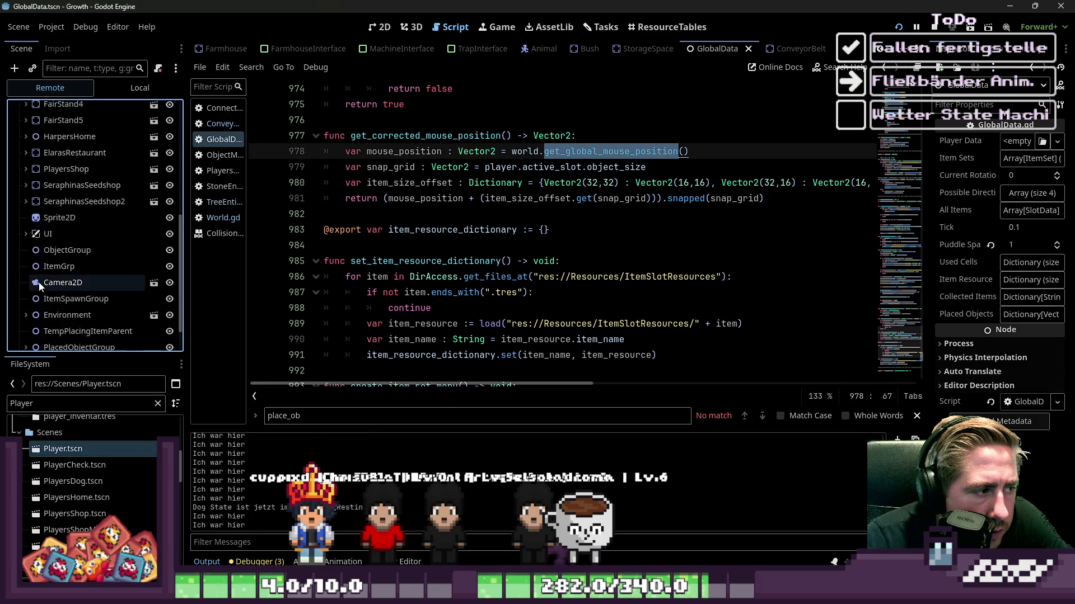
{"action": "left_click", "coordinate": [24, 309]}
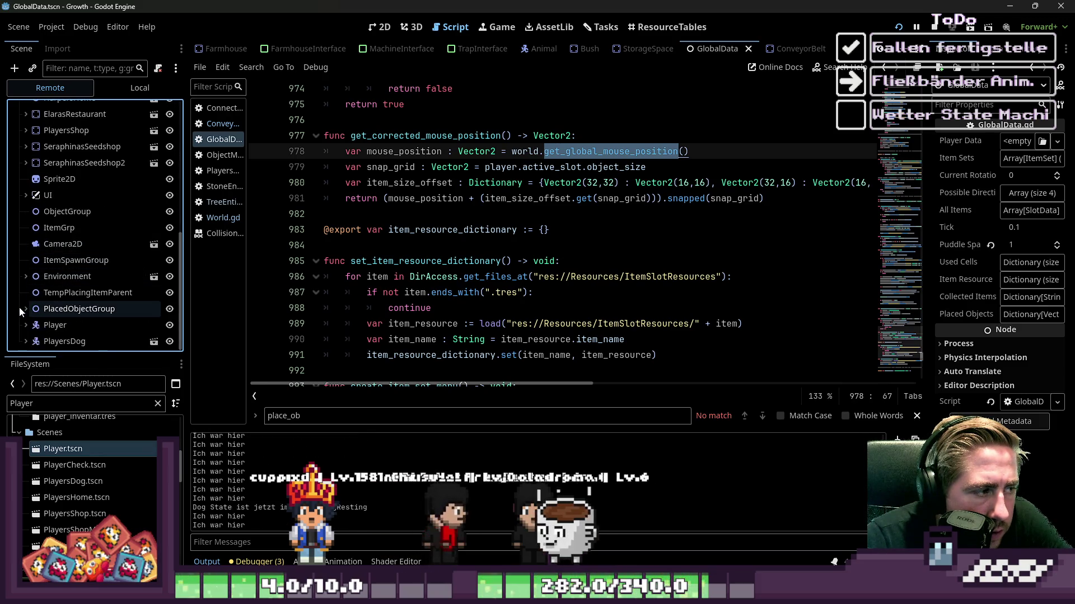
{"action": "left_click", "coordinate": [24, 310]}
{"action": "left_click", "coordinate": [68, 234]}
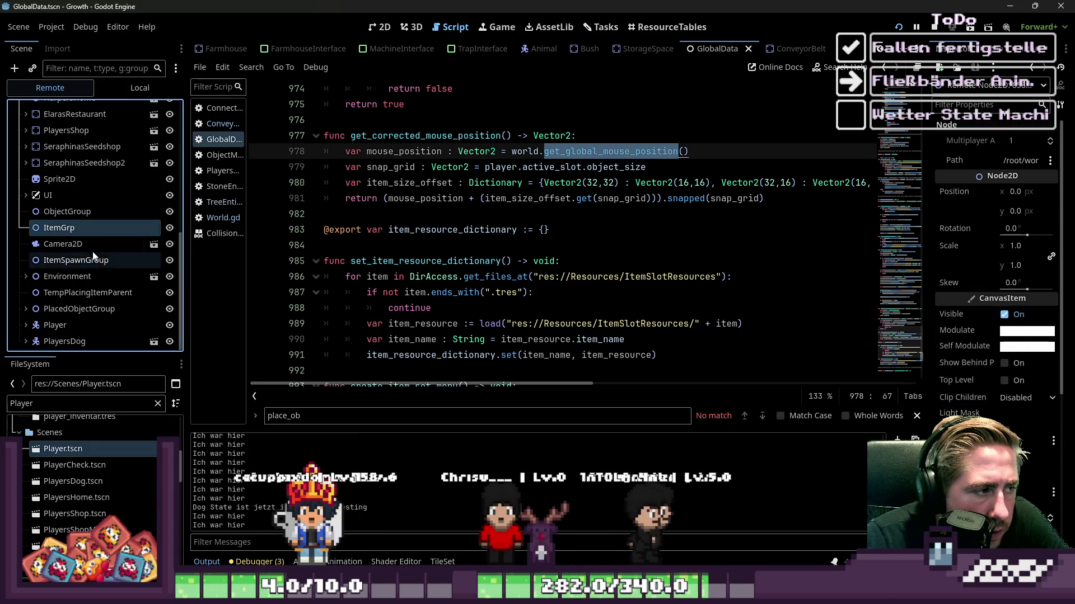
{"action": "key", "text": "shift+Tab"}
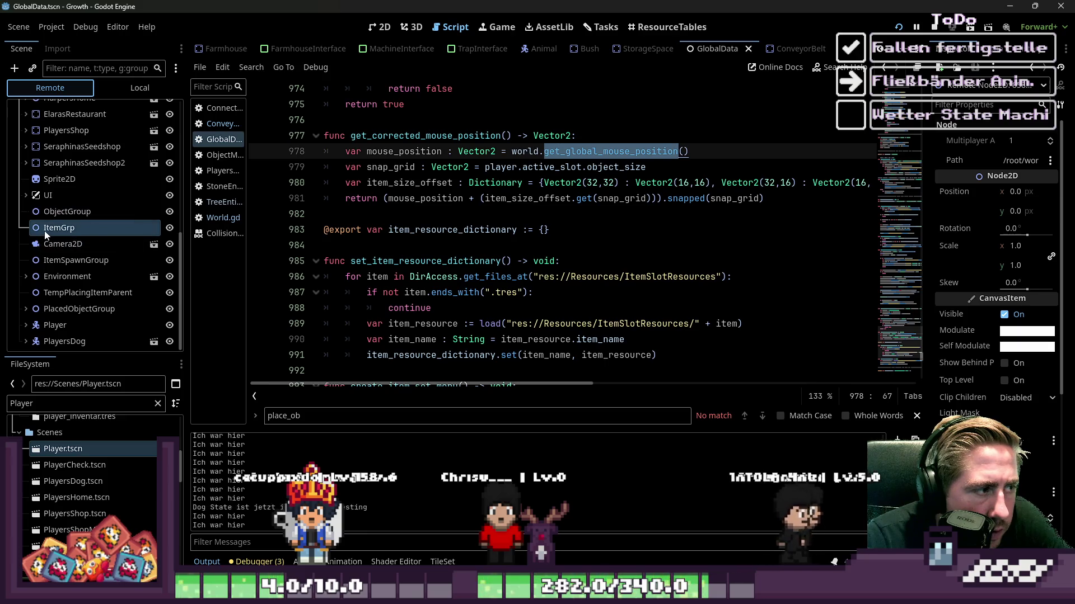
{"action": "left_click", "coordinate": [52, 229]}
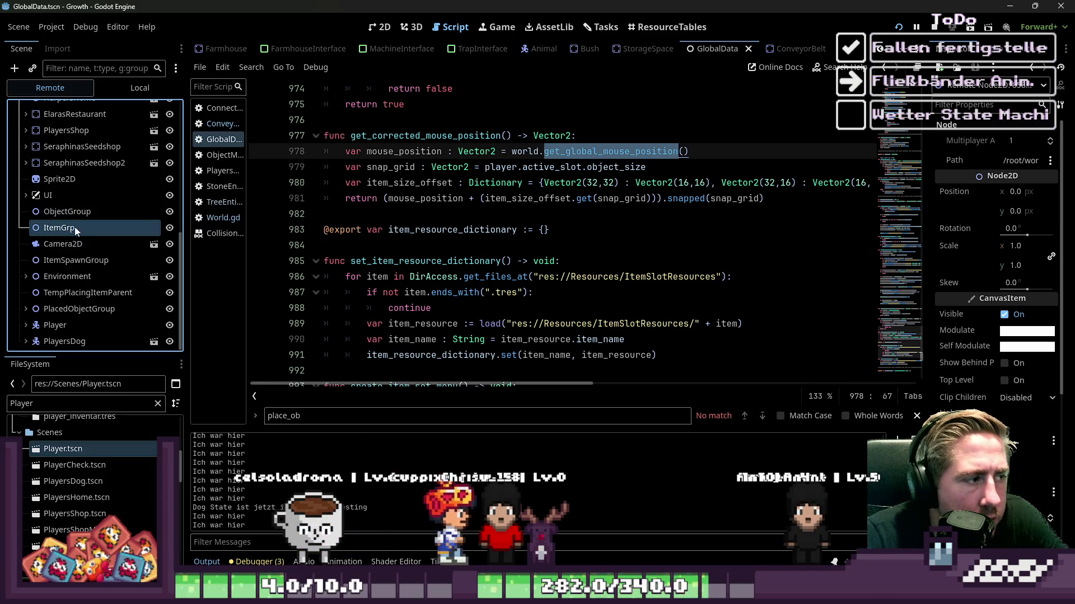
{"action": "key", "text": "F8"}
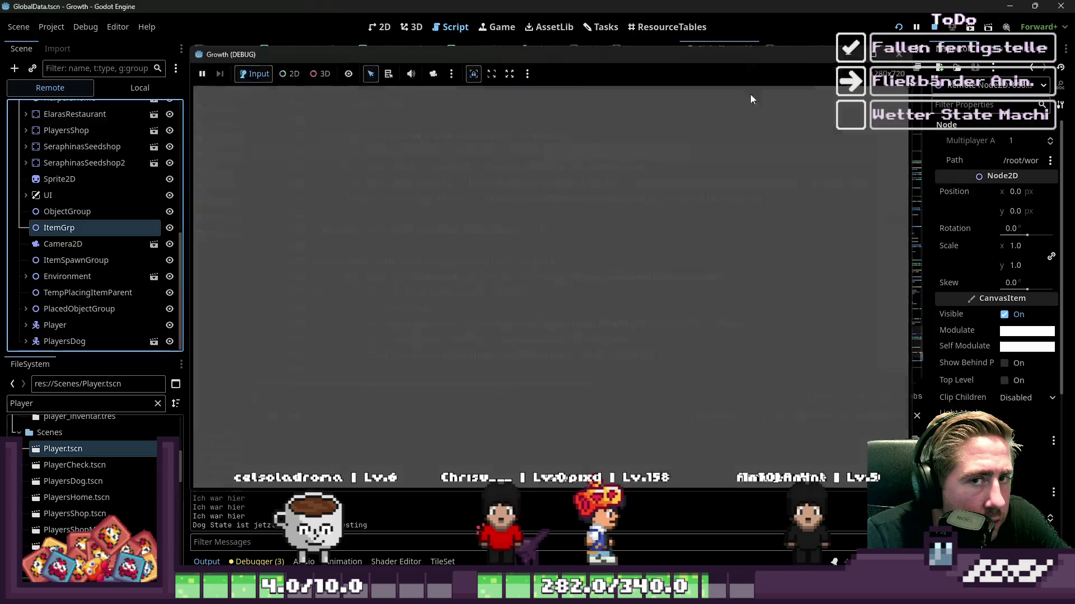
{"action": "scroll", "coordinate": [395, 247], "scroll_direction": "down", "scroll_amount": 6}
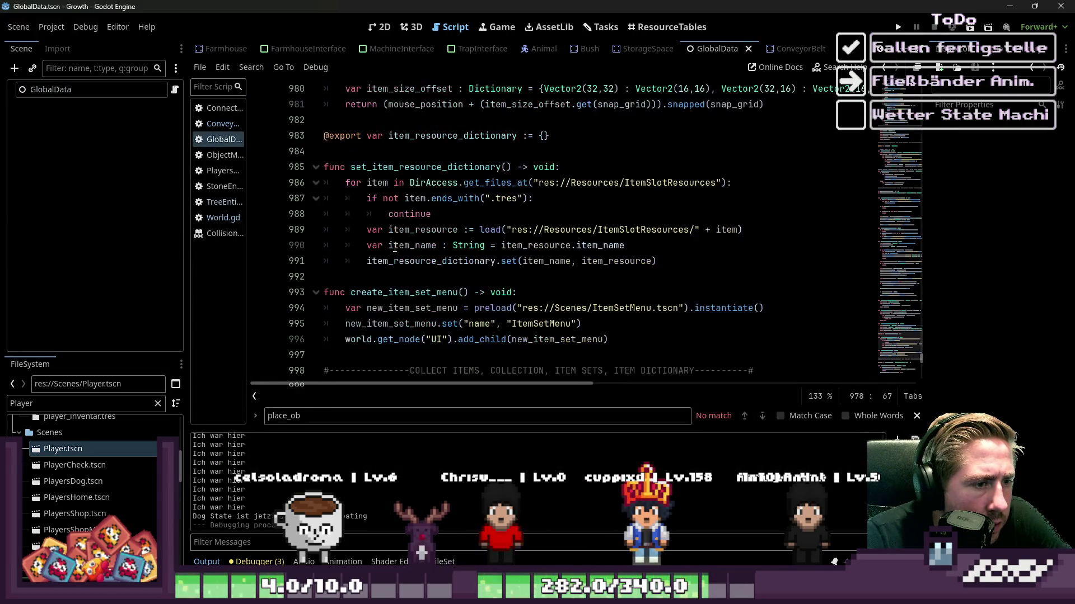
Step: Open ConveyorBelt.gd and highlight the ItemGrp reference on line 85
{"action": "scroll", "coordinate": [395, 247], "scroll_direction": "down", "scroll_amount": 15}
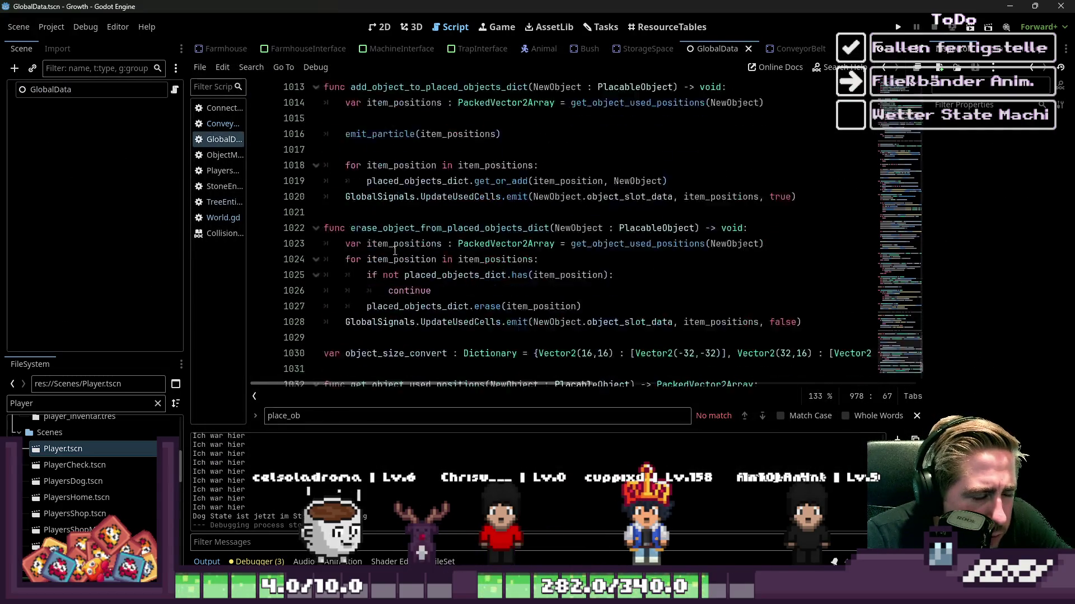
{"action": "left_click_drag", "start_coordinate": [244, 190], "coordinate": [318, 185]}
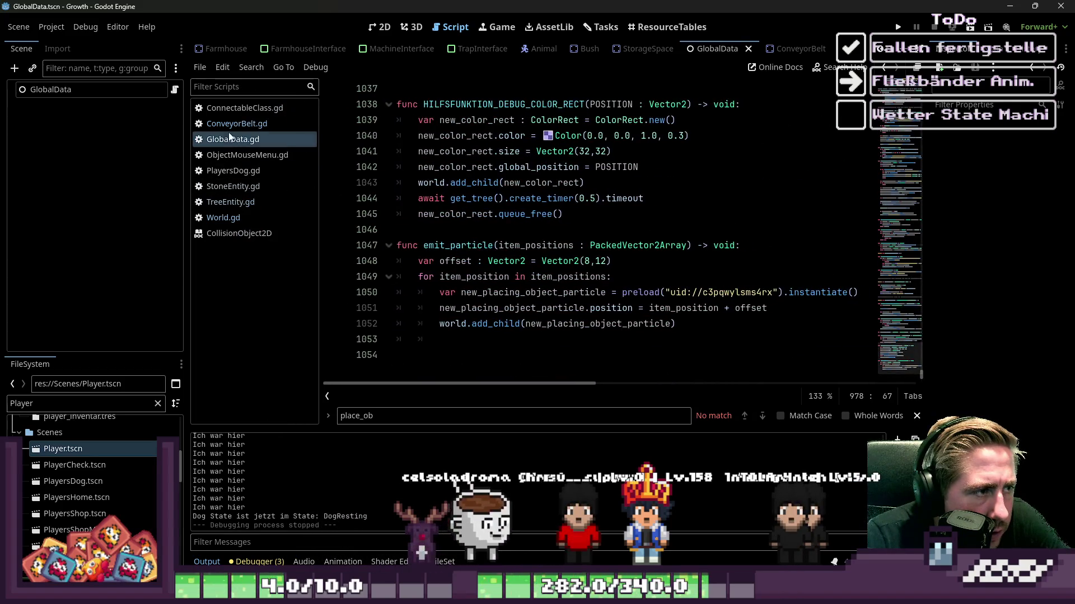
{"action": "left_click", "coordinate": [237, 124]}
{"action": "left_click", "coordinate": [580, 231]}
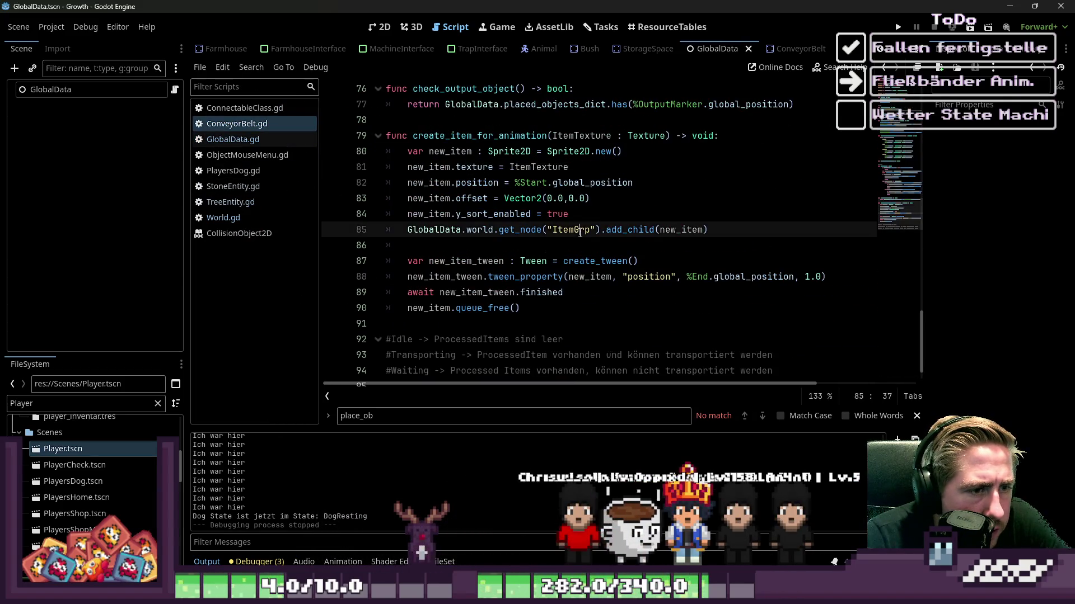
{"action": "scroll", "coordinate": [269, 48], "scroll_direction": "up", "scroll_amount": 5}
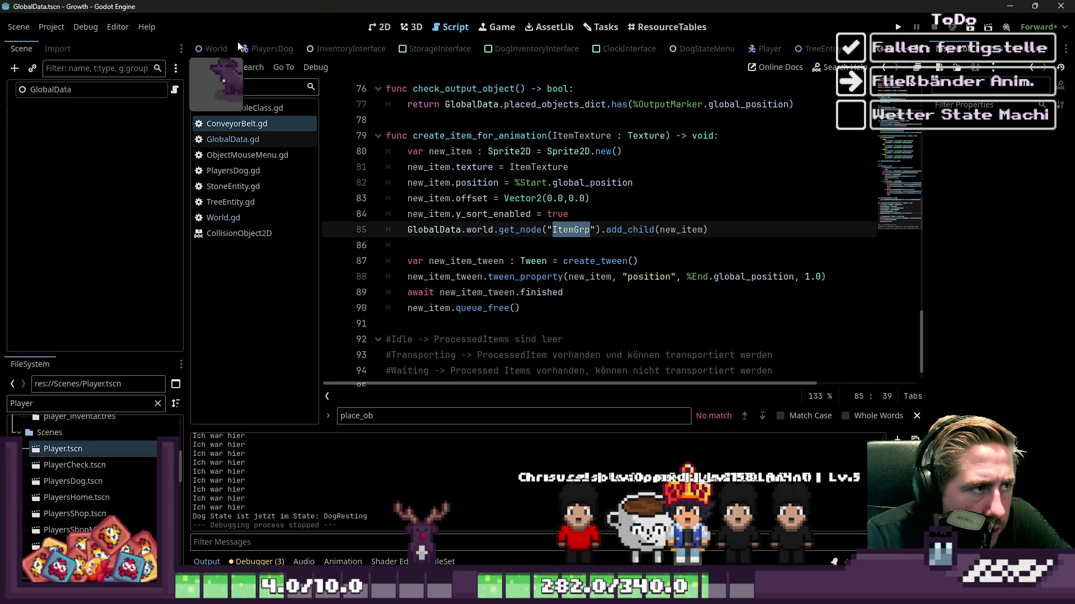
Step: Locate the ItemGrp node in the World scene tree, then run the game
{"action": "left_click", "coordinate": [215, 49]}
{"action": "scroll", "coordinate": [151, 132], "scroll_direction": "up", "scroll_amount": 10}
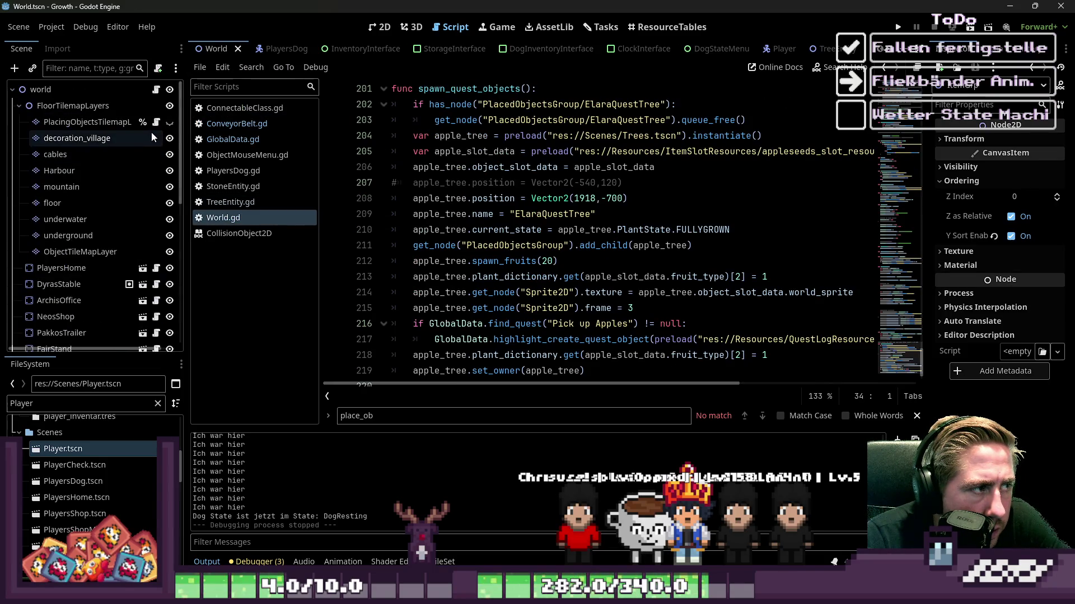
{"action": "left_click", "coordinate": [19, 106]}
{"action": "scroll", "coordinate": [26, 135], "scroll_direction": "down", "scroll_amount": 5}
{"action": "left_click", "coordinate": [65, 259]}
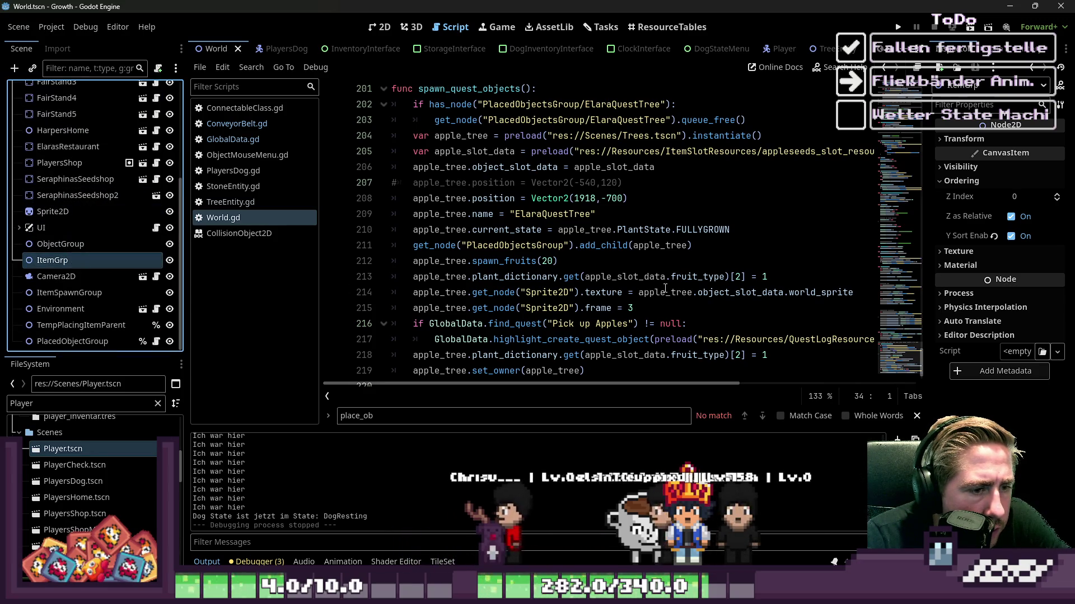
{"action": "scroll", "coordinate": [668, 289], "scroll_direction": "up", "scroll_amount": 2}
{"action": "scroll", "coordinate": [668, 289], "scroll_direction": "down", "scroll_amount": 3}
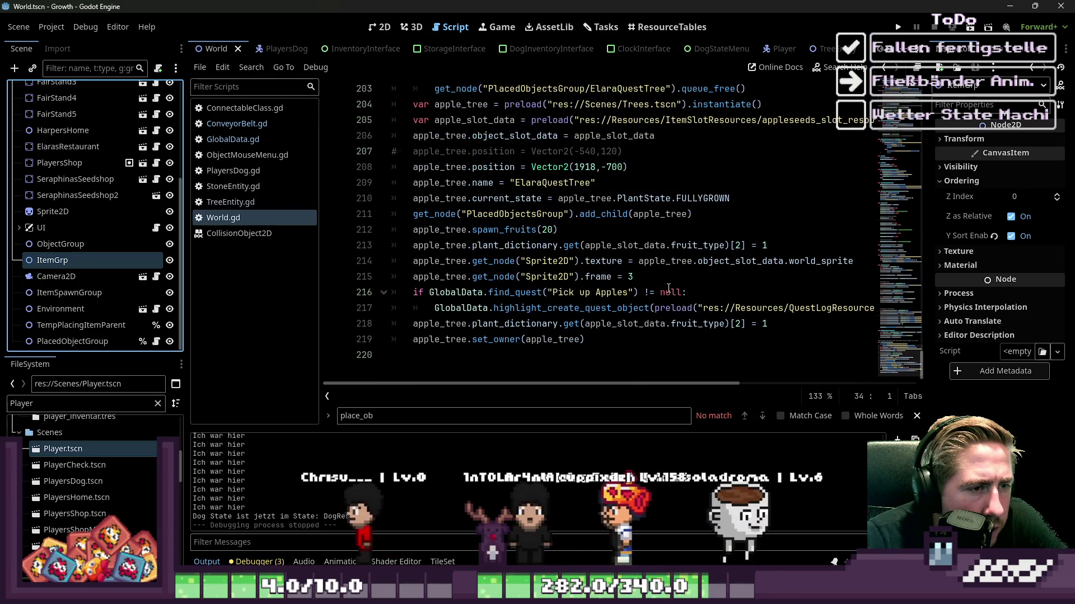
{"action": "key", "text": "alt+Left"}
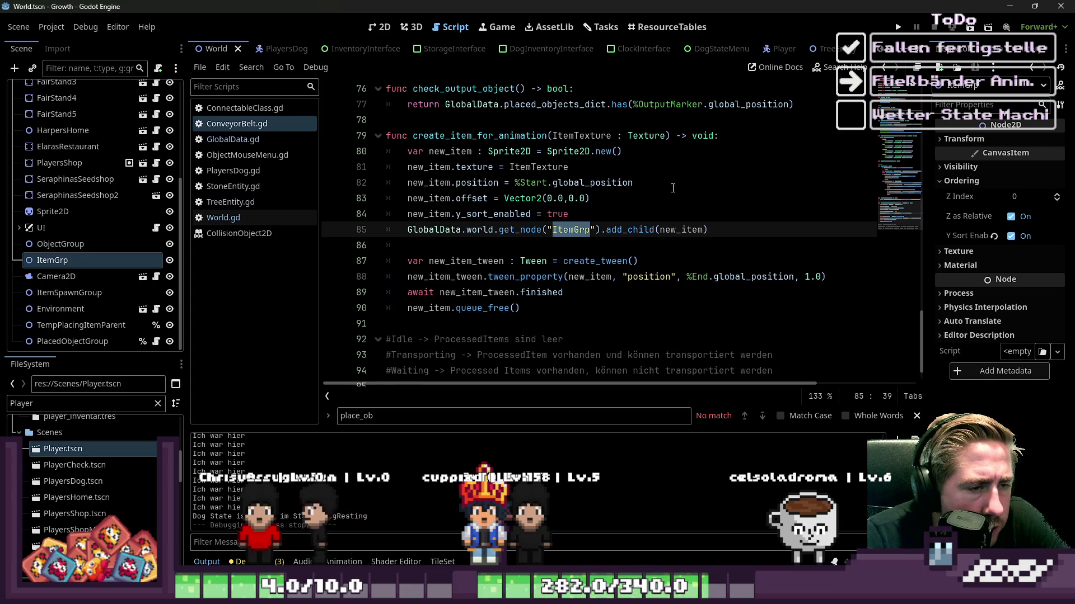
{"action": "left_click", "coordinate": [898, 33]}
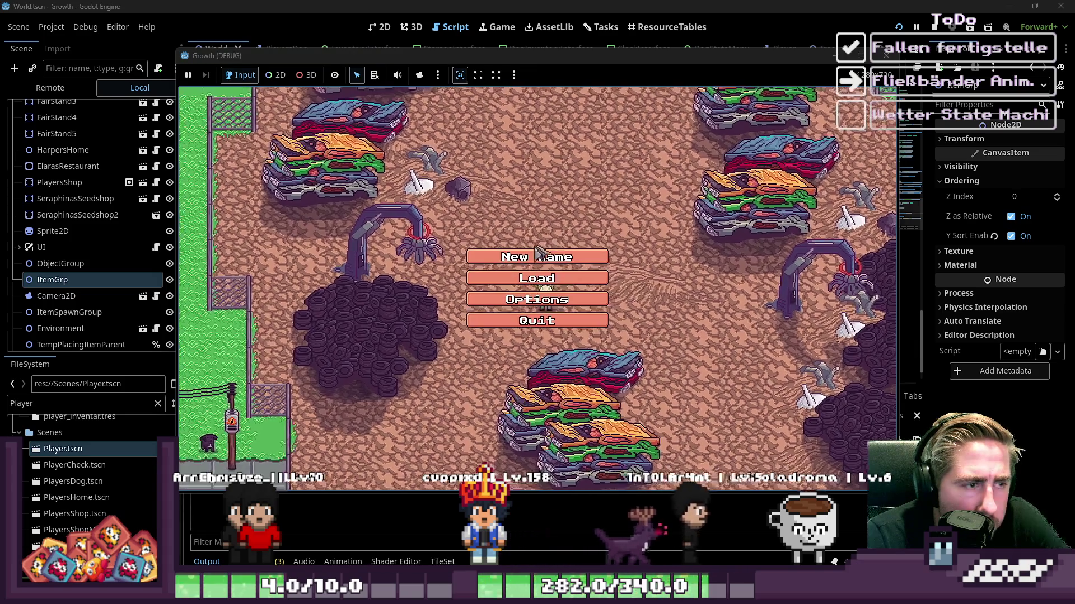
Step: Start a new game with a character named 'asd'
{"action": "left_click", "coordinate": [537, 257]}
{"action": "type", "text": "asd"}
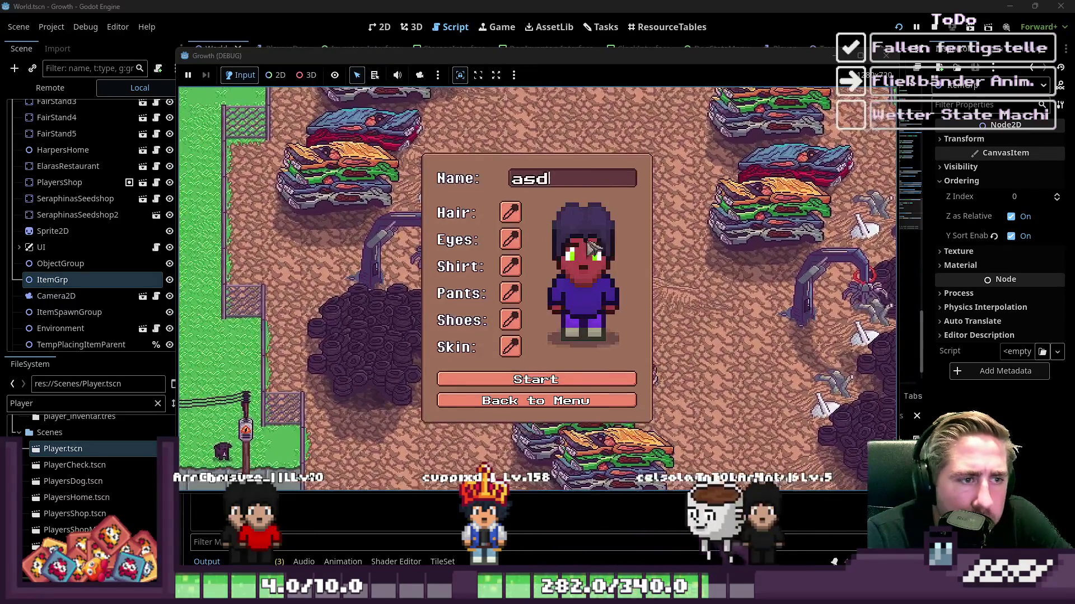
{"action": "left_click", "coordinate": [535, 386]}
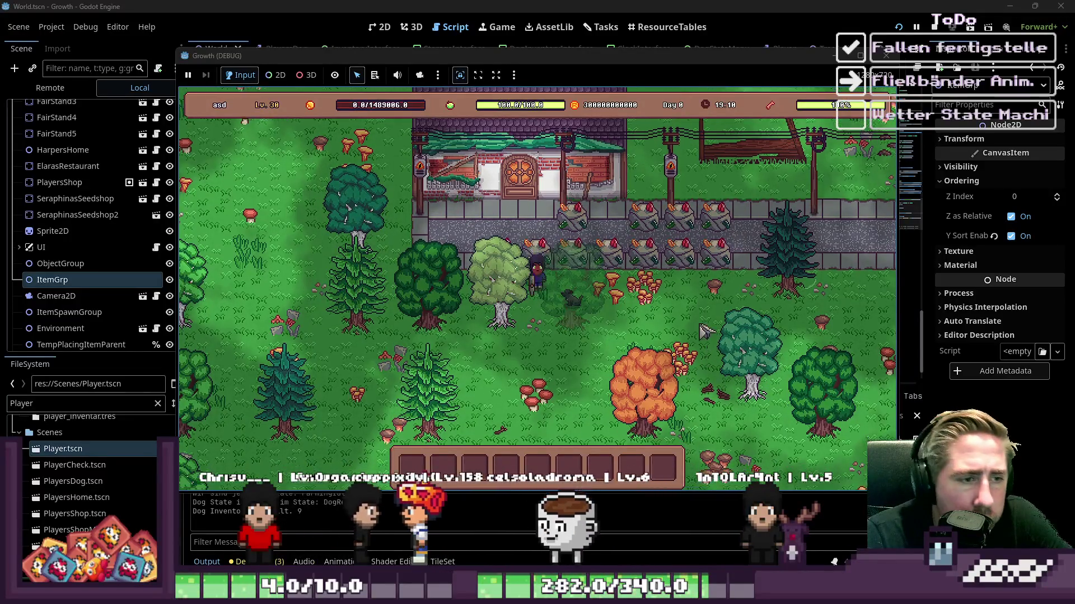
Step: Take the conveyor belt from the inventory, place a beehive beside it, and load bees into it
{"action": "key", "text": "i"}
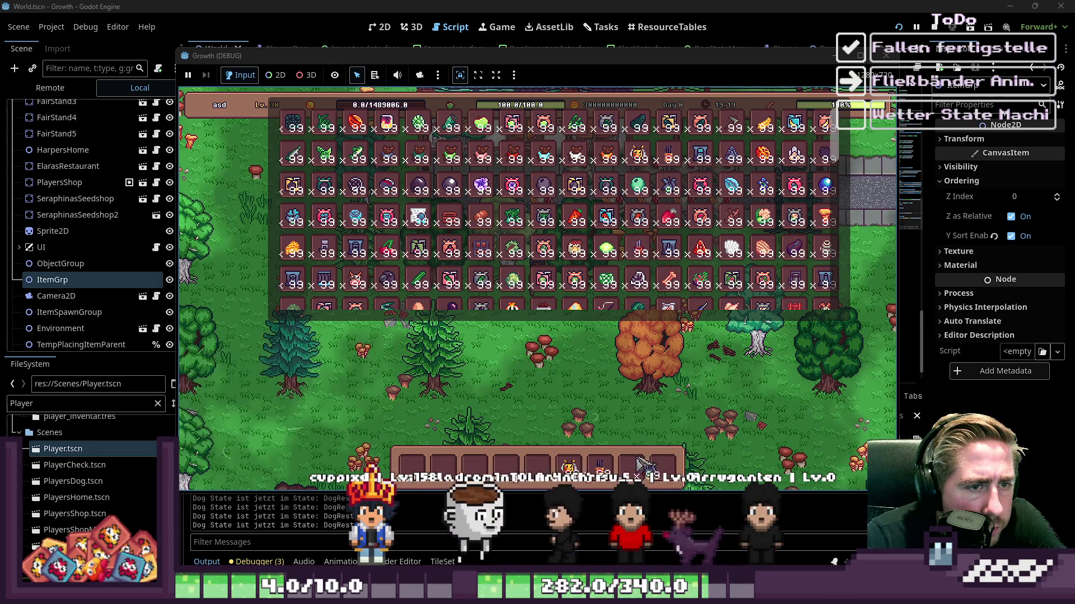
{"action": "key", "text": "8"}
{"action": "key", "text": "i"}
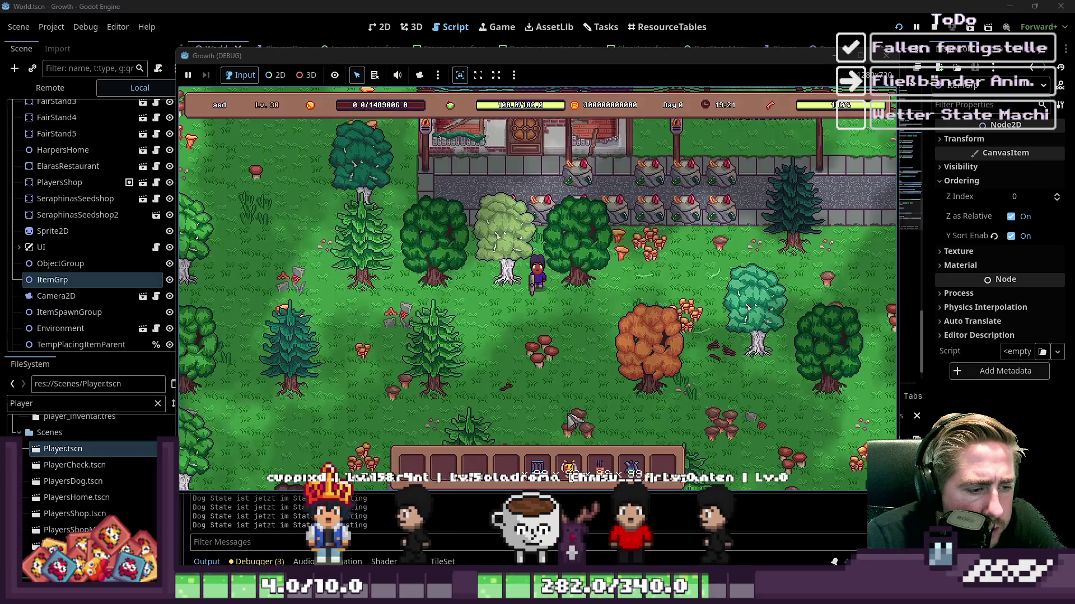
{"action": "key", "text": "q"}
{"action": "key", "text": "q"}
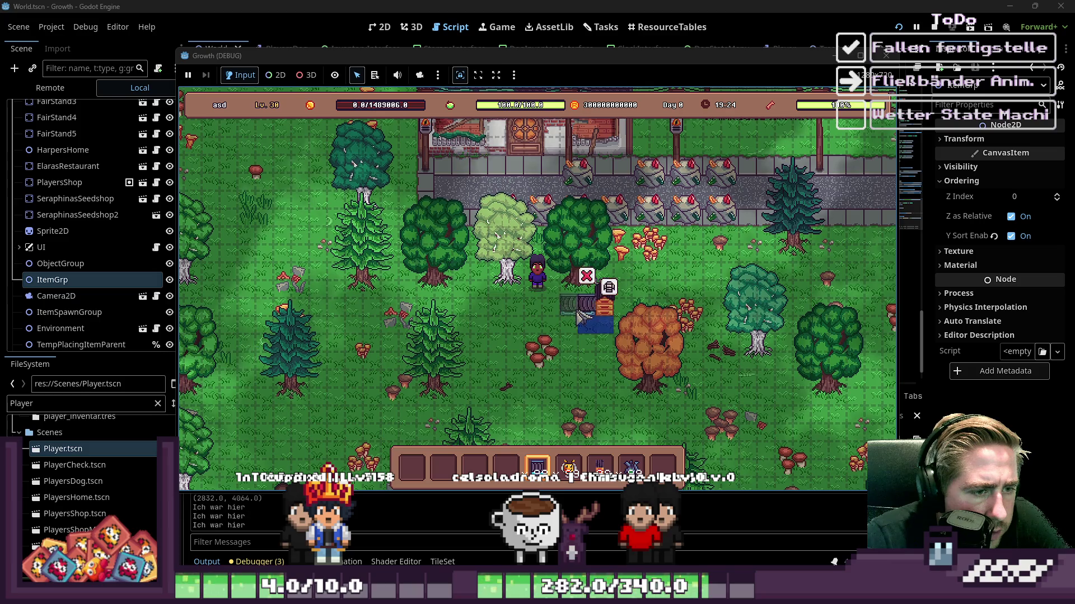
{"action": "left_click", "coordinate": [614, 308]}
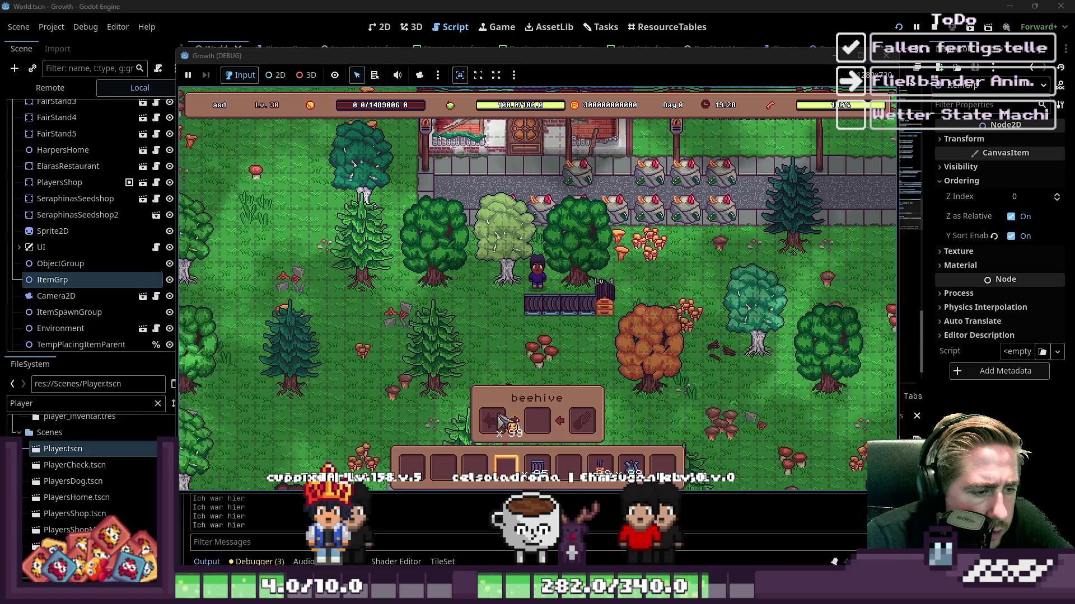
{"action": "left_click_drag", "start_coordinate": [626, 464], "coordinate": [598, 431]}
{"action": "key", "text": "i"}
{"action": "key", "text": "i"}
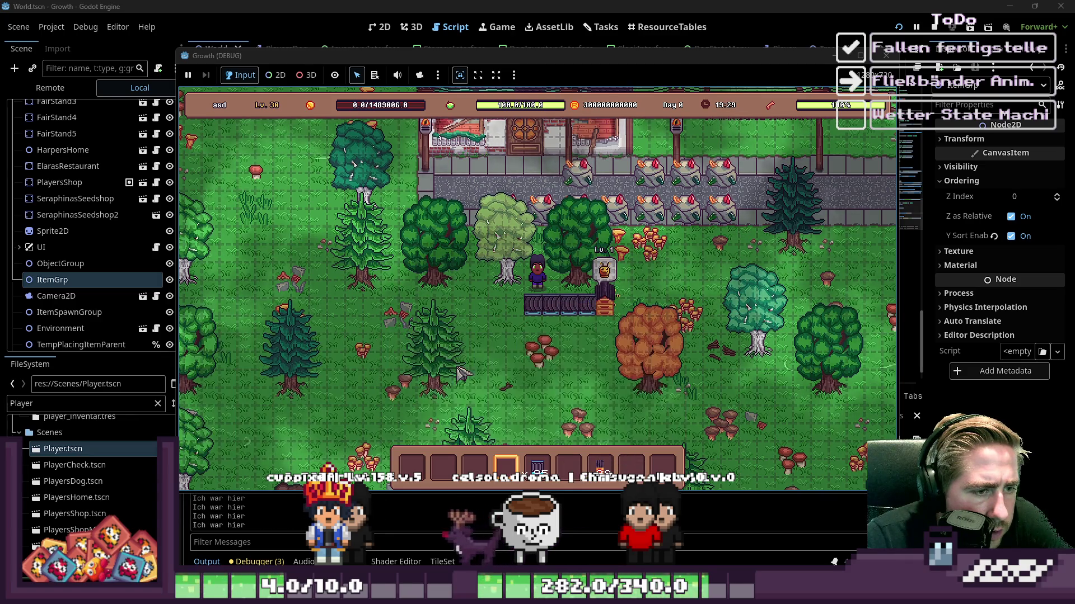
{"action": "left_click", "coordinate": [50, 88]}
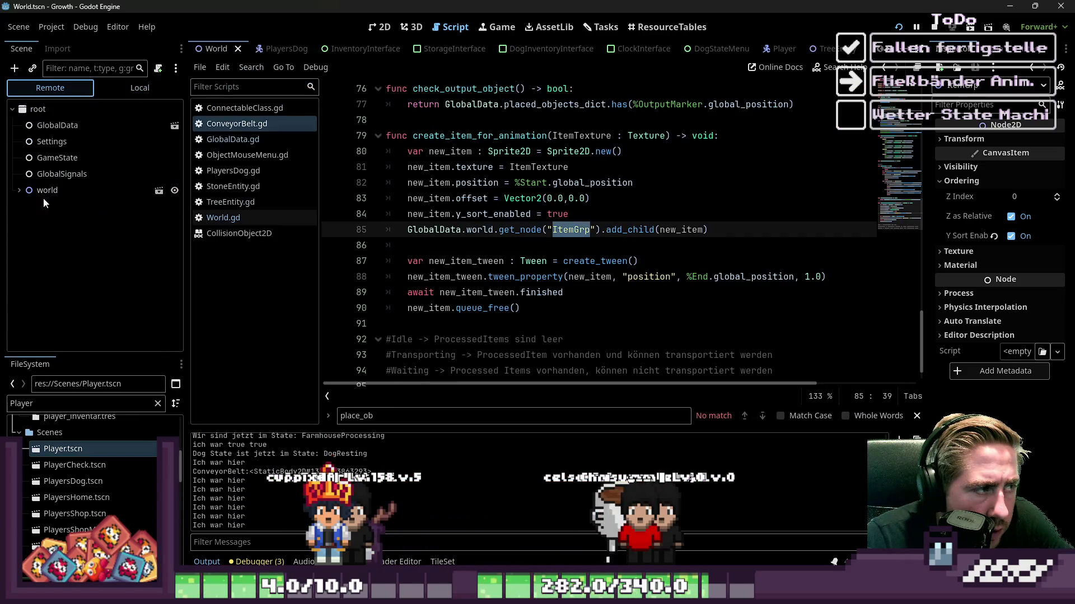
{"action": "left_click", "coordinate": [19, 191]}
{"action": "scroll", "coordinate": [15, 193], "scroll_direction": "down", "scroll_amount": 5}
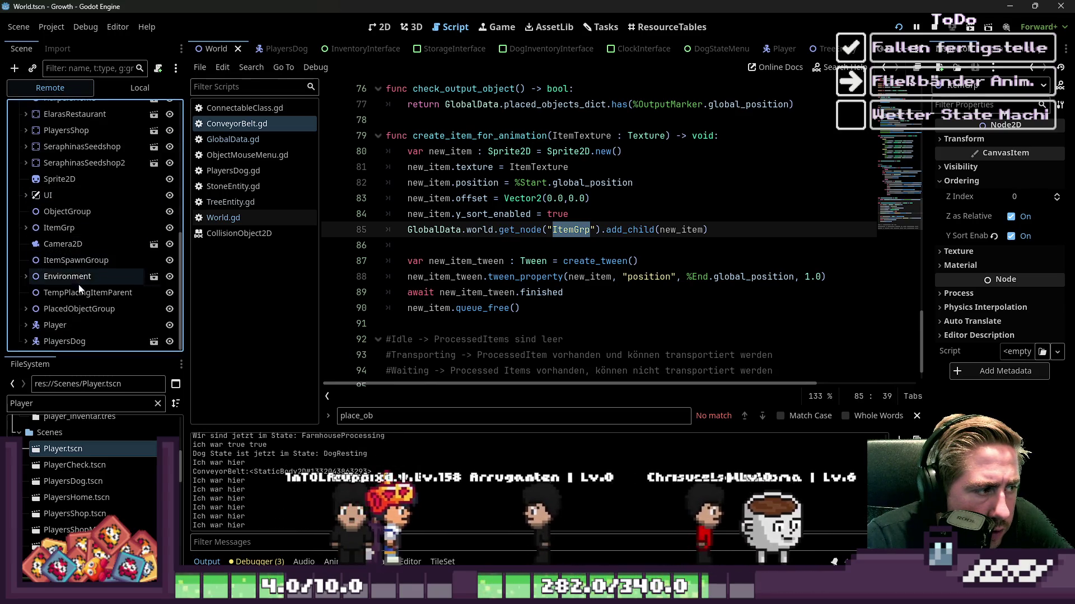
{"action": "left_click", "coordinate": [25, 228]}
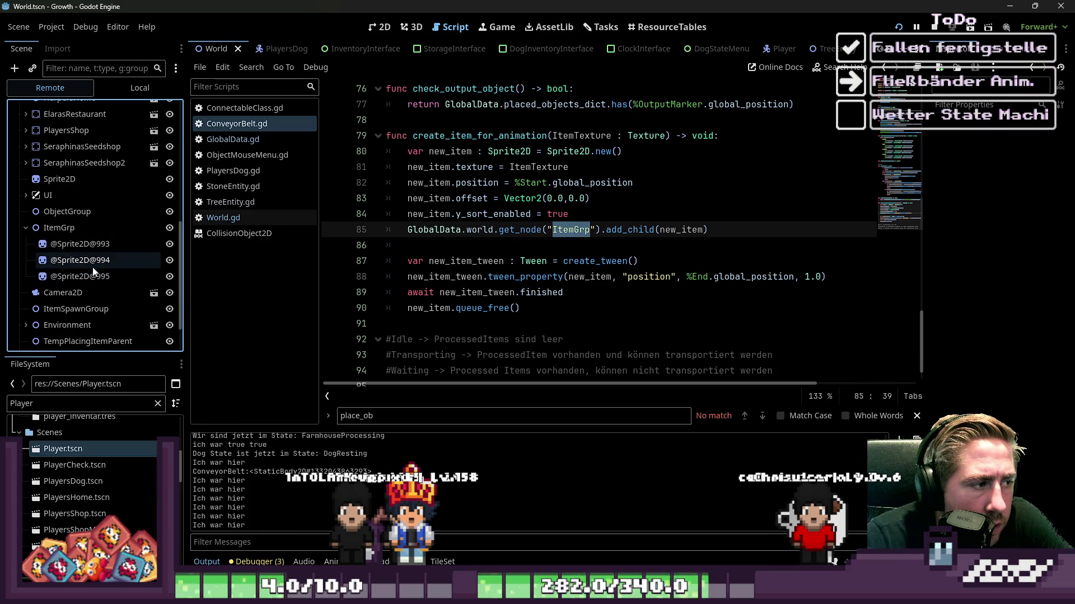
{"action": "left_click", "coordinate": [98, 250]}
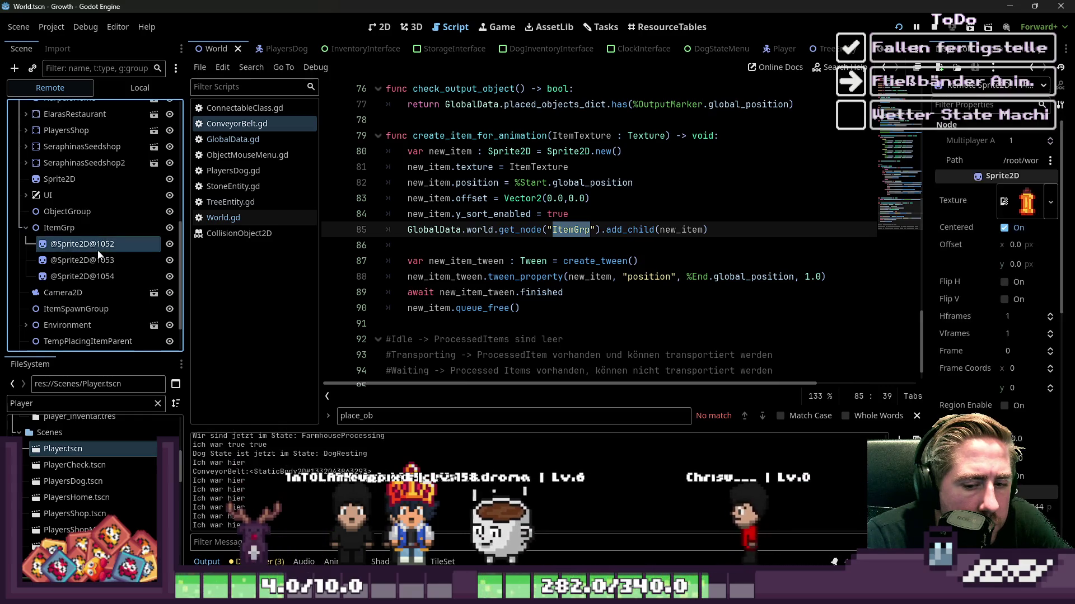
{"action": "left_click", "coordinate": [126, 226]}
{"action": "mouse_move", "coordinate": [330, 7]}
{"action": "left_mouse_down"}
{"action": "mouse_move", "coordinate": [915, 214]}
{"action": "mouse_move", "coordinate": [1047, 176]}
{"action": "mouse_move", "coordinate": [896, 282]}
{"action": "mouse_move", "coordinate": [842, 284]}
{"action": "mouse_move", "coordinate": [893, 385]}
{"action": "mouse_move", "coordinate": [1074, 504]}
{"action": "left_mouse_up"}
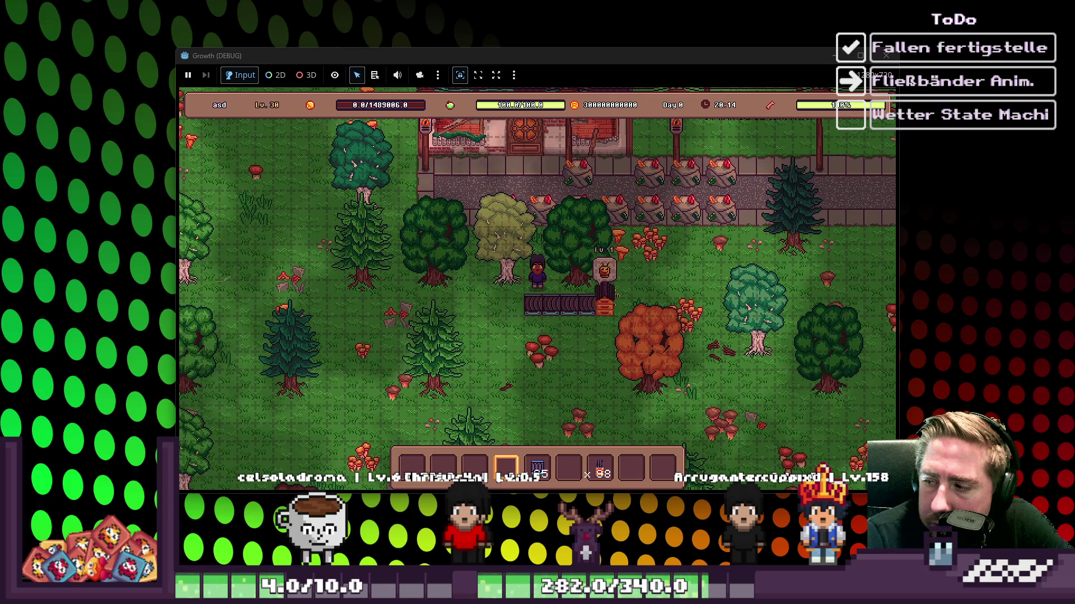
Step: Lay conveyor pieces running downward from the belt's left end
{"action": "key", "text": "i"}
{"action": "key", "text": "i"}
{"action": "key", "text": "s"}
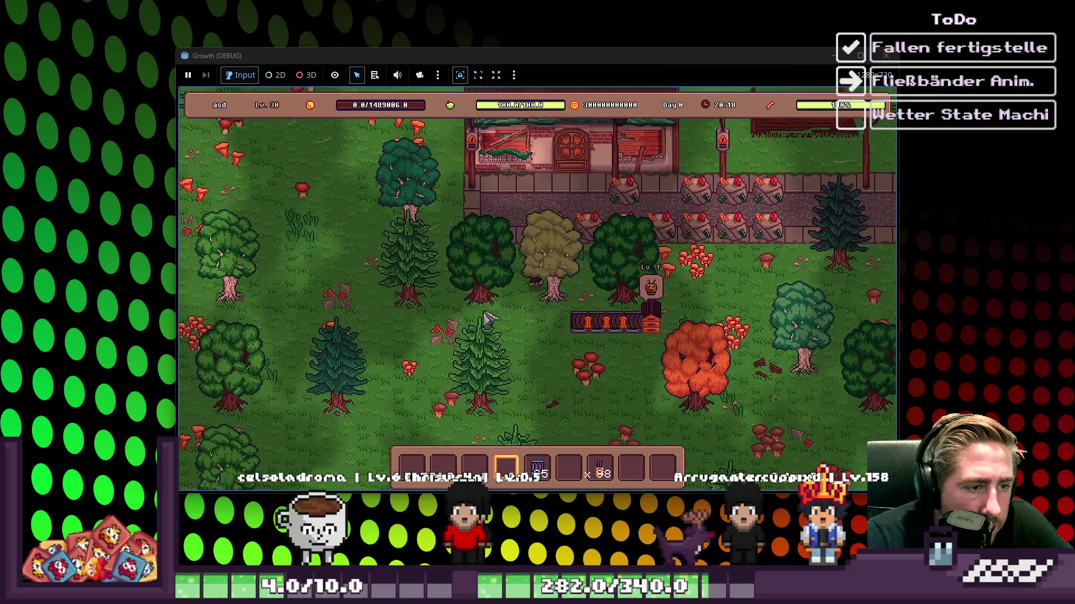
{"action": "key", "text": "d"}
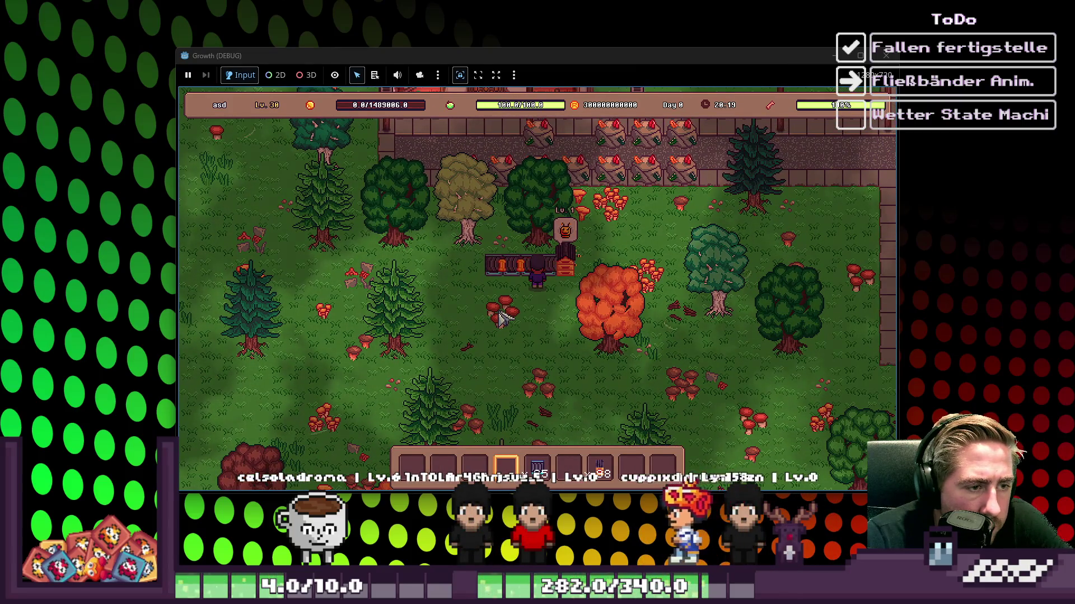
{"action": "key", "text": "s"}
{"action": "key", "text": "a"}
{"action": "key", "text": "5"}
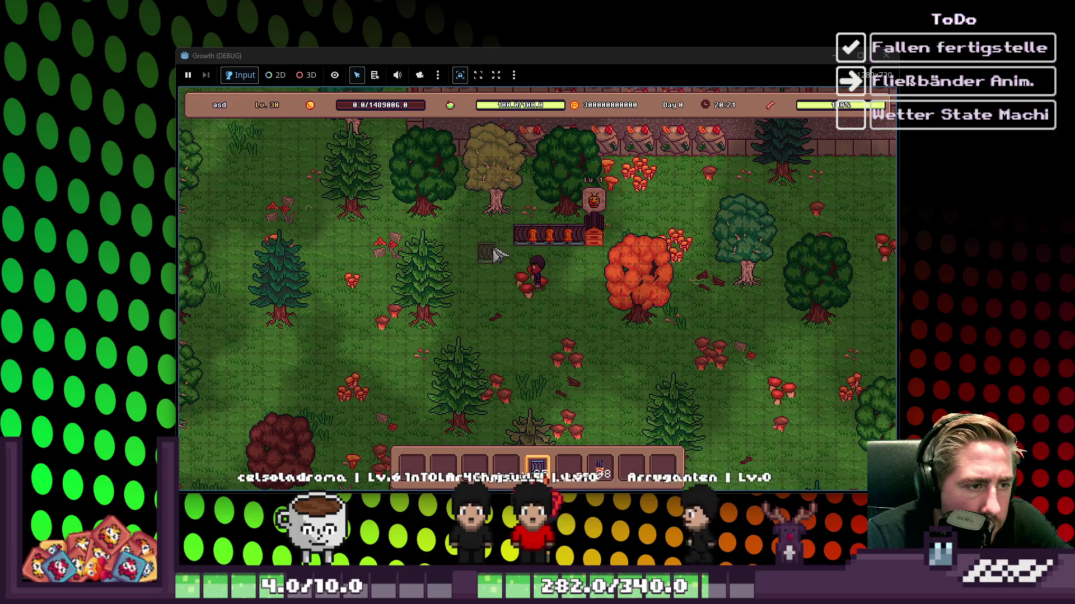
{"action": "left_click", "coordinate": [501, 249]}
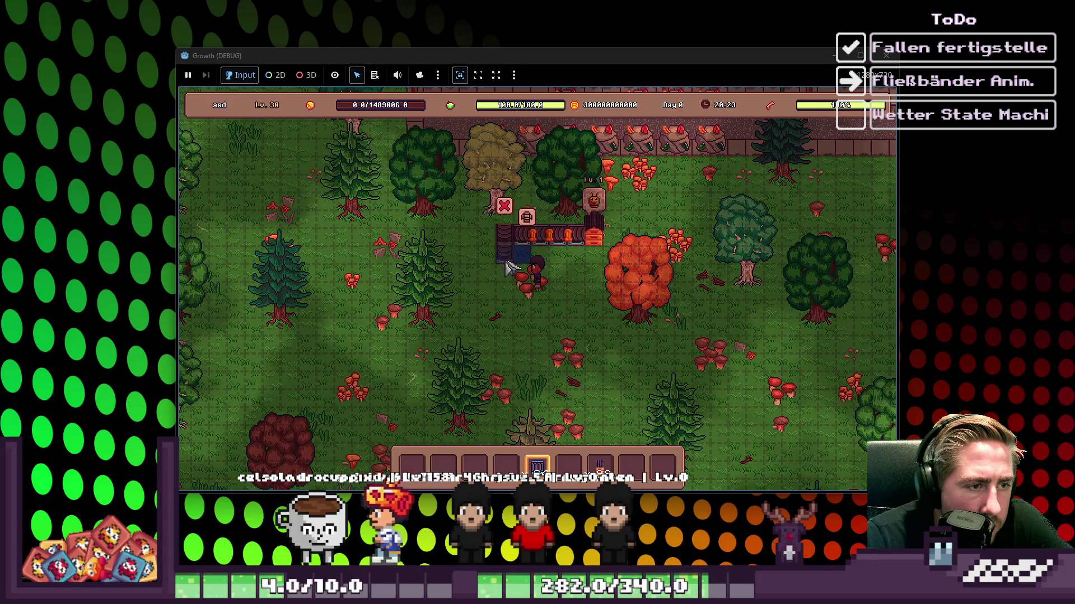
{"action": "left_click_drag", "start_coordinate": [506, 268], "coordinate": [506, 300]}
{"action": "key", "text": "4"}
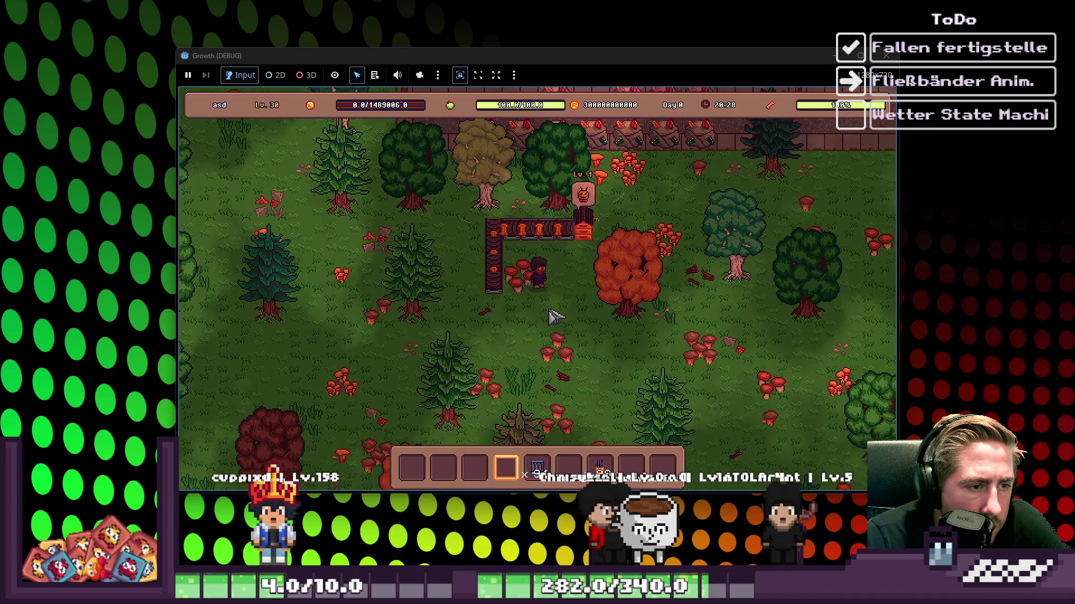
Step: Walk the character onto the belt and back off, then open the beehive panel and move a bee stack
{"action": "key", "text": "a"}
{"action": "key", "text": "s"}
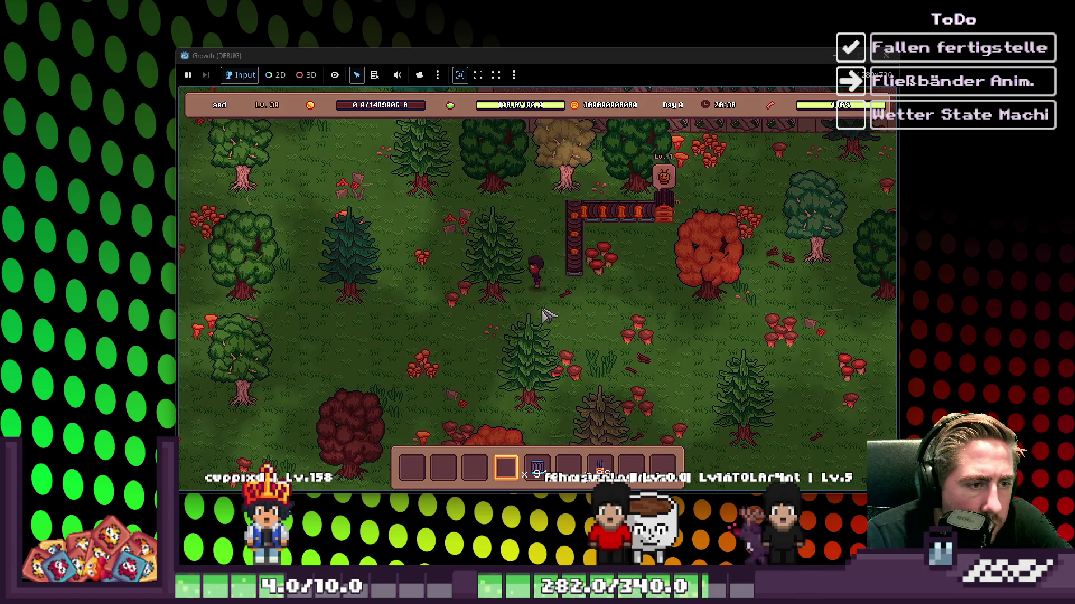
{"action": "key", "text": "a"}
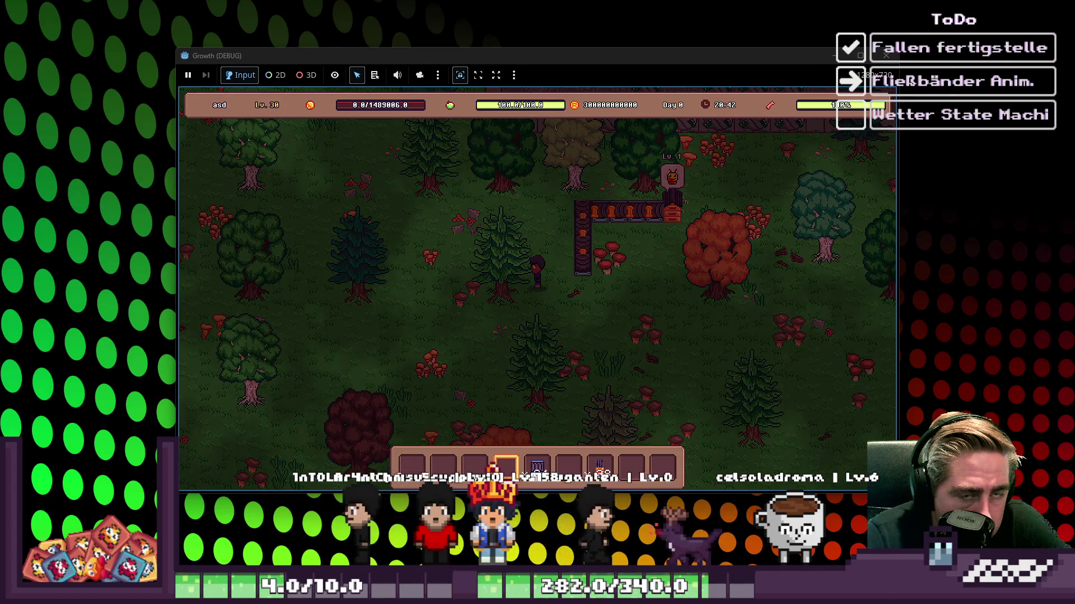
{"action": "key", "text": "d"}
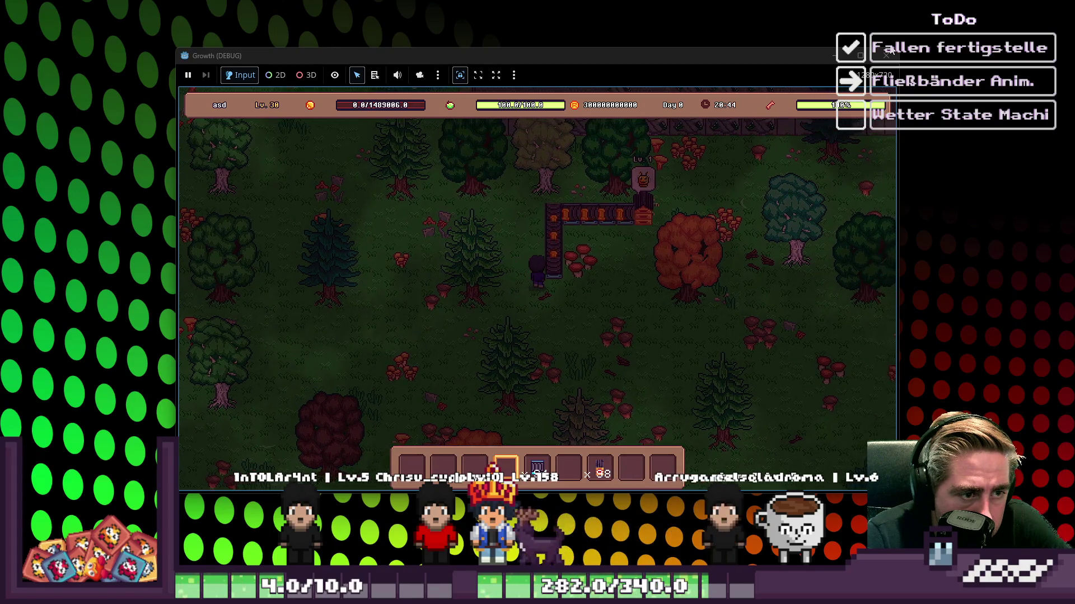
{"action": "key", "text": "w"}
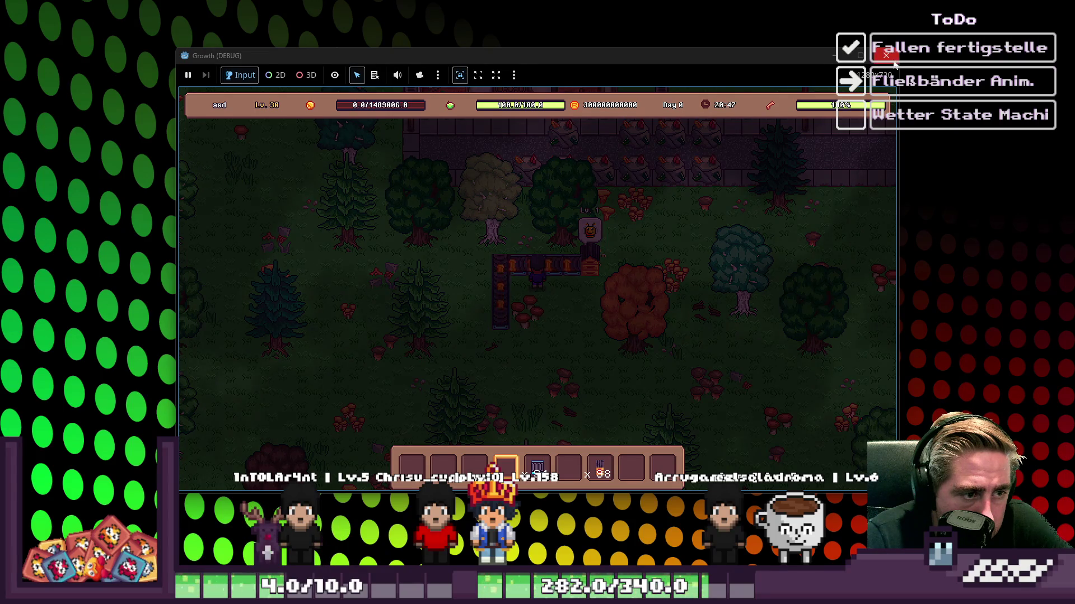
{"action": "key", "text": "s"}
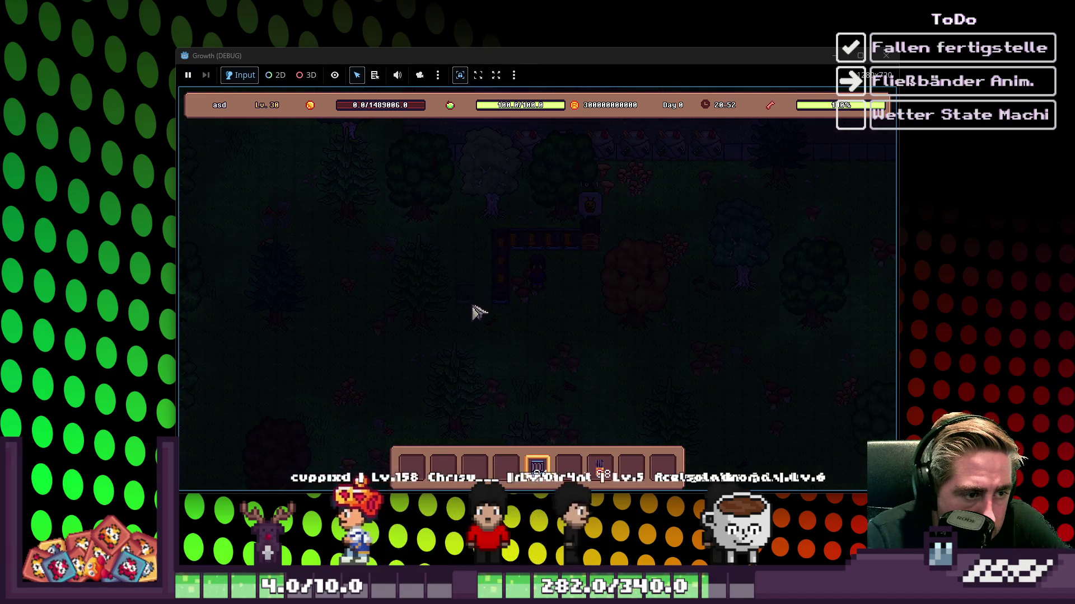
{"action": "scroll", "coordinate": [473, 311], "scroll_direction": "up", "scroll_amount": 1}
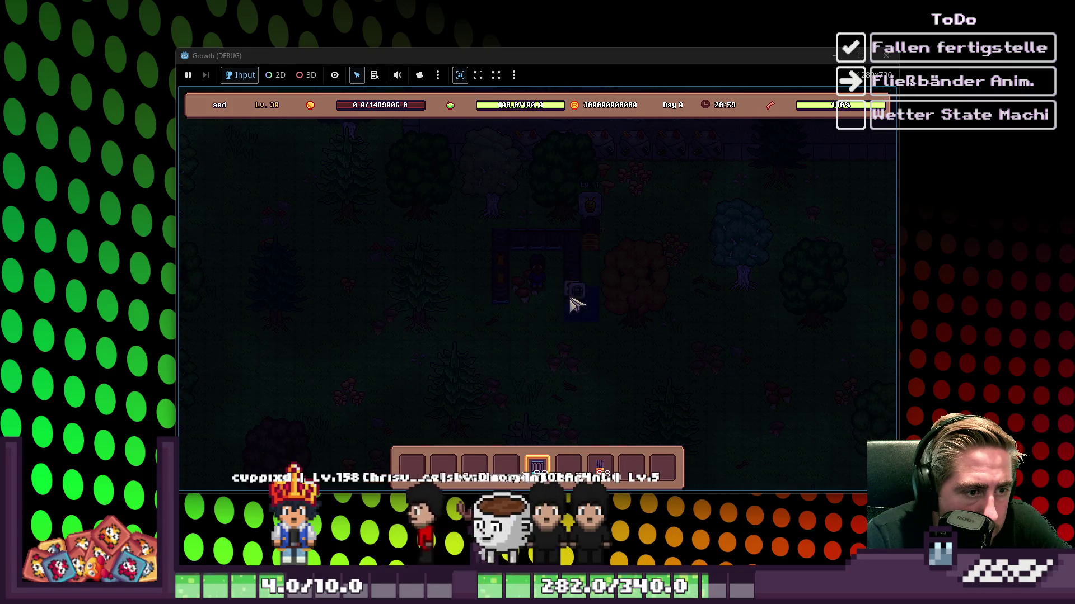
{"action": "scroll", "coordinate": [562, 336], "scroll_direction": "down", "scroll_amount": 1}
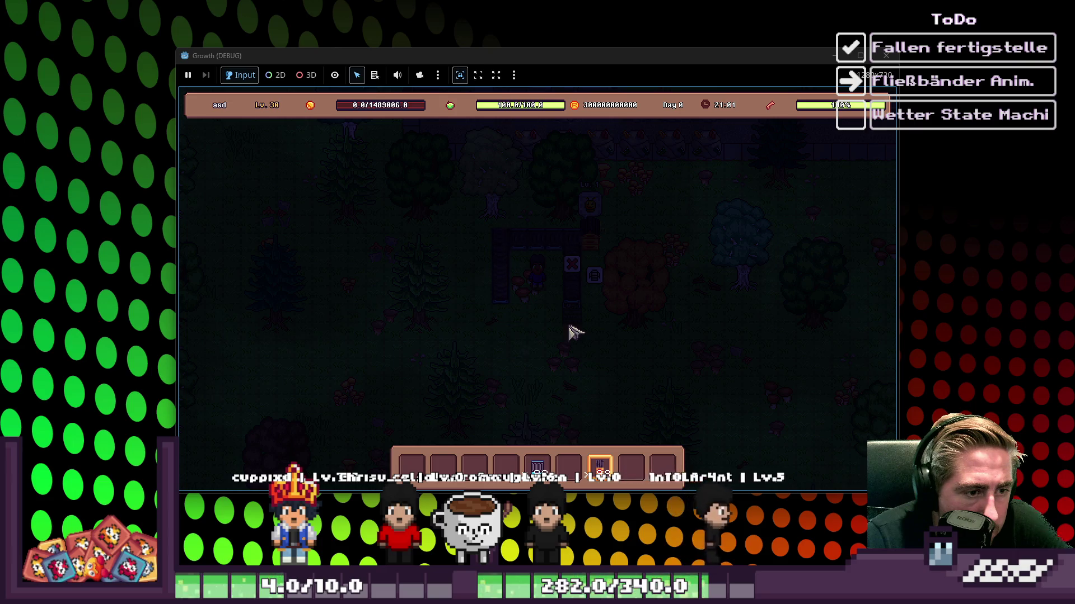
{"action": "scroll", "coordinate": [554, 341], "scroll_direction": "up", "scroll_amount": 2}
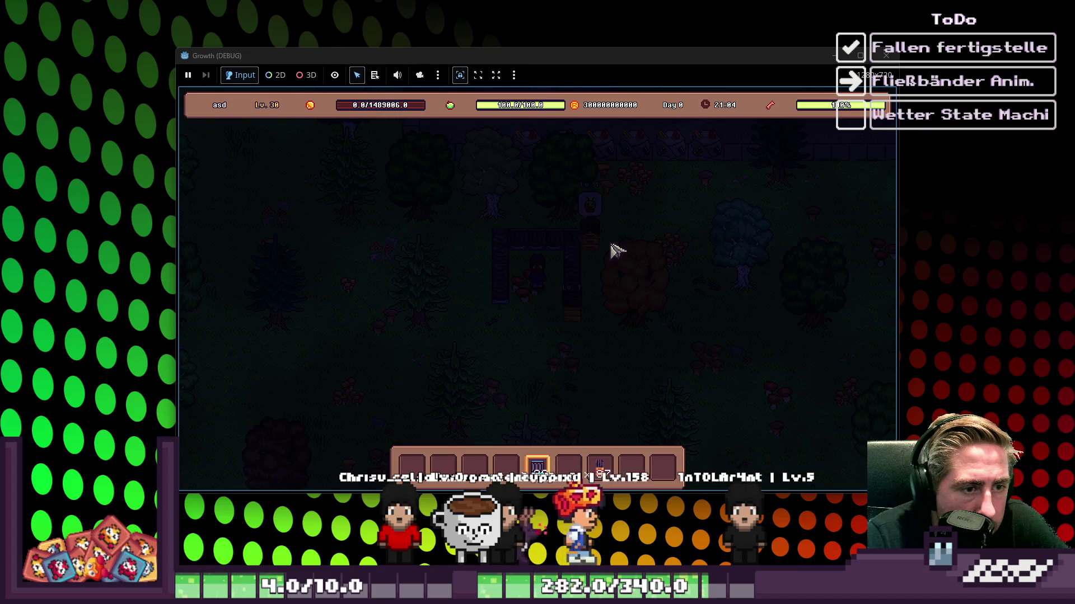
{"action": "key", "text": "e"}
{"action": "left_click_drag", "start_coordinate": [492, 422], "coordinate": [505, 467]}
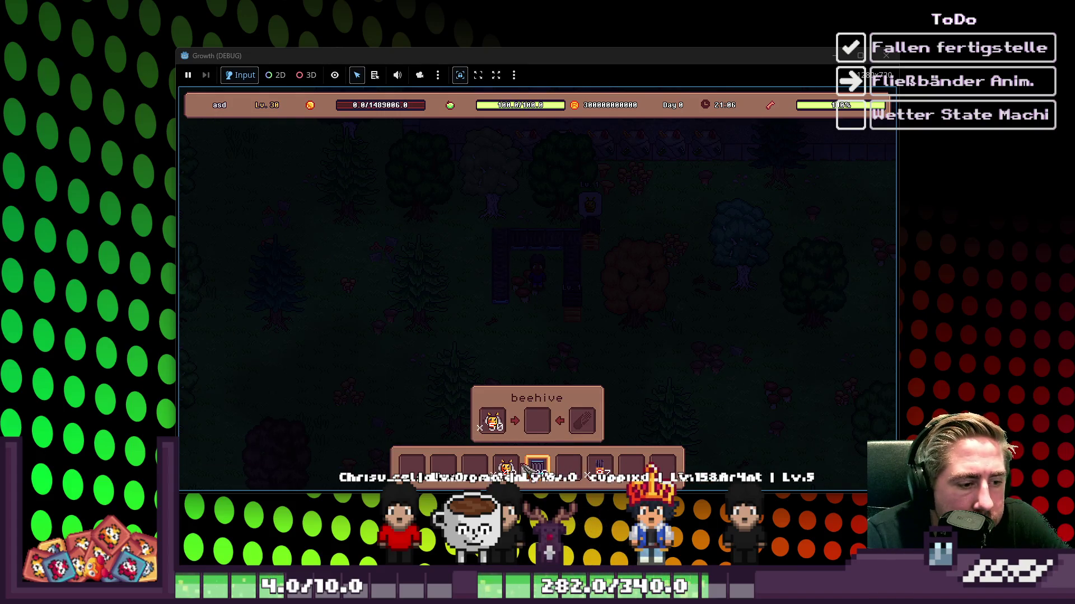
Step: Move the blue item via hotbar slot 1 into the beehive's right input, then stop the game
{"action": "key", "text": "i"}
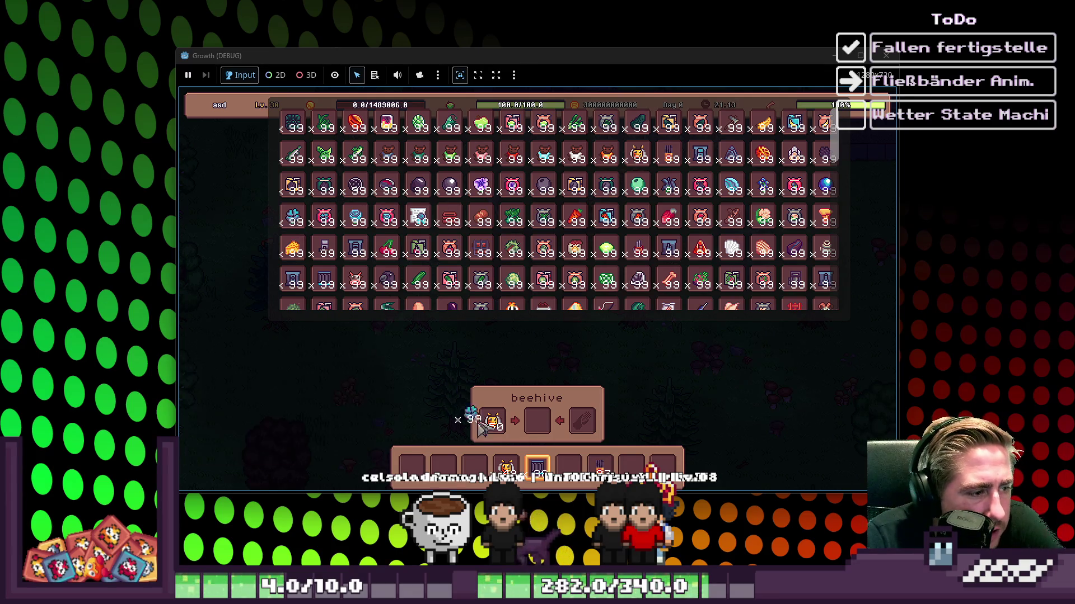
{"action": "left_click", "coordinate": [479, 473]}
{"action": "key", "text": "i"}
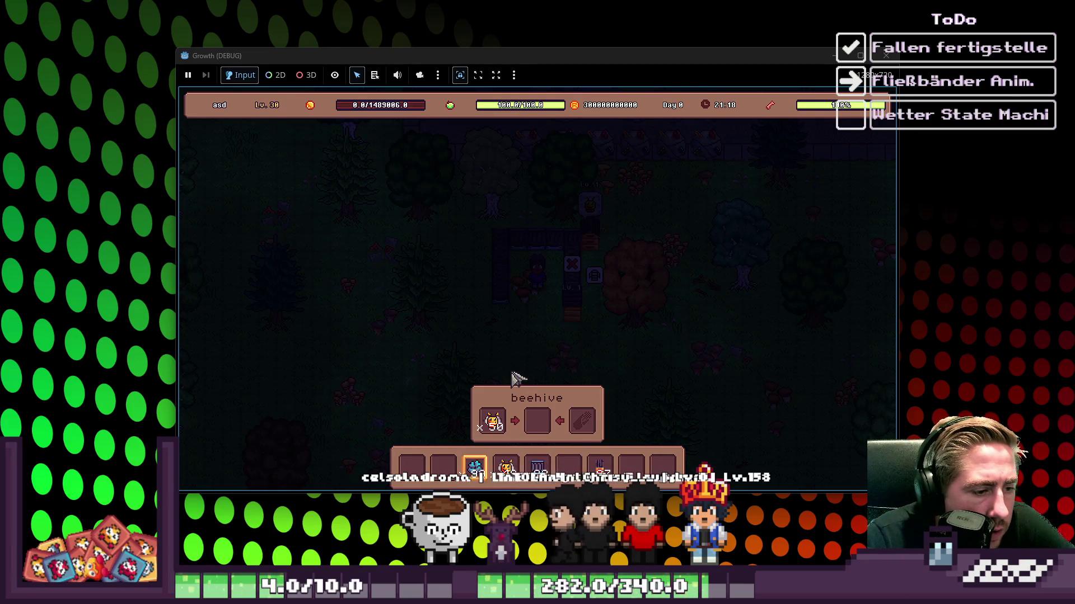
{"action": "key", "text": "1"}
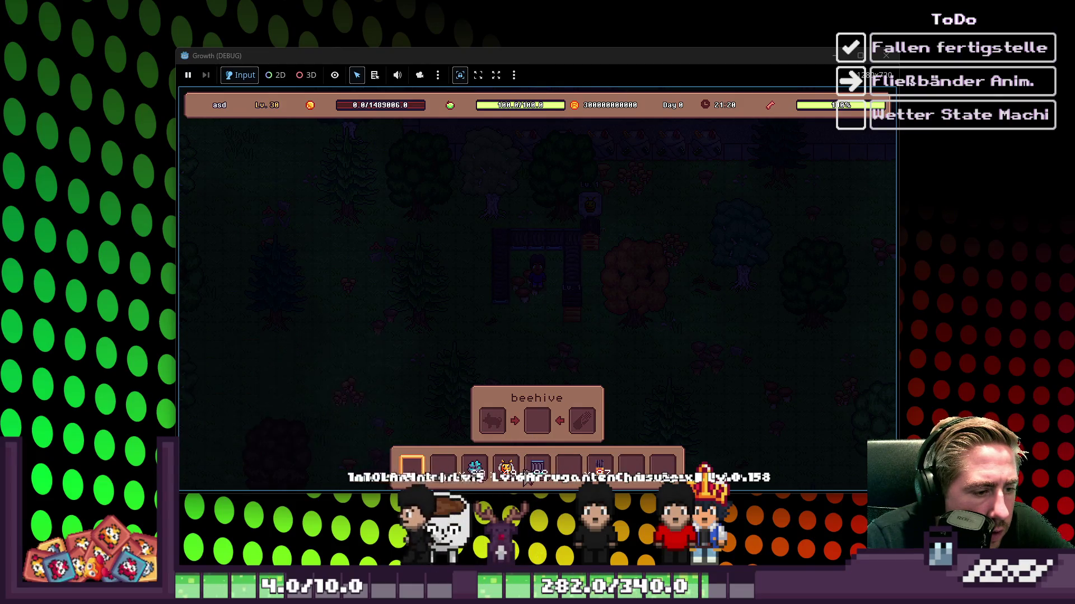
{"action": "mouse_move", "coordinate": [475, 468]}
{"action": "left_mouse_down"}
{"action": "mouse_move", "coordinate": [590, 451]}
{"action": "mouse_move", "coordinate": [583, 421]}
{"action": "left_mouse_up"}
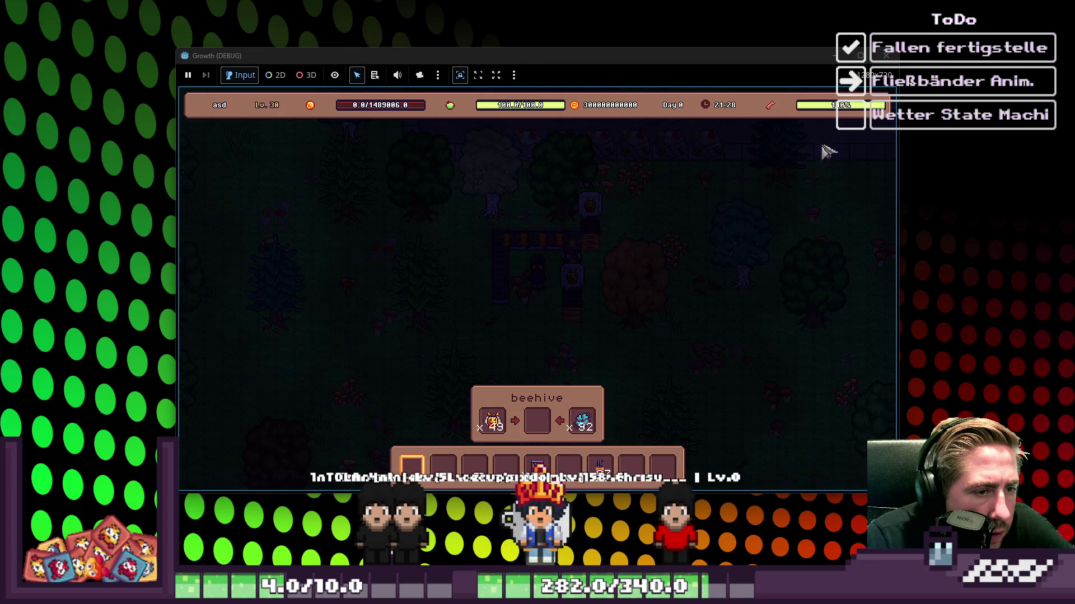
{"action": "left_click", "coordinate": [886, 56]}
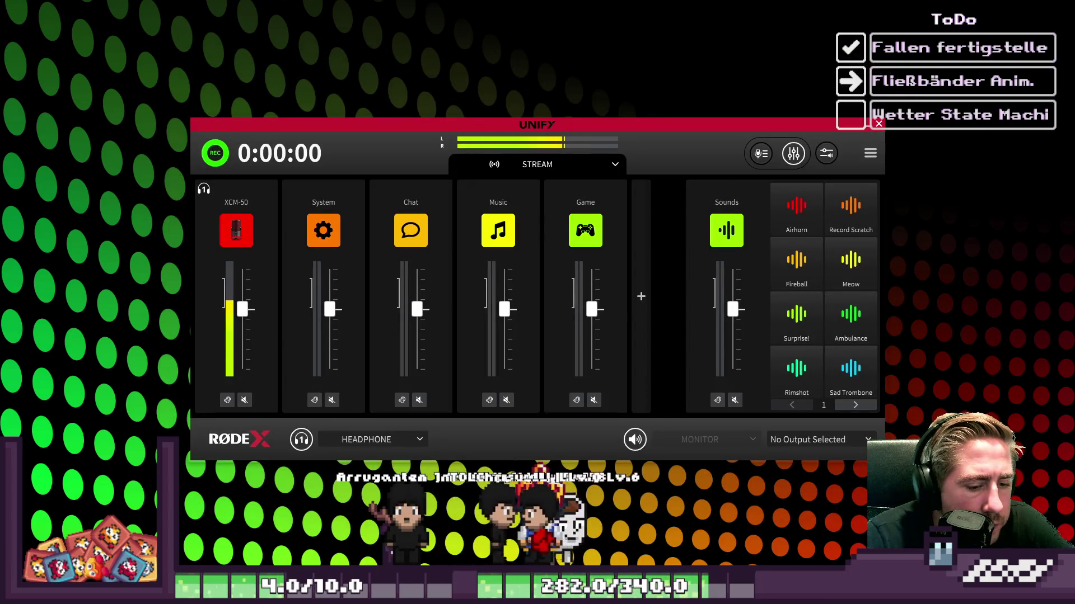
{"action": "left_click", "coordinate": [791, 546]}
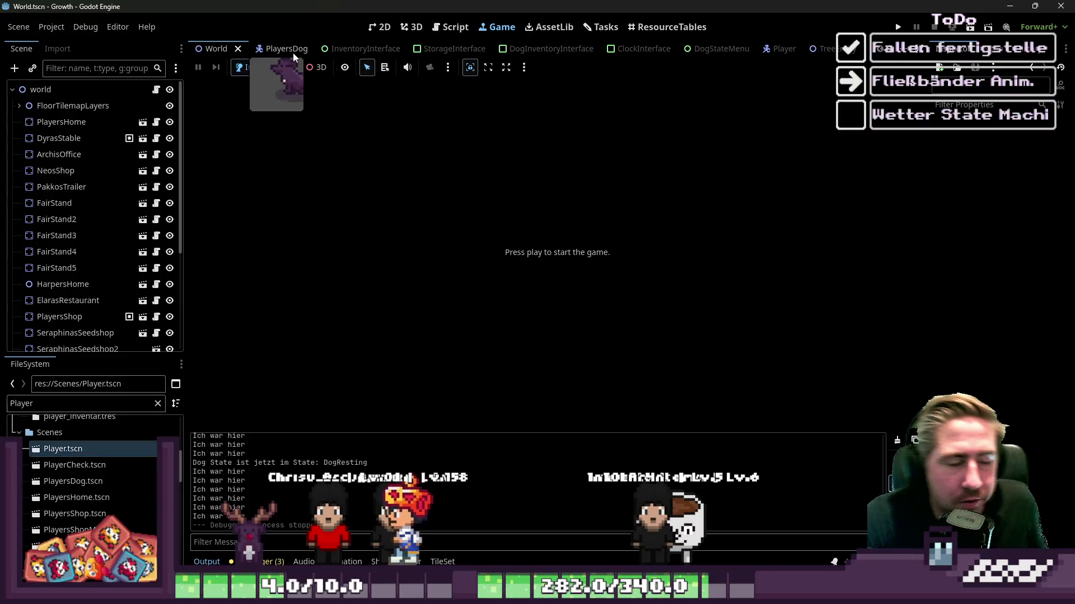
Step: Review the start position, sprite offset and tween lines 82–88 in ConveyorBelt.gd, undoing an accidental deletion
{"action": "left_click", "coordinate": [381, 27]}
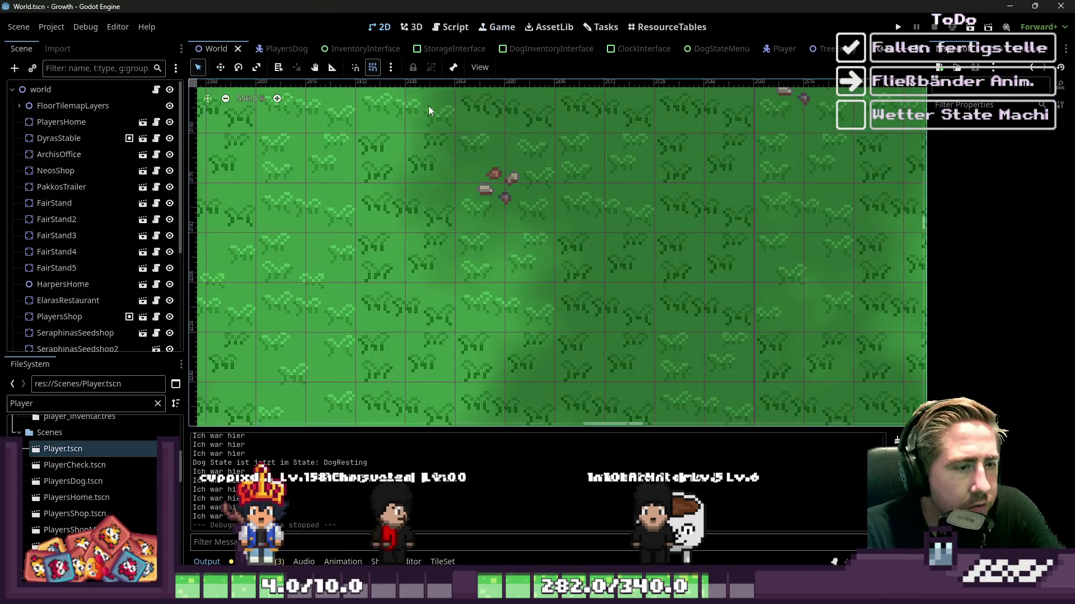
{"action": "left_click", "coordinate": [450, 27]}
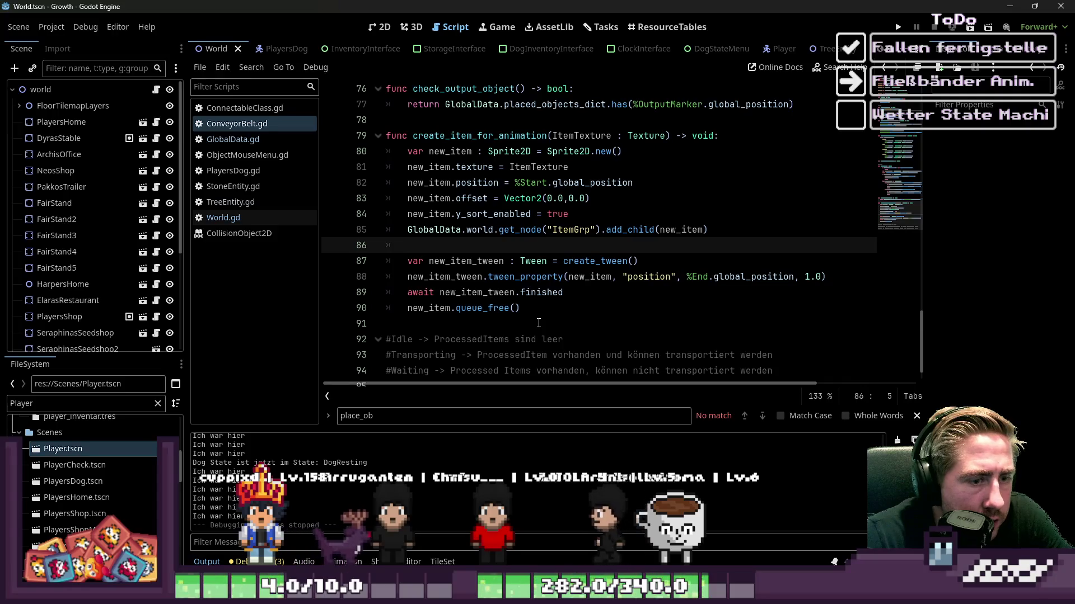
{"action": "left_click", "coordinate": [558, 197]}
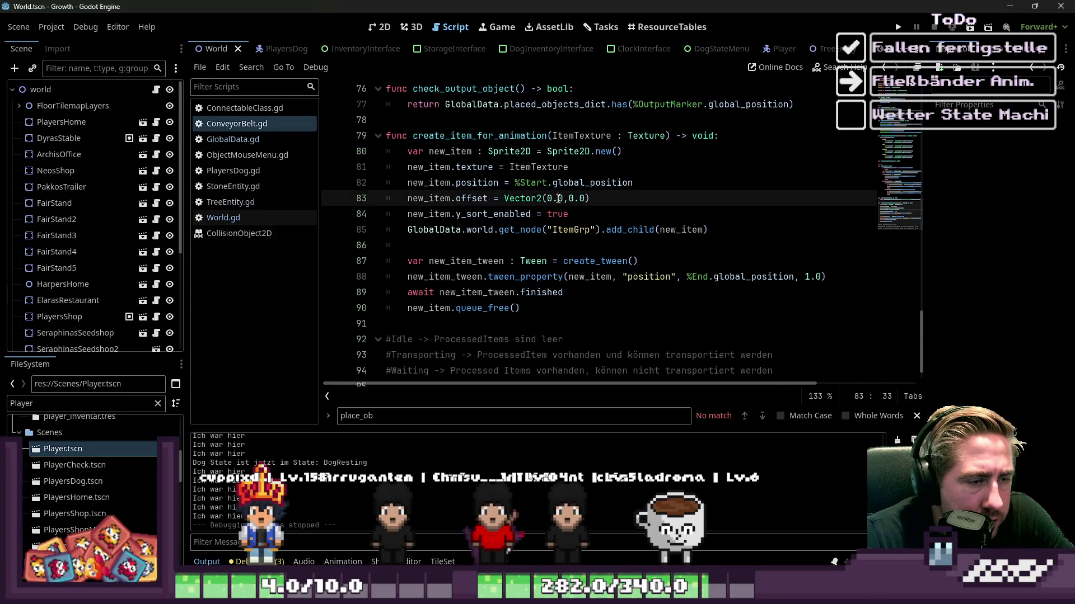
{"action": "left_click", "coordinate": [820, 277]}
{"action": "key", "text": "BackSpace"}
{"action": "key", "text": "BackSpace"}
{"action": "key", "text": "BackSpace"}
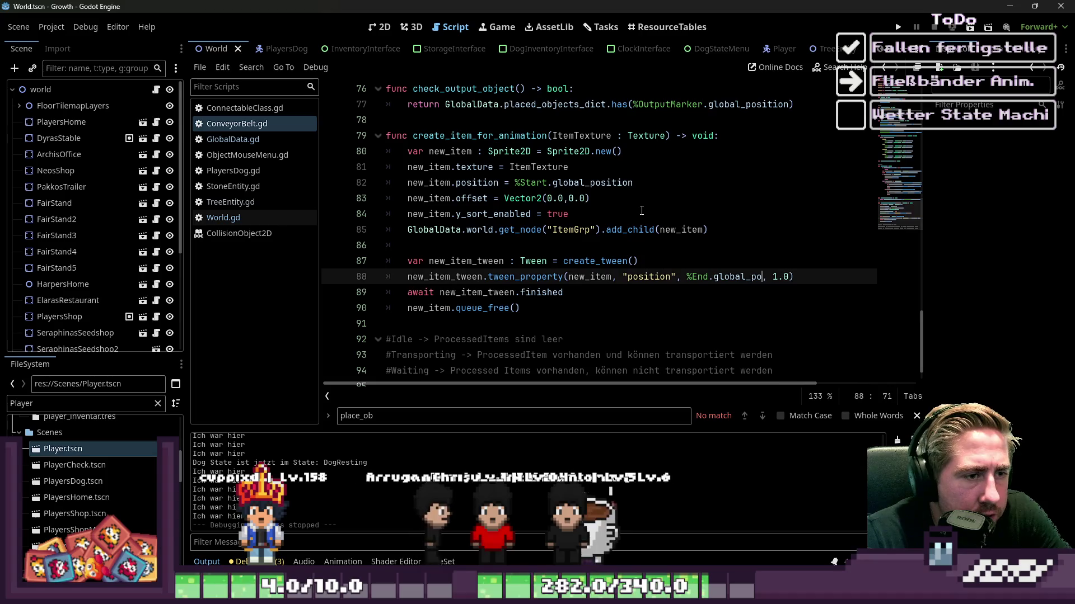
{"action": "key", "text": "ctrl+z"}
{"action": "left_click", "coordinate": [583, 183]}
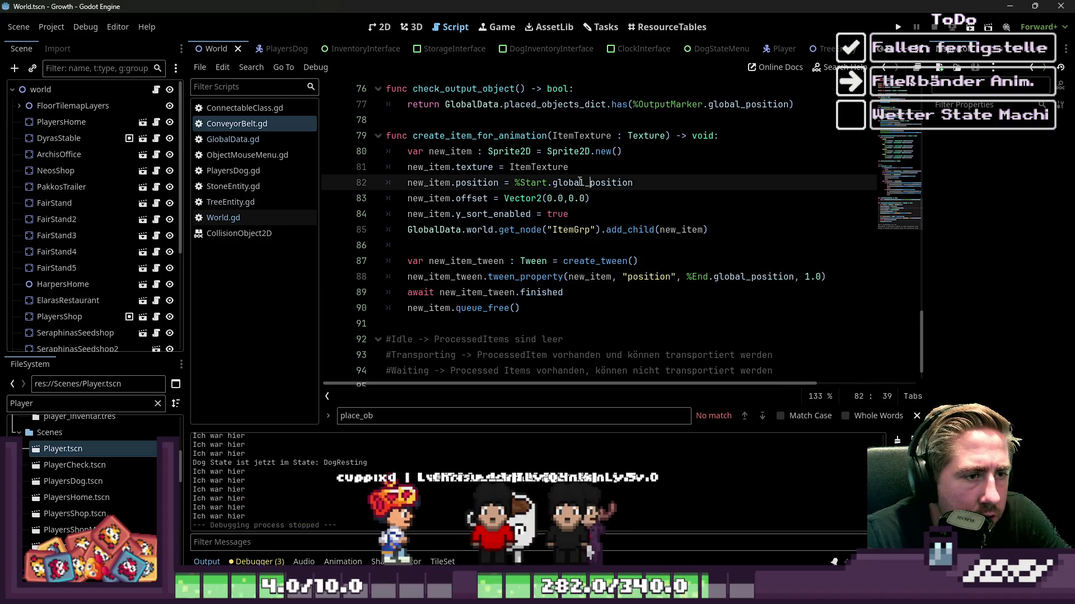
{"action": "double_click", "coordinate": [576, 199]}
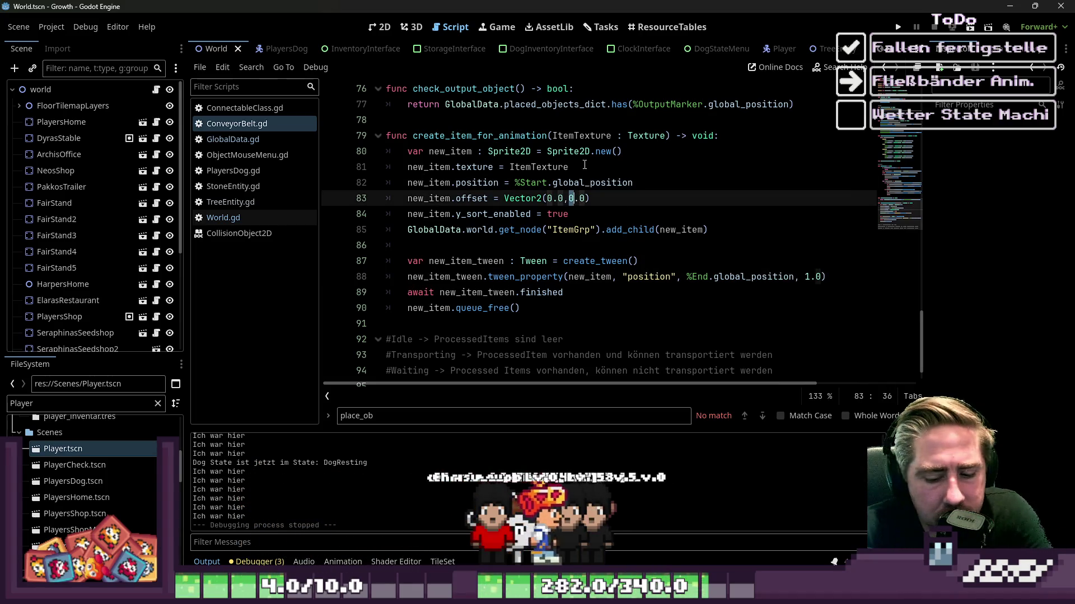
Step: Set the exported item_offset on line 8 to Vector2(0.0,-8.0) and run the game
{"action": "left_click", "coordinate": [391, 28]}
{"action": "scroll", "coordinate": [599, 280], "scroll_direction": "down", "scroll_amount": 2}
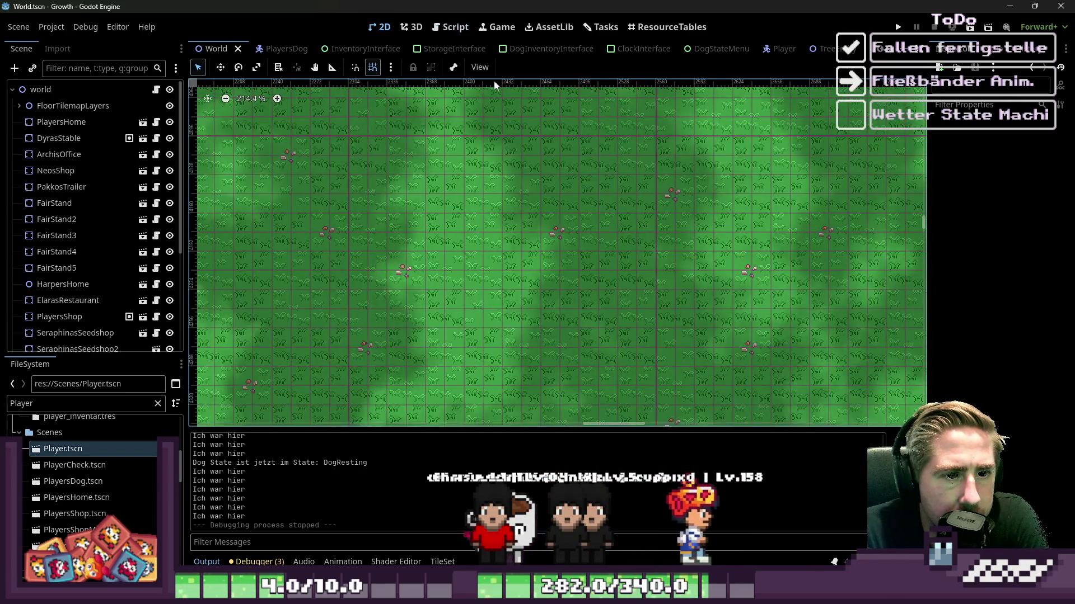
{"action": "left_click", "coordinate": [436, 27]}
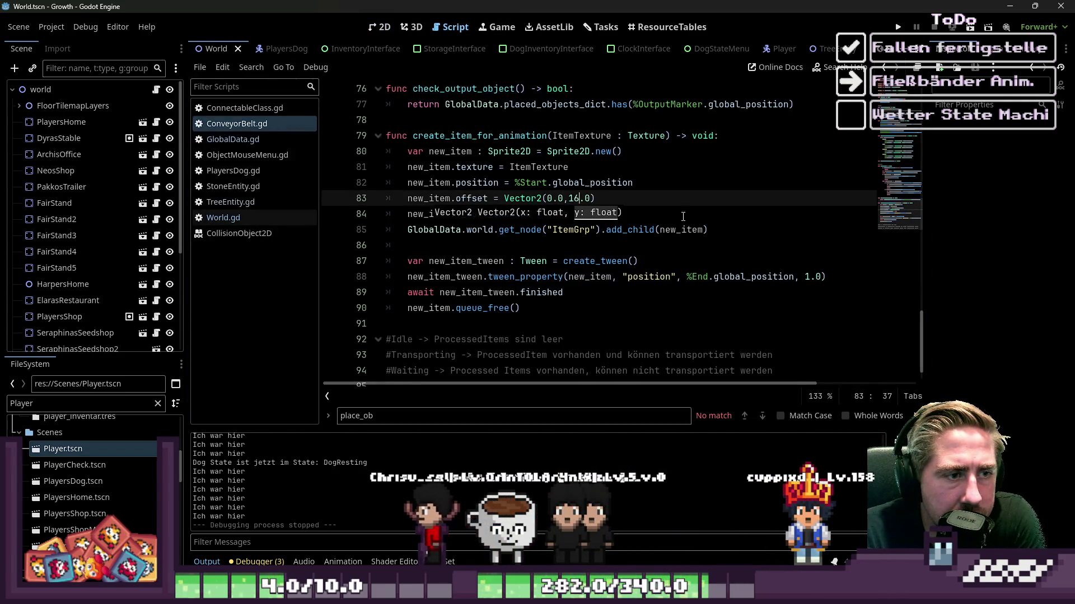
{"action": "scroll", "coordinate": [650, 193], "scroll_direction": "up", "scroll_amount": 6}
{"action": "scroll", "coordinate": [651, 193], "scroll_direction": "up", "scroll_amount": 15}
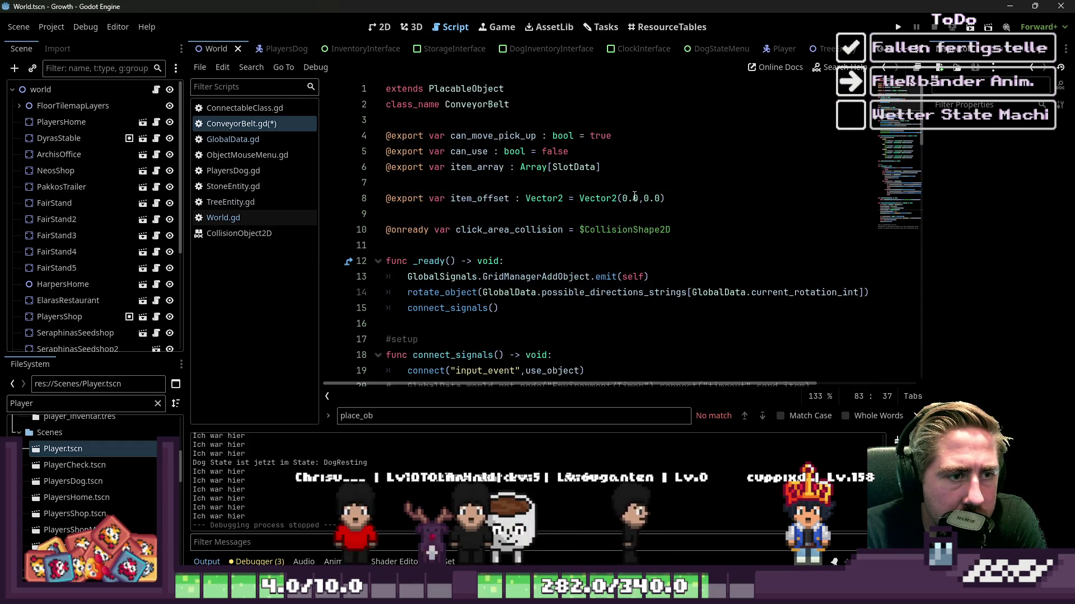
{"action": "left_click", "coordinate": [640, 198]}
{"action": "left_click", "coordinate": [646, 197]}
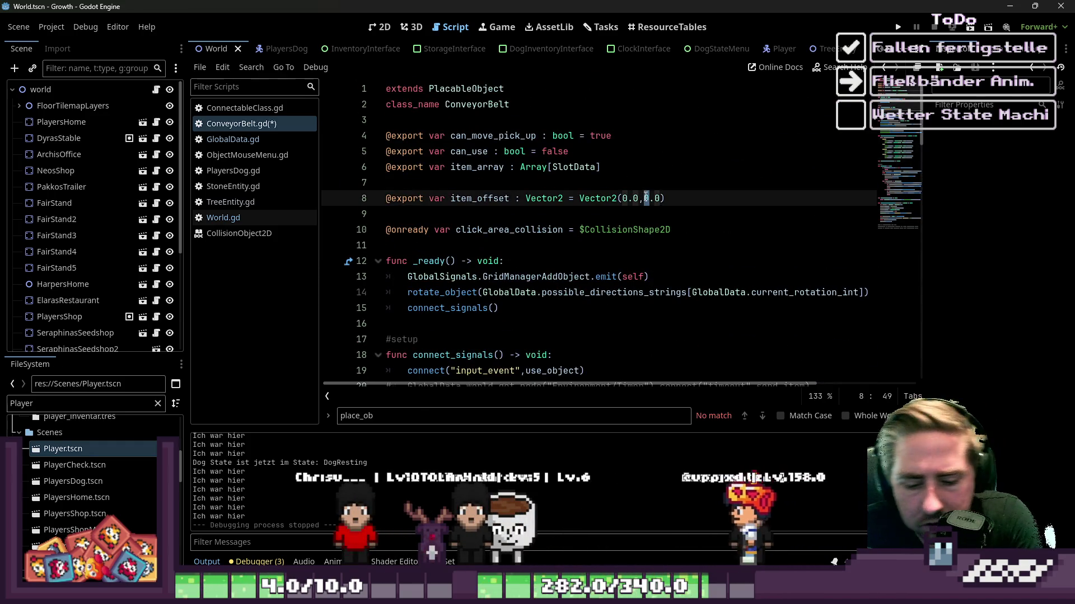
{"action": "left_click", "coordinate": [895, 29]}
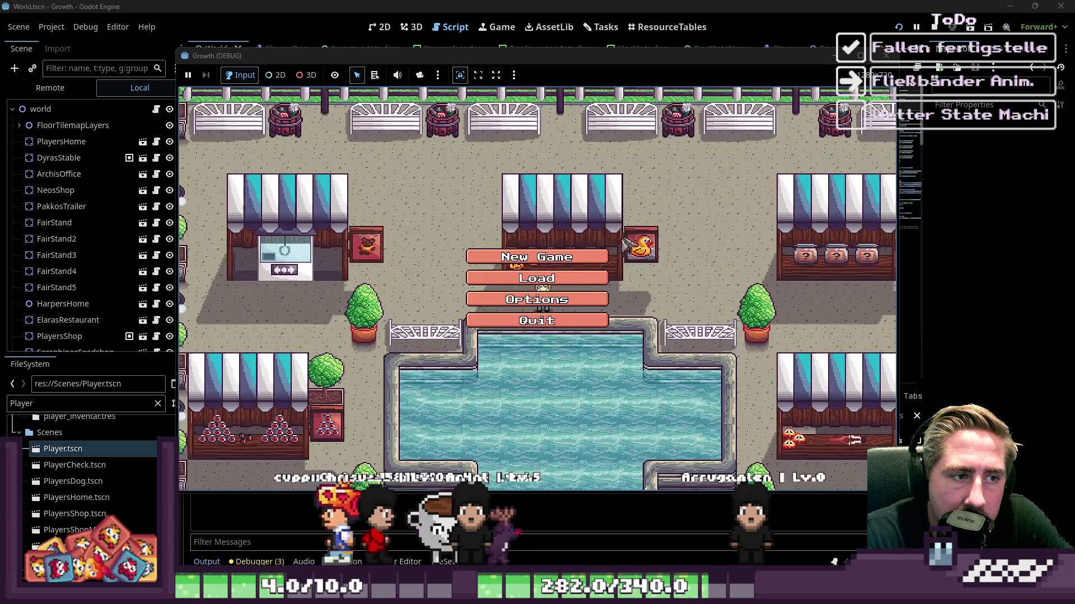
Step: Create a new character named 'ewqd' and start the game
{"action": "left_click", "coordinate": [552, 254]}
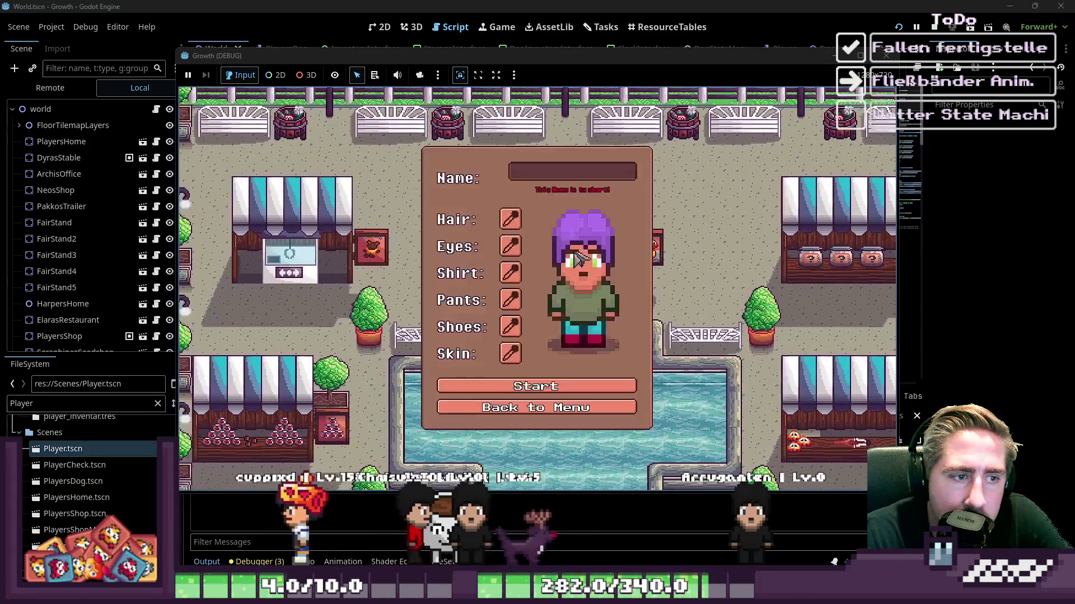
{"action": "type", "text": "ewqd"}
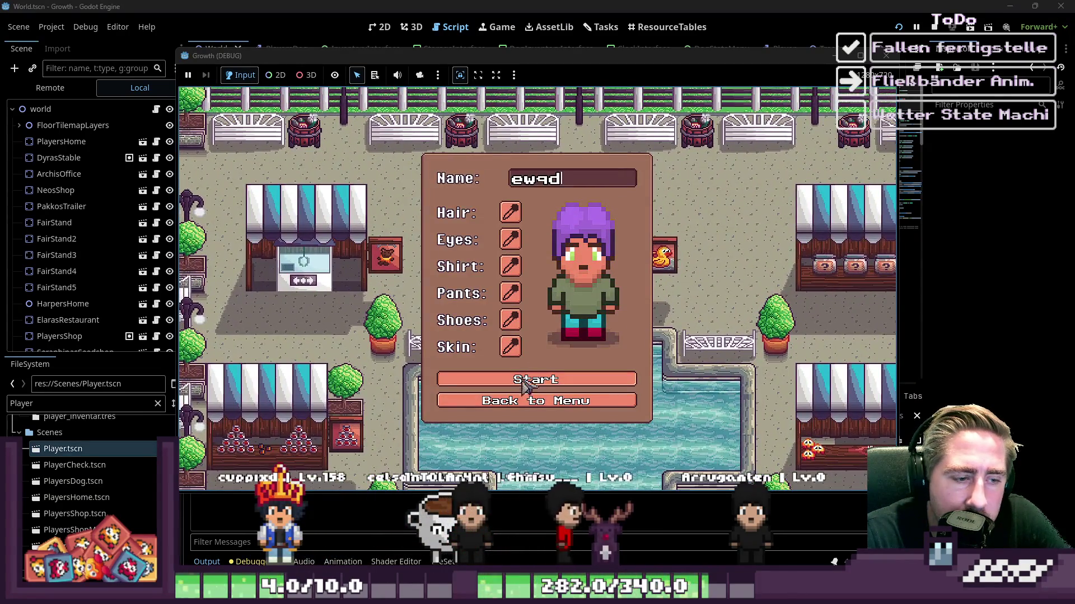
{"action": "left_click", "coordinate": [535, 381]}
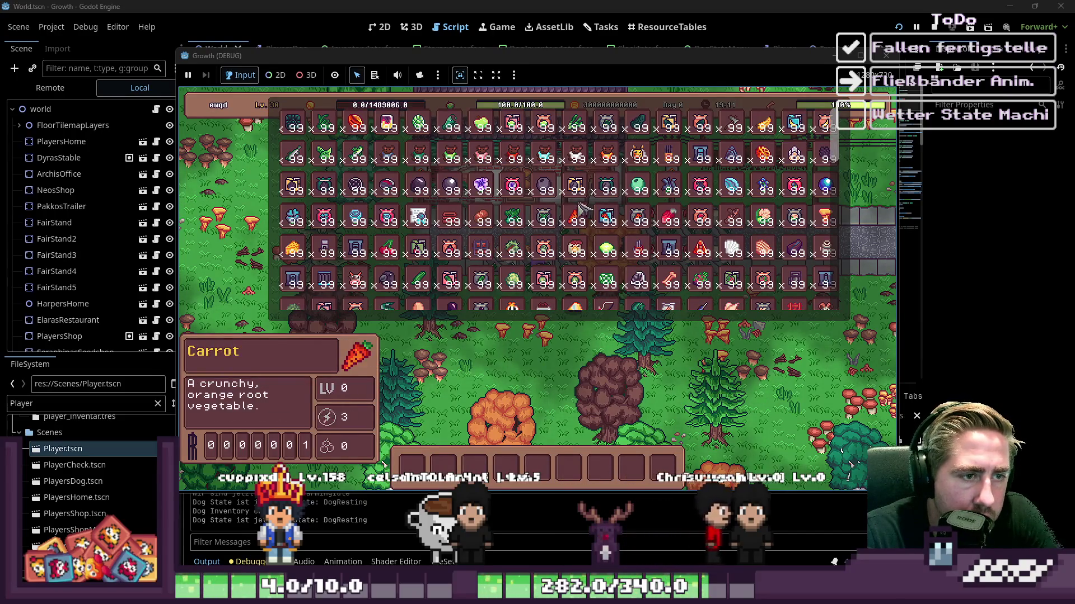
Step: Move a 99-item stack and the Conveyor Belt stack from the inventory into the hotbar
{"action": "left_click_drag", "start_coordinate": [575, 278], "coordinate": [566, 426]}
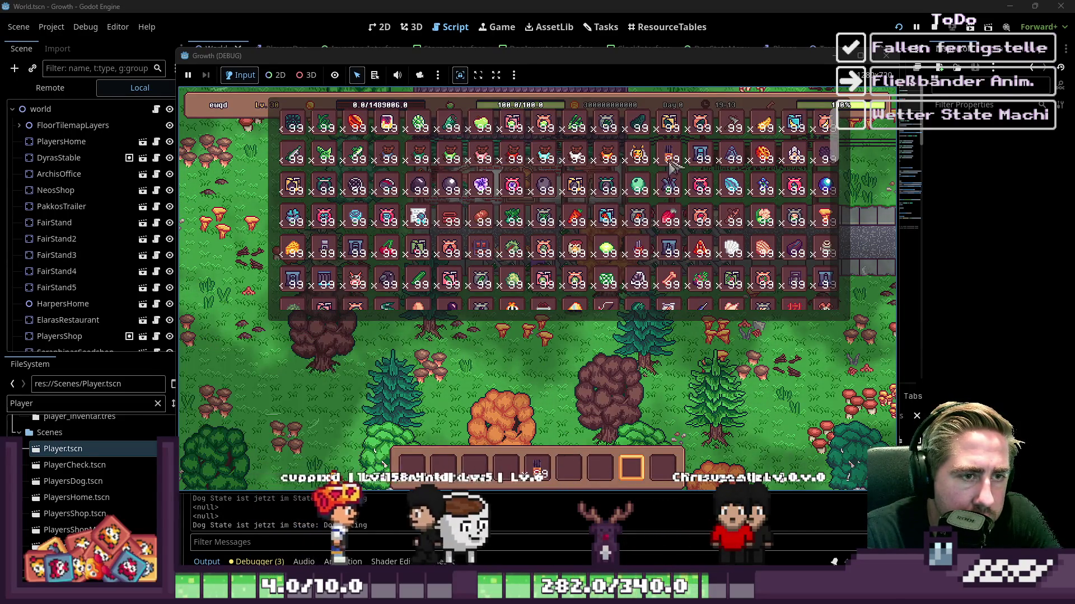
{"action": "mouse_move", "coordinate": [646, 163]}
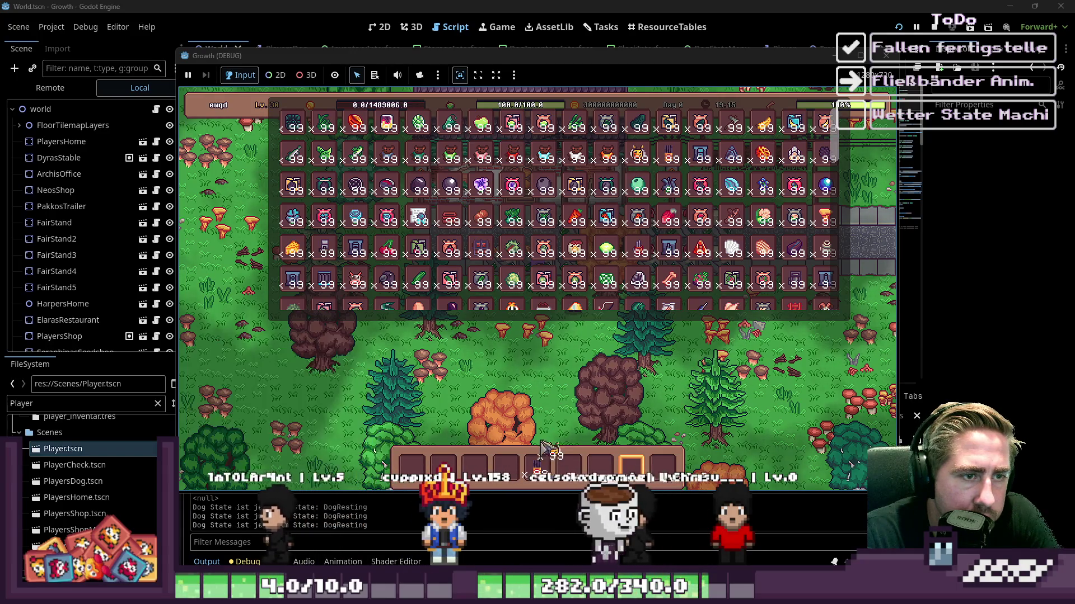
{"action": "mouse_move", "coordinate": [649, 208]}
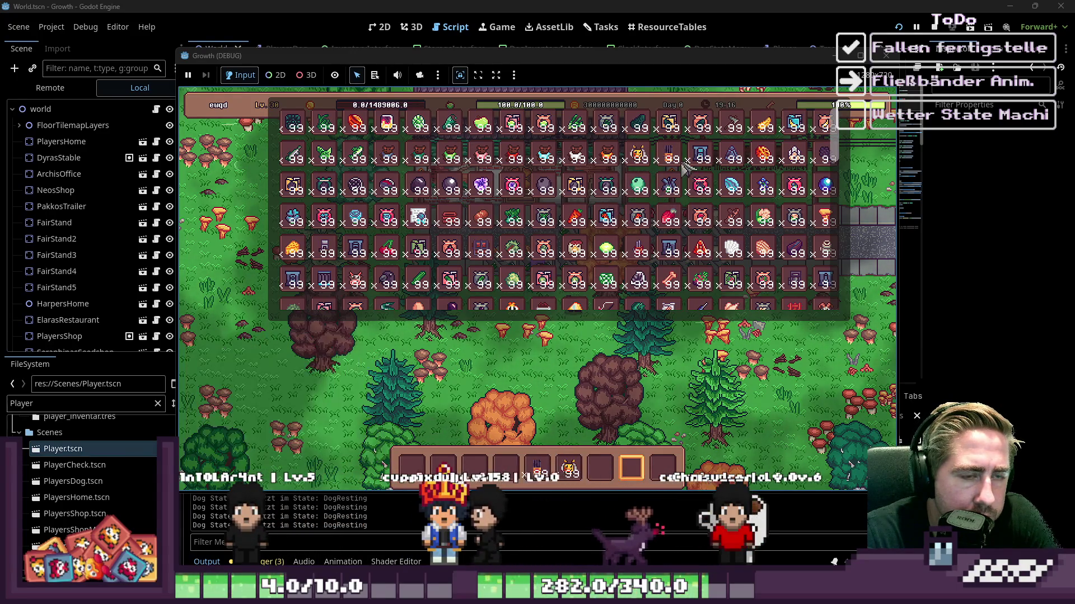
{"action": "left_click_drag", "start_coordinate": [674, 171], "coordinate": [554, 382]}
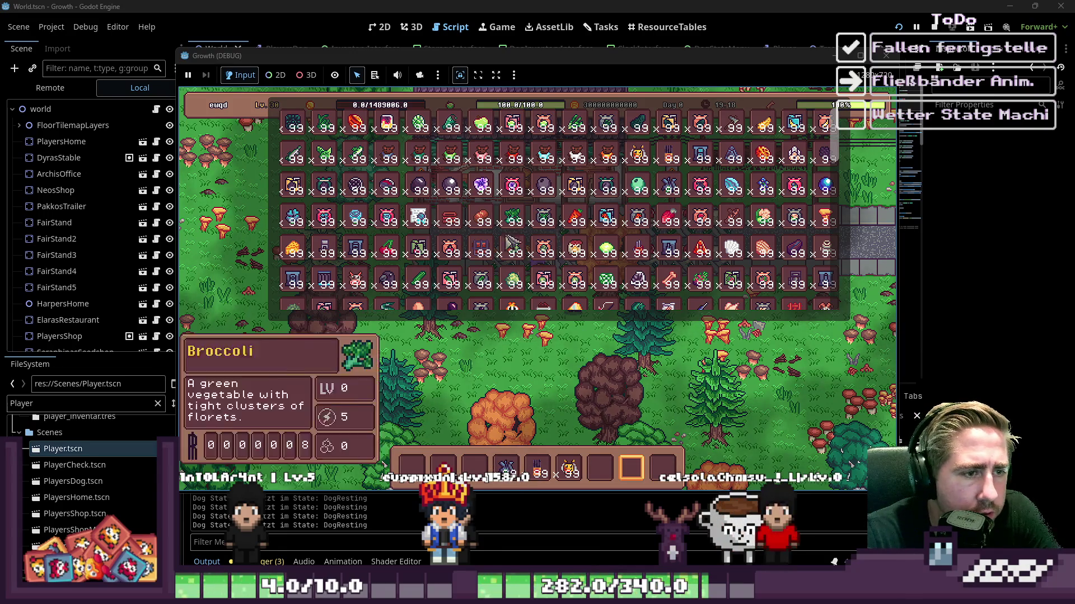
{"action": "left_click", "coordinate": [330, 289]}
{"action": "key", "text": "i"}
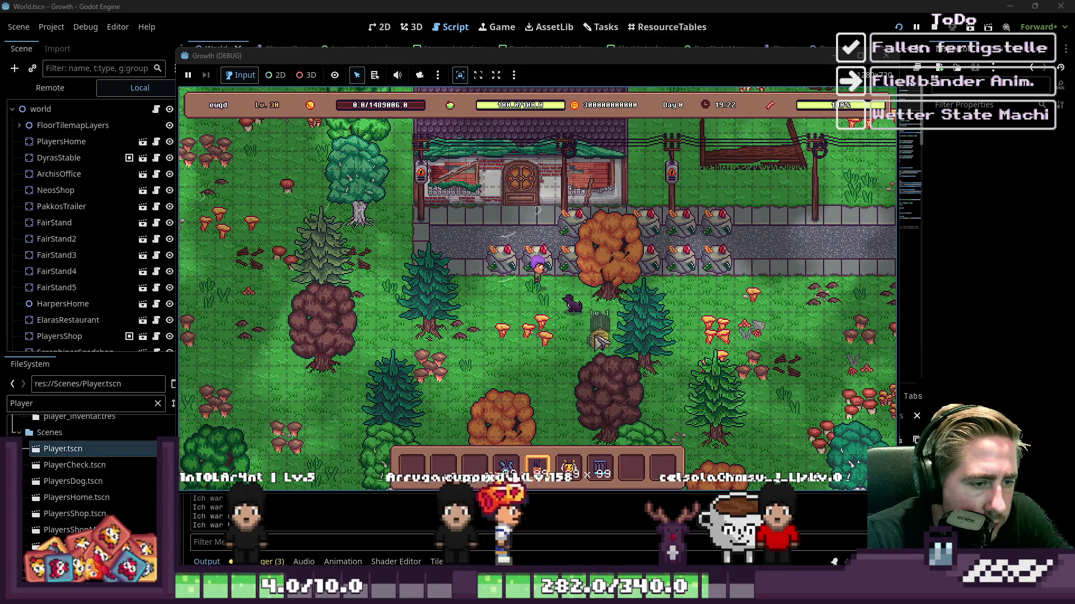
Step: Lay conveyor belts below the beehive, removing one tile and adding two more at the bottom
{"action": "key", "text": "7"}
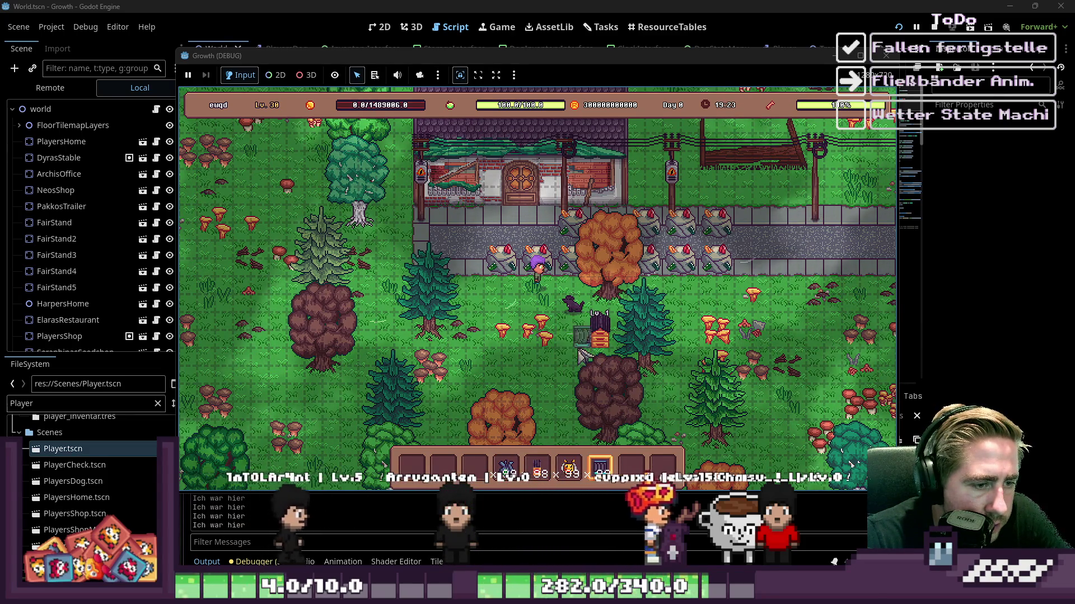
{"action": "mouse_move", "coordinate": [582, 352]}
{"action": "left_mouse_down"}
{"action": "mouse_move", "coordinate": [491, 365]}
{"action": "mouse_move", "coordinate": [511, 397]}
{"action": "mouse_move", "coordinate": [569, 404]}
{"action": "mouse_move", "coordinate": [564, 415]}
{"action": "left_mouse_up"}
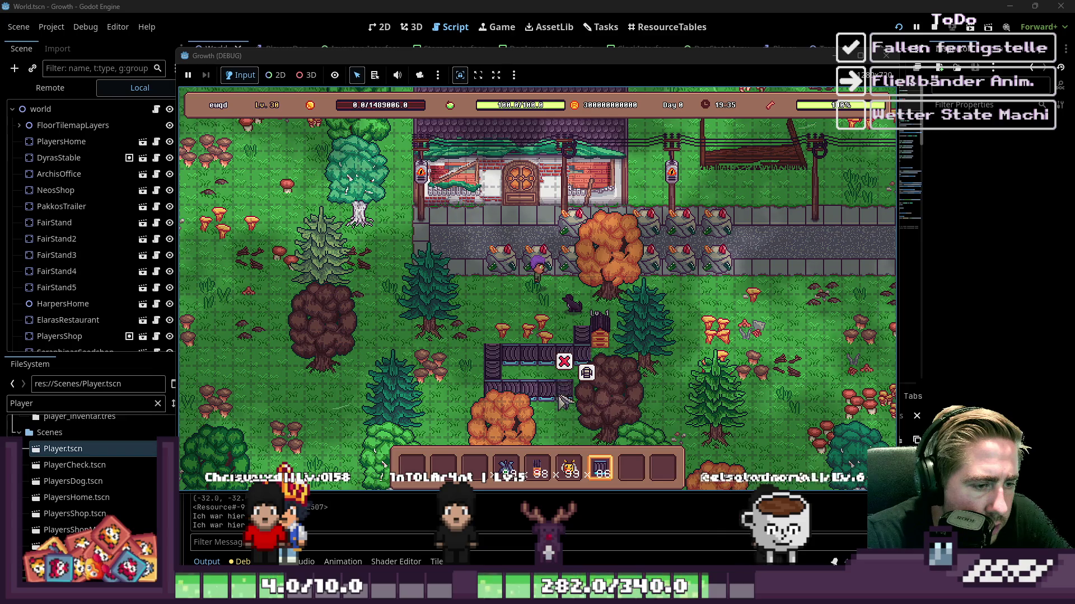
{"action": "key", "text": "8"}
{"action": "left_click", "coordinate": [580, 389]}
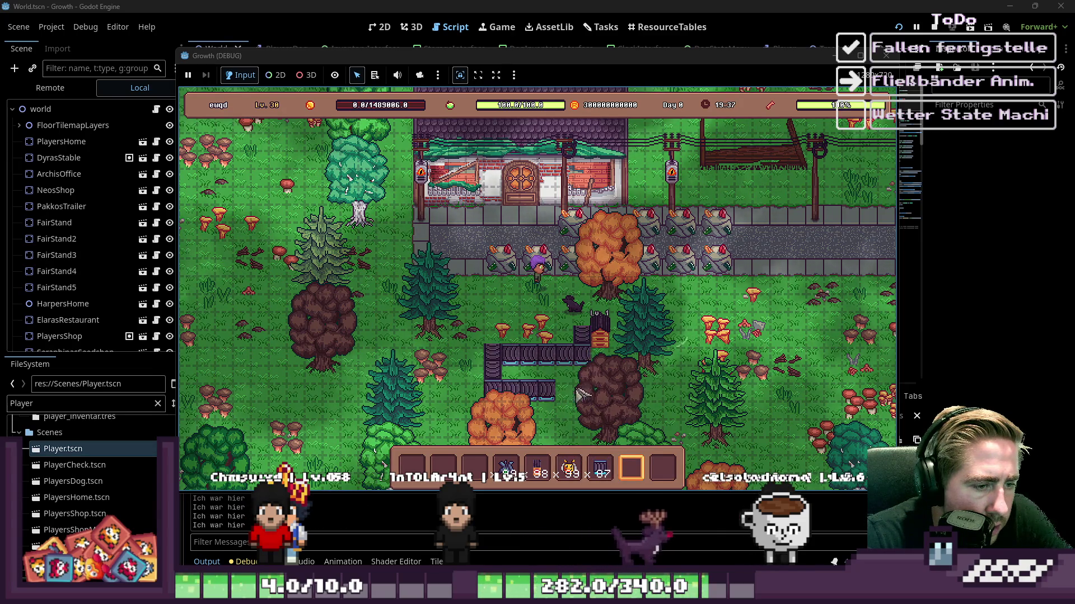
{"action": "key", "text": "7"}
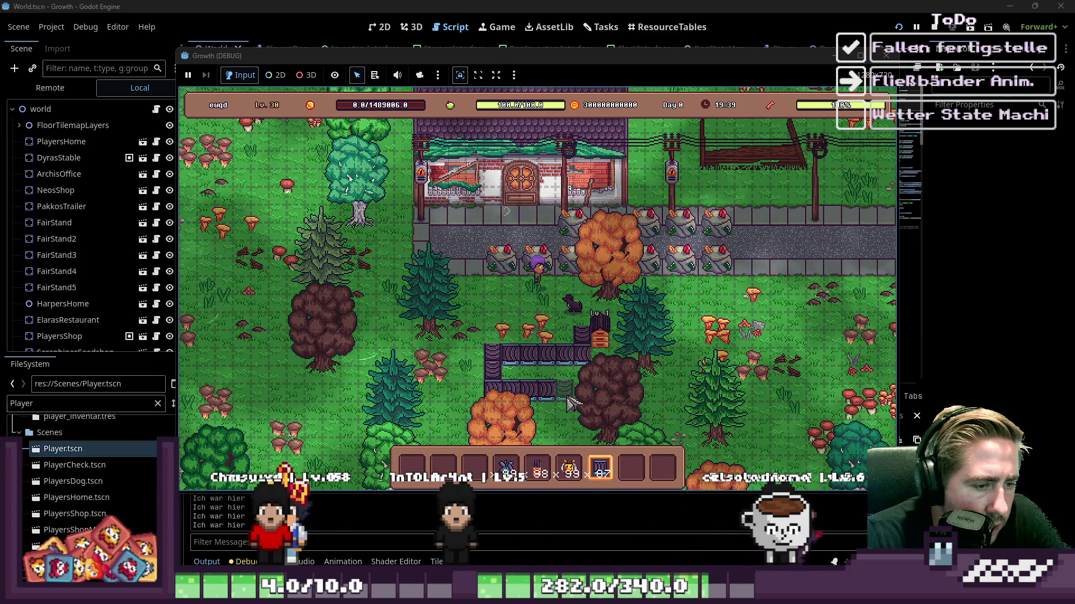
{"action": "left_click", "coordinate": [562, 430]}
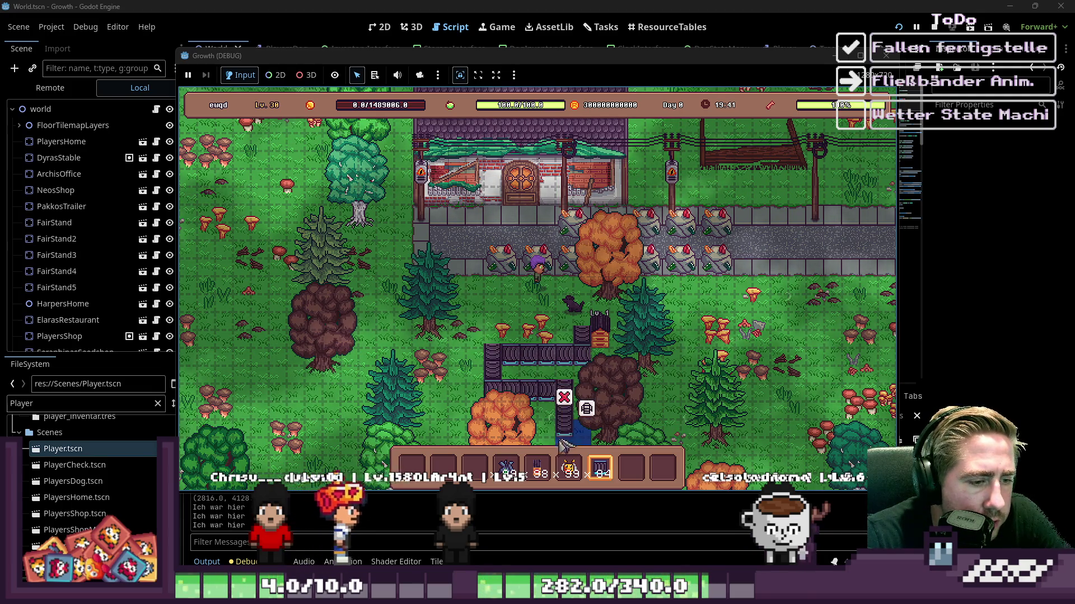
{"action": "left_click", "coordinate": [561, 445]}
Step: Walk to the beehive and put the Blue Freezia into it
{"action": "scroll", "coordinate": [560, 392], "scroll_direction": "down", "scroll_amount": 4}
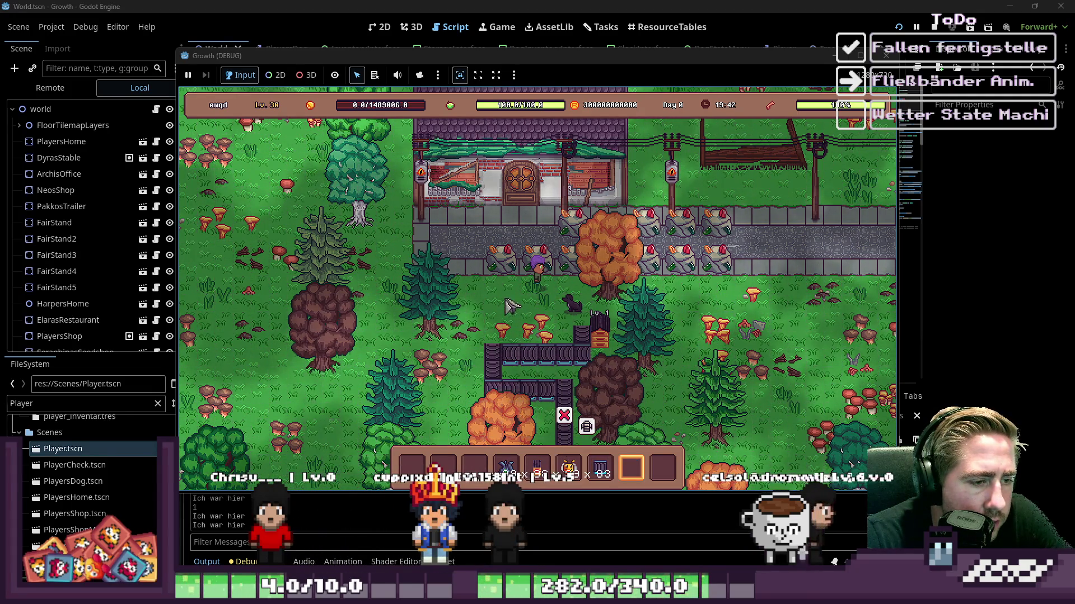
{"action": "key", "text": "s"}
{"action": "key", "text": "d"}
{"action": "key", "text": "a"}
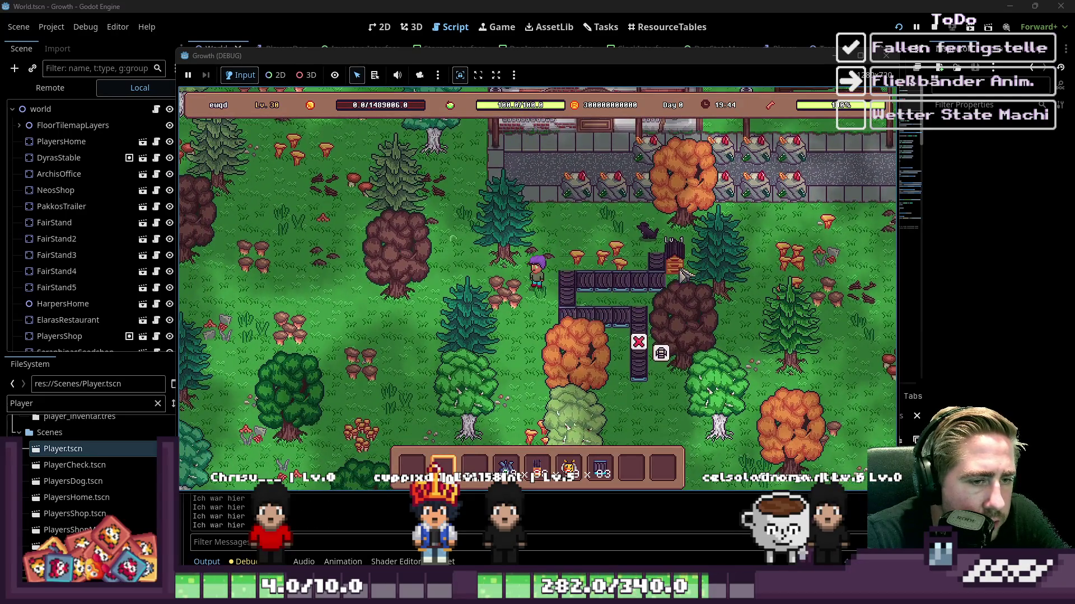
{"action": "left_click", "coordinate": [704, 272]}
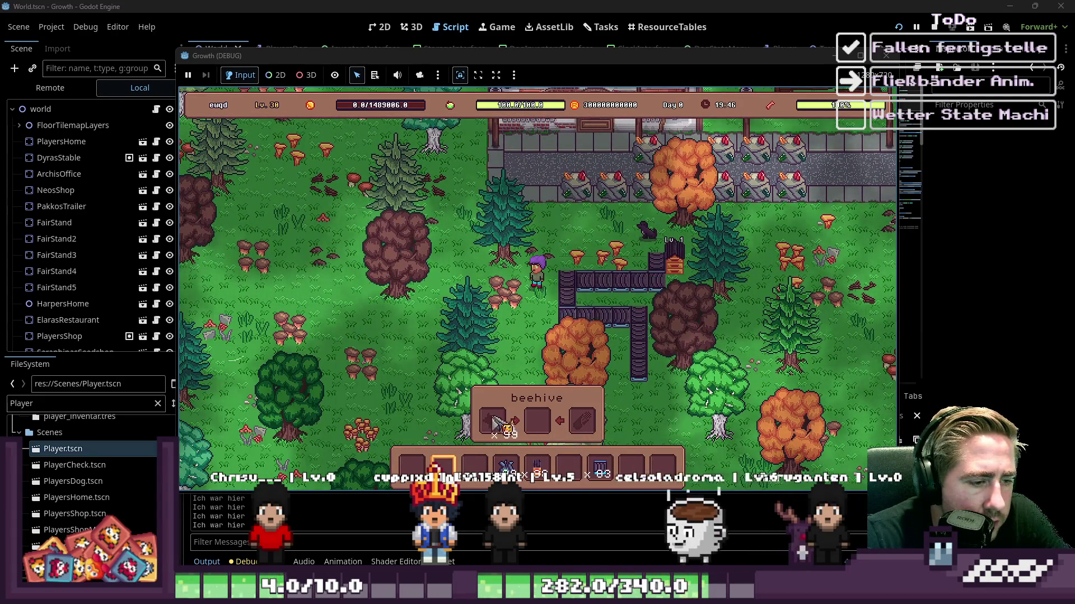
{"action": "left_click", "coordinate": [602, 355]}
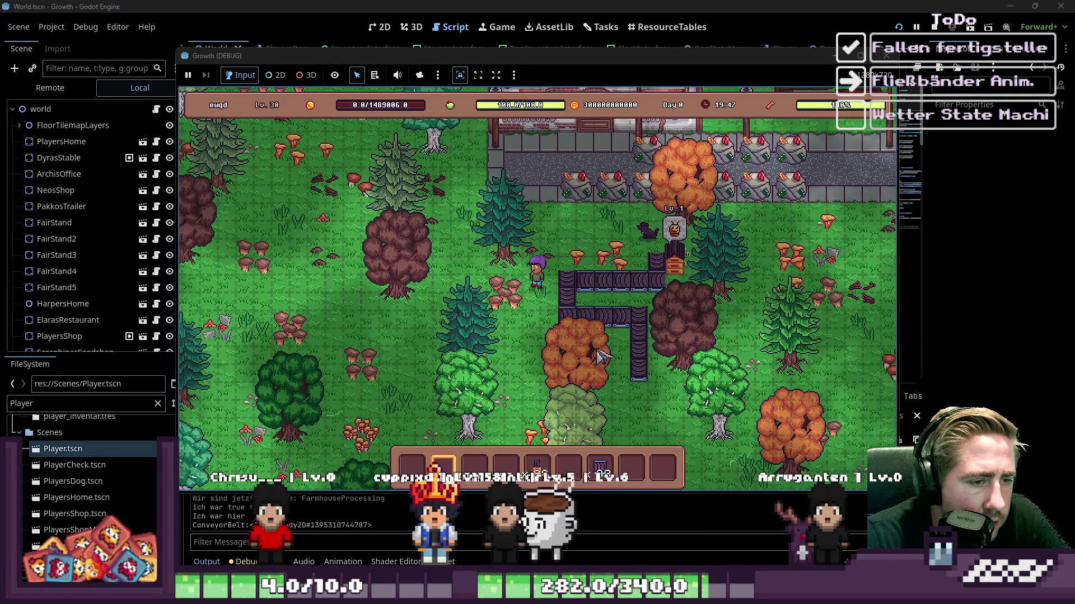
{"action": "key", "text": "s"}
{"action": "key", "text": "d"}
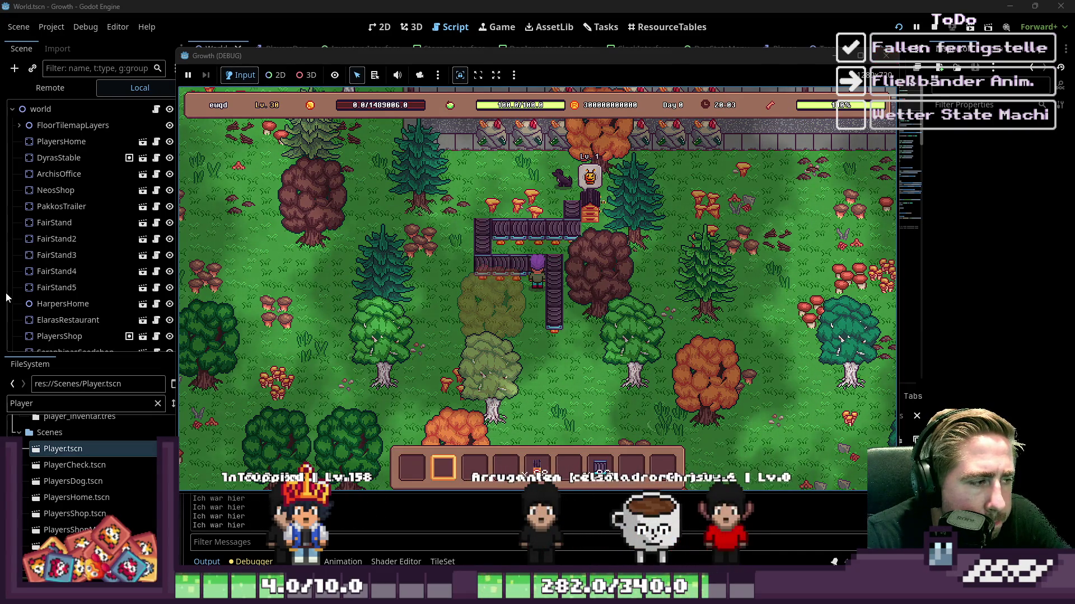
Step: Select the live ItemGrp in the Remote tree and raise its Z Index to 2, checking the game after each step
{"action": "scroll", "coordinate": [63, 281], "scroll_direction": "down", "scroll_amount": 5}
{"action": "left_click", "coordinate": [50, 88]}
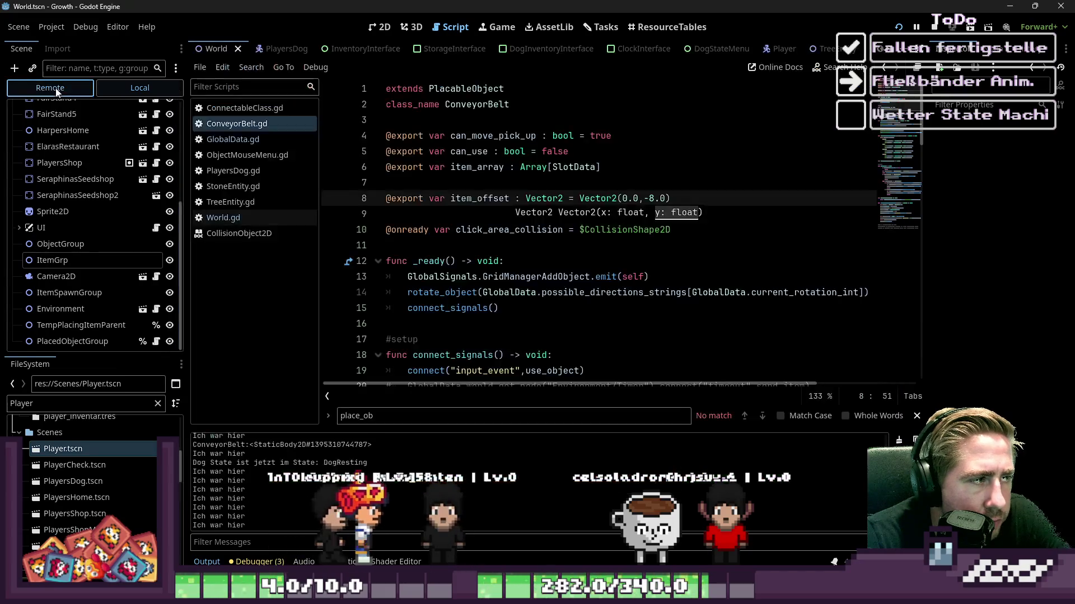
{"action": "left_click", "coordinate": [16, 190]}
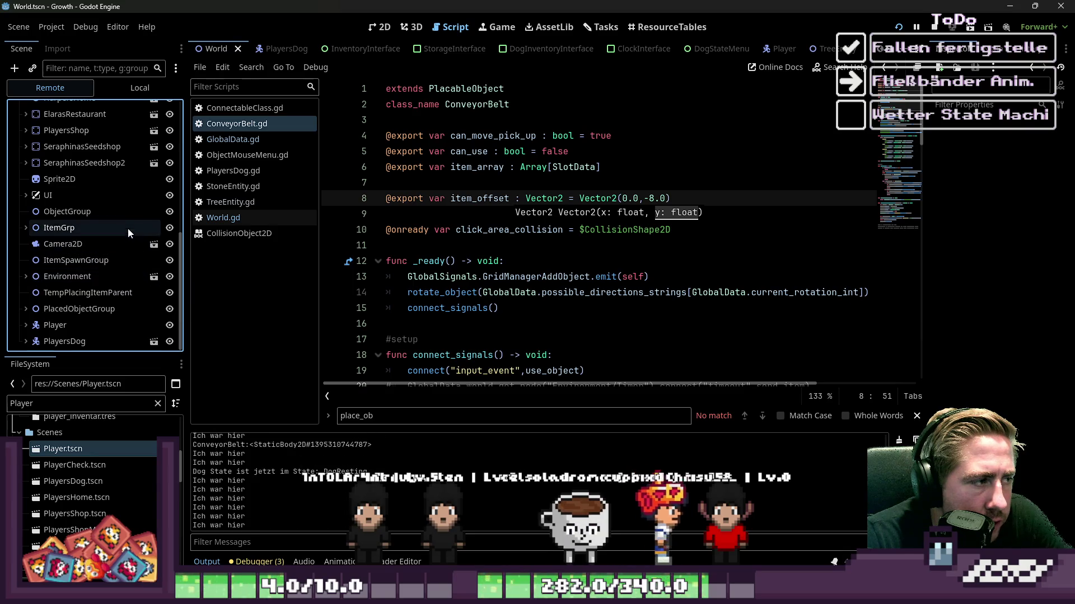
{"action": "left_click", "coordinate": [102, 229]}
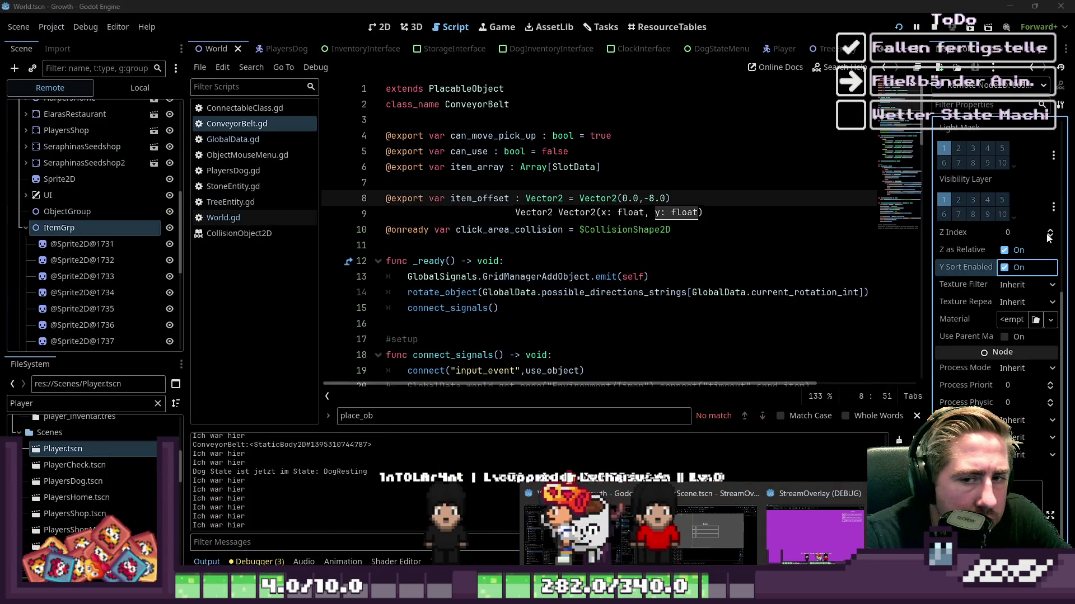
{"action": "left_click", "coordinate": [1047, 235]}
{"action": "left_click", "coordinate": [831, 555]}
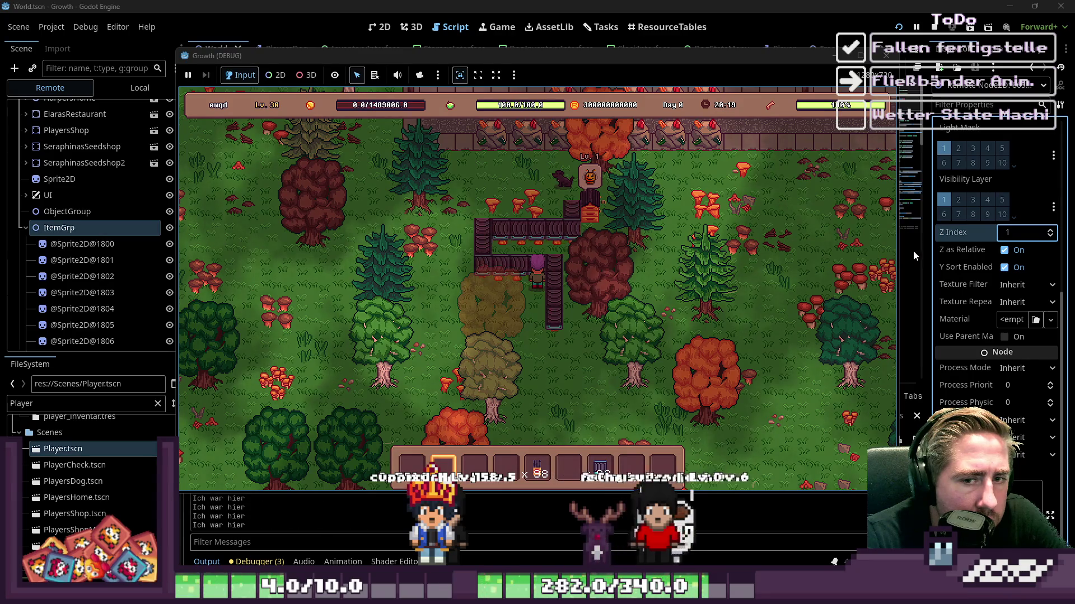
{"action": "left_click", "coordinate": [1049, 234]}
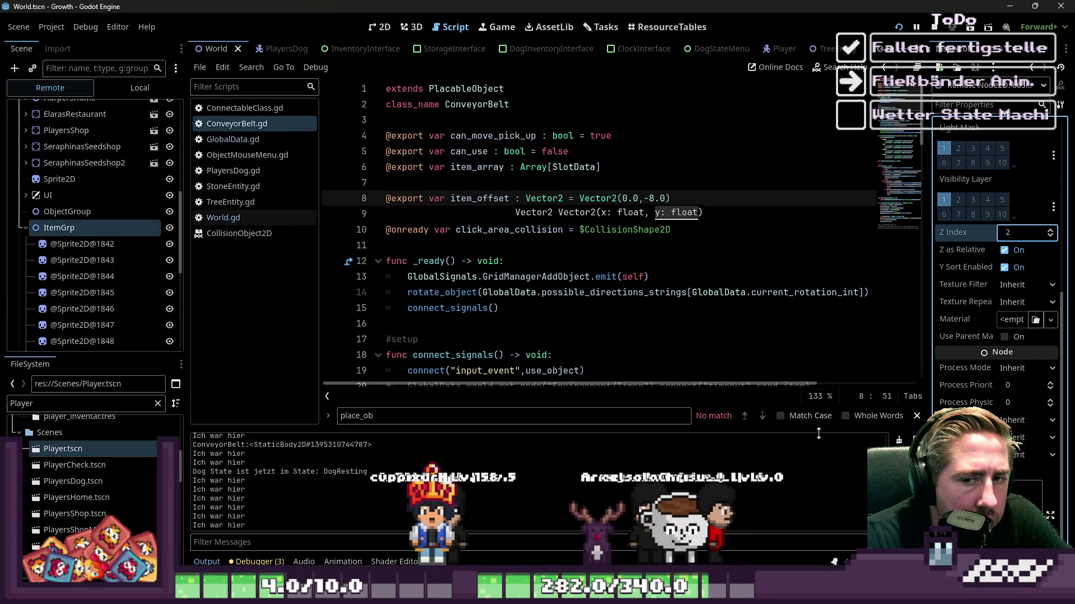
{"action": "left_click", "coordinate": [834, 561]}
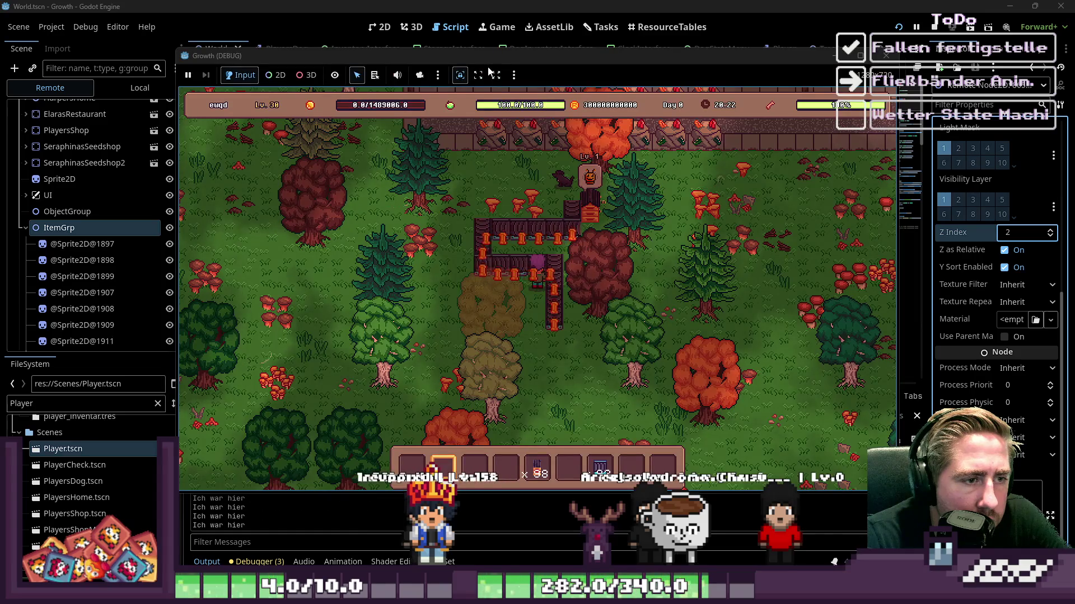
{"action": "mouse_move", "coordinate": [451, 55]}
{"action": "left_mouse_down"}
{"action": "mouse_move", "coordinate": [907, 56]}
{"action": "mouse_move", "coordinate": [890, 90]}
{"action": "mouse_move", "coordinate": [469, 75]}
{"action": "left_mouse_up"}
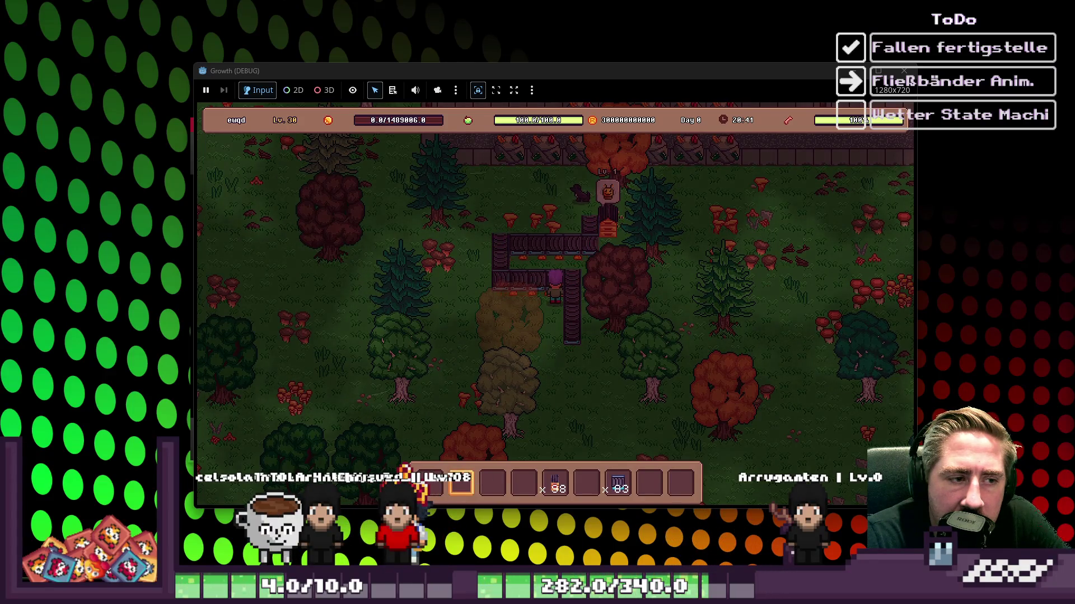
Step: Walk the player up, left, right and down around the farm, then bring the editor back full screen
{"action": "key", "text": "w"}
{"action": "key", "text": "a"}
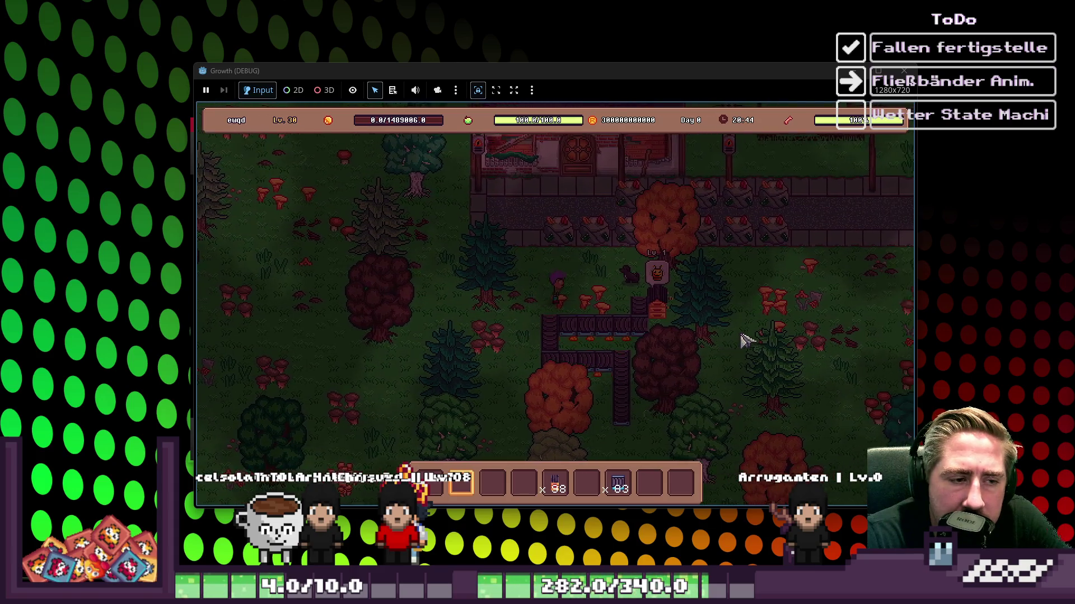
{"action": "key", "text": "d"}
{"action": "key", "text": "s"}
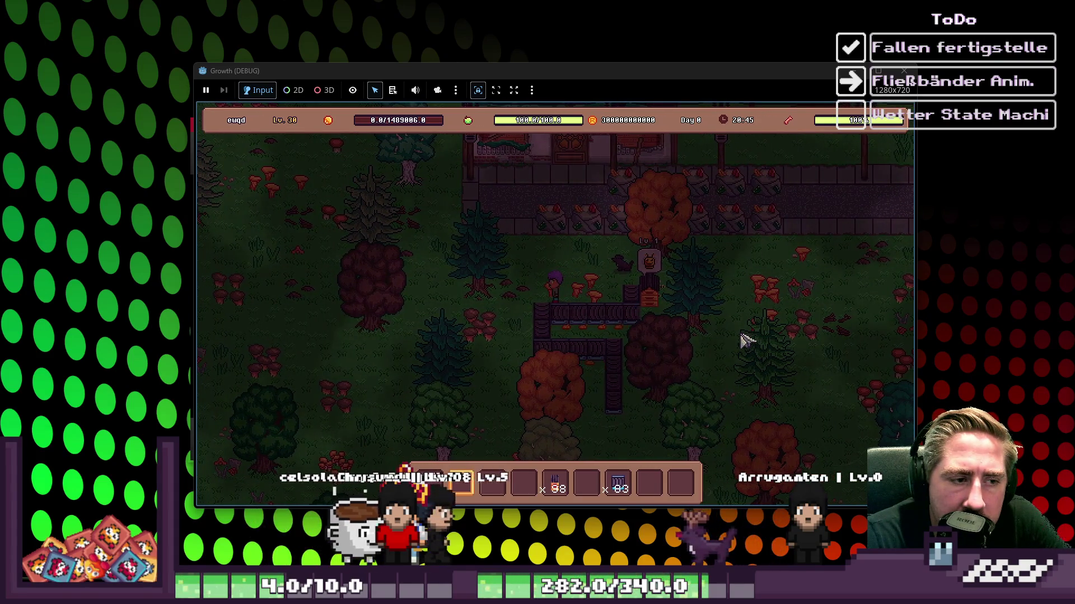
{"action": "key", "text": "d"}
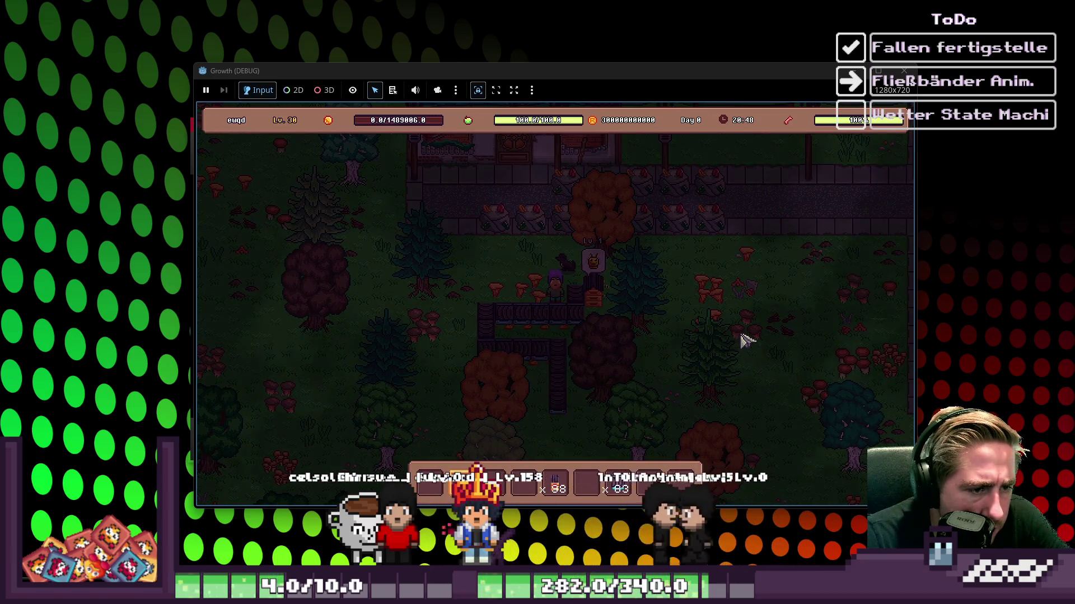
{"action": "key", "text": "a"}
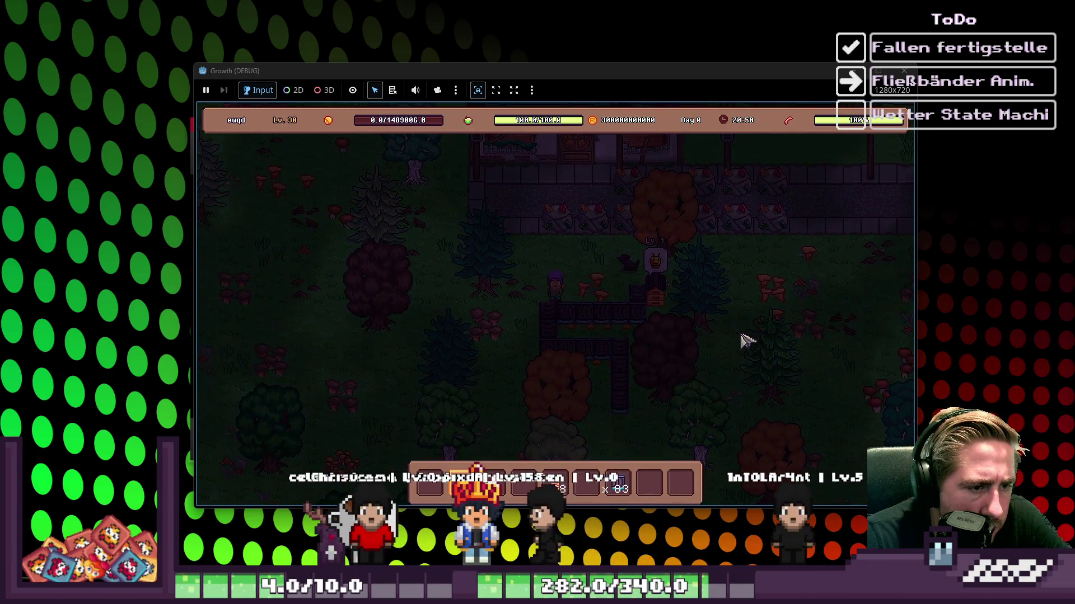
{"action": "key", "text": "s"}
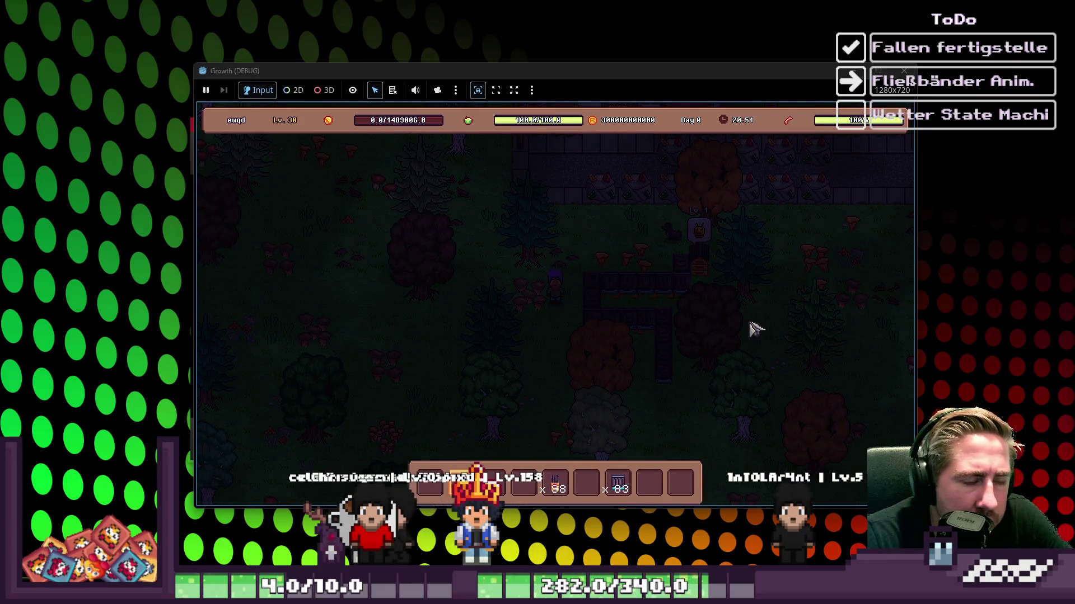
{"action": "left_click_drag", "start_coordinate": [149, 276], "coordinate": [223, 12]}
{"action": "left_click", "coordinate": [536, 11]}
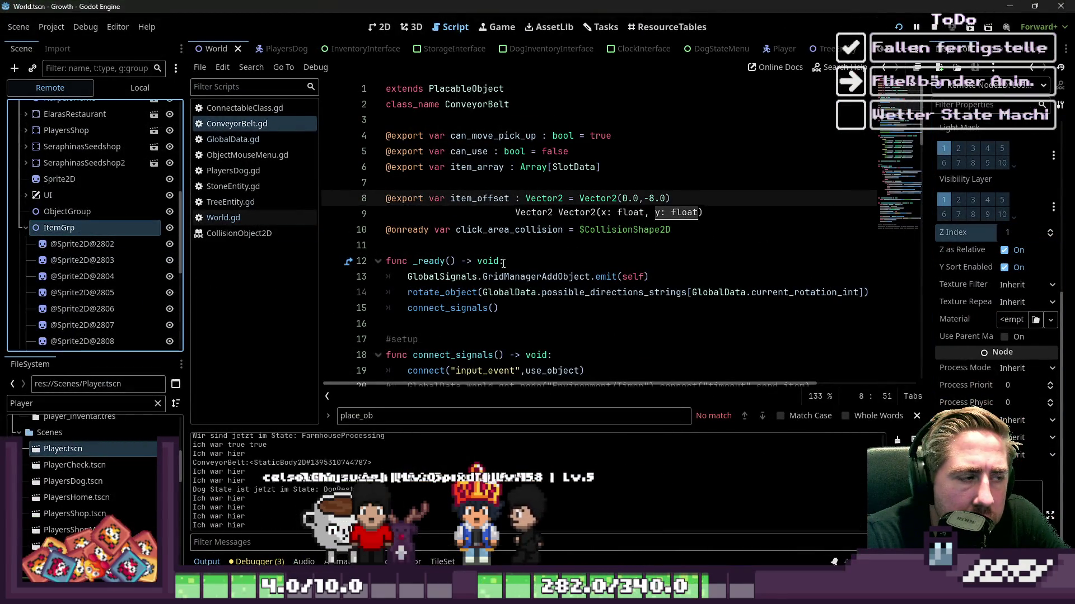
Step: Dismiss the Vector2 hint and undo the last edit near item_offset on line 8
{"action": "left_click", "coordinate": [503, 261]}
{"action": "left_click", "coordinate": [658, 200]}
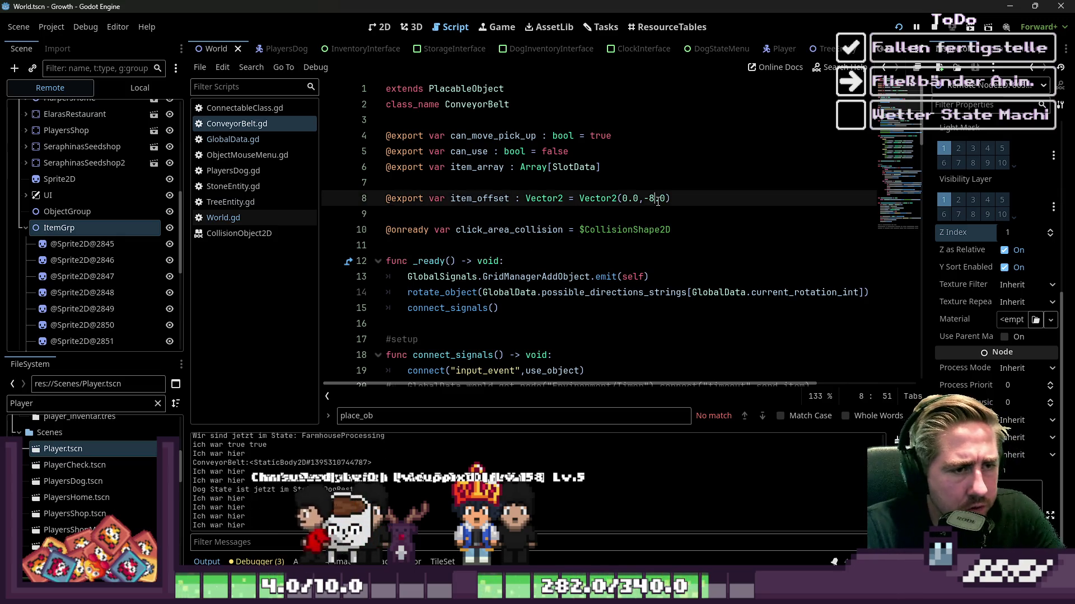
{"action": "type", "text": "0"}
{"action": "key", "text": "ctrl+z"}
{"action": "key", "text": "ctrl+z"}
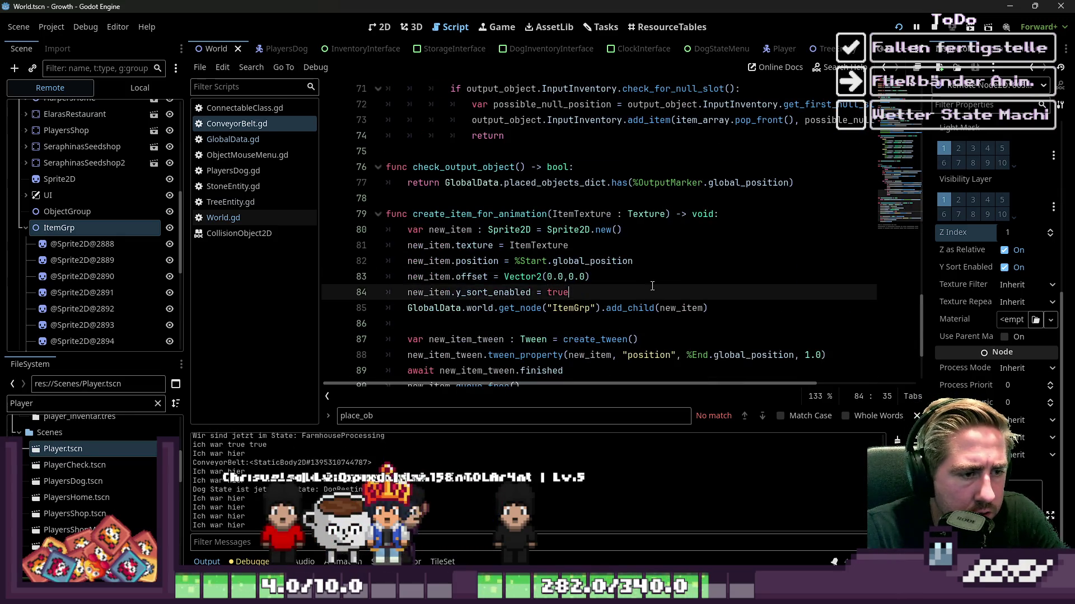
Step: Stop the game, set the ConveyorBelt root's Z Index to -1, and relaunch to character creation
{"action": "left_click", "coordinate": [933, 27]}
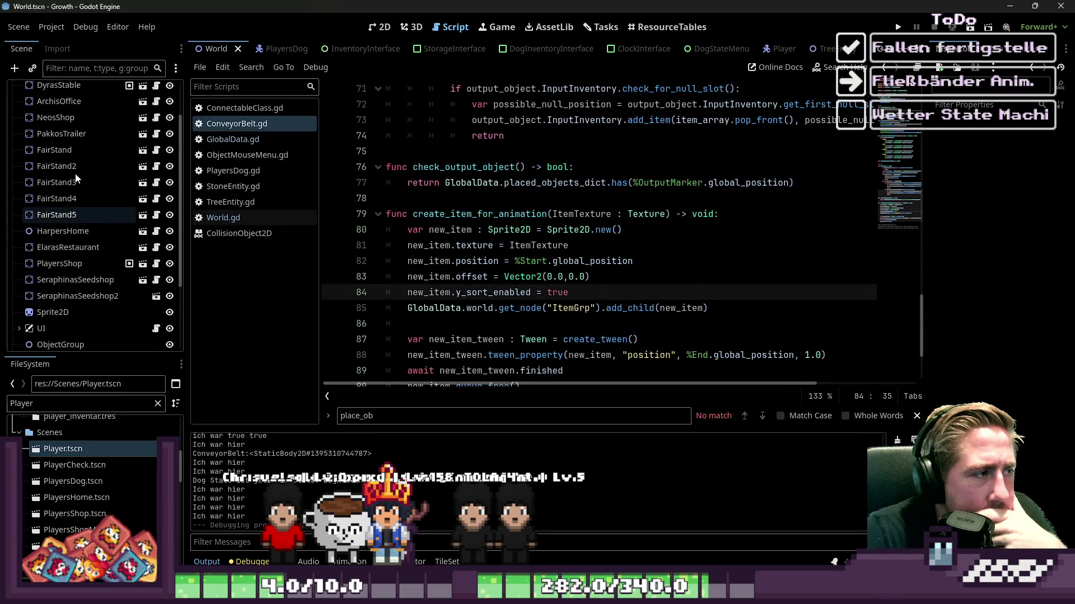
{"action": "scroll", "coordinate": [750, 50], "scroll_direction": "down", "scroll_amount": 5}
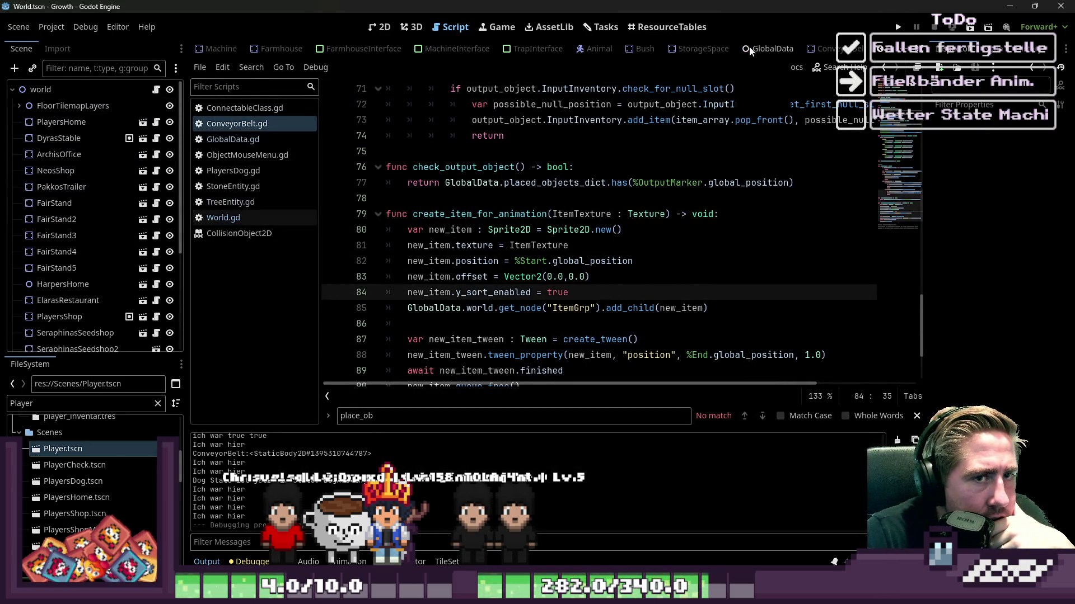
{"action": "left_click", "coordinate": [837, 50]}
{"action": "left_click", "coordinate": [87, 94]}
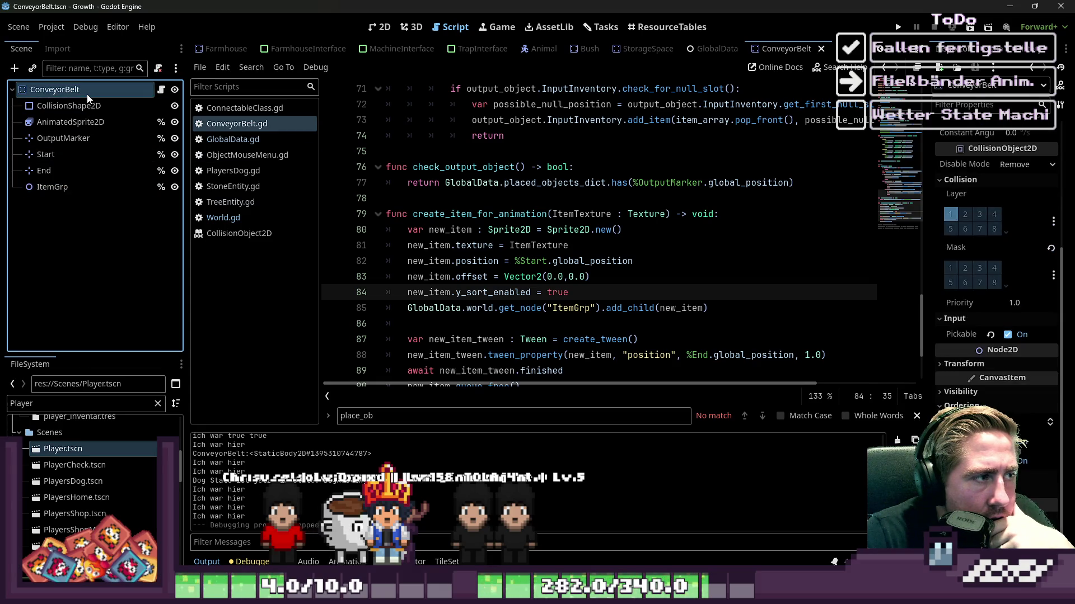
{"action": "scroll", "coordinate": [981, 271], "scroll_direction": "down", "scroll_amount": 3}
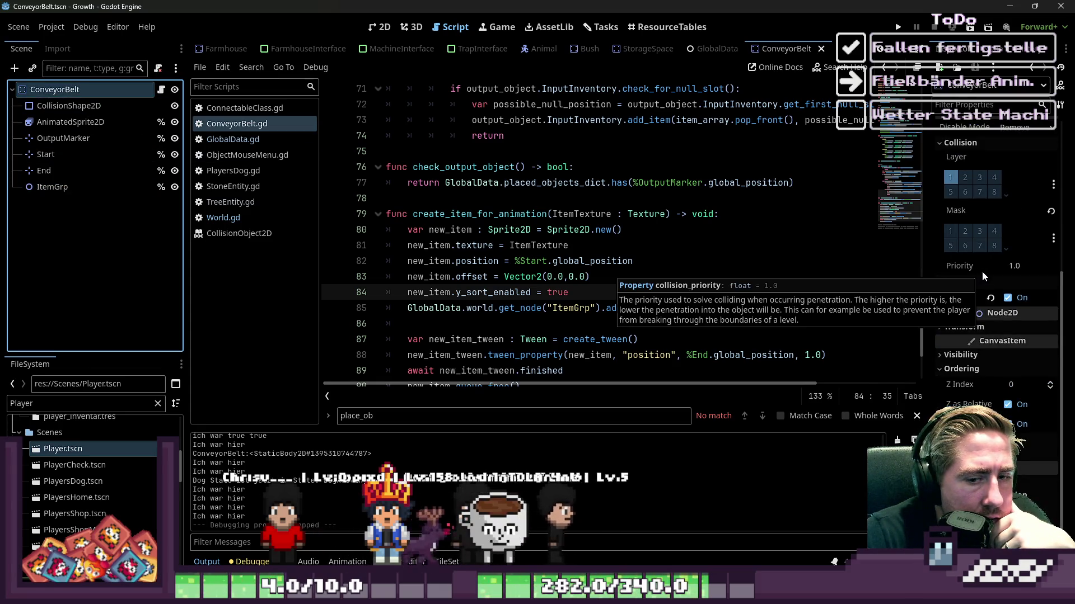
{"action": "left_click", "coordinate": [1050, 388]}
{"action": "left_click", "coordinate": [895, 28]}
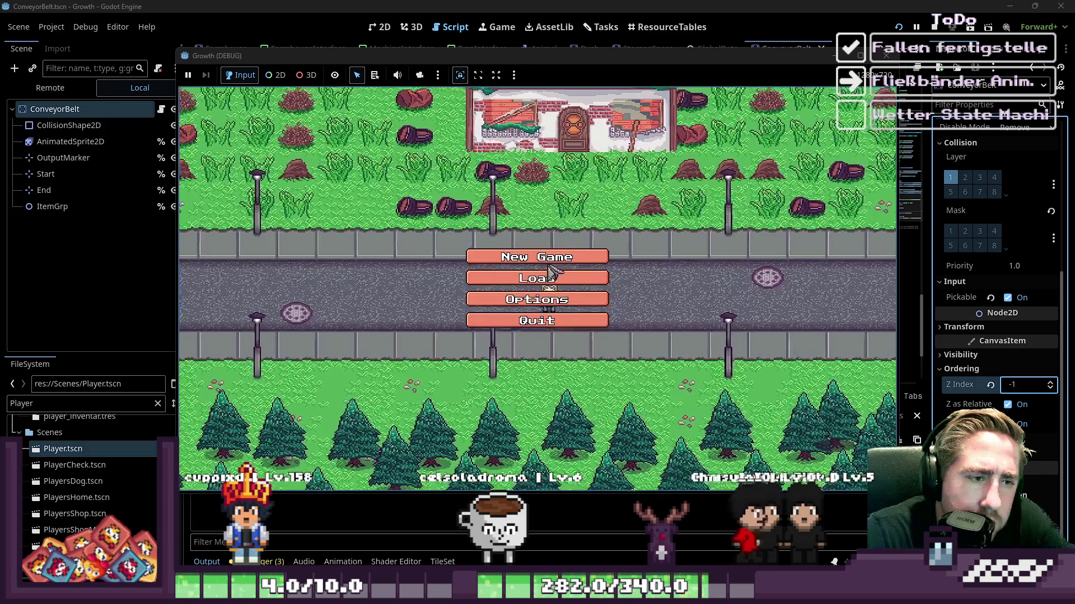
{"action": "left_click", "coordinate": [560, 278]}
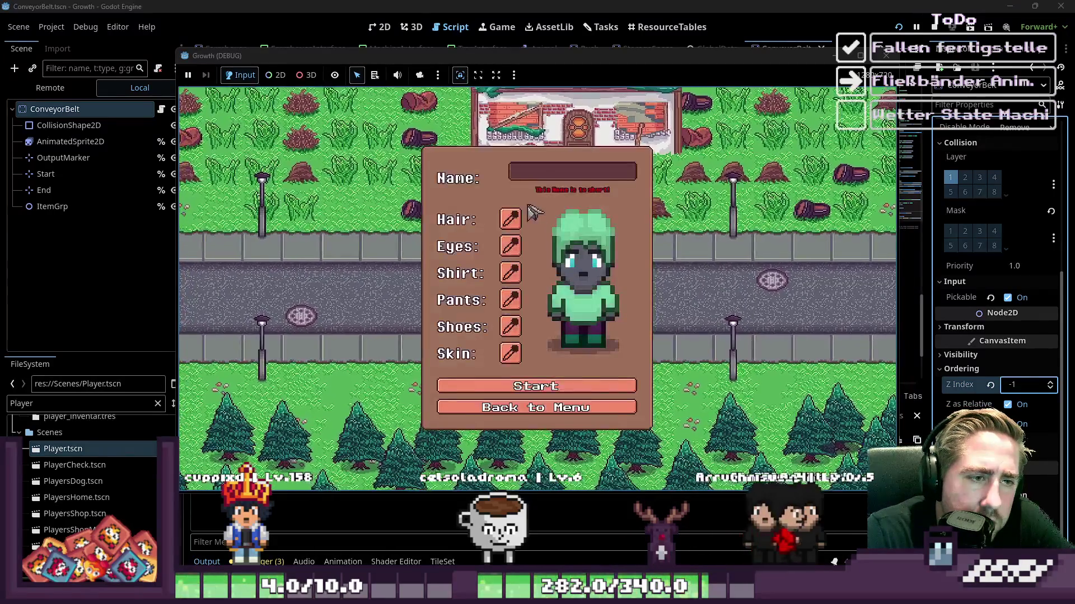
Step: Start the game with a new character and assign the Conveyor Belt to hotbar slot 5
{"action": "type", "text": "wa"}
{"action": "left_click", "coordinate": [552, 382]}
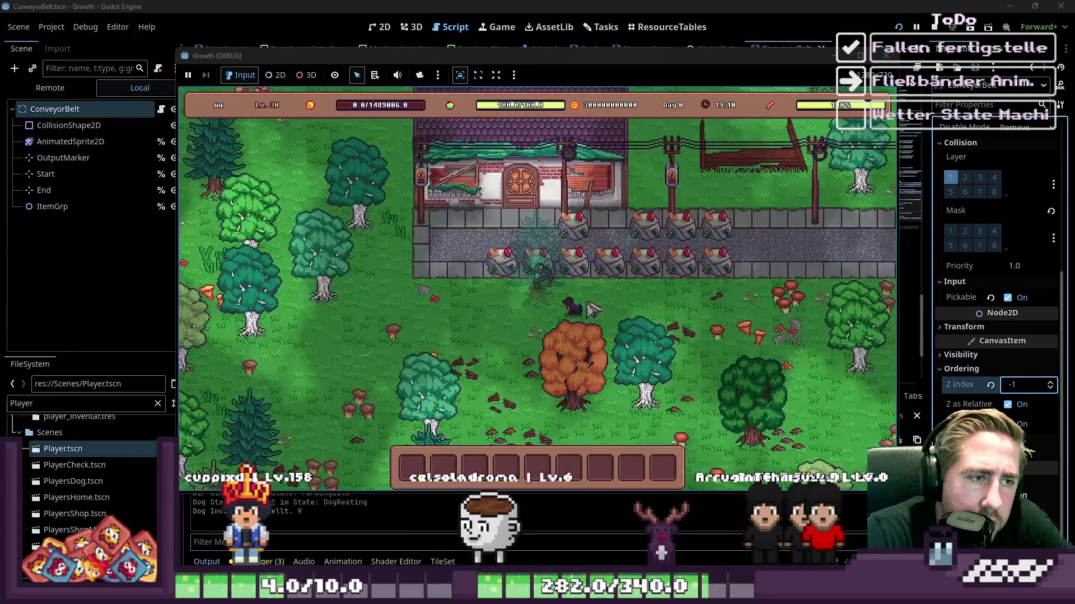
{"action": "key", "text": "i"}
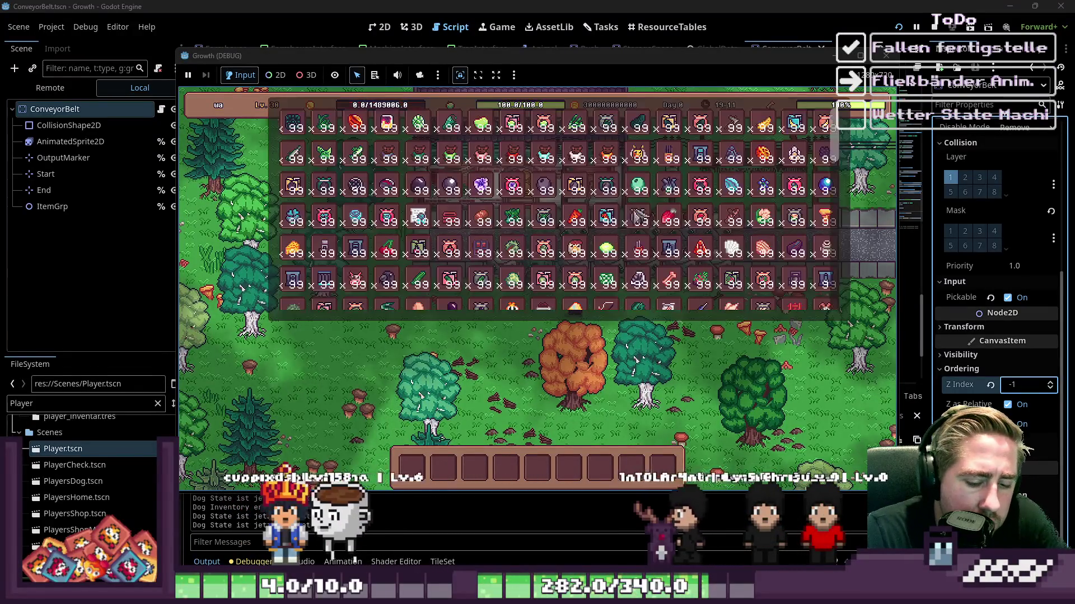
{"action": "scroll", "coordinate": [304, 280], "scroll_direction": "down", "scroll_amount": 4}
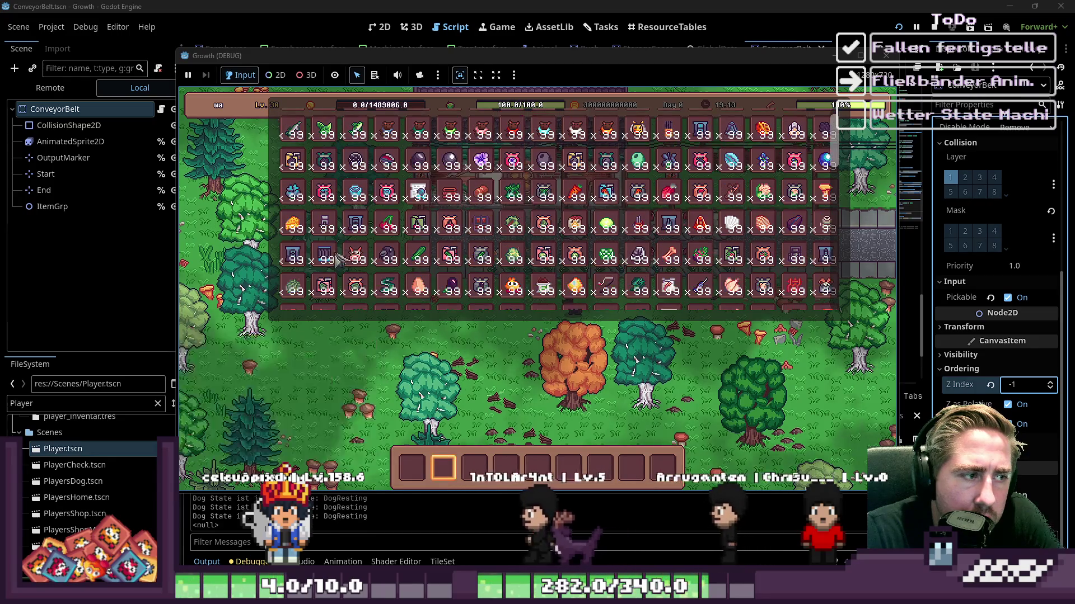
{"action": "scroll", "coordinate": [304, 280], "scroll_direction": "up", "scroll_amount": 4}
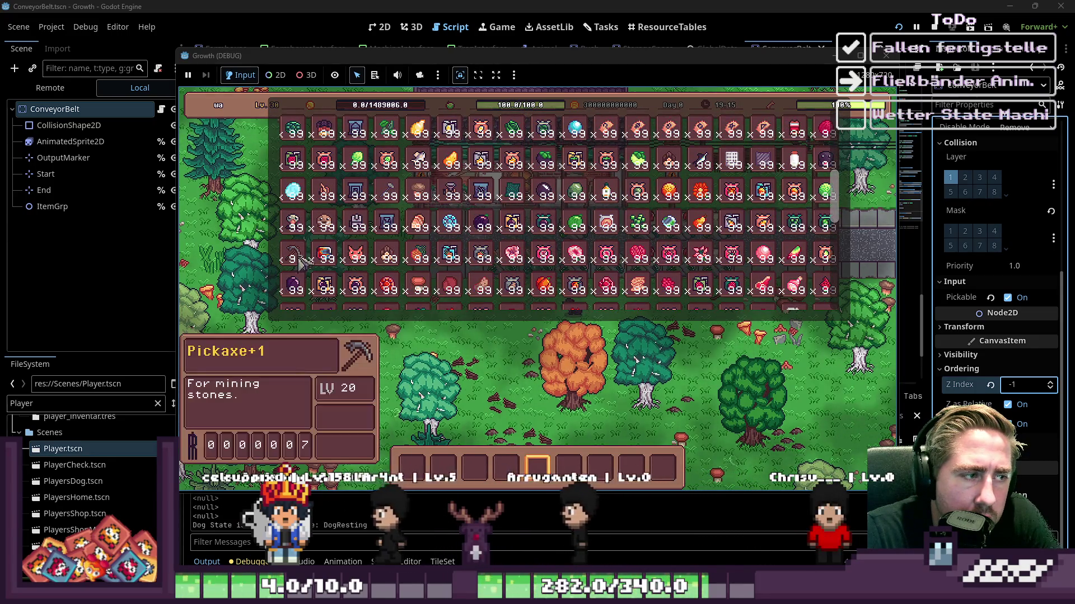
{"action": "key", "text": "i"}
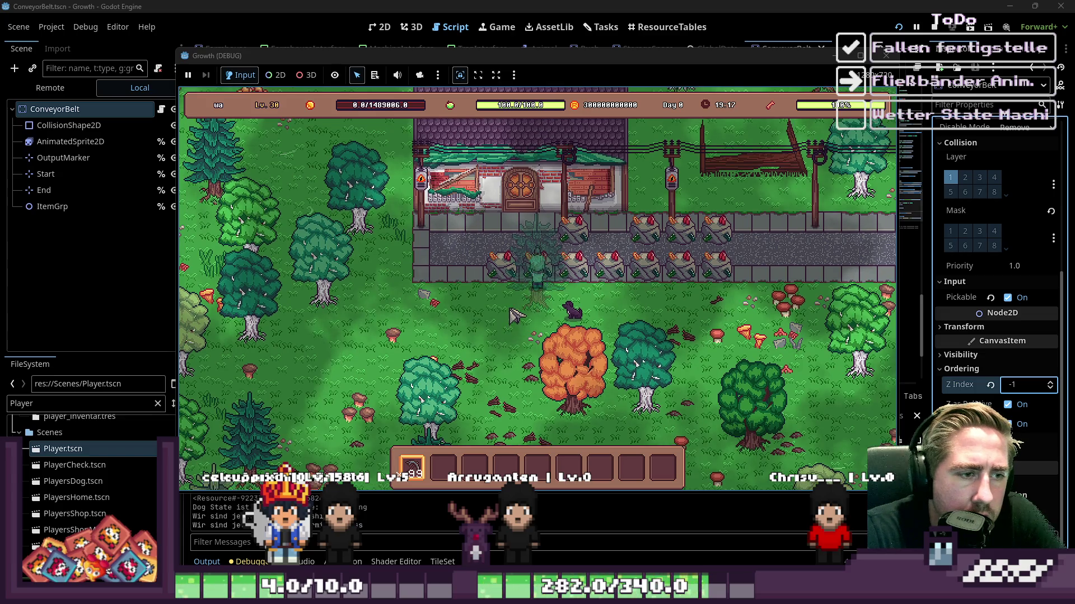
{"action": "key", "text": "i"}
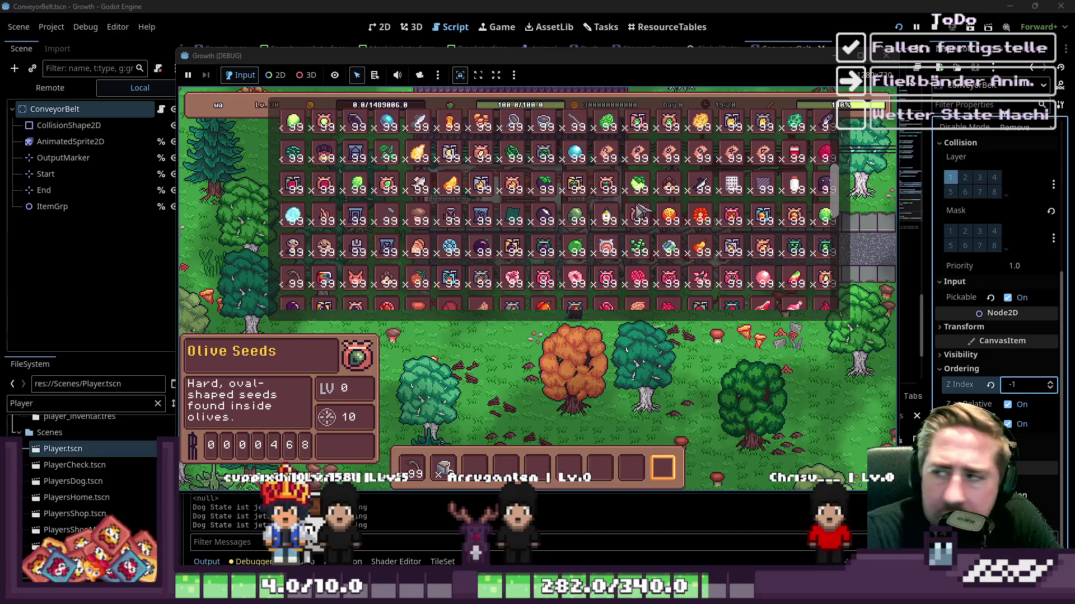
{"action": "scroll", "coordinate": [674, 212], "scroll_direction": "up", "scroll_amount": 5}
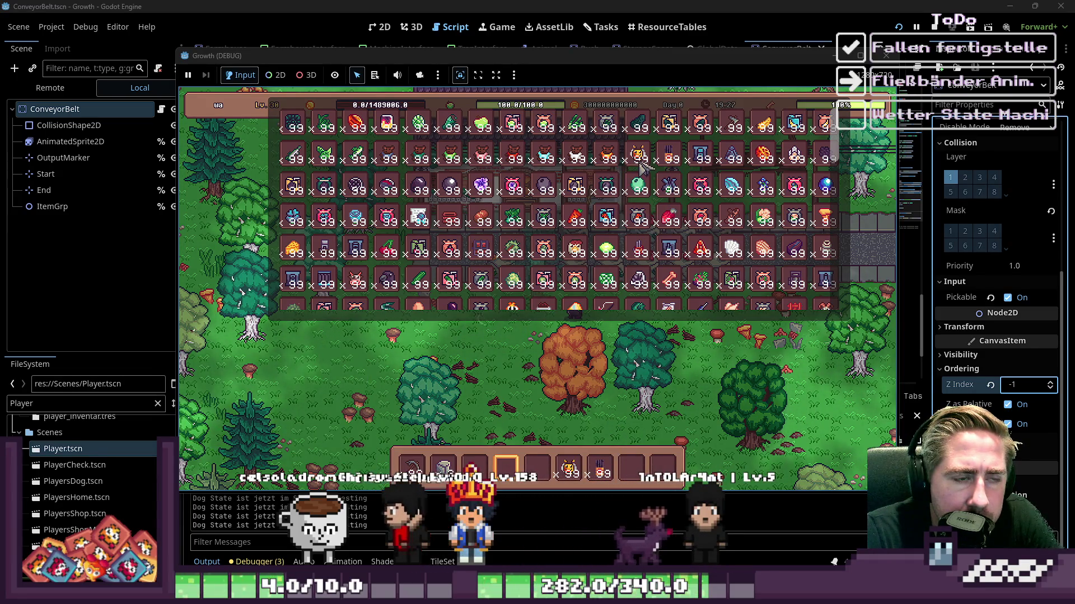
{"action": "key", "text": "5"}
{"action": "scroll", "coordinate": [328, 255], "scroll_direction": "down", "scroll_amount": 1}
{"action": "key", "text": "e"}
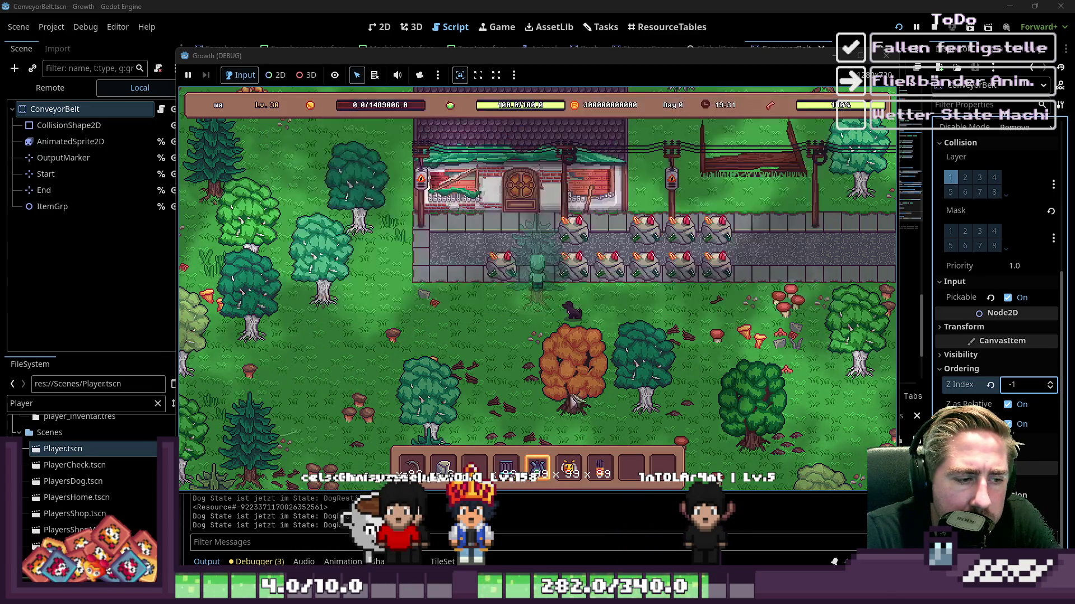
Step: Walk down-left into the forest and place a conveyor belt segment there
{"action": "key", "text": "4"}
{"action": "key", "text": "w"}
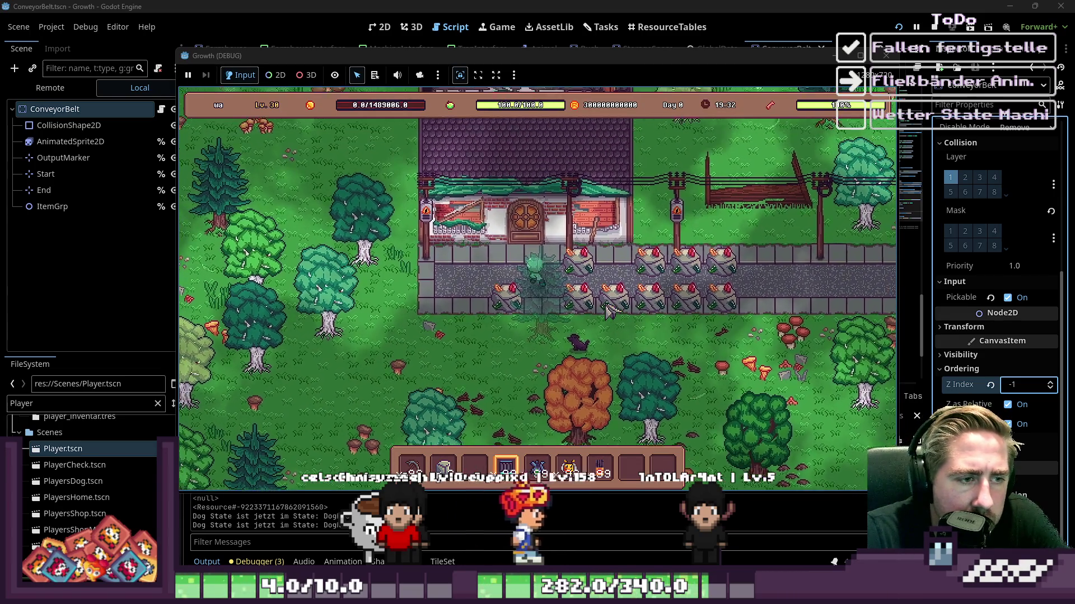
{"action": "key", "text": "s"}
{"action": "key", "text": "a"}
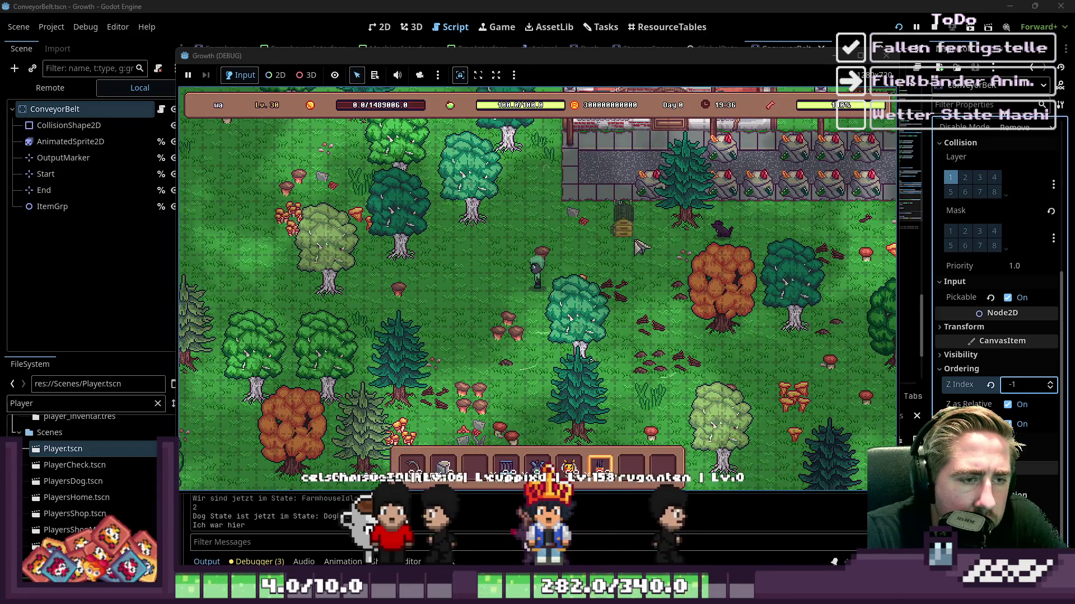
{"action": "key", "text": "5"}
{"action": "key", "text": "4"}
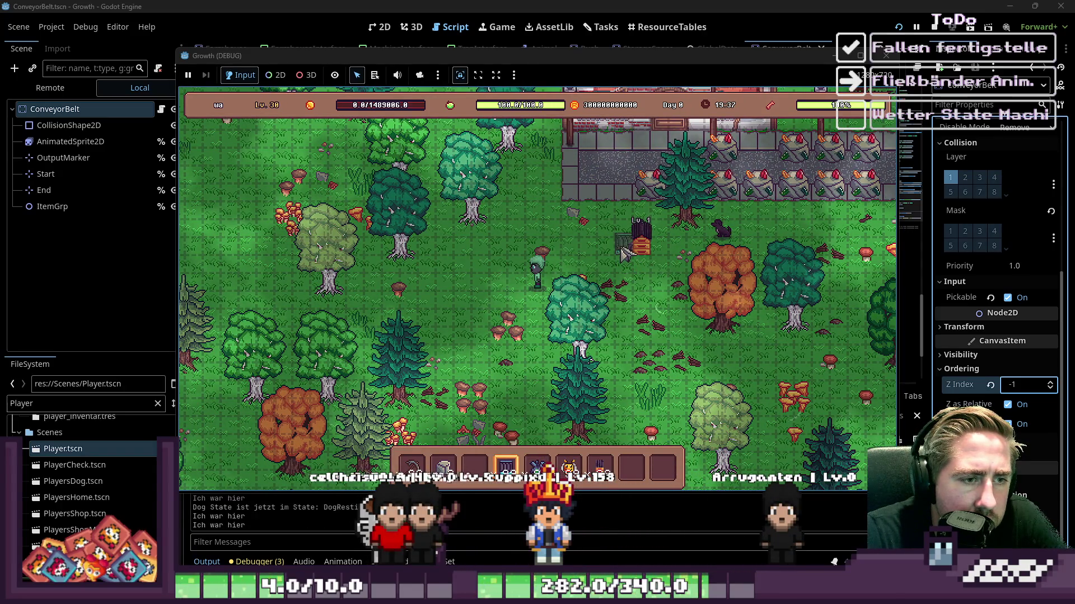
{"action": "left_click", "coordinate": [577, 252]}
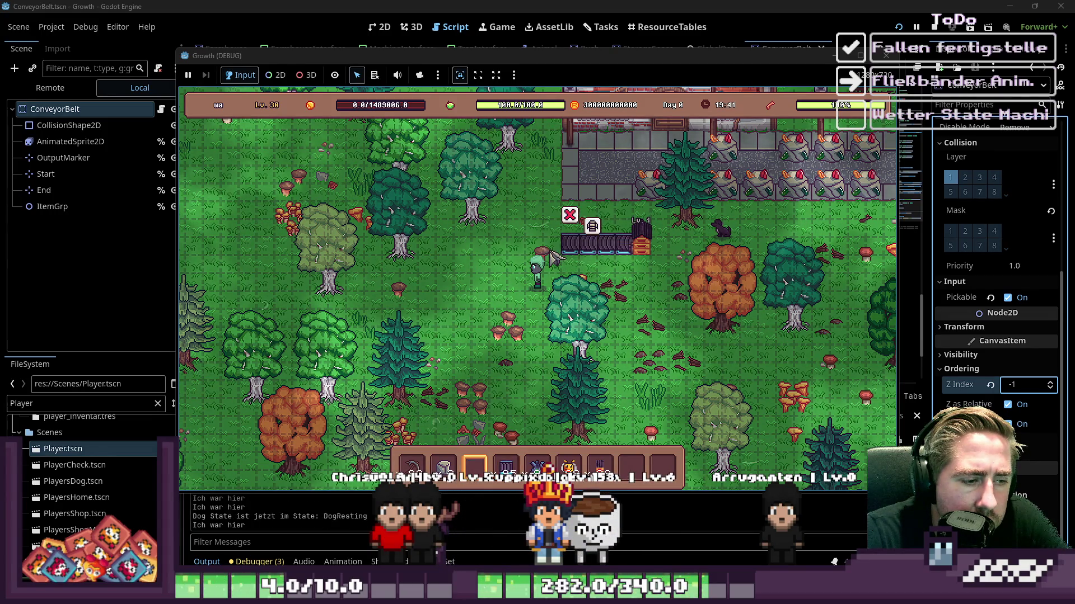
Step: Lay a conveyor belt line downward, then extend it upward and to the left
{"action": "left_click_drag", "start_coordinate": [579, 258], "coordinate": [573, 286]}
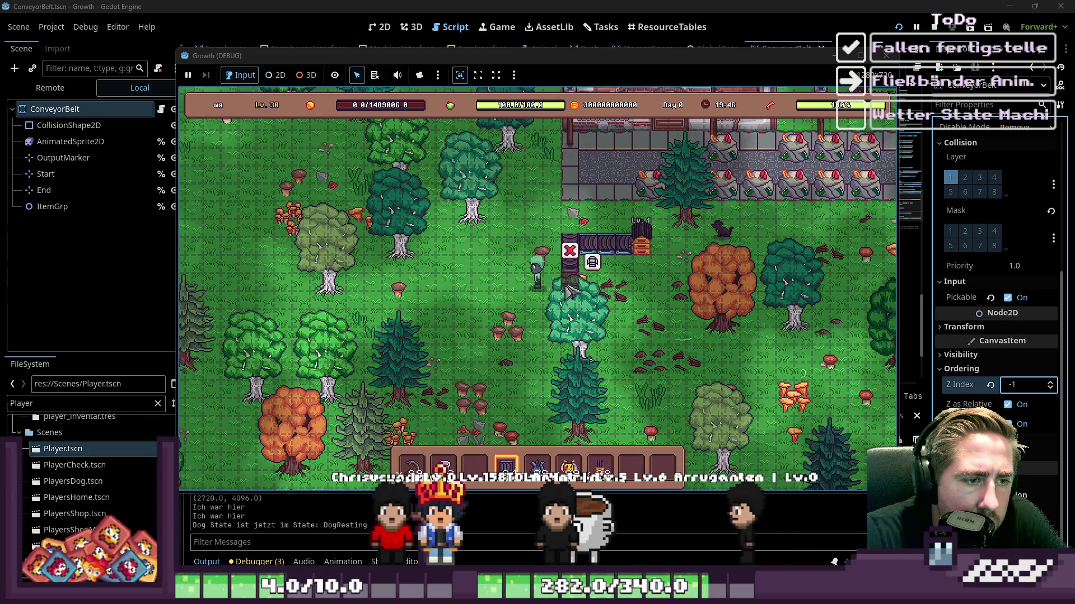
{"action": "scroll", "coordinate": [572, 277], "scroll_direction": "up", "scroll_amount": 1}
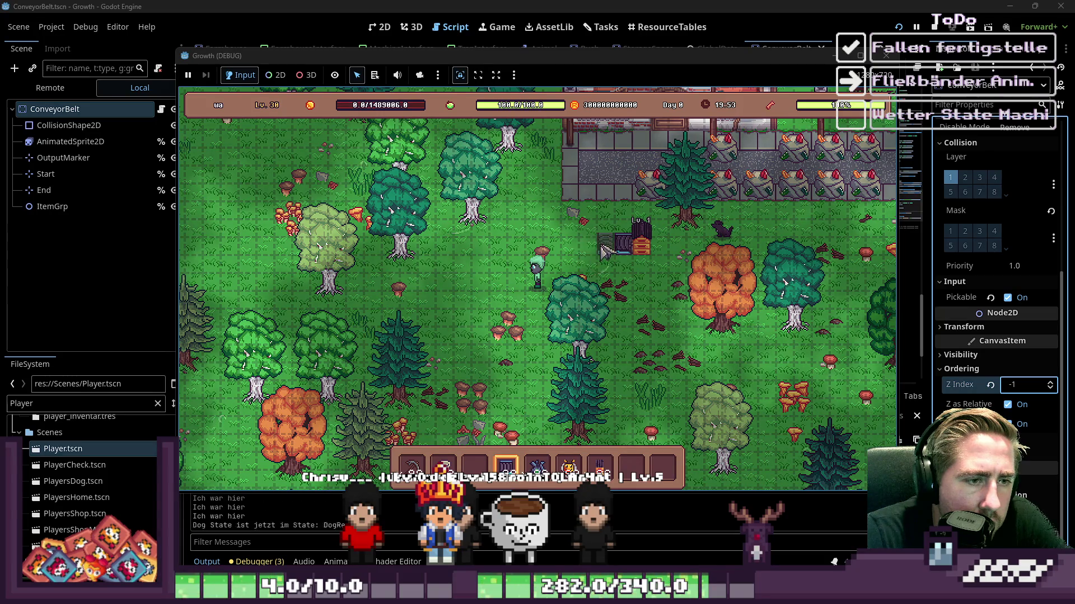
{"action": "left_click_drag", "start_coordinate": [609, 238], "coordinate": [607, 206]}
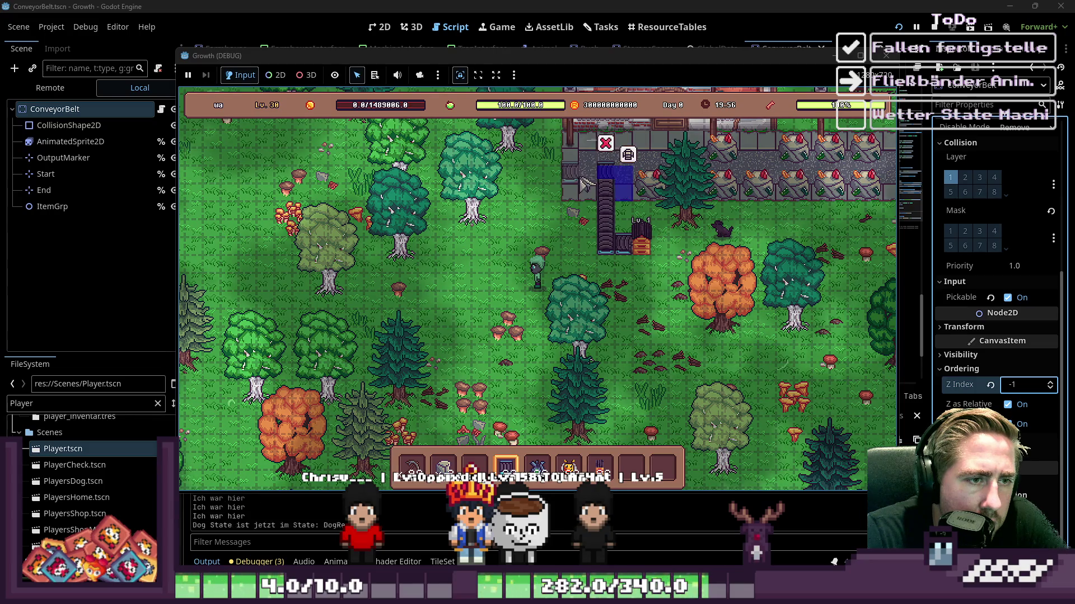
{"action": "left_click_drag", "start_coordinate": [562, 182], "coordinate": [526, 188]}
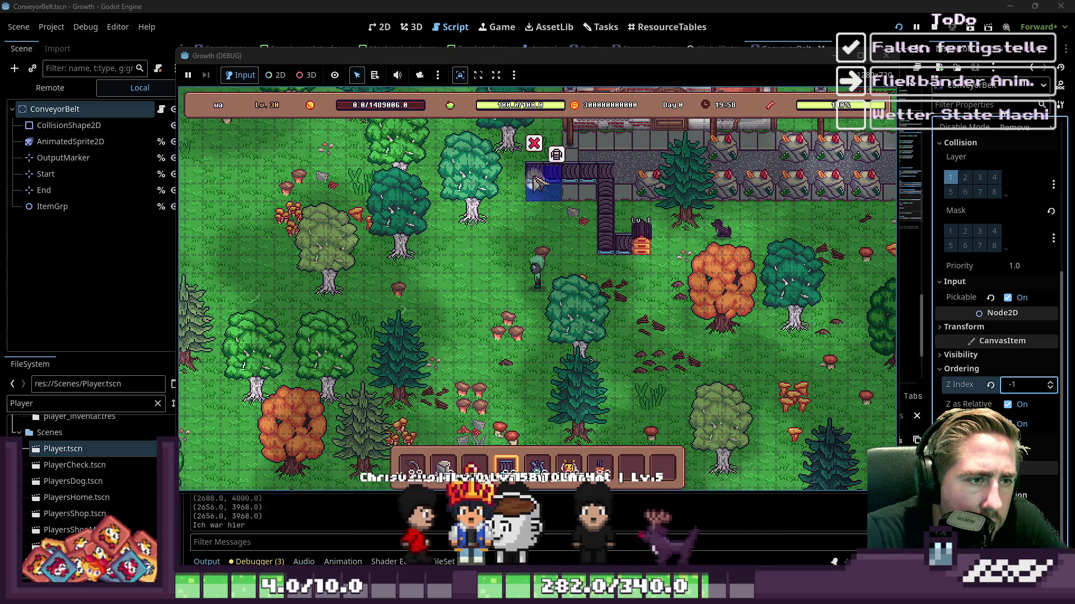
{"action": "left_click", "coordinate": [525, 204]}
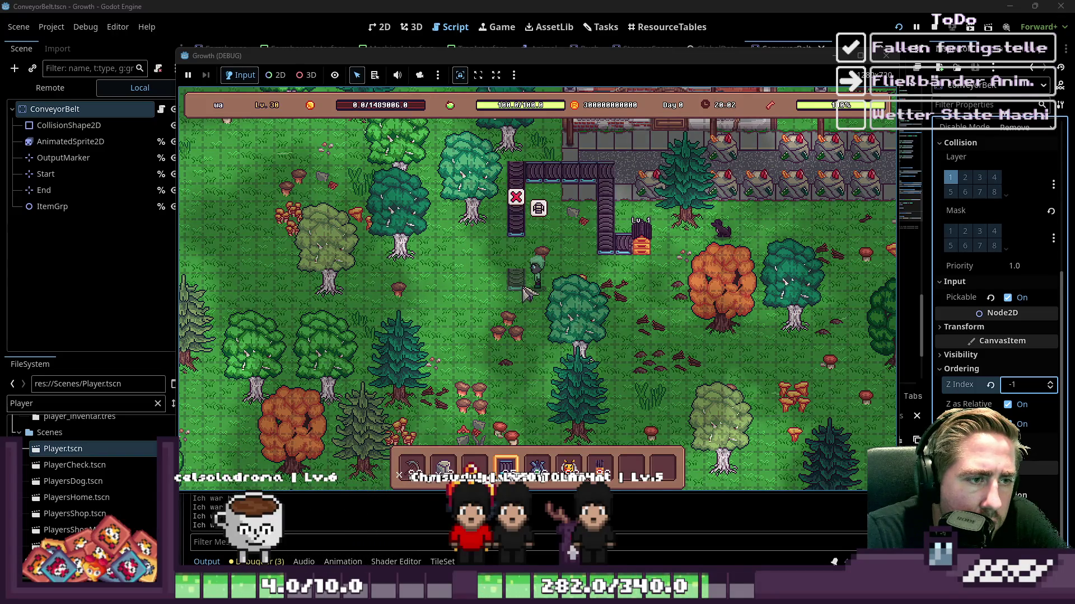
Step: Stock the beehive with a bee and a Blue Freezia flower
{"action": "key", "text": "8"}
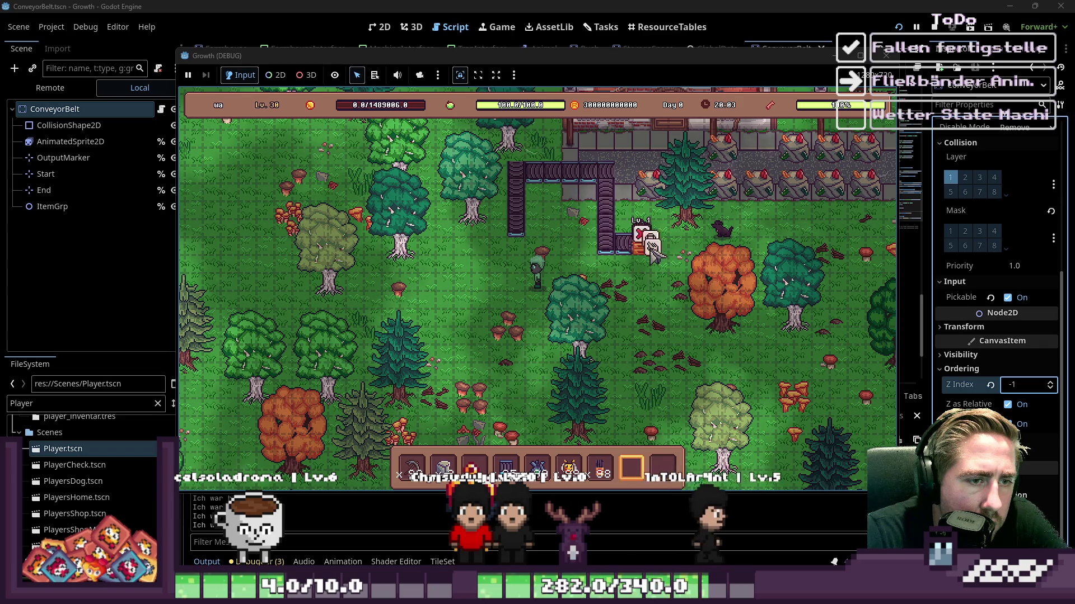
{"action": "left_click", "coordinate": [674, 253]}
{"action": "mouse_move", "coordinate": [568, 467]}
{"action": "left_mouse_down"}
{"action": "mouse_move", "coordinate": [575, 432]}
{"action": "mouse_move", "coordinate": [490, 423]}
{"action": "left_mouse_up"}
{"action": "left_click_drag", "start_coordinate": [632, 468], "coordinate": [579, 421]}
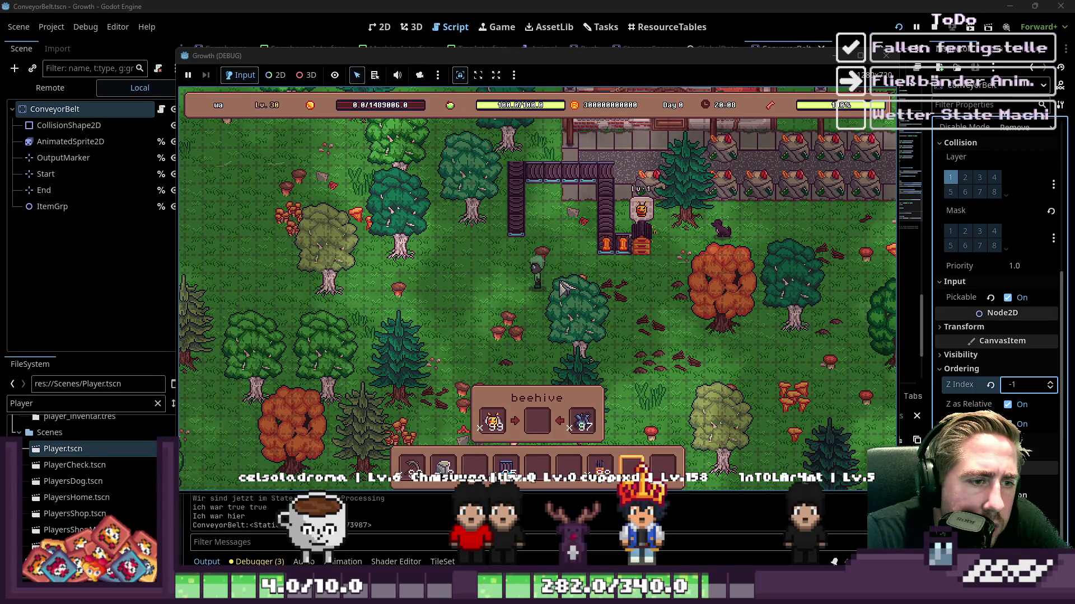
Step: Walk to and away from the beehive, then switch back to the editor
{"action": "key", "text": "d"}
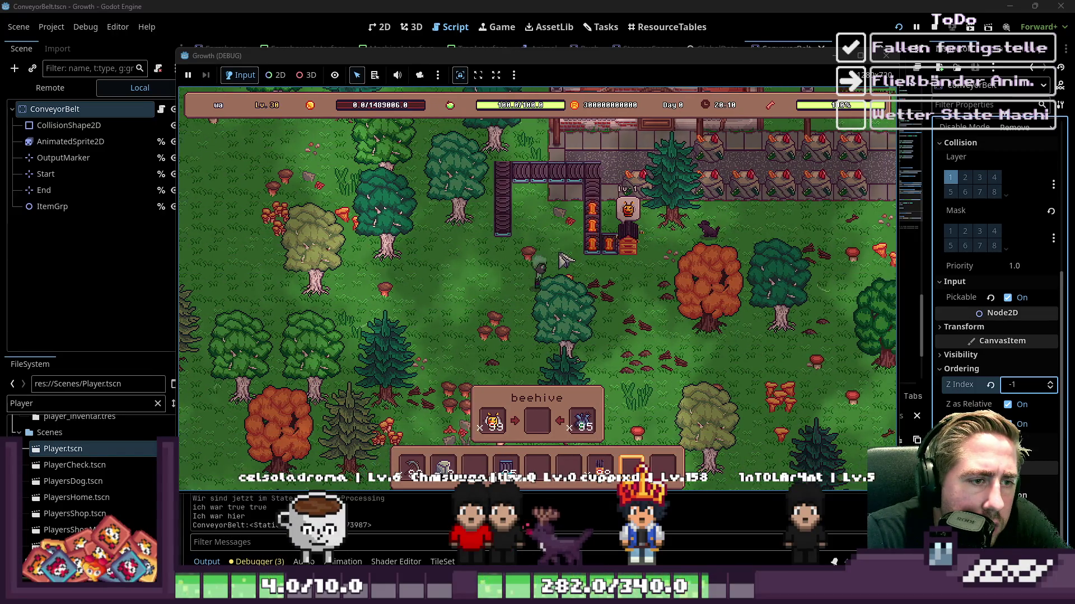
{"action": "key", "text": "w"}
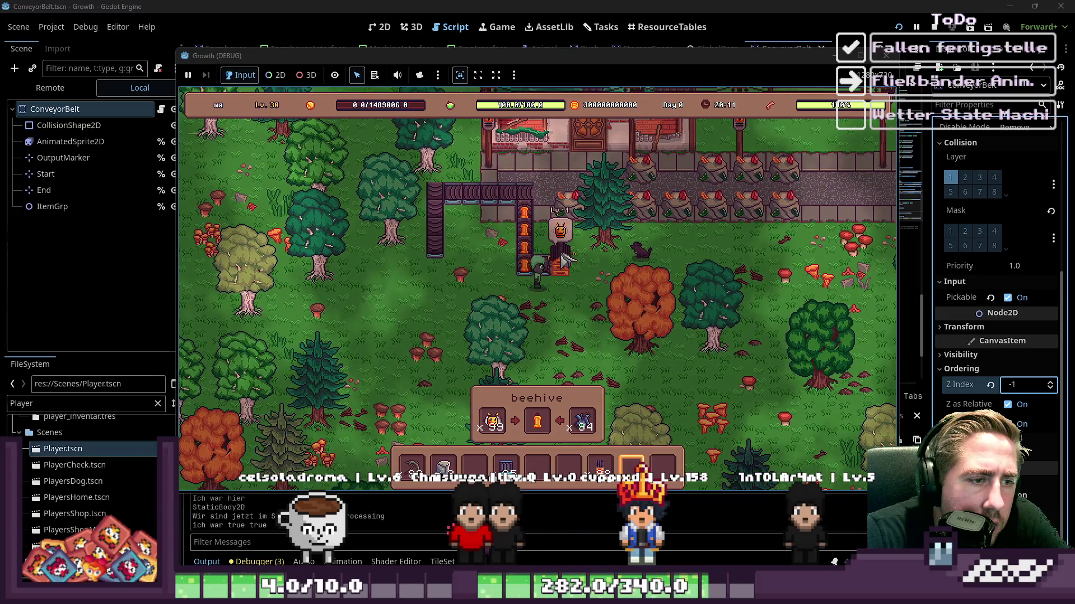
{"action": "key", "text": "a"}
{"action": "key", "text": "w"}
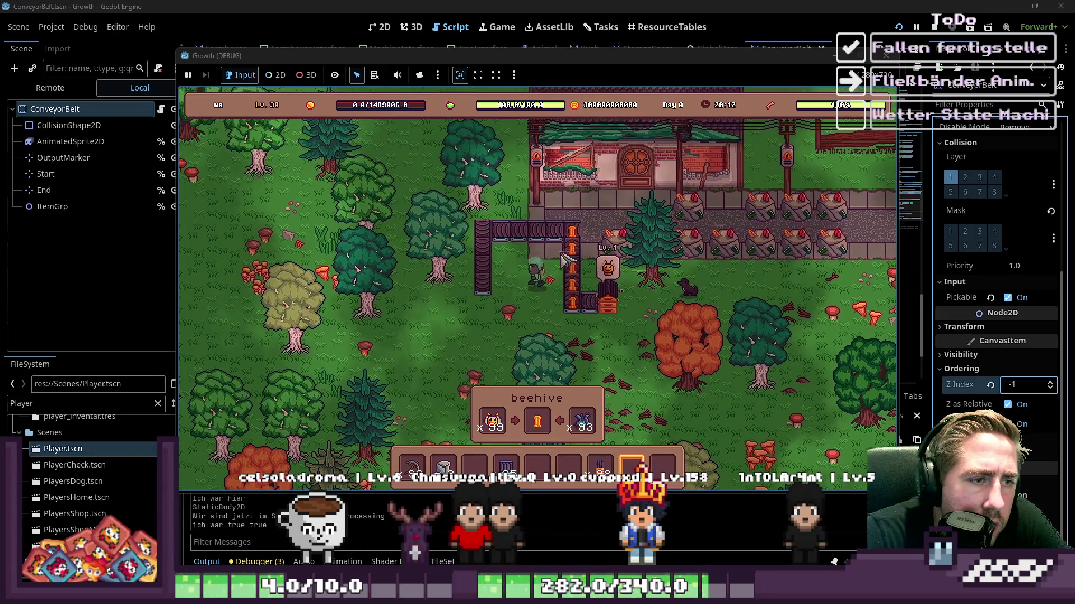
{"action": "key", "text": "alt+Tab"}
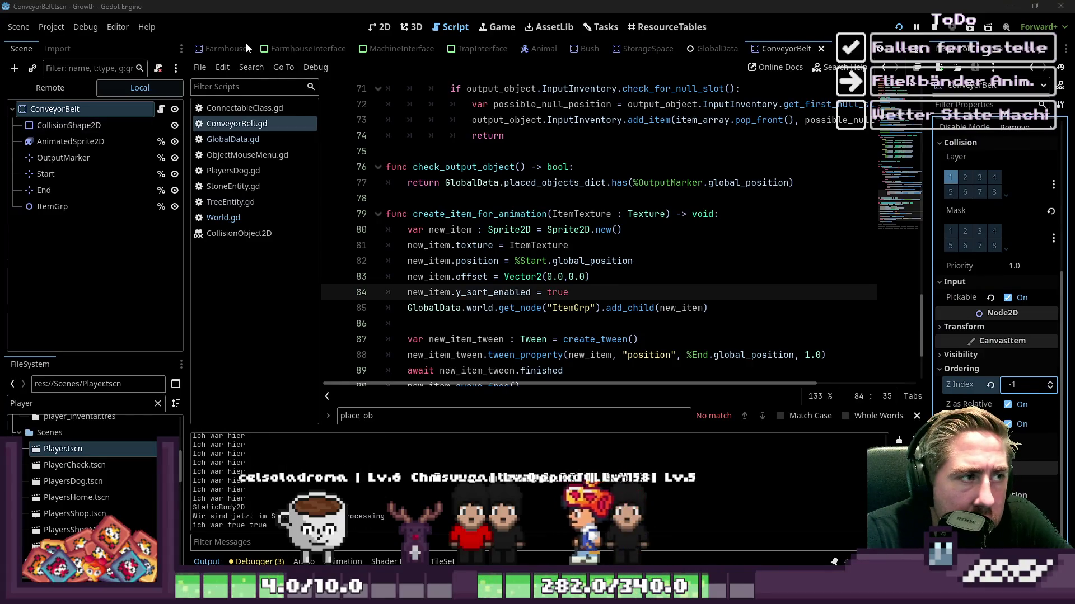
Step: Open the World scene and select the ObjectGroup node
{"action": "scroll", "coordinate": [244, 48], "scroll_direction": "up", "scroll_amount": 5}
{"action": "scroll", "coordinate": [244, 49], "scroll_direction": "up", "scroll_amount": 7}
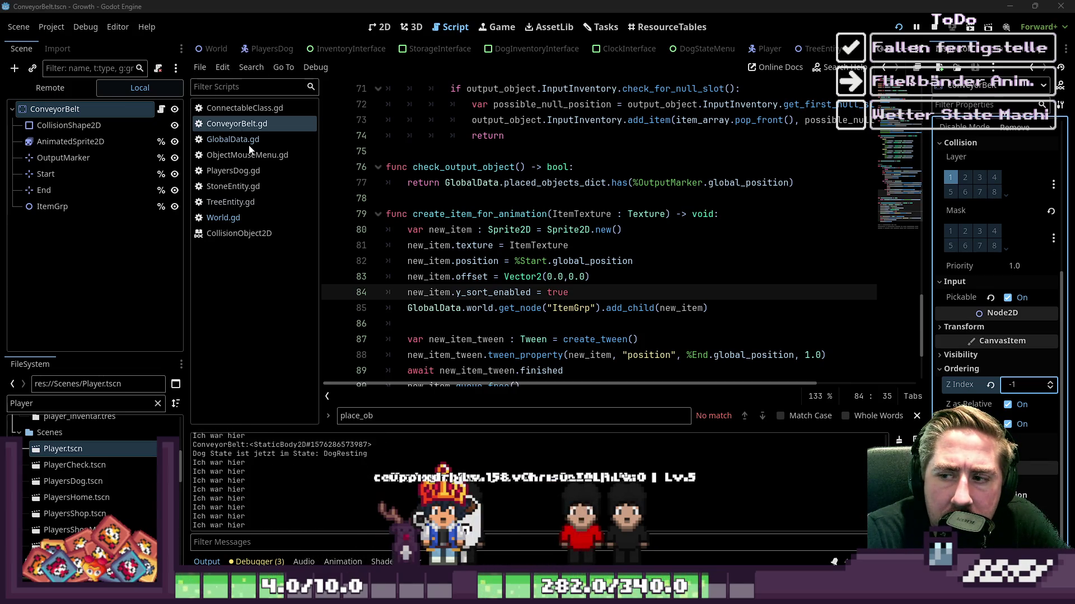
{"action": "left_click", "coordinate": [226, 49]}
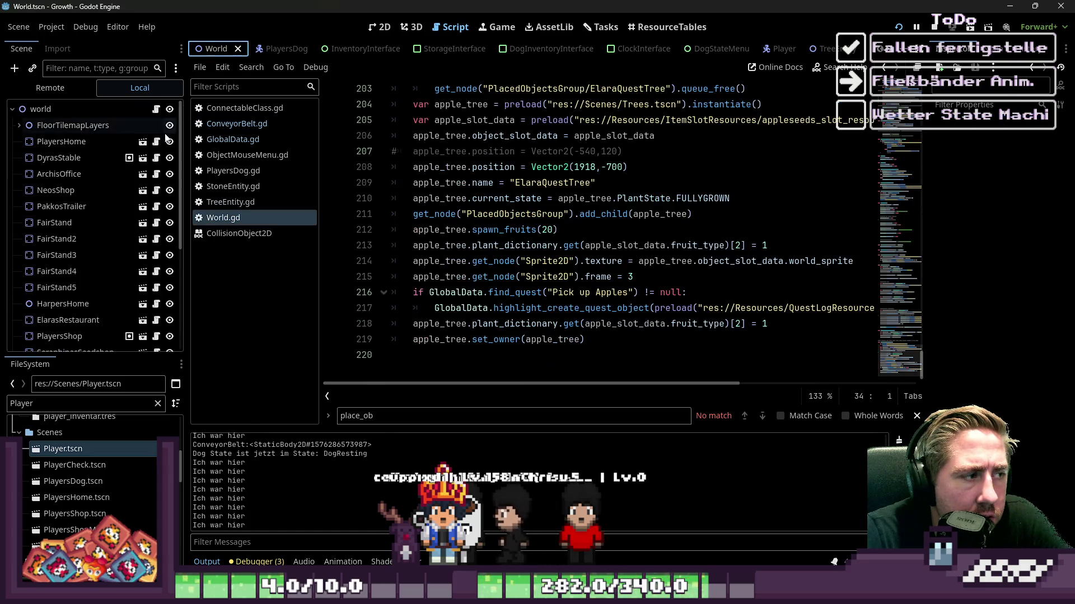
{"action": "scroll", "coordinate": [79, 246], "scroll_direction": "down", "scroll_amount": 1}
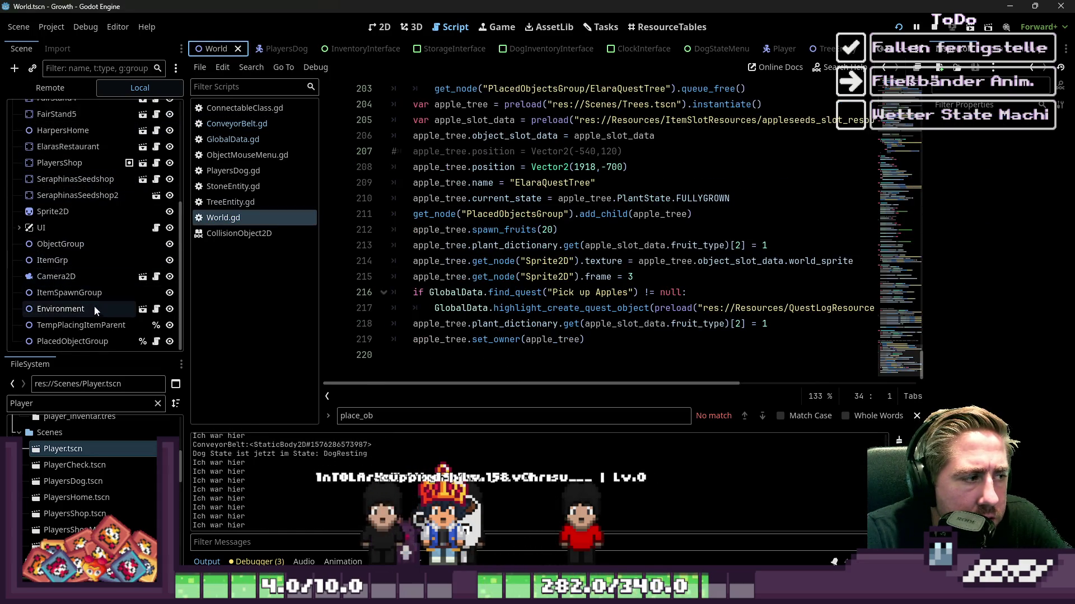
{"action": "left_click", "coordinate": [81, 247]}
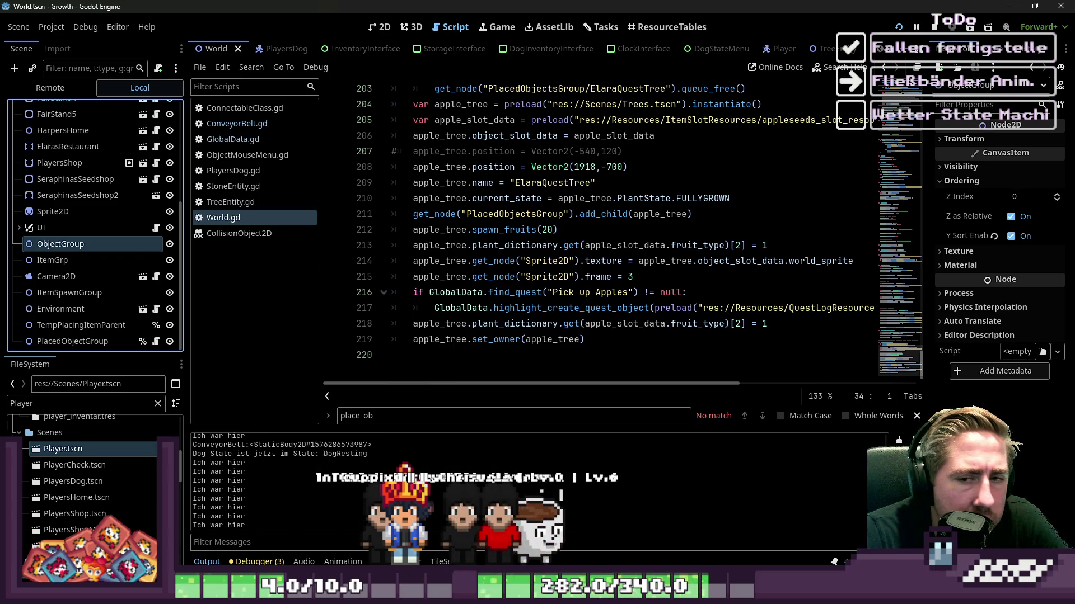
Step: Try lower Z Index values on ObjectGroup, restoring 0 and leaving Y Sort Enabled on
{"action": "left_click", "coordinate": [1059, 200]}
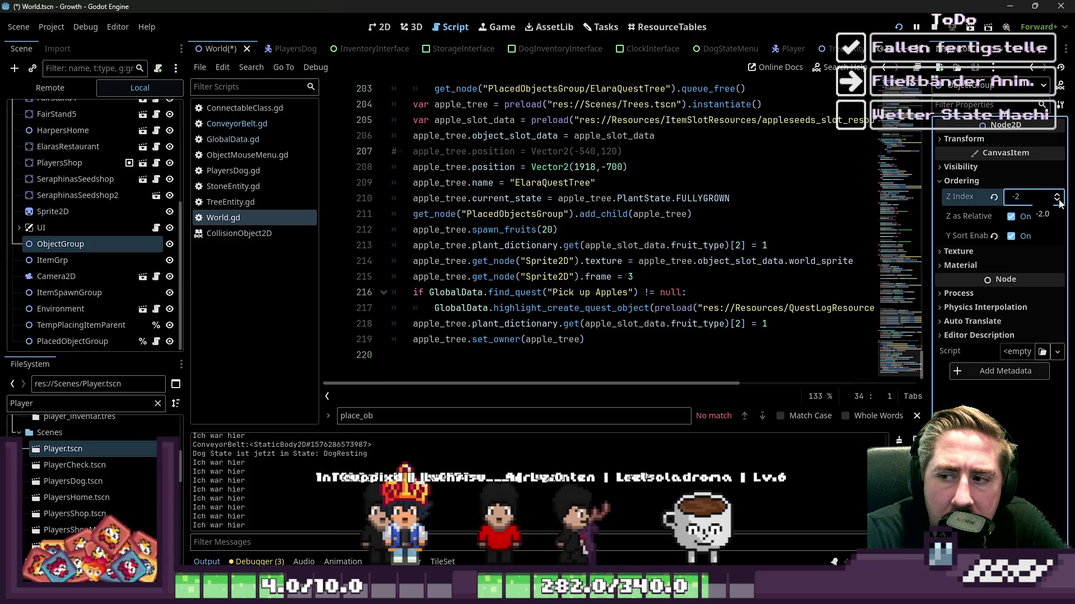
{"action": "left_click", "coordinate": [1059, 203]}
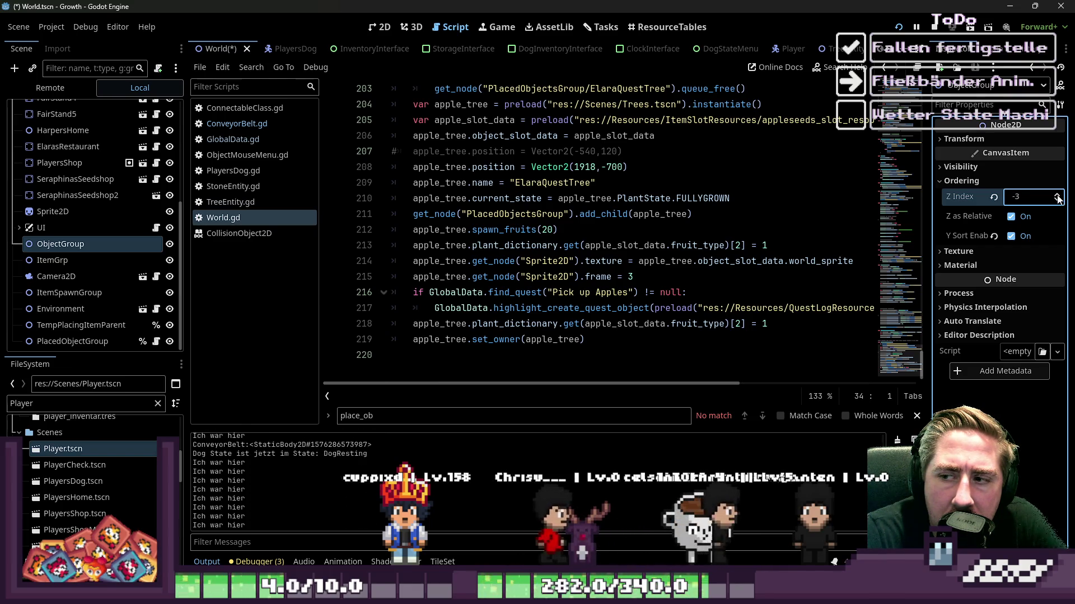
{"action": "left_click", "coordinate": [1058, 197]}
{"action": "left_click", "coordinate": [1058, 197]}
{"action": "left_click", "coordinate": [1058, 197]}
{"action": "left_click", "coordinate": [1058, 197]}
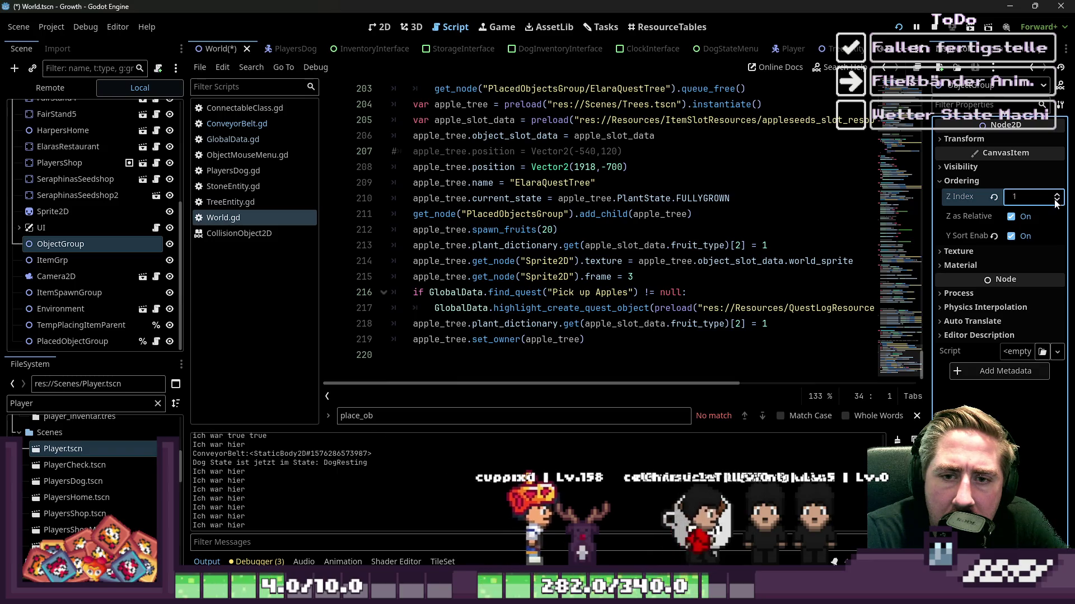
{"action": "left_click", "coordinate": [1011, 237]}
{"action": "left_click", "coordinate": [1010, 237]}
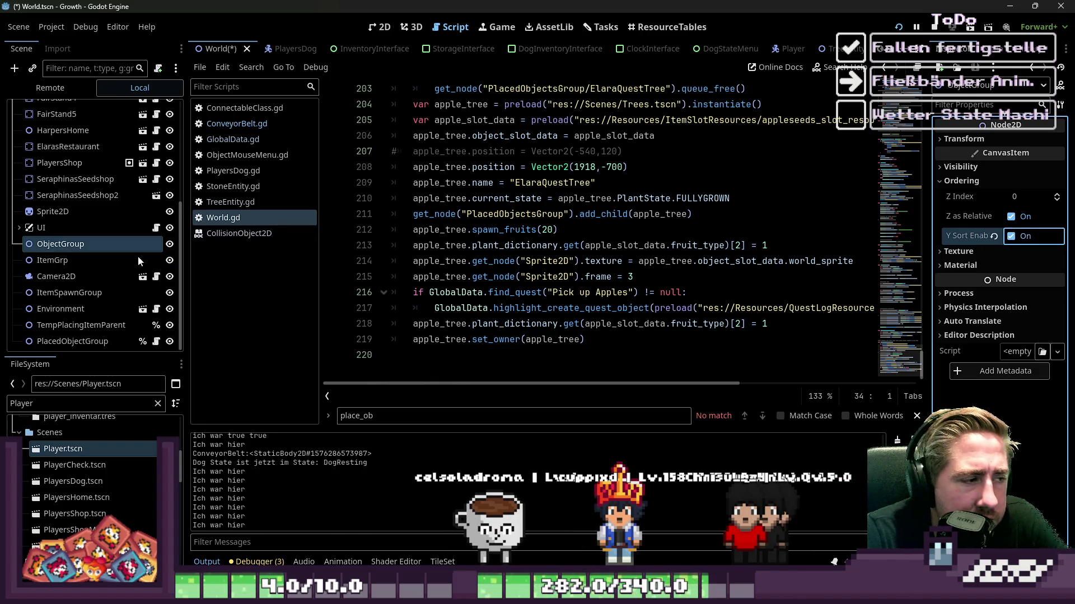
Step: Inspect the Environment and PlacedObjectGroup nodes, then view the running game's remote tree
{"action": "left_click", "coordinate": [56, 309]}
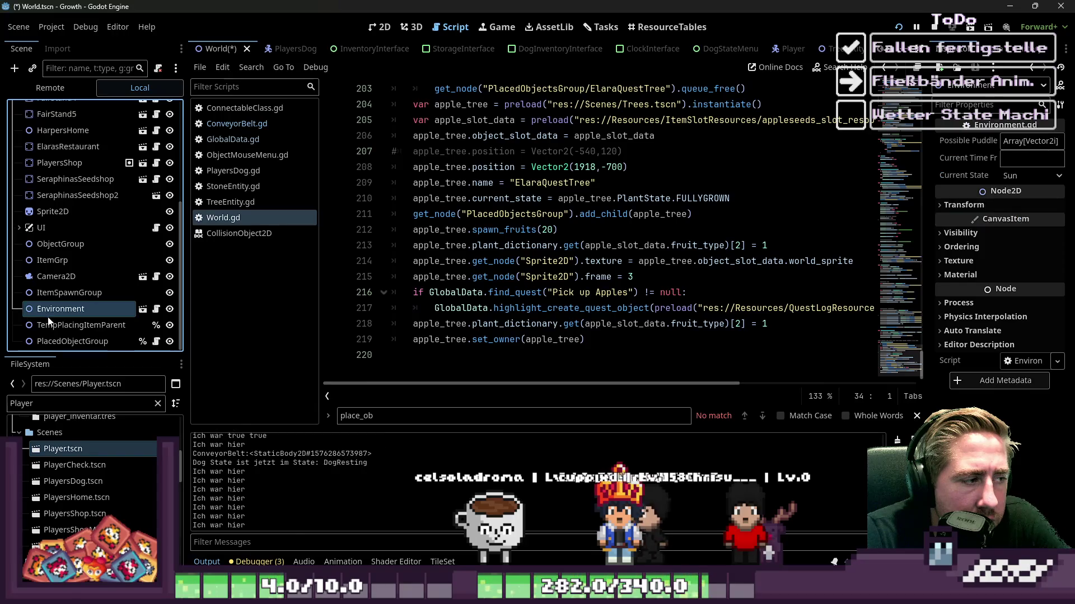
{"action": "left_click", "coordinate": [56, 341]}
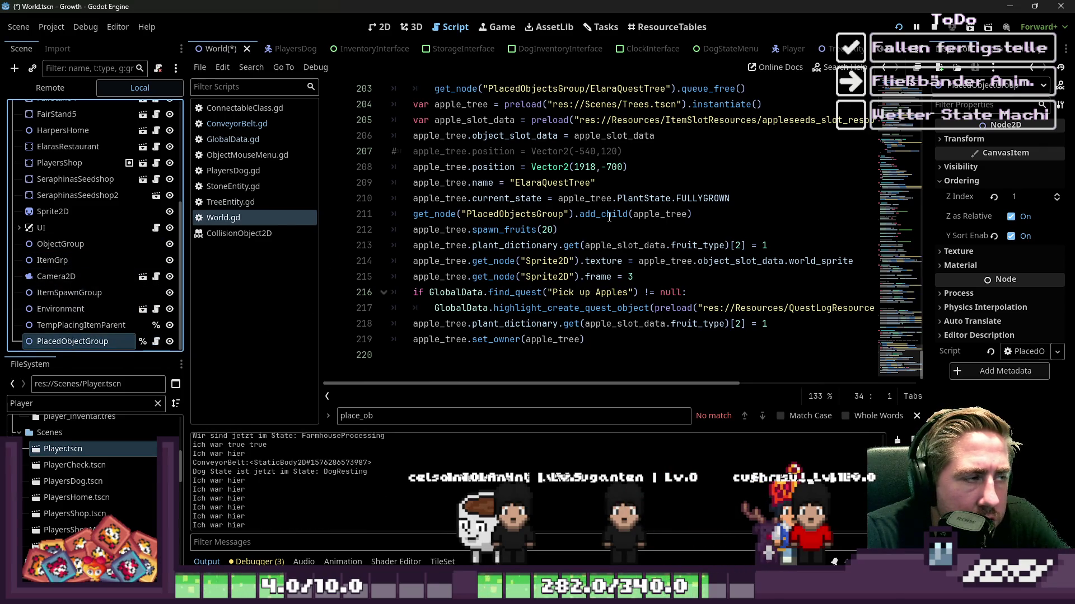
{"action": "left_click", "coordinate": [50, 87]}
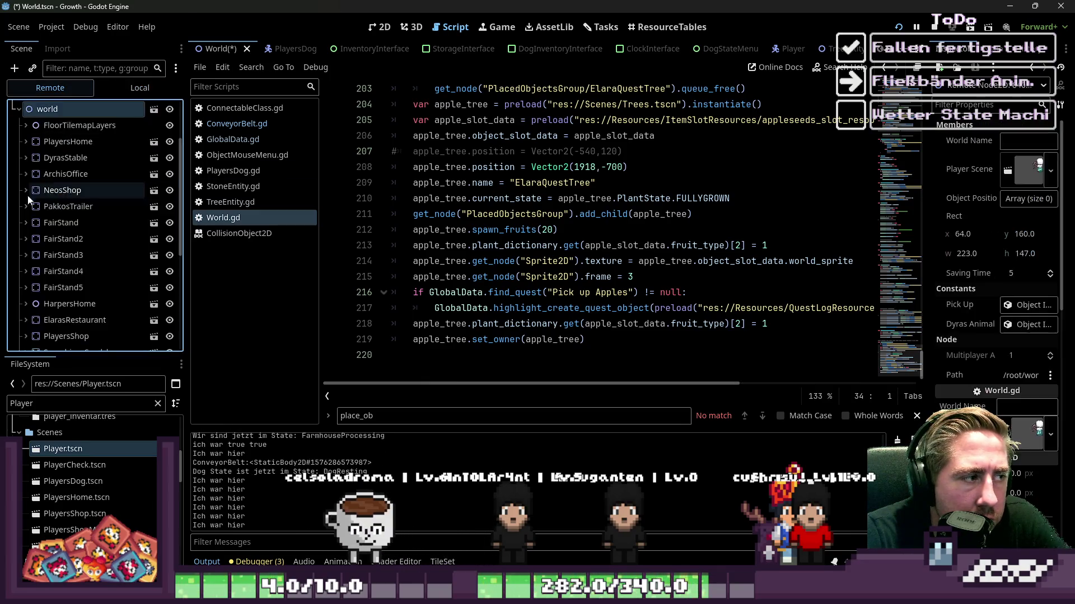
Step: Expand the live PlacedObjectGroup and set its Z Index to 0
{"action": "scroll", "coordinate": [91, 225], "scroll_direction": "down", "scroll_amount": 5}
{"action": "left_click", "coordinate": [89, 311]}
{"action": "scroll", "coordinate": [136, 286], "scroll_direction": "down", "scroll_amount": 4}
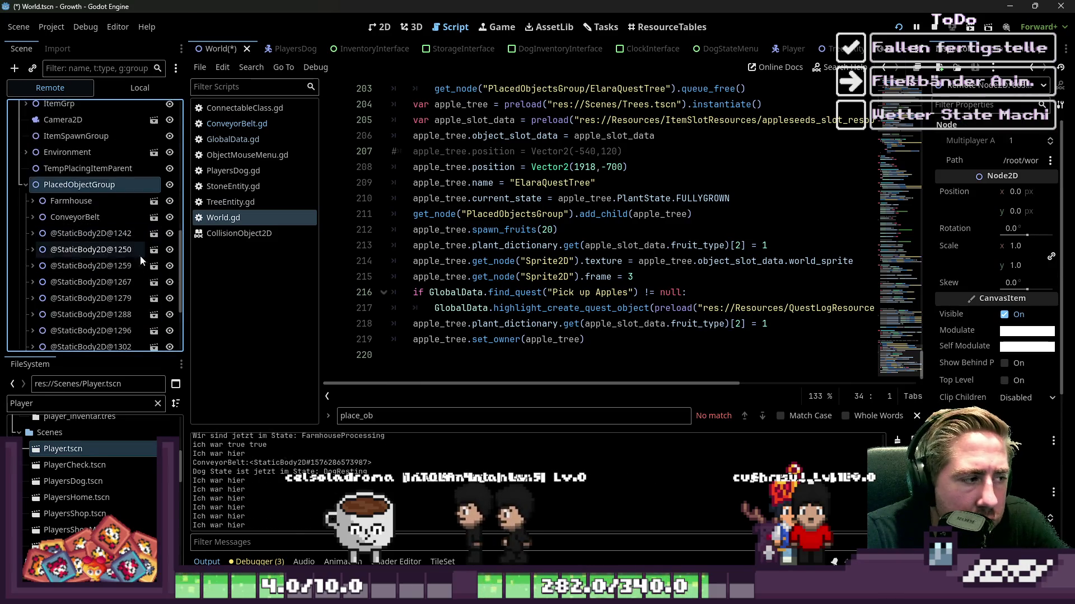
{"action": "scroll", "coordinate": [994, 278], "scroll_direction": "down", "scroll_amount": 5}
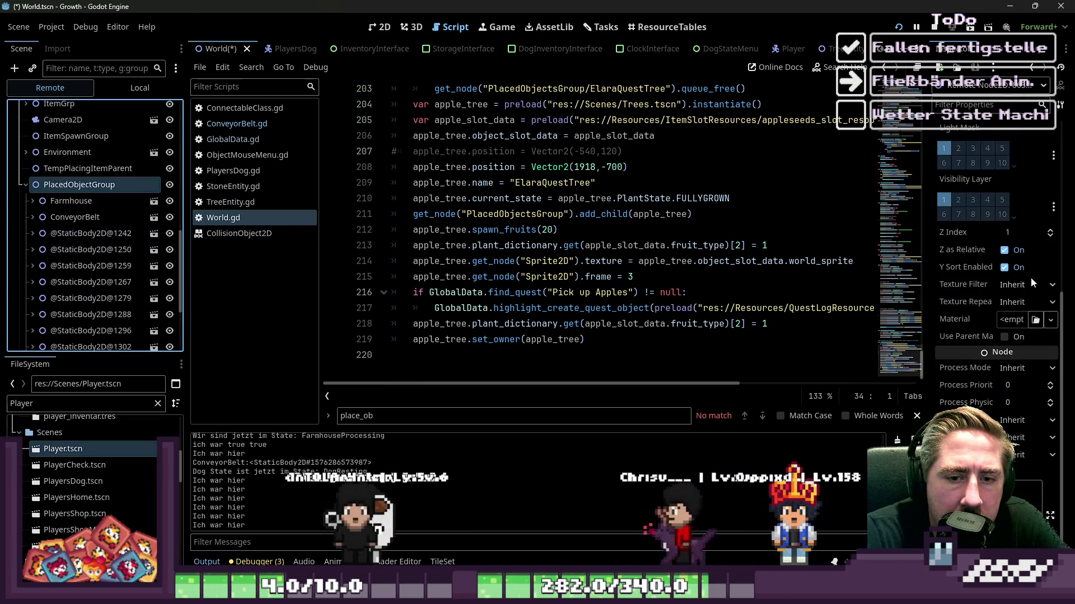
{"action": "left_click", "coordinate": [1050, 236]}
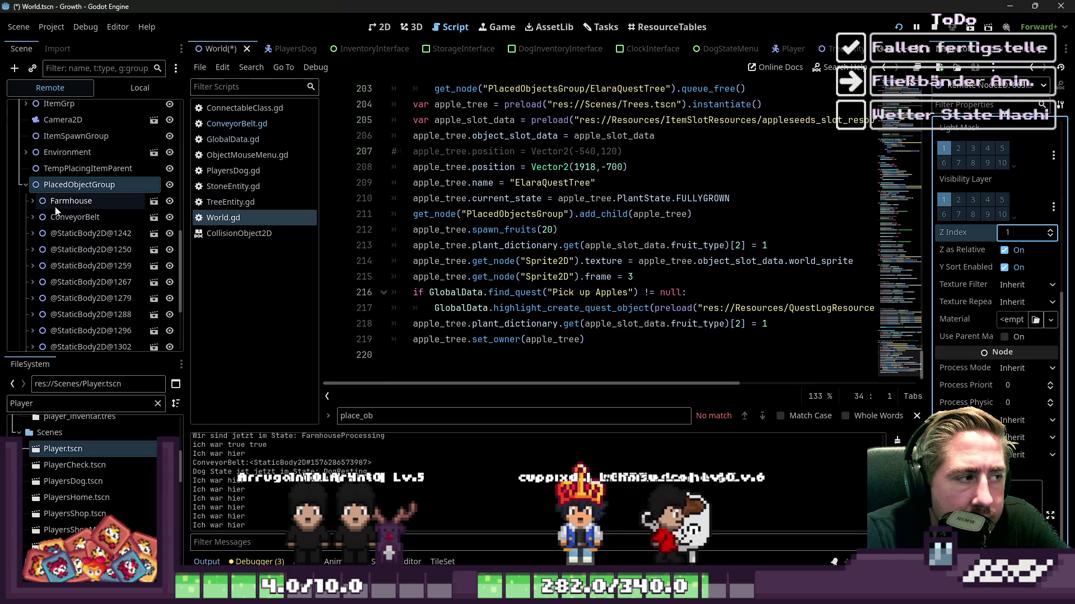
{"action": "left_click", "coordinate": [62, 236]}
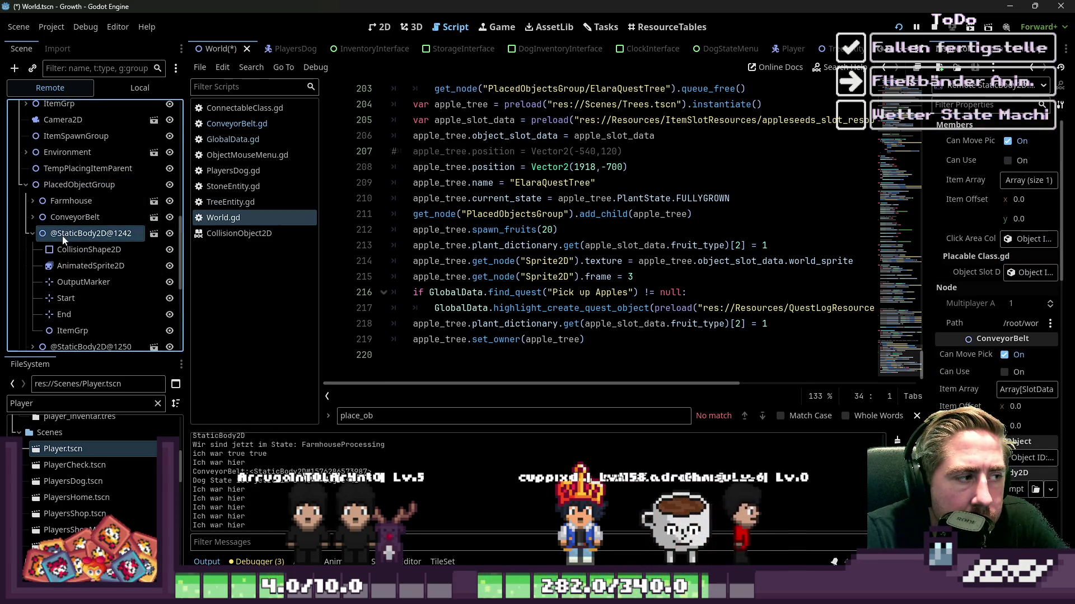
{"action": "left_click", "coordinate": [32, 234]}
{"action": "scroll", "coordinate": [71, 256], "scroll_direction": "down", "scroll_amount": 3}
{"action": "left_click", "coordinate": [84, 309]}
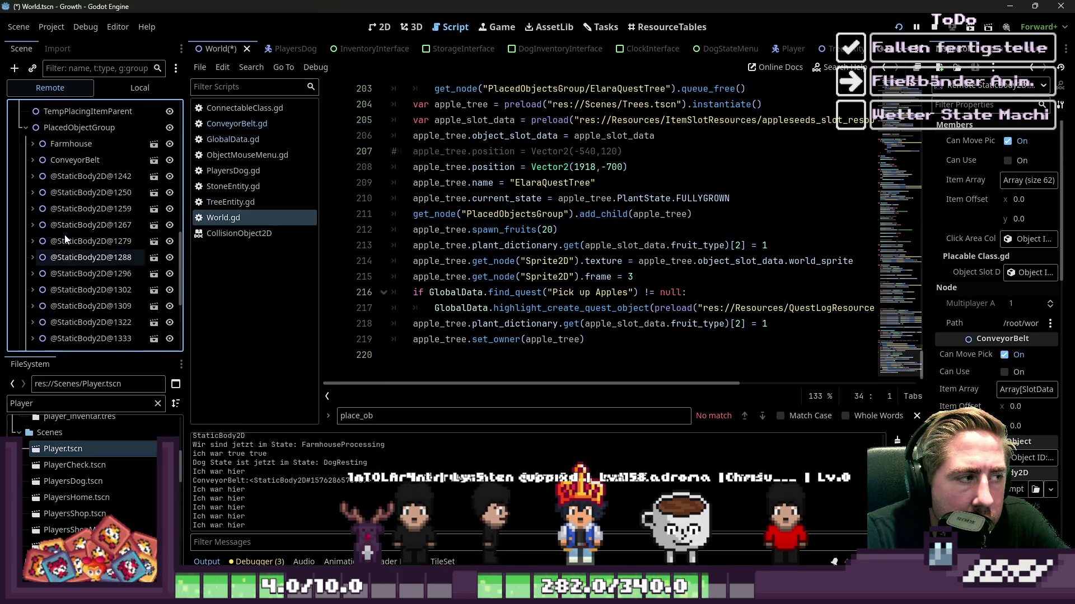
{"action": "left_click", "coordinate": [46, 179], "text": "shift"}
{"action": "scroll", "coordinate": [53, 163], "scroll_direction": "up", "scroll_amount": 1}
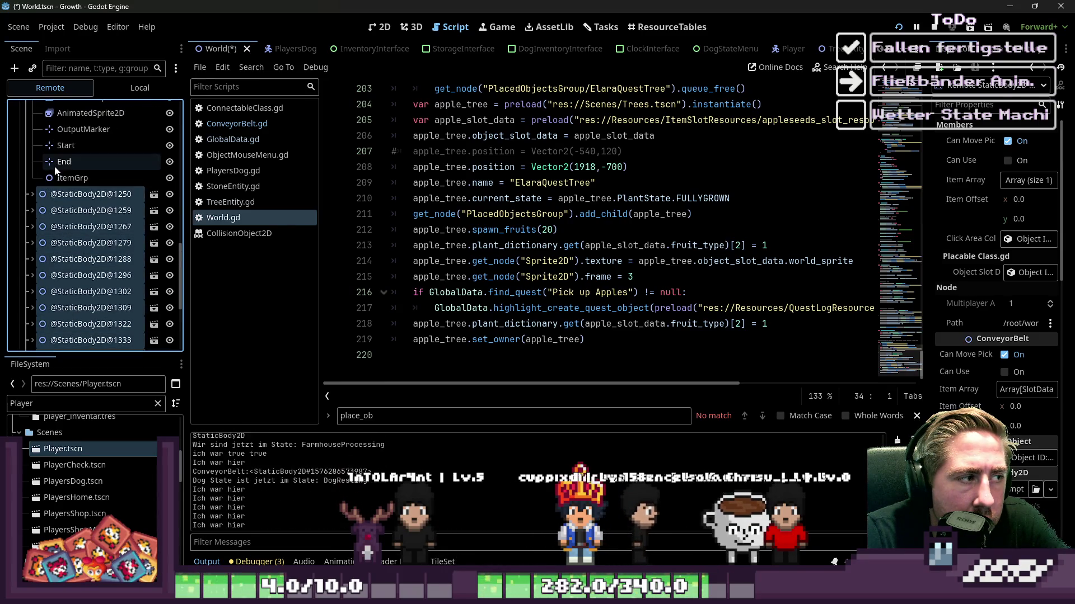
{"action": "scroll", "coordinate": [989, 316], "scroll_direction": "down", "scroll_amount": 10}
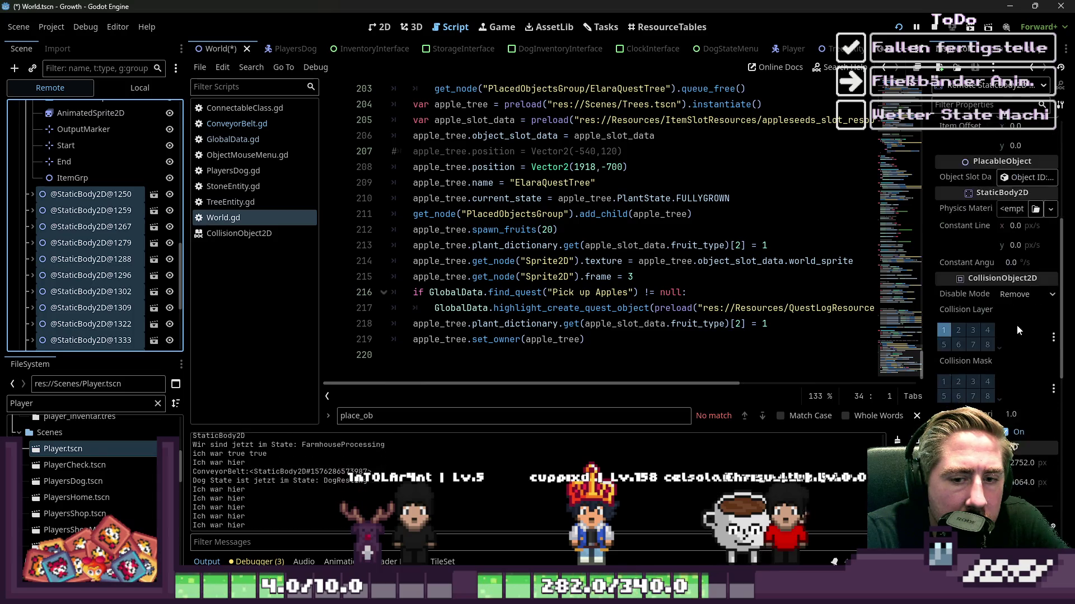
{"action": "scroll", "coordinate": [1018, 341], "scroll_direction": "down", "scroll_amount": 5}
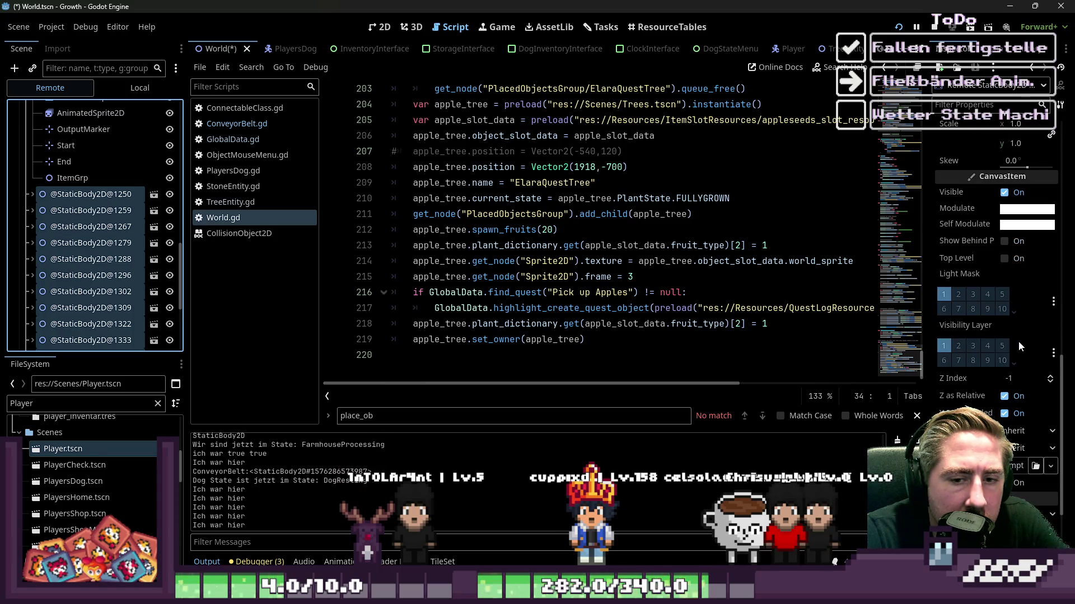
{"action": "double_click", "coordinate": [1050, 384]}
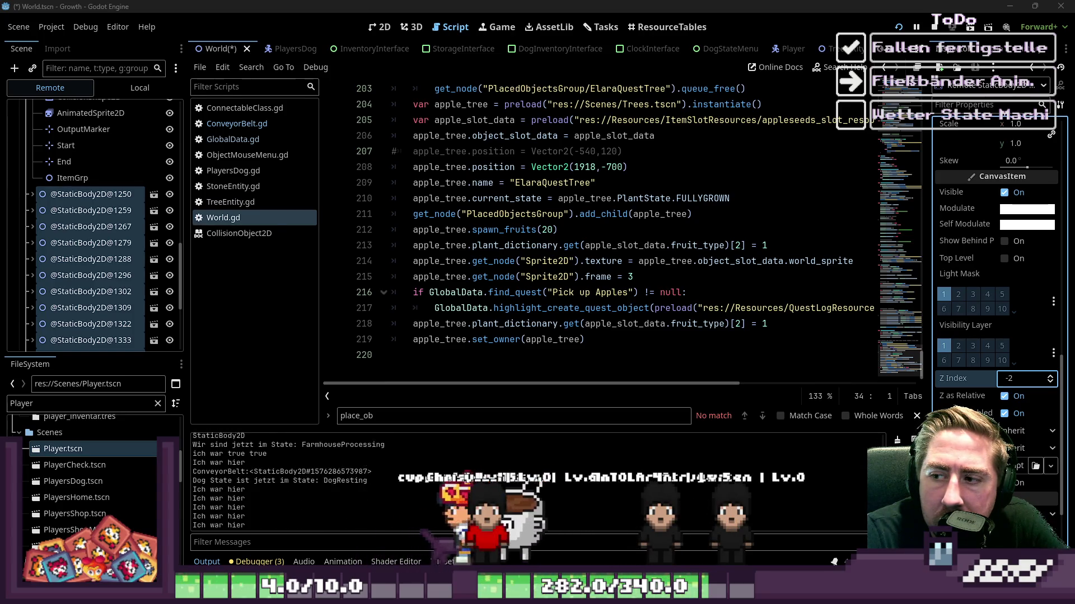
{"action": "left_click", "coordinate": [88, 226]}
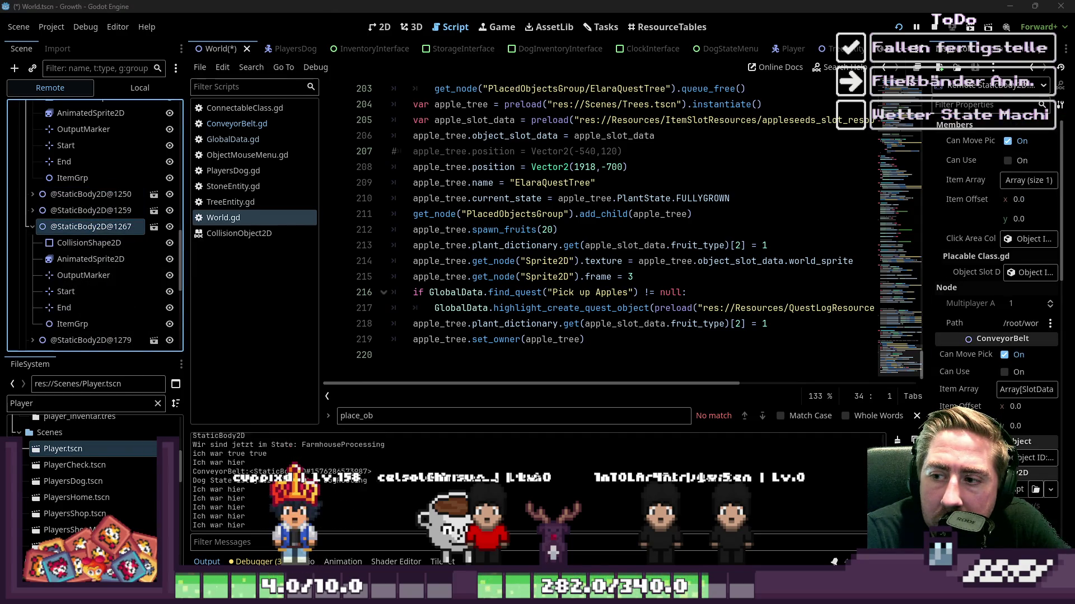
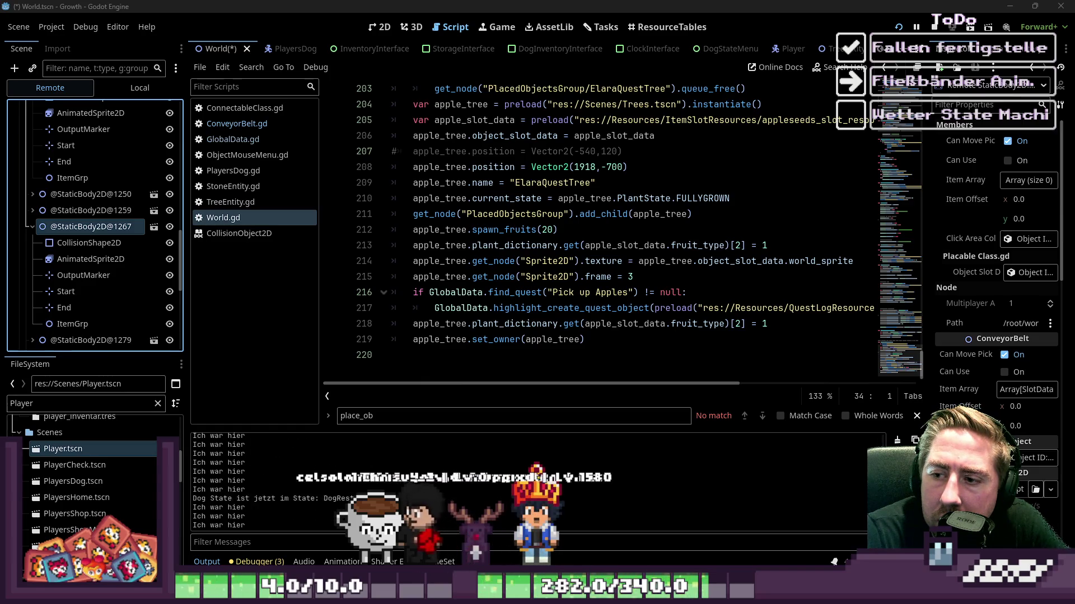
Step: Stop the running game with F8 and look over the script around line 211
{"action": "key", "text": "F8"}
{"action": "left_click", "coordinate": [541, 214]}
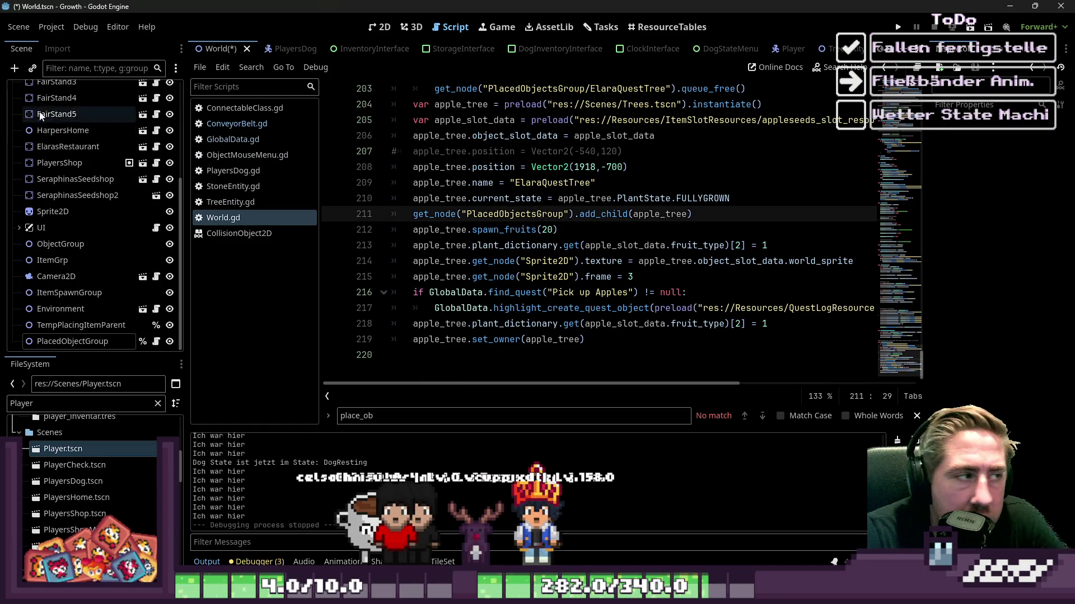
{"action": "scroll", "coordinate": [36, 119], "scroll_direction": "up", "scroll_amount": 4}
{"action": "scroll", "coordinate": [616, 196], "scroll_direction": "up", "scroll_amount": 4}
{"action": "scroll", "coordinate": [774, 52], "scroll_direction": "down", "scroll_amount": 3}
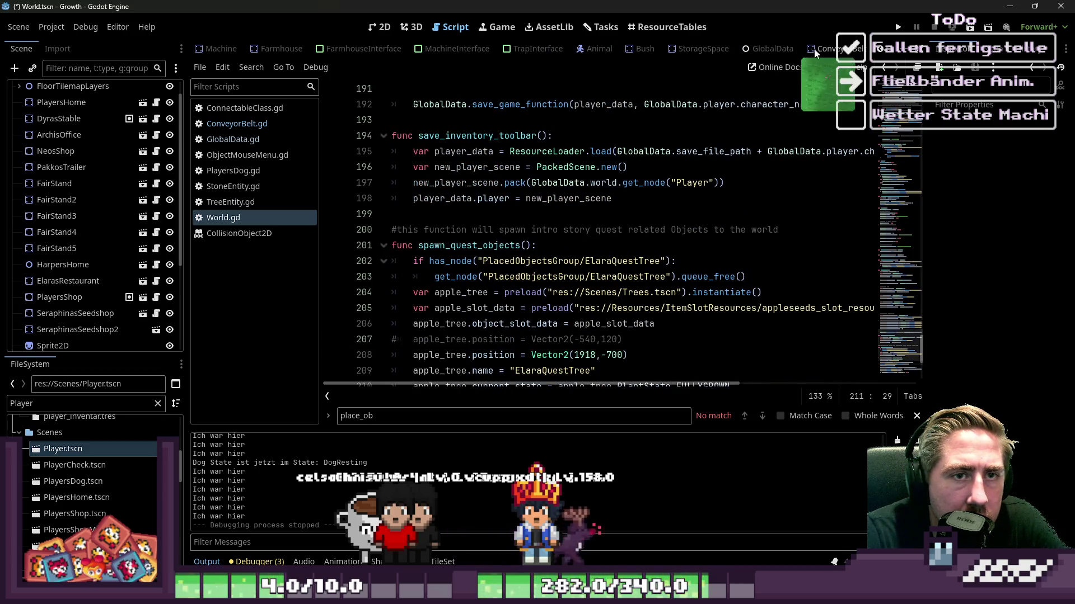
Step: Show the ConveyorBelt scene on the 2D canvas and inspect its CollisionShape2D and root node
{"action": "left_click", "coordinate": [813, 53]}
{"action": "left_click", "coordinate": [85, 89]}
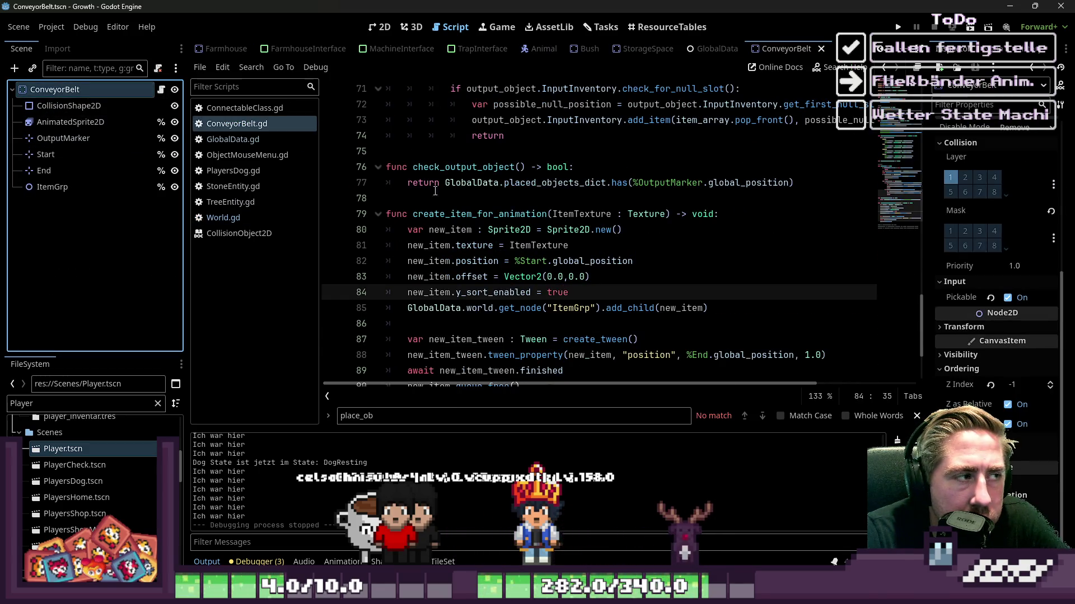
{"action": "left_click", "coordinate": [379, 27]}
{"action": "left_click", "coordinate": [610, 207]}
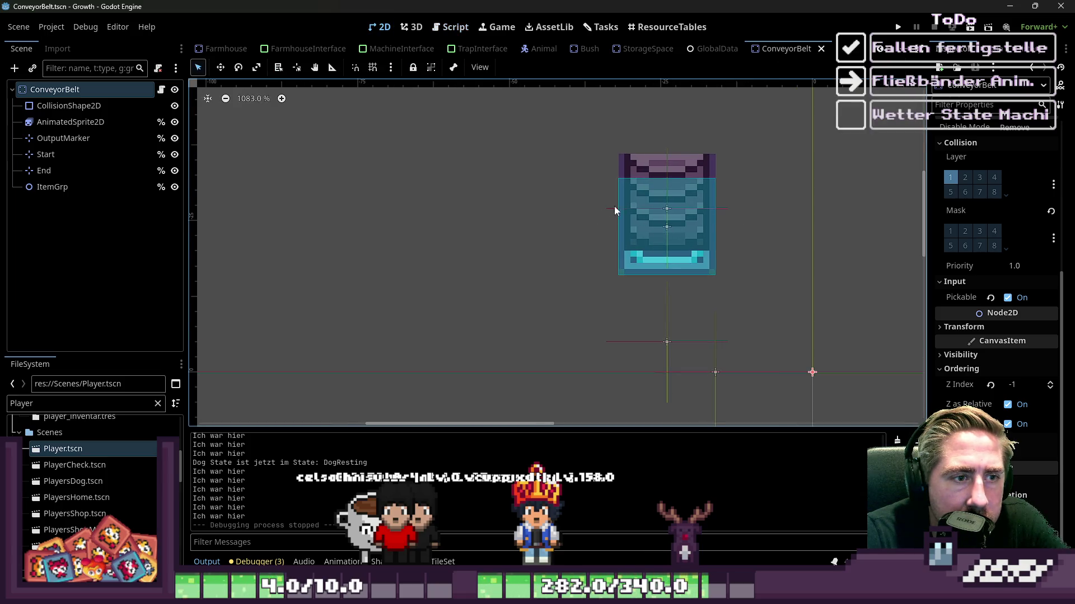
{"action": "left_click", "coordinate": [120, 106]}
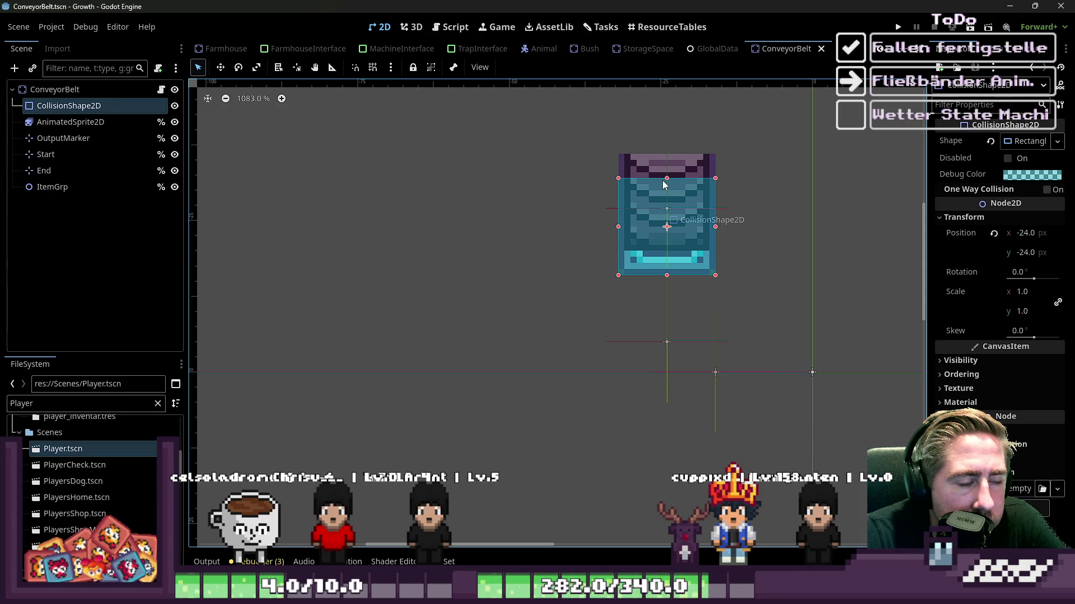
{"action": "left_click", "coordinate": [95, 91]}
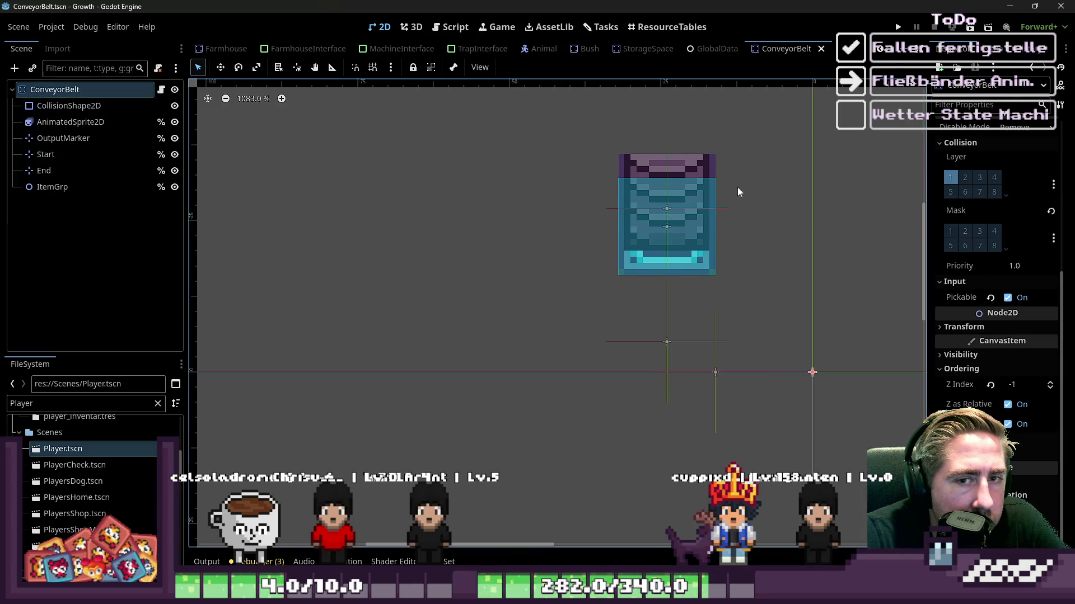
{"action": "left_click", "coordinate": [683, 315]}
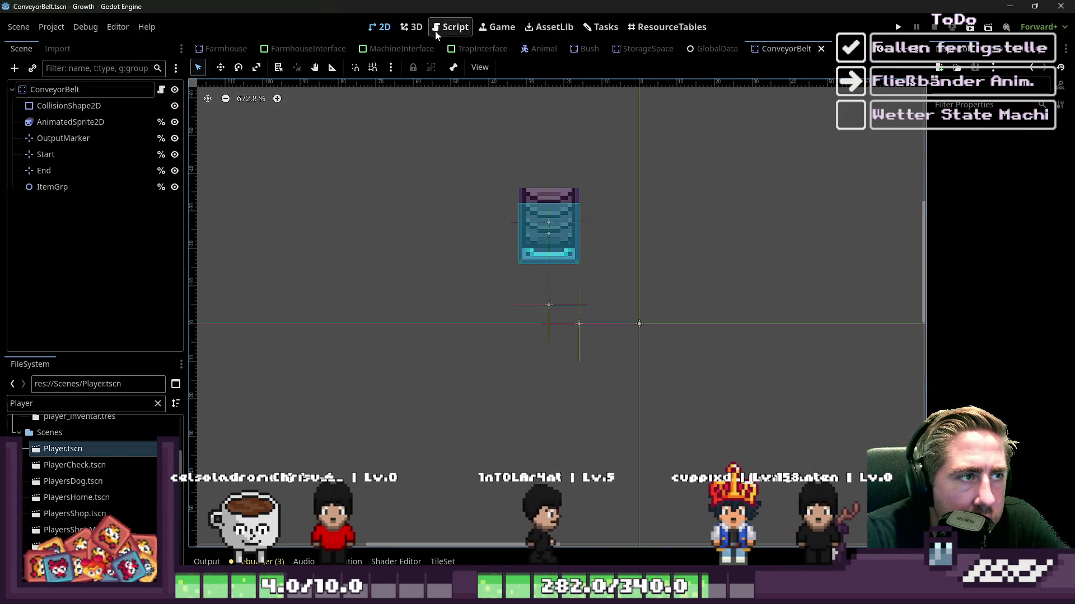
Step: Review the Sprite2D creation in create_item_for_animation, then save the ConveyorBelt scene
{"action": "left_click", "coordinate": [452, 26]}
{"action": "left_click", "coordinate": [562, 245]}
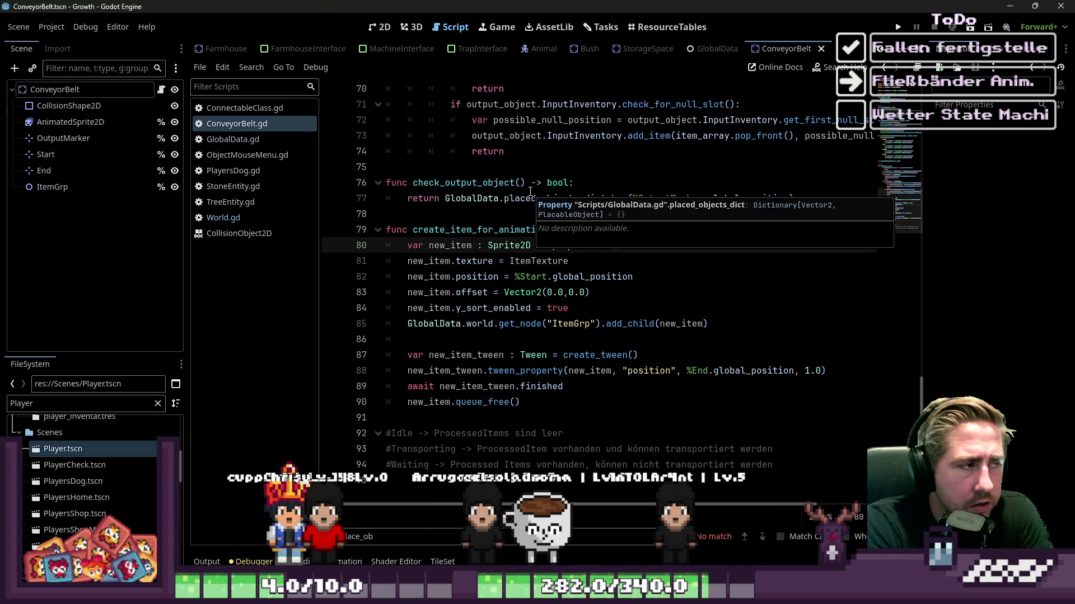
{"action": "left_click", "coordinate": [384, 27]}
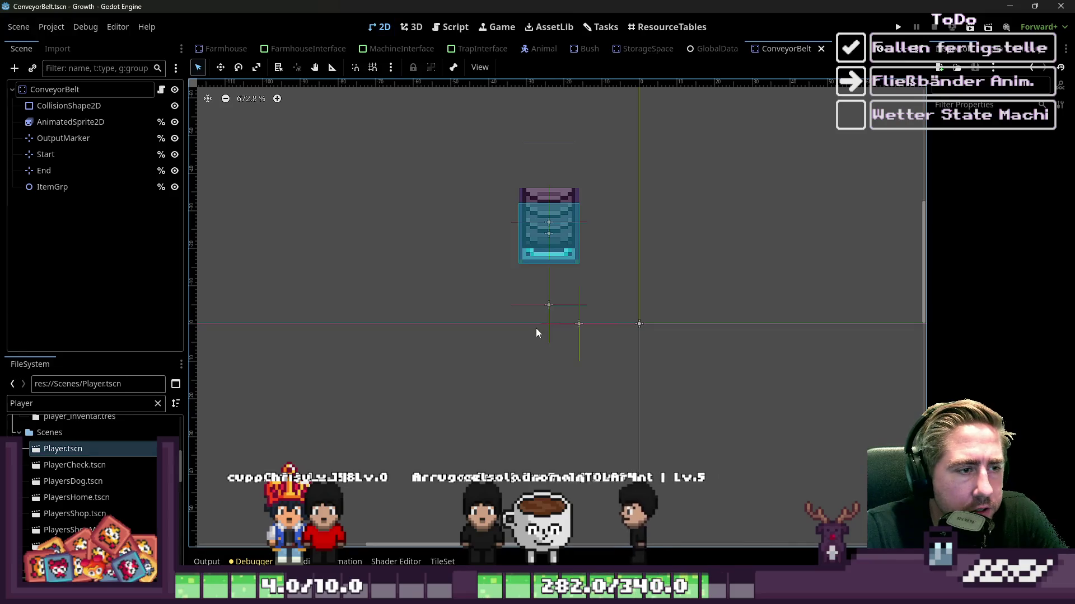
{"action": "key", "text": "ctrl+s"}
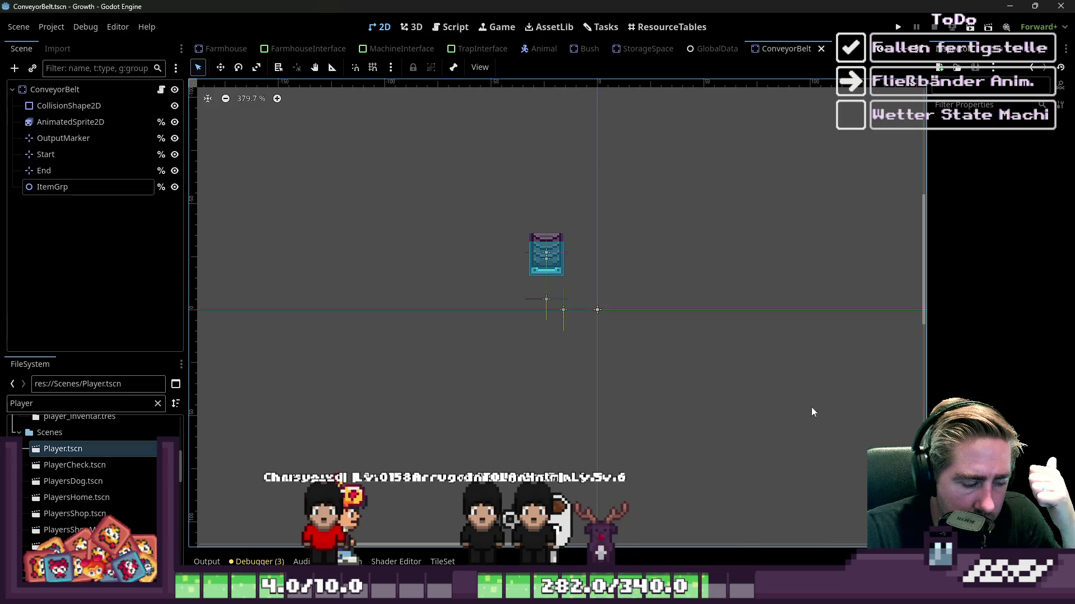
Step: Check the y_sort_enabled documentation in the script, then move on to the World scene
{"action": "left_click", "coordinate": [450, 27]}
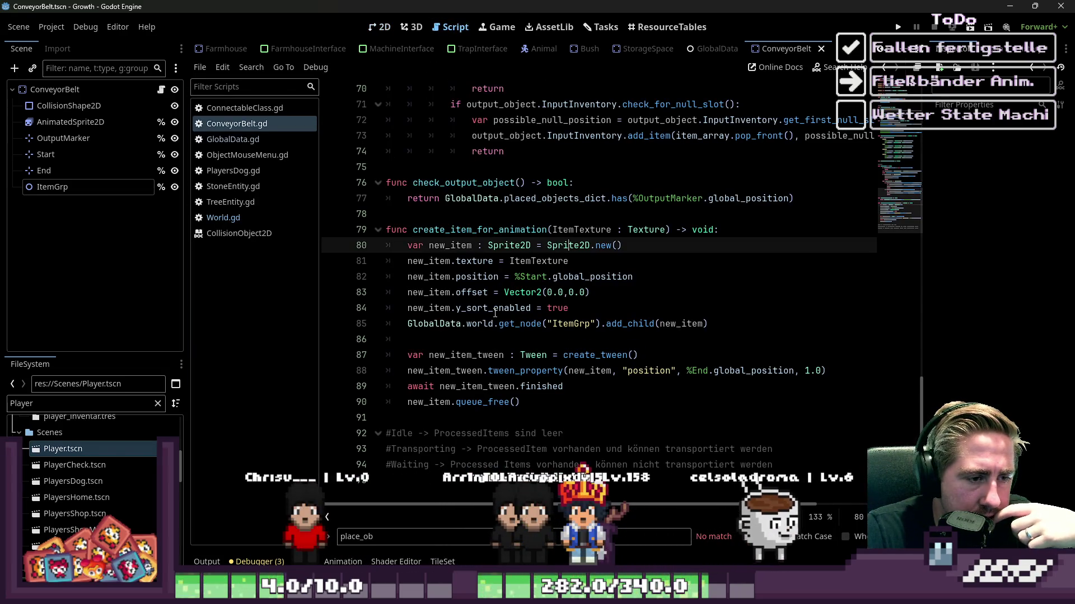
{"action": "mouse_move", "coordinate": [495, 313]}
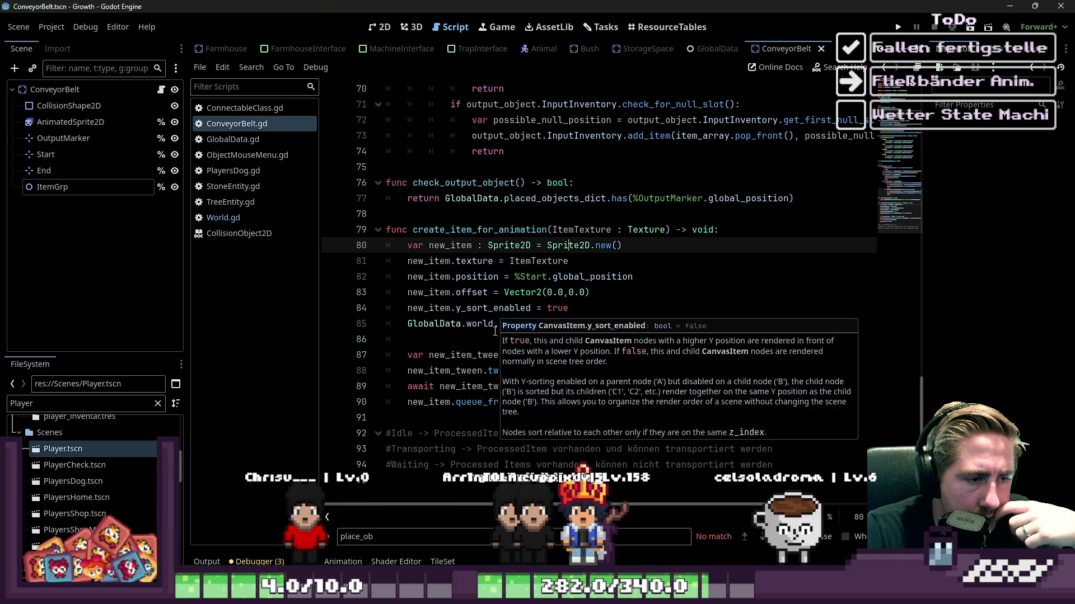
{"action": "left_click", "coordinate": [443, 342]}
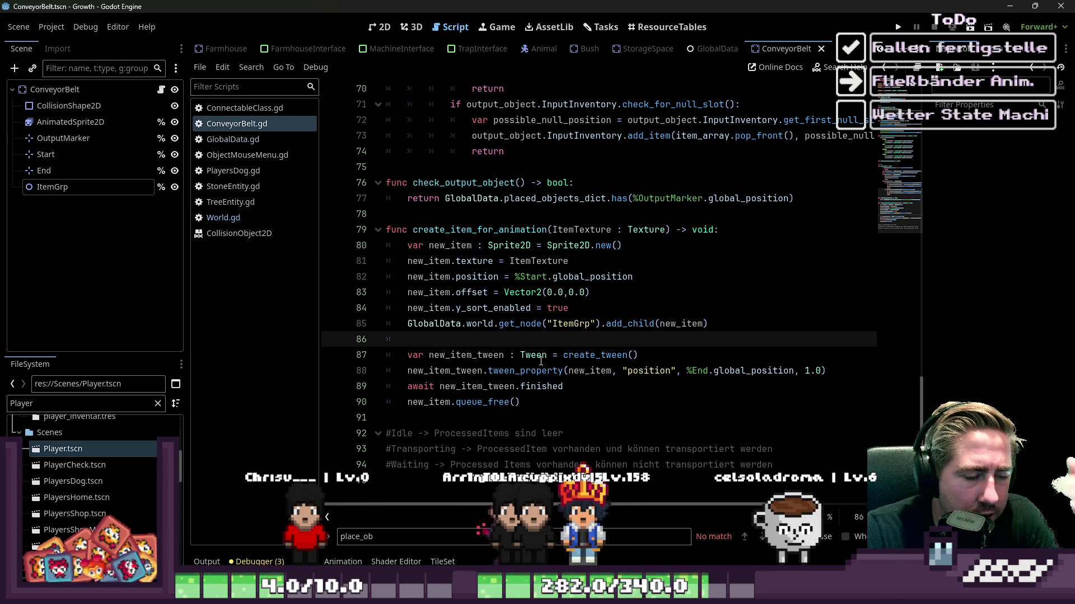
{"action": "left_click", "coordinate": [380, 26]}
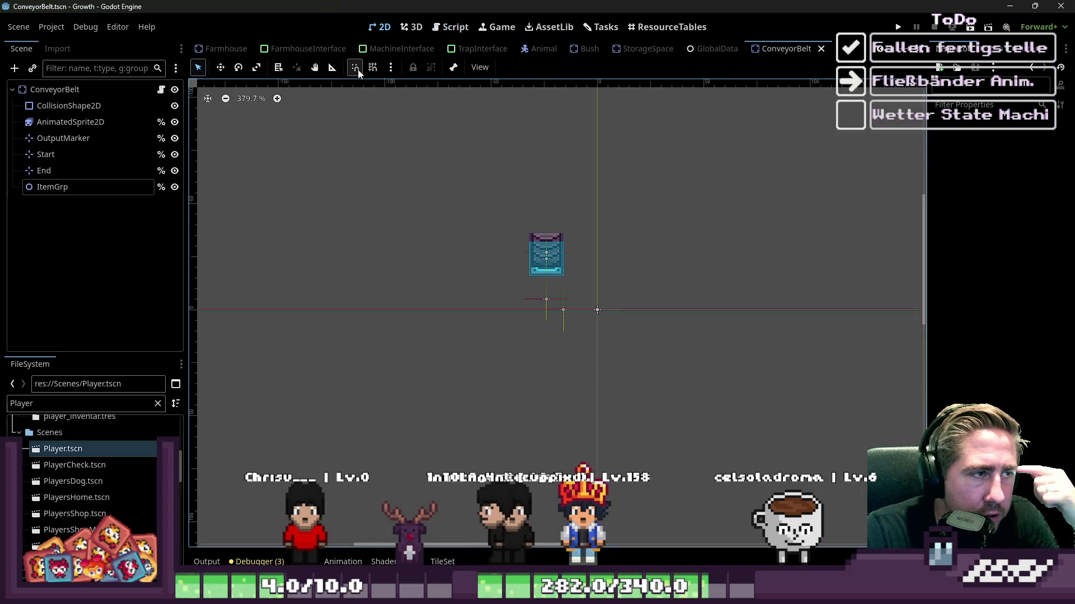
{"action": "scroll", "coordinate": [354, 52], "scroll_direction": "down", "scroll_amount": 5}
{"action": "left_click", "coordinate": [218, 48]}
Step: Browse PlacedObjectGroup and ItemSpawnGroup in the World scene, then delete the ItemGrp node
{"action": "scroll", "coordinate": [41, 342], "scroll_direction": "down", "scroll_amount": 5}
{"action": "left_click", "coordinate": [41, 341]}
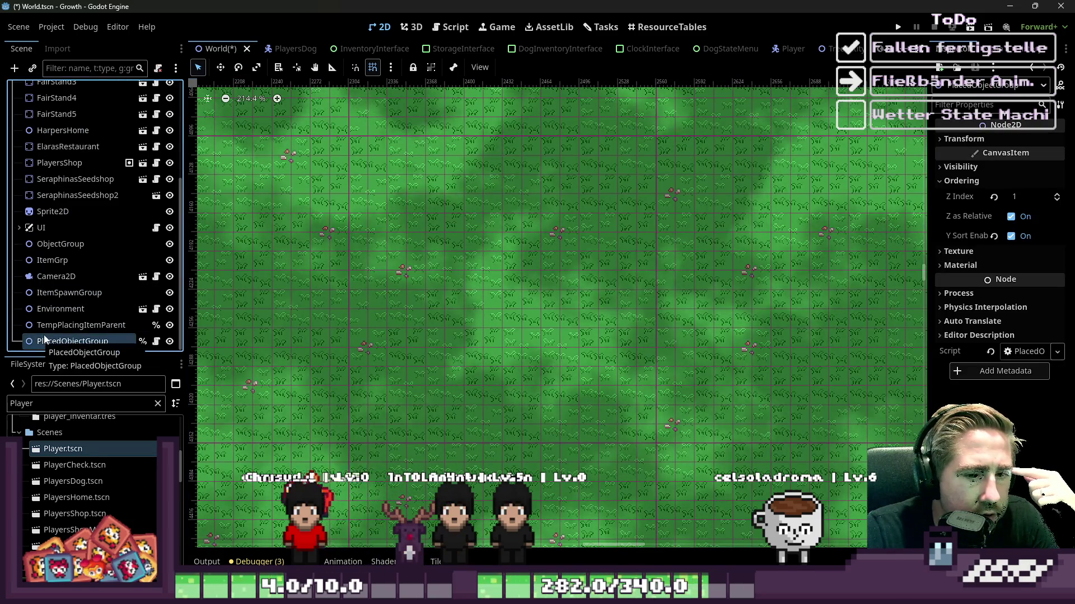
{"action": "left_click", "coordinate": [66, 292]}
{"action": "scroll", "coordinate": [70, 273], "scroll_direction": "up", "scroll_amount": 5}
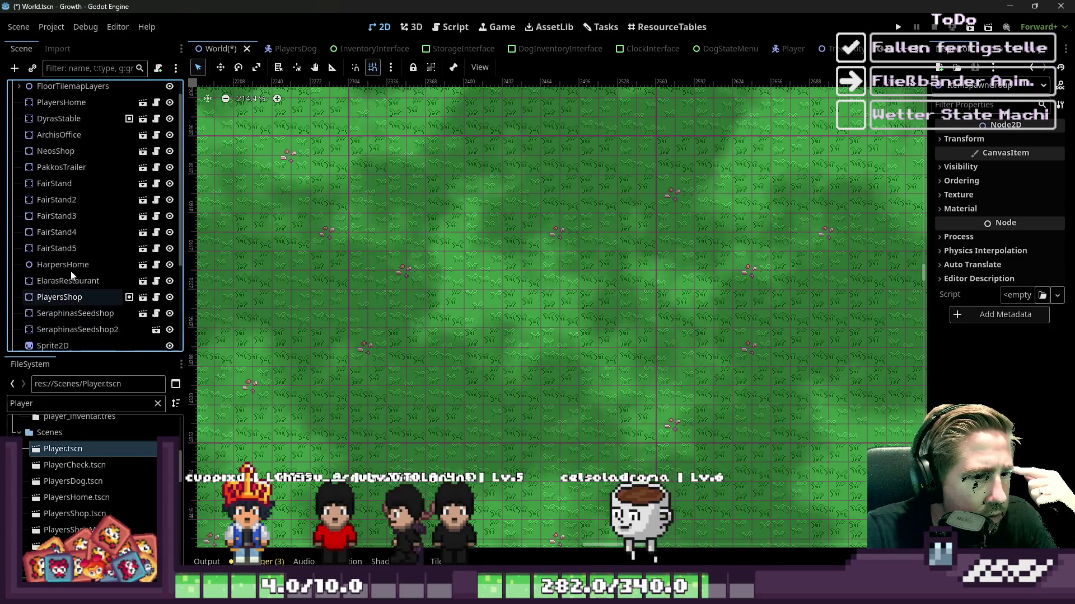
{"action": "scroll", "coordinate": [70, 270], "scroll_direction": "down", "scroll_amount": 5}
{"action": "left_click", "coordinate": [40, 260]}
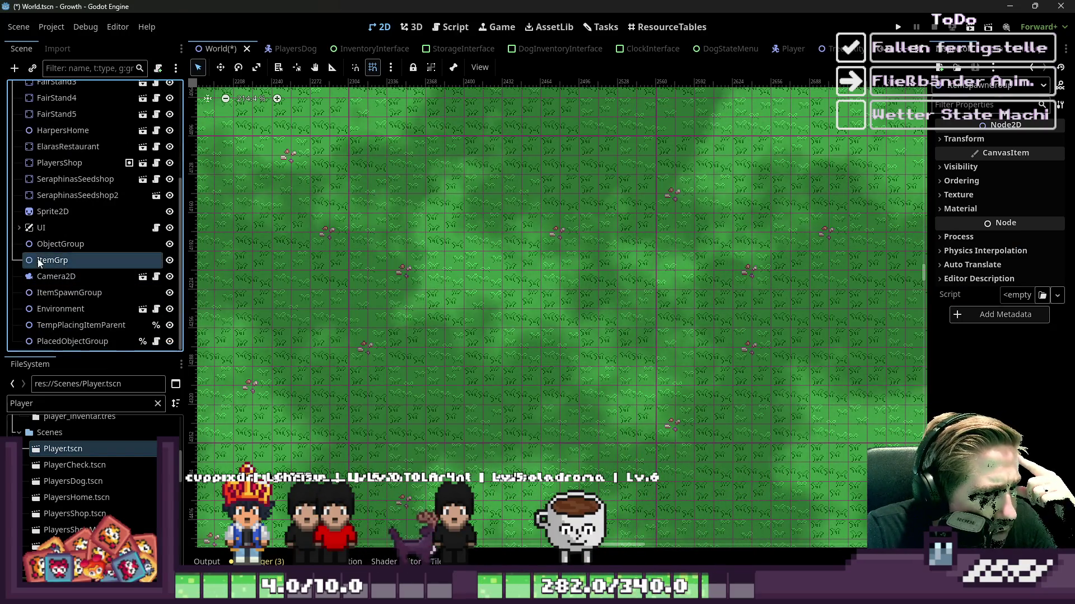
{"action": "key", "text": "Delete"}
{"action": "key", "text": "Return"}
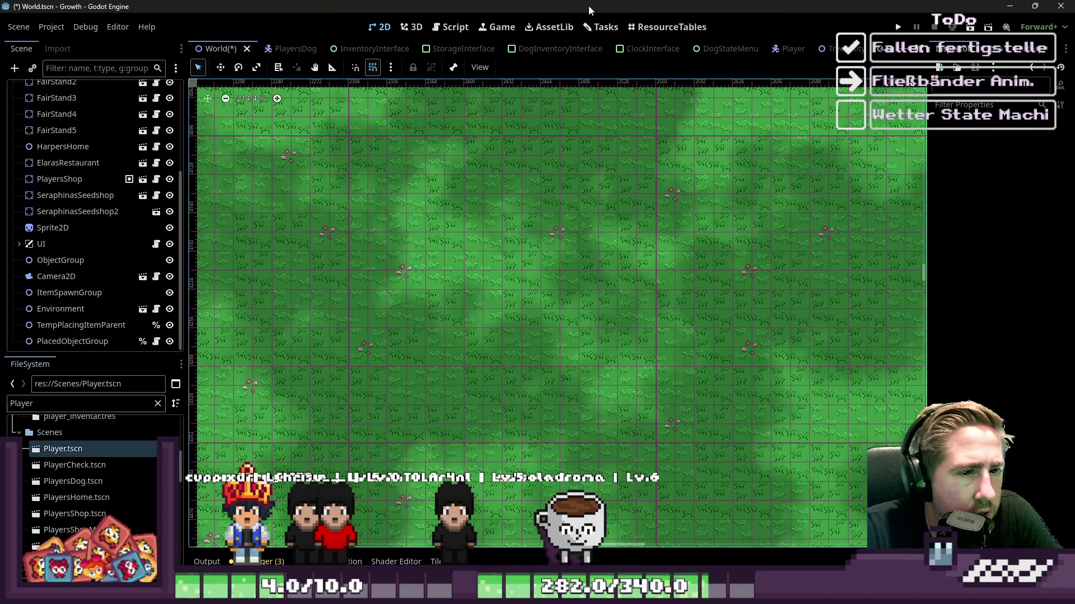
Step: Restore the ItemGrp node below ObjectGroup in the World scene tree
{"action": "scroll", "coordinate": [515, 49], "scroll_direction": "down", "scroll_amount": 5}
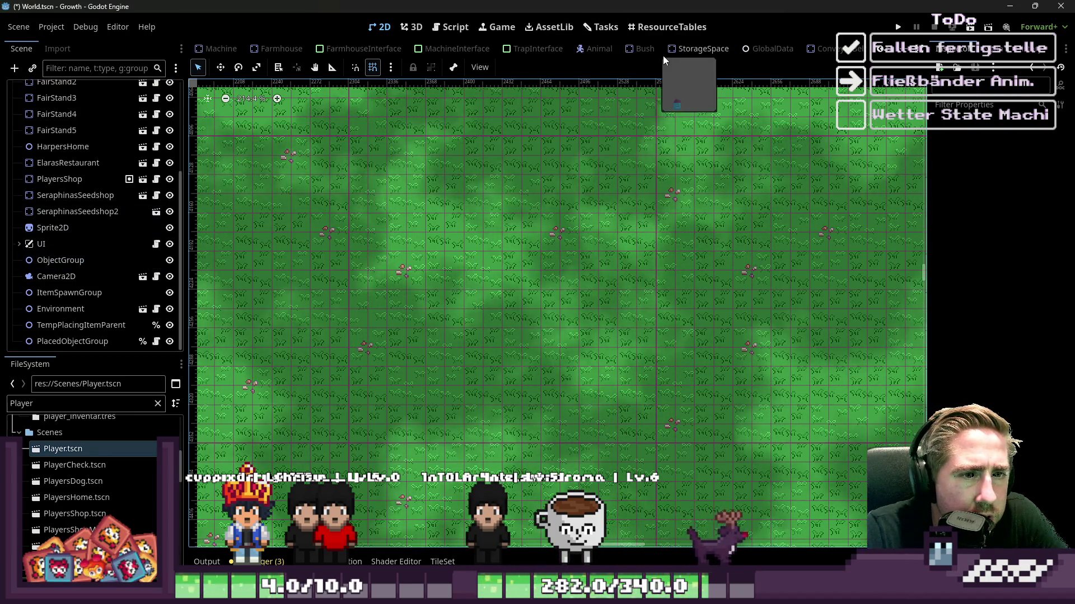
{"action": "scroll", "coordinate": [425, 50], "scroll_direction": "down", "scroll_amount": 2}
{"action": "scroll", "coordinate": [397, 49], "scroll_direction": "up", "scroll_amount": 2}
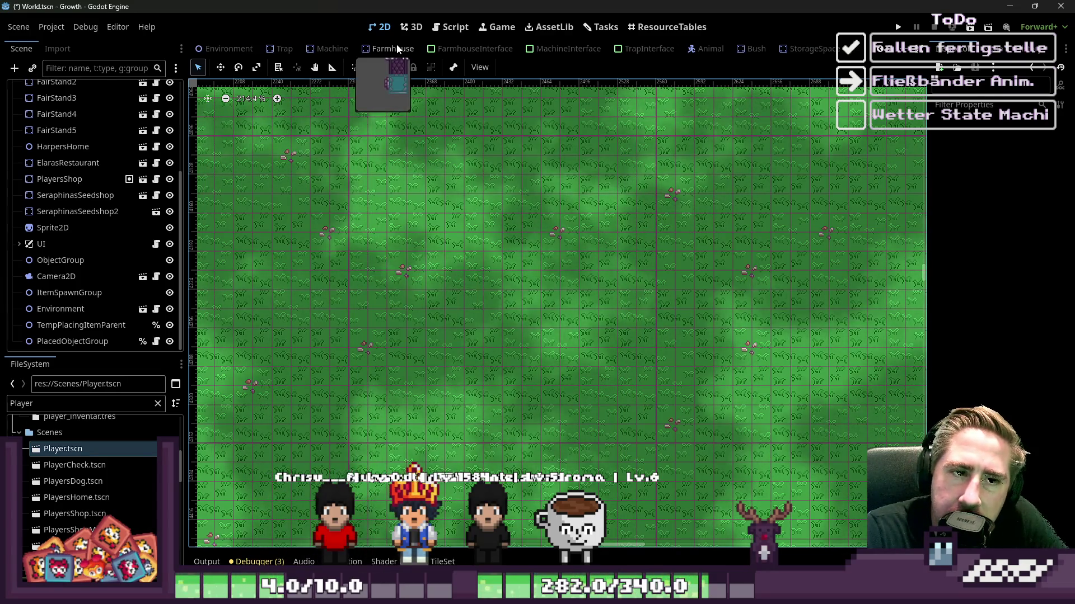
{"action": "left_click", "coordinate": [128, 244]}
{"action": "left_click", "coordinate": [81, 259]}
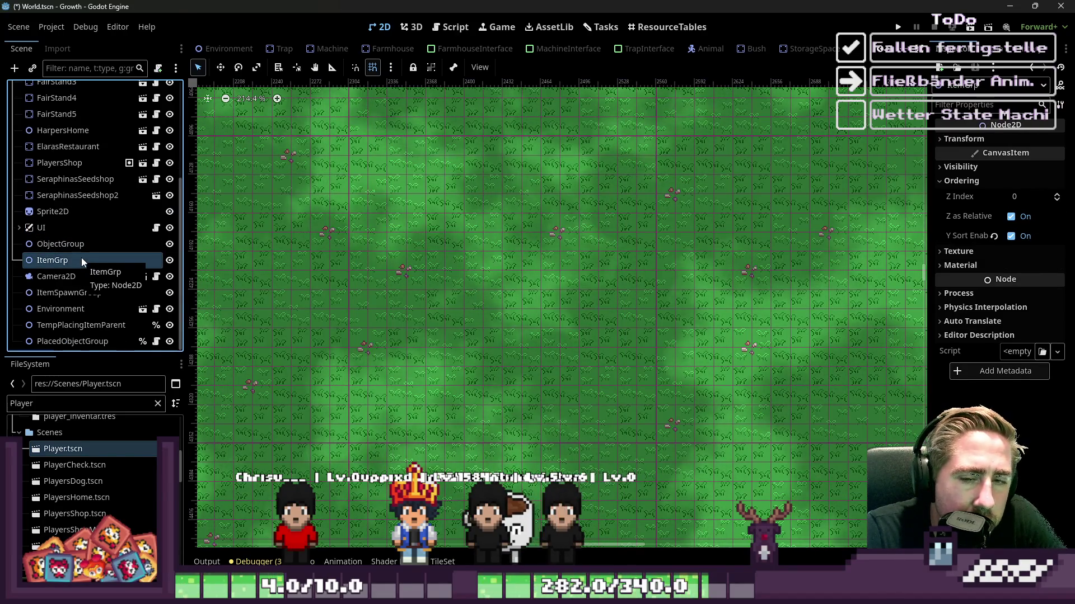
{"action": "scroll", "coordinate": [548, 56], "scroll_direction": "down", "scroll_amount": 2}
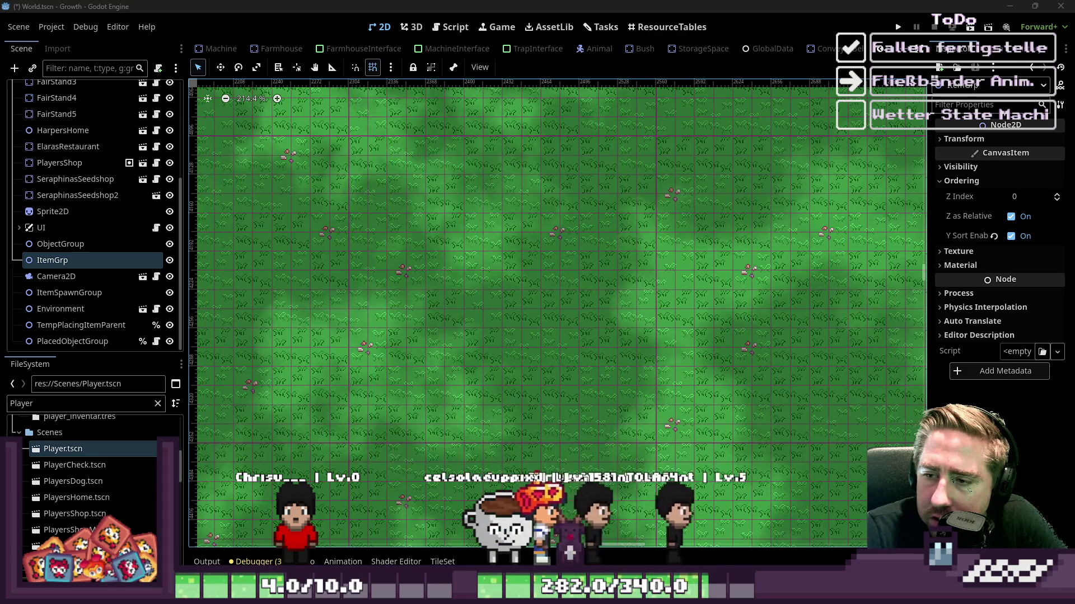
Step: Run the project with F5 and start a new game from the main menu
{"action": "left_click", "coordinate": [478, 217]}
{"action": "scroll", "coordinate": [565, 321], "scroll_direction": "down", "scroll_amount": 9}
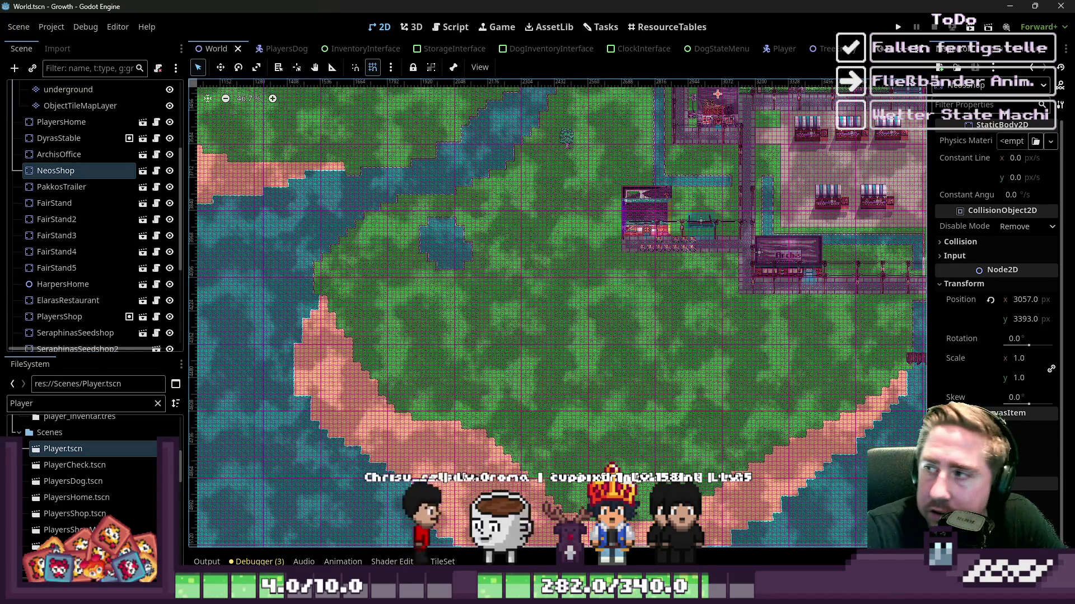
{"action": "mouse_move", "coordinate": [743, 537]}
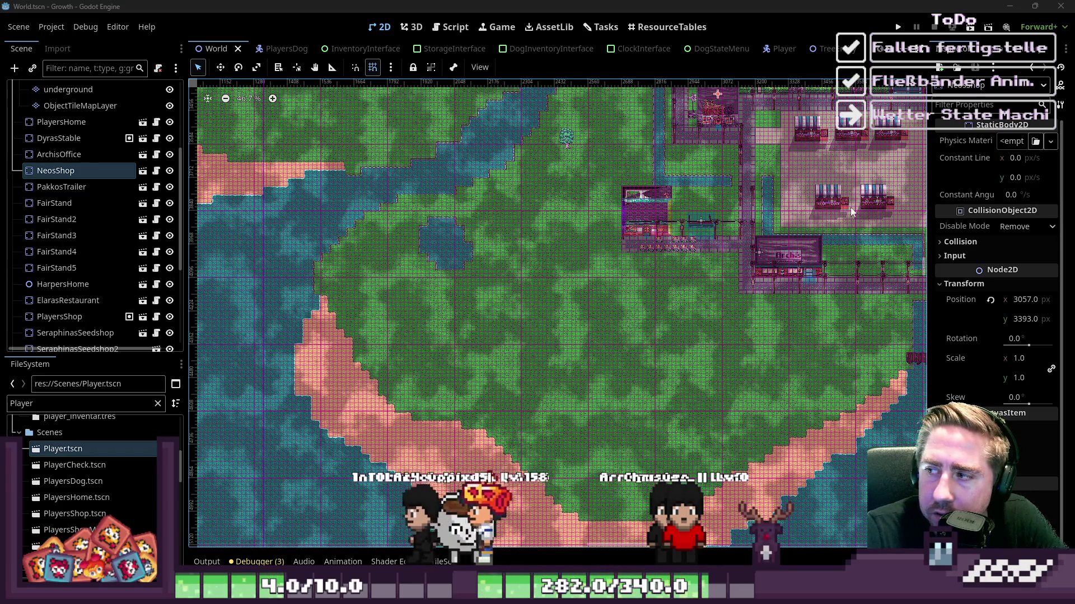
{"action": "key", "text": "F5"}
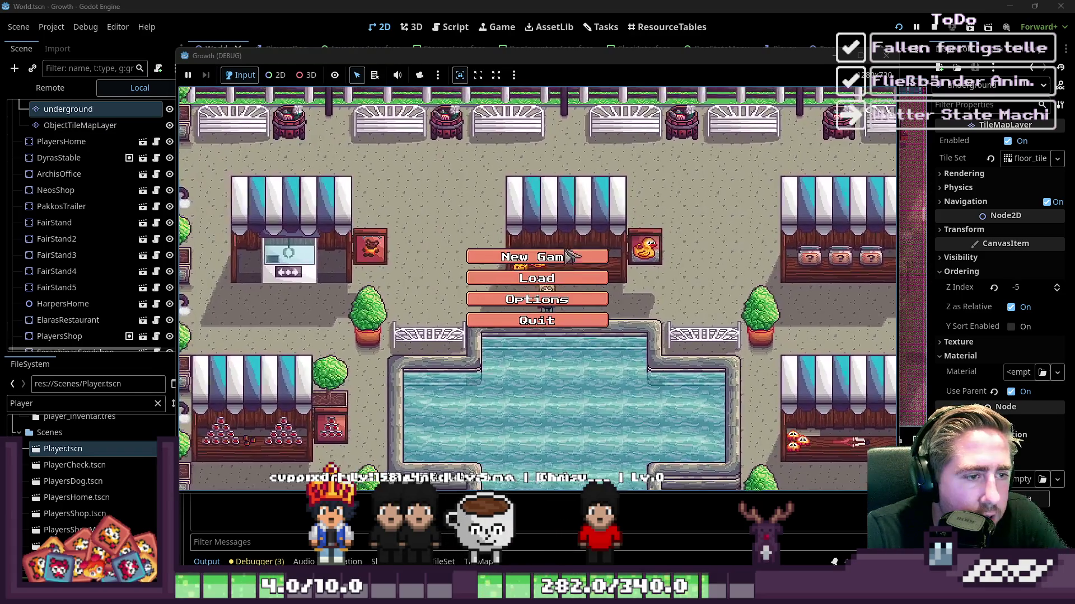
{"action": "left_click", "coordinate": [551, 251]}
Step: Name the new character 'daw', enter the world and walk left
{"action": "type", "text": "daw"}
{"action": "key", "text": "Return"}
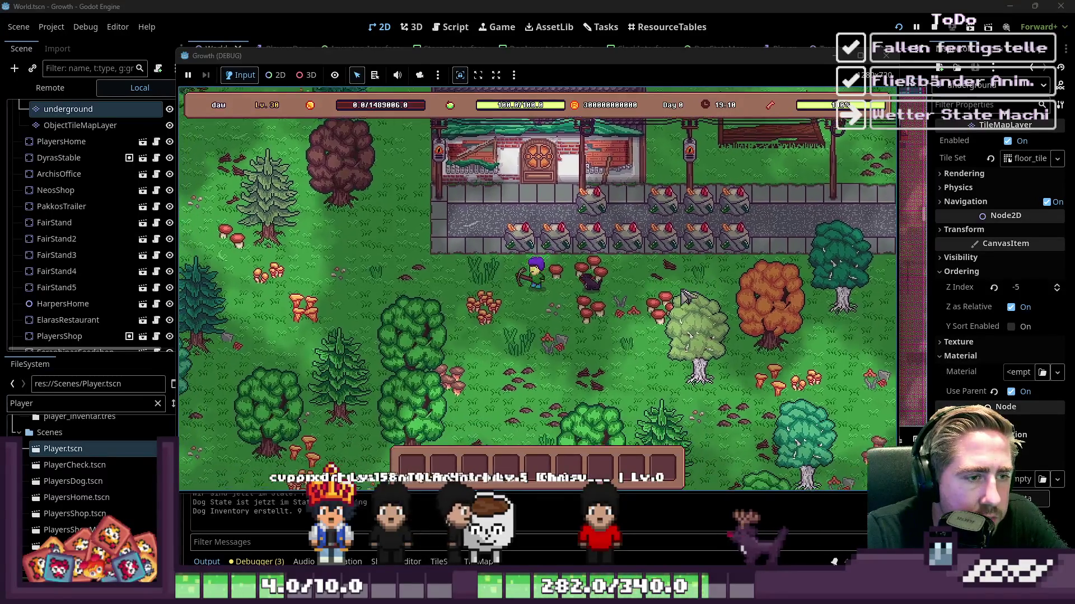
{"action": "key", "text": "a"}
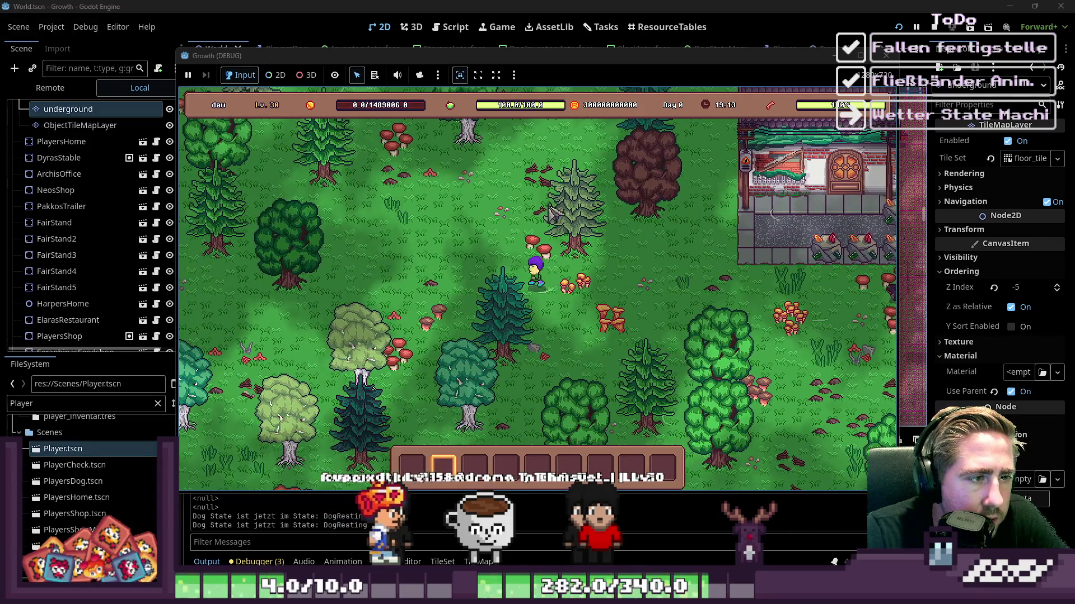
Step: Open the inventory and place the held item stack into hotbar slot 7
{"action": "key", "text": "i"}
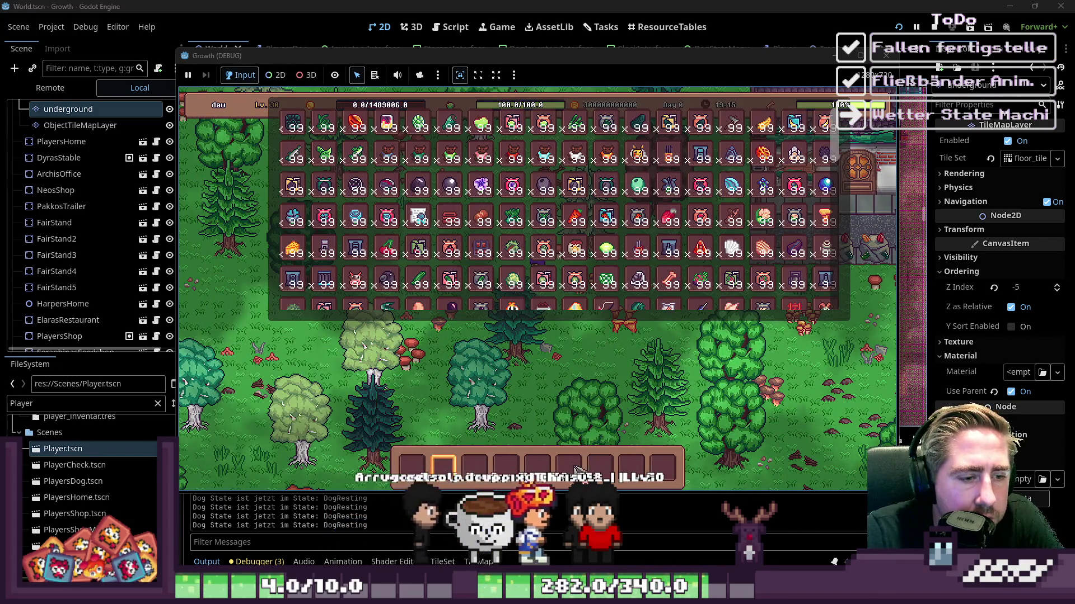
{"action": "scroll", "coordinate": [638, 196], "scroll_direction": "down", "scroll_amount": 2}
{"action": "left_click", "coordinate": [600, 463]}
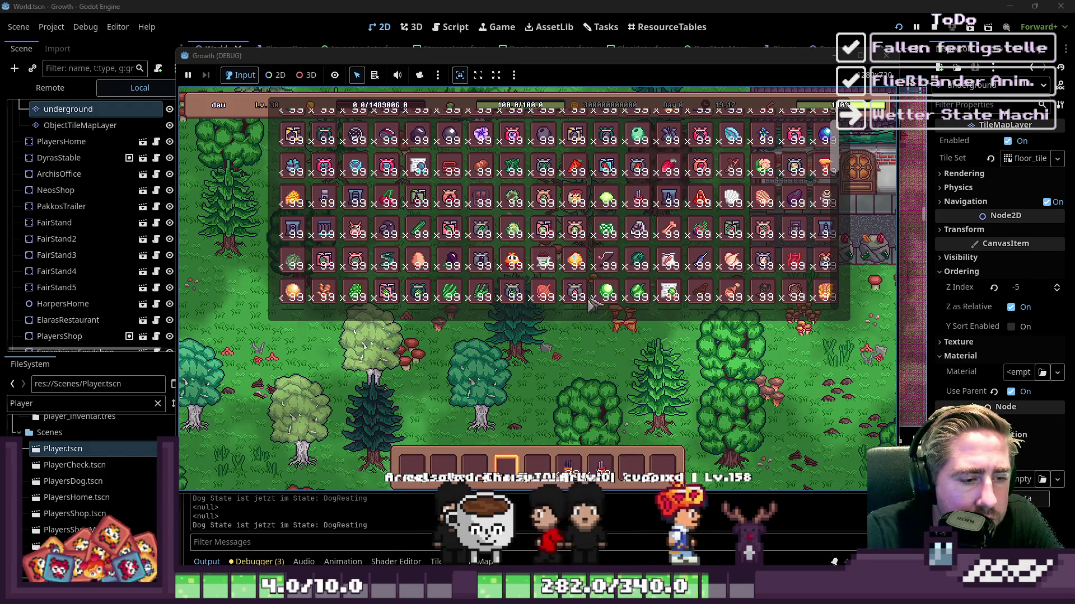
Step: Scroll up and down through the full all-items grid
{"action": "scroll", "coordinate": [674, 193], "scroll_direction": "up", "scroll_amount": 2}
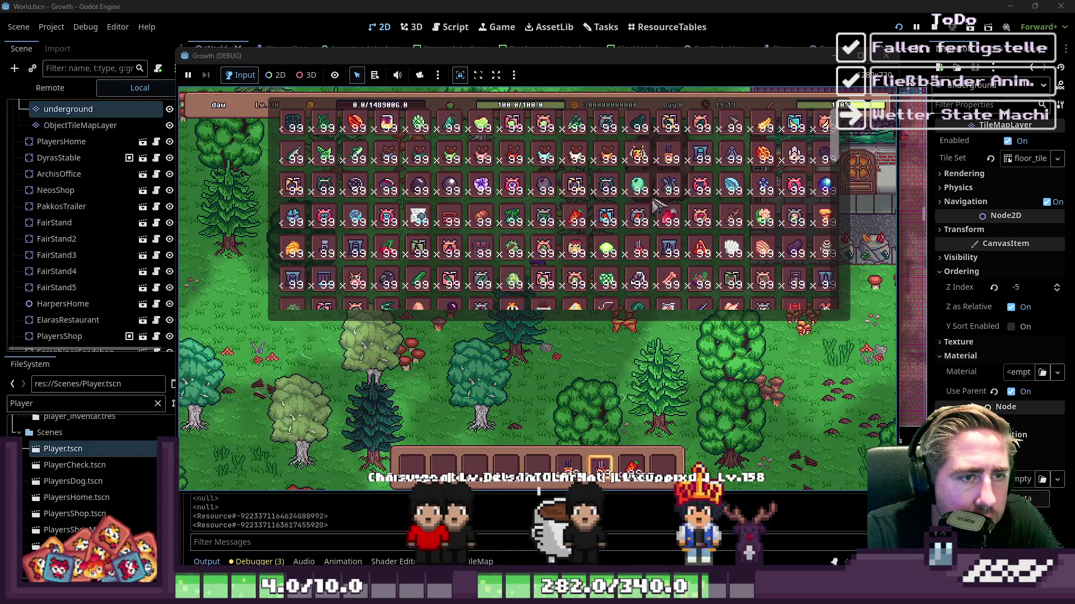
{"action": "scroll", "coordinate": [532, 163], "scroll_direction": "down", "scroll_amount": 4}
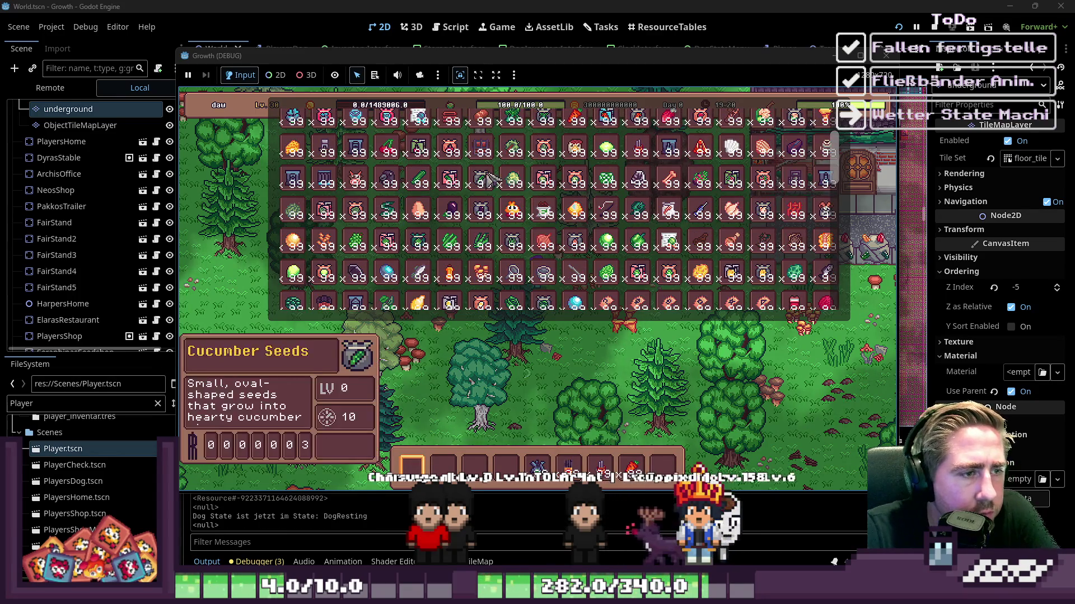
{"action": "scroll", "coordinate": [585, 187], "scroll_direction": "down", "scroll_amount": 5}
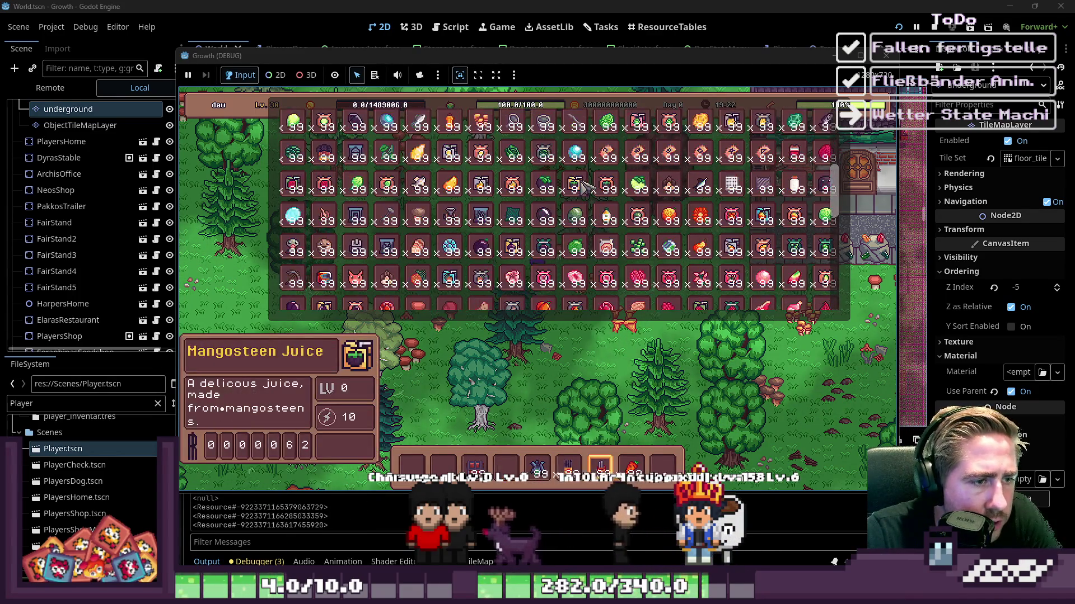
{"action": "scroll", "coordinate": [585, 186], "scroll_direction": "down", "scroll_amount": 5}
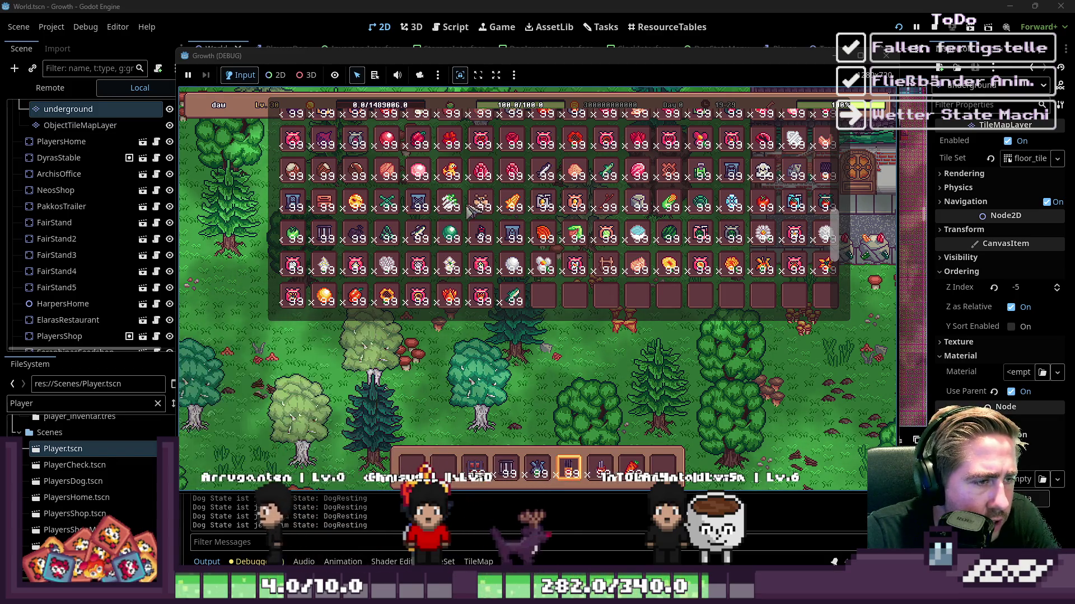
{"action": "scroll", "coordinate": [469, 210], "scroll_direction": "up", "scroll_amount": 3}
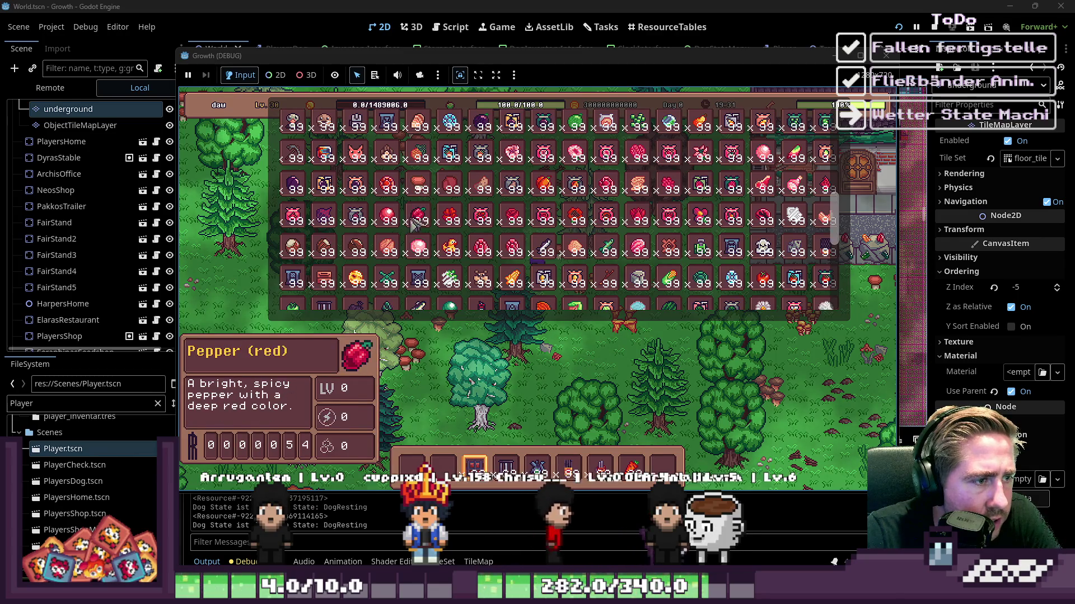
{"action": "scroll", "coordinate": [403, 202], "scroll_direction": "up", "scroll_amount": 2}
{"action": "scroll", "coordinate": [390, 210], "scroll_direction": "up", "scroll_amount": 1}
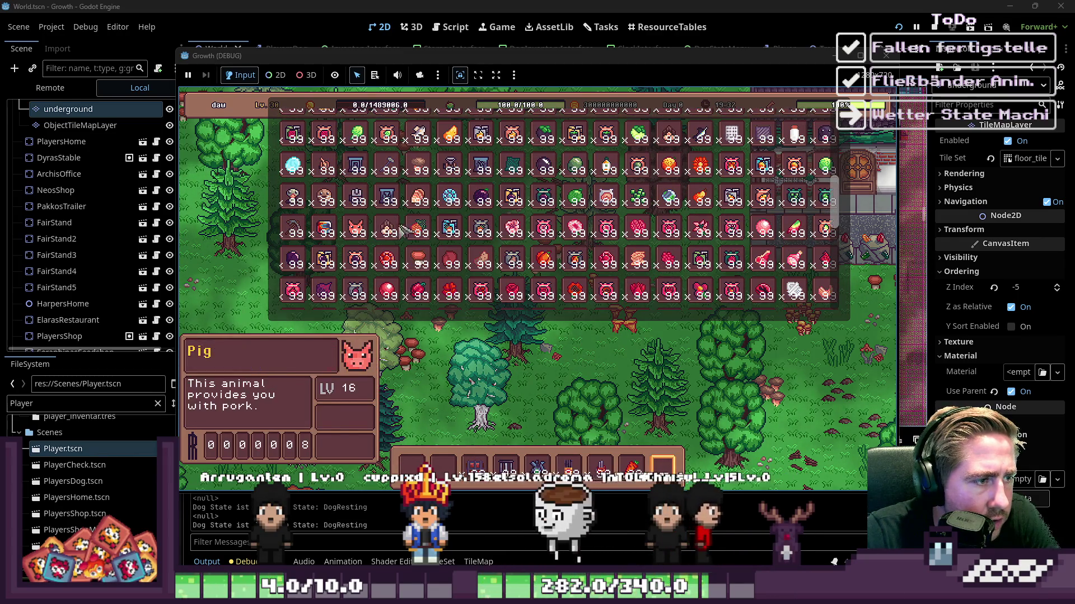
{"action": "scroll", "coordinate": [414, 180], "scroll_direction": "down", "scroll_amount": 4}
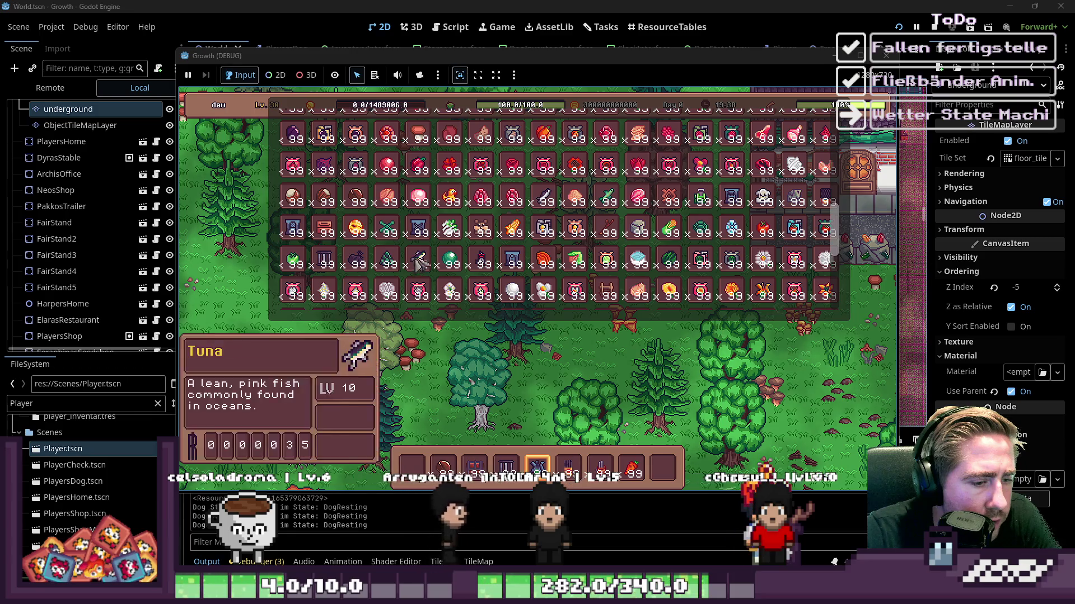
{"action": "scroll", "coordinate": [367, 223], "scroll_direction": "down", "scroll_amount": 5}
{"action": "scroll", "coordinate": [366, 223], "scroll_direction": "up", "scroll_amount": 2}
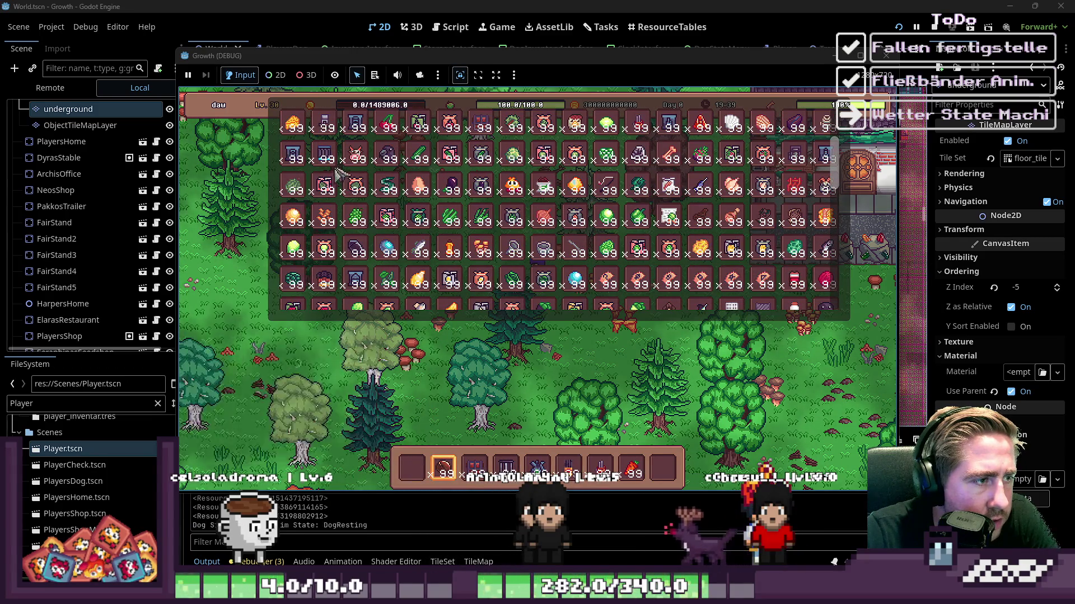
{"action": "left_click_drag", "start_coordinate": [356, 278], "coordinate": [420, 434]}
Step: Close the all-items grid and walk the player up-left into the forest
{"action": "key", "text": "i"}
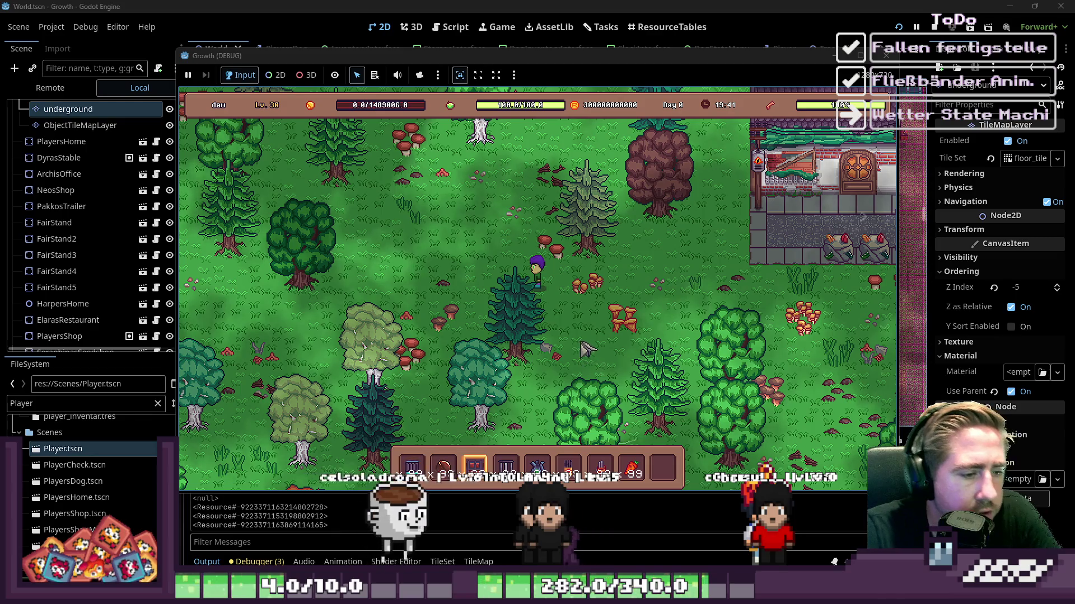
{"action": "key", "text": "a"}
{"action": "key", "text": "w"}
{"action": "scroll", "coordinate": [507, 263], "scroll_direction": "up", "scroll_amount": 1}
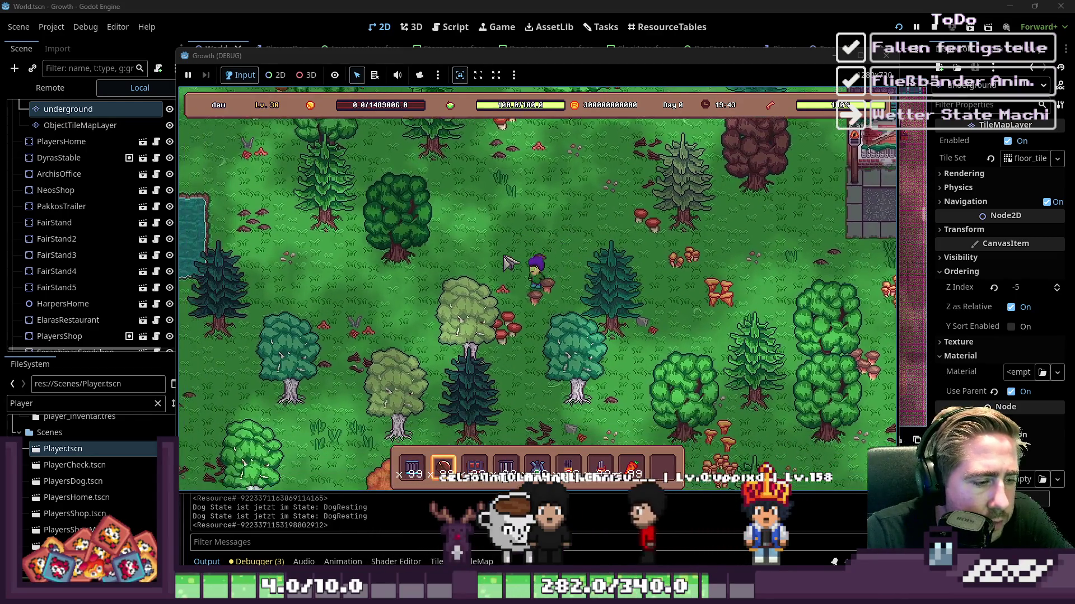
{"action": "scroll", "coordinate": [504, 252], "scroll_direction": "down", "scroll_amount": 2}
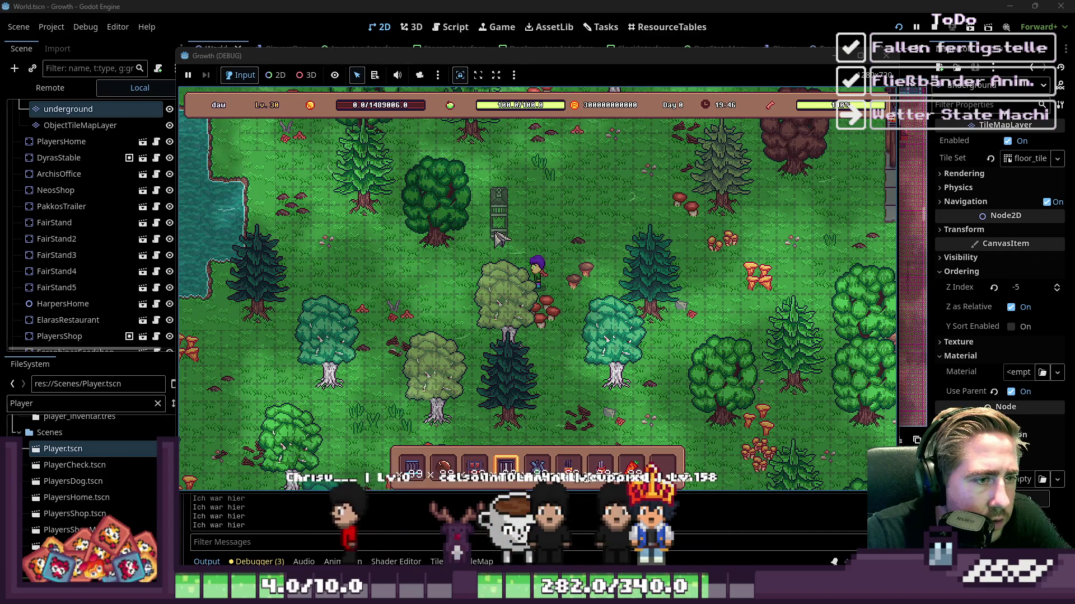
Step: Place two conveyor belt pieces and extend a vertical conveyor column upward
{"action": "left_click", "coordinate": [487, 208]}
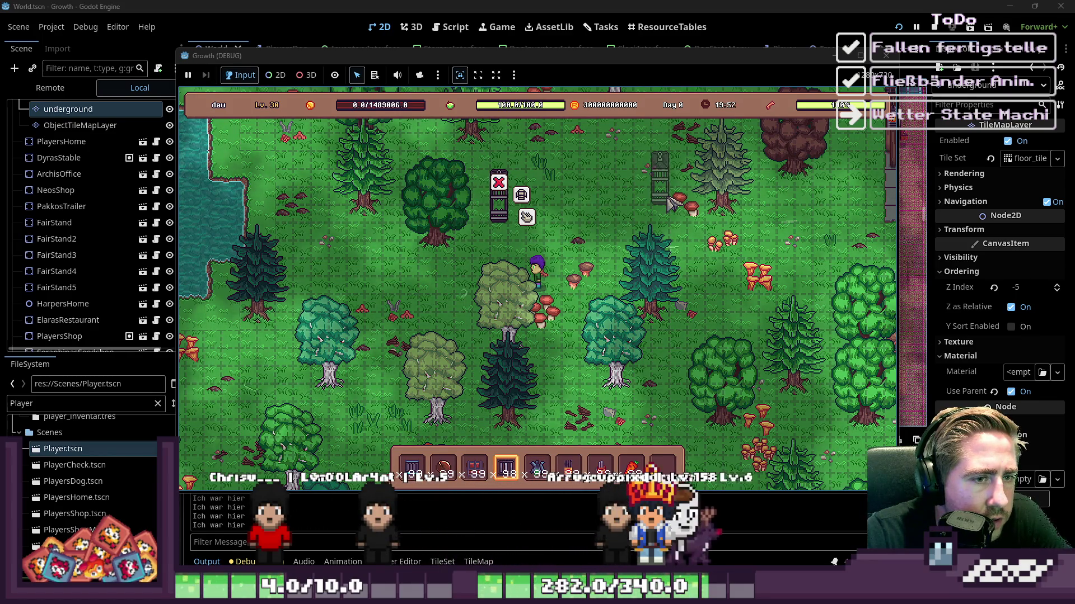
{"action": "left_click", "coordinate": [667, 199]}
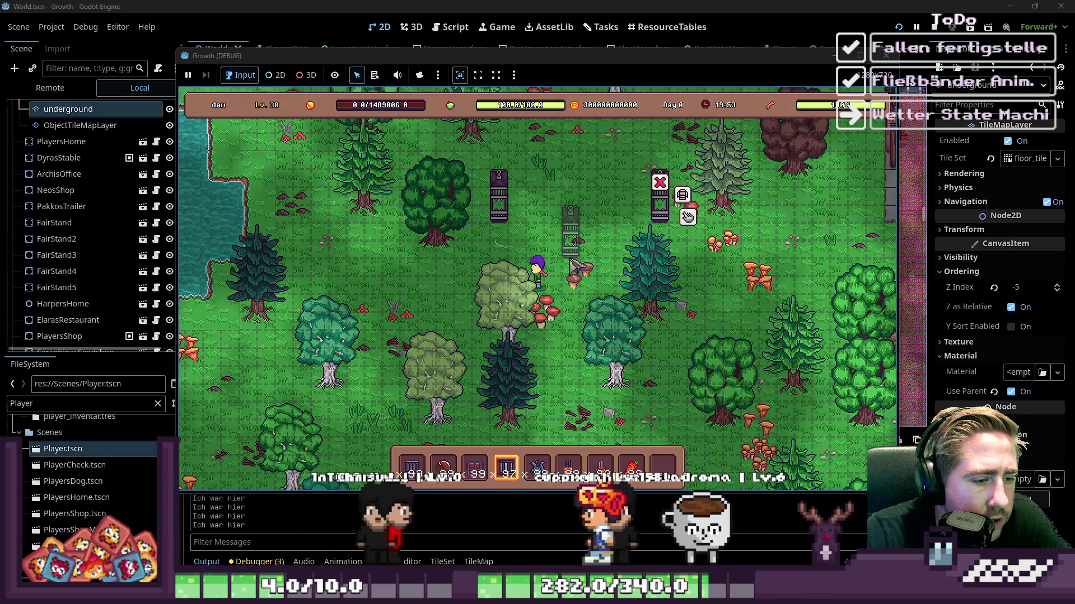
{"action": "scroll", "coordinate": [587, 259], "scroll_direction": "down", "scroll_amount": 1}
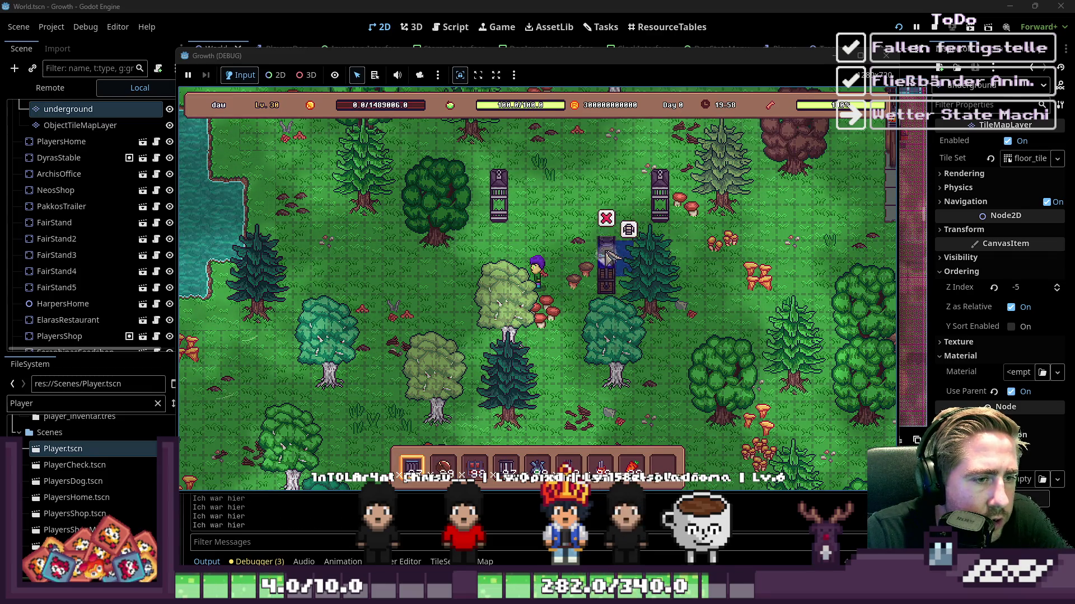
{"action": "left_click_drag", "start_coordinate": [607, 212], "coordinate": [607, 153]}
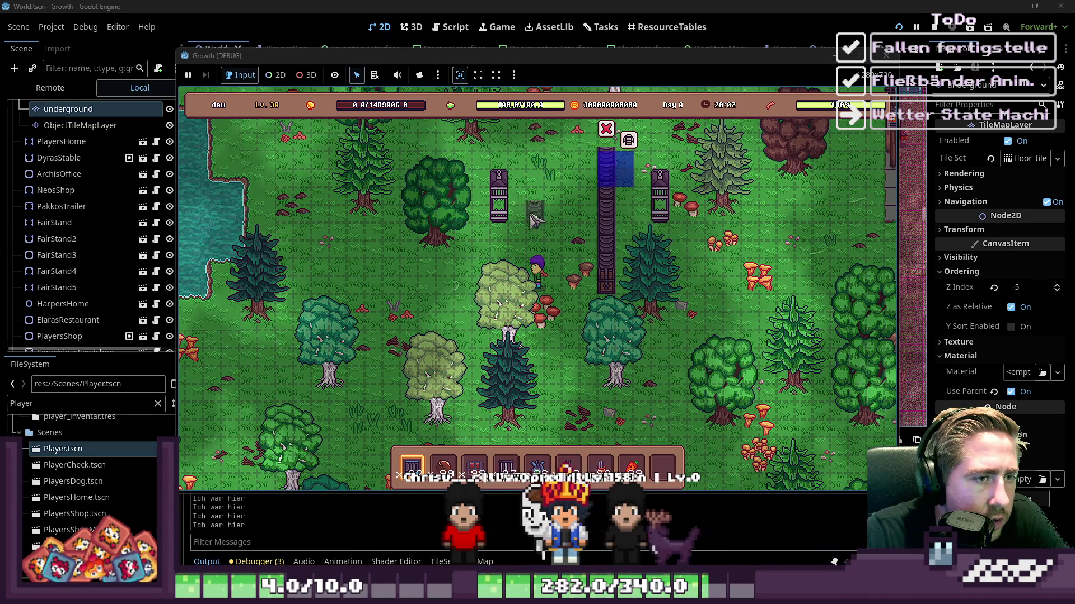
Step: Lay horizontal conveyor segments left and right of the column and pick a machine from hotbar slot 6
{"action": "left_click_drag", "start_coordinate": [517, 219], "coordinate": [574, 221]}
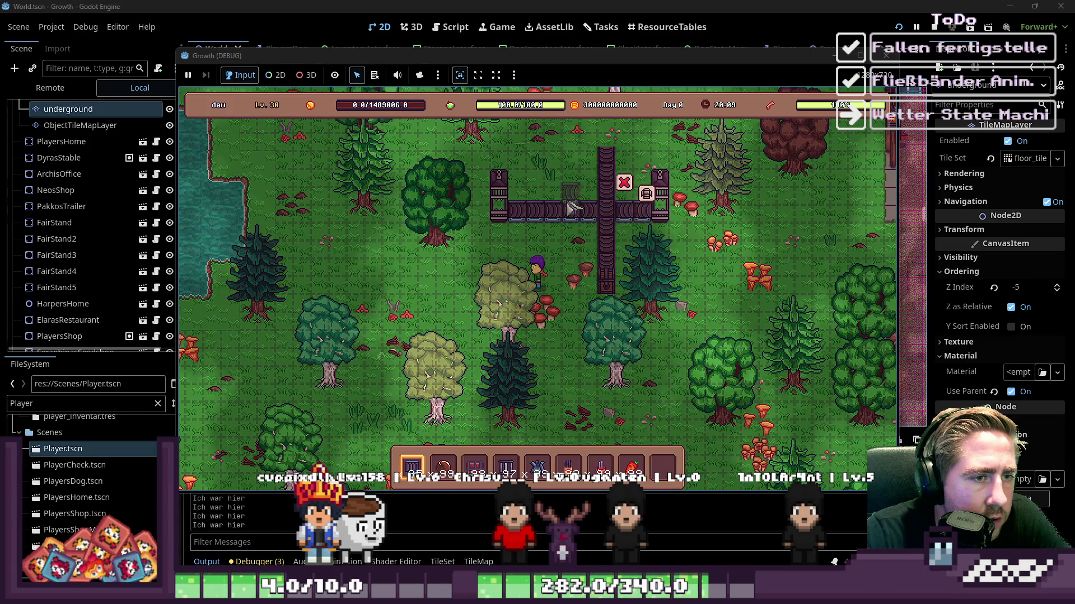
{"action": "left_click", "coordinate": [551, 253]}
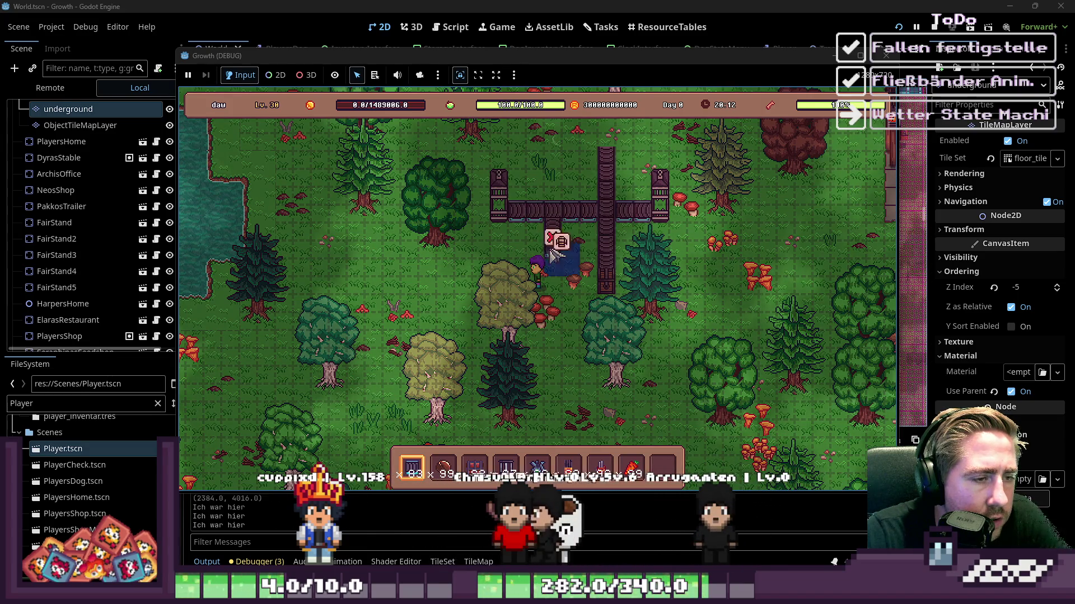
{"action": "left_click_drag", "start_coordinate": [531, 255], "coordinate": [498, 248]}
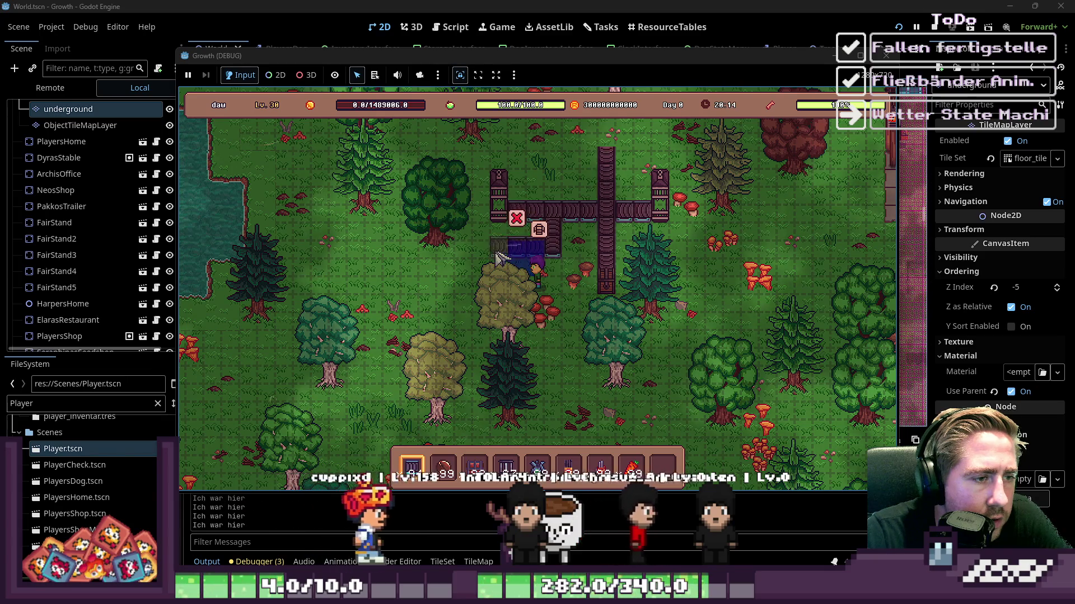
{"action": "key", "text": "2"}
{"action": "key", "text": "6"}
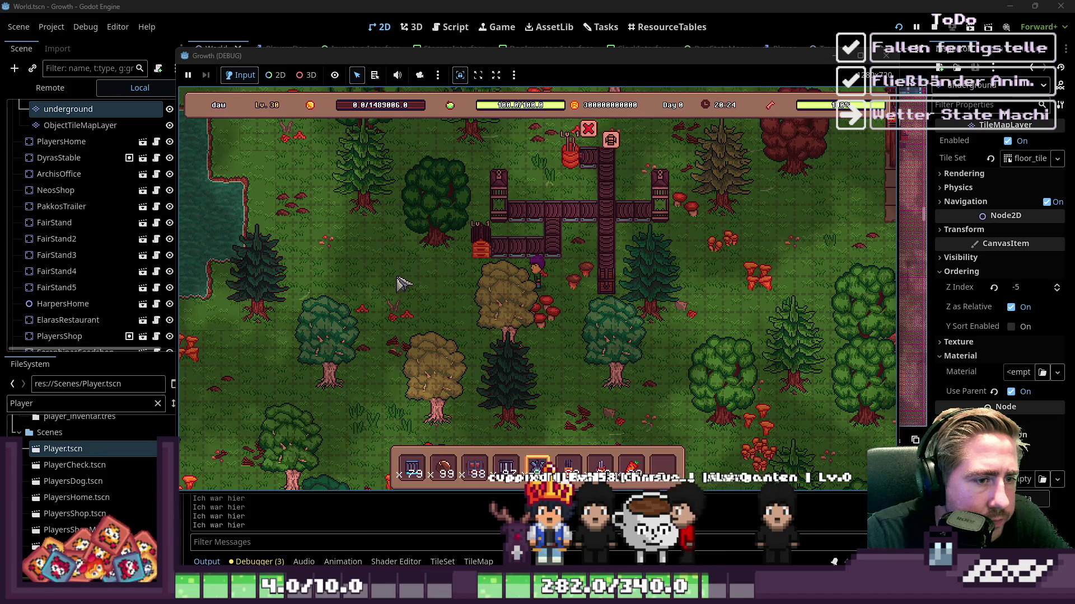
Step: Open the trap's input panel and load it with the roasted macadamia nuts
{"action": "key", "text": "9"}
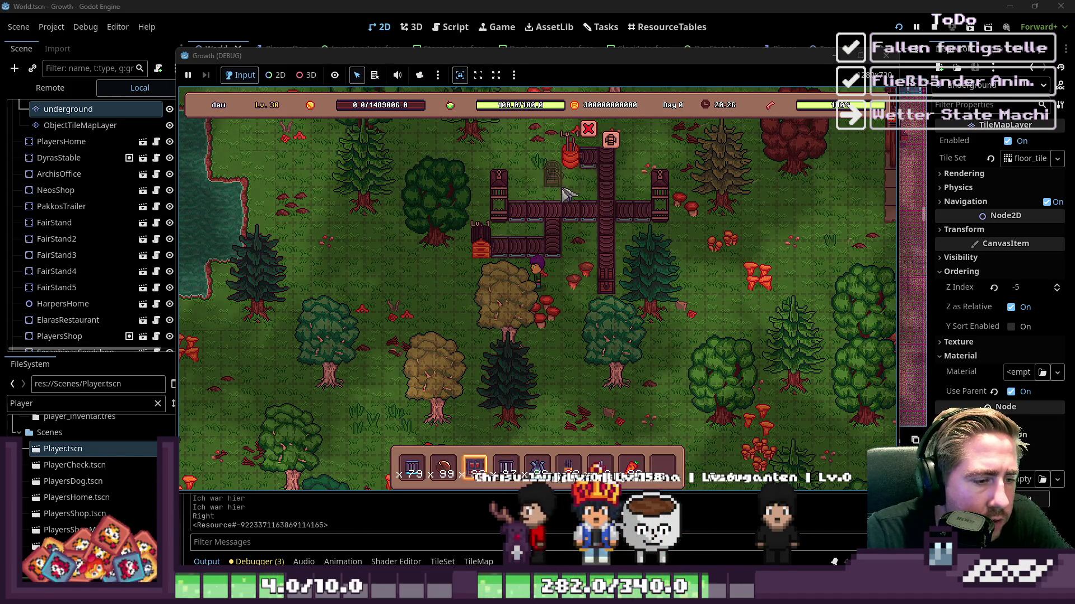
{"action": "left_click", "coordinate": [504, 220]}
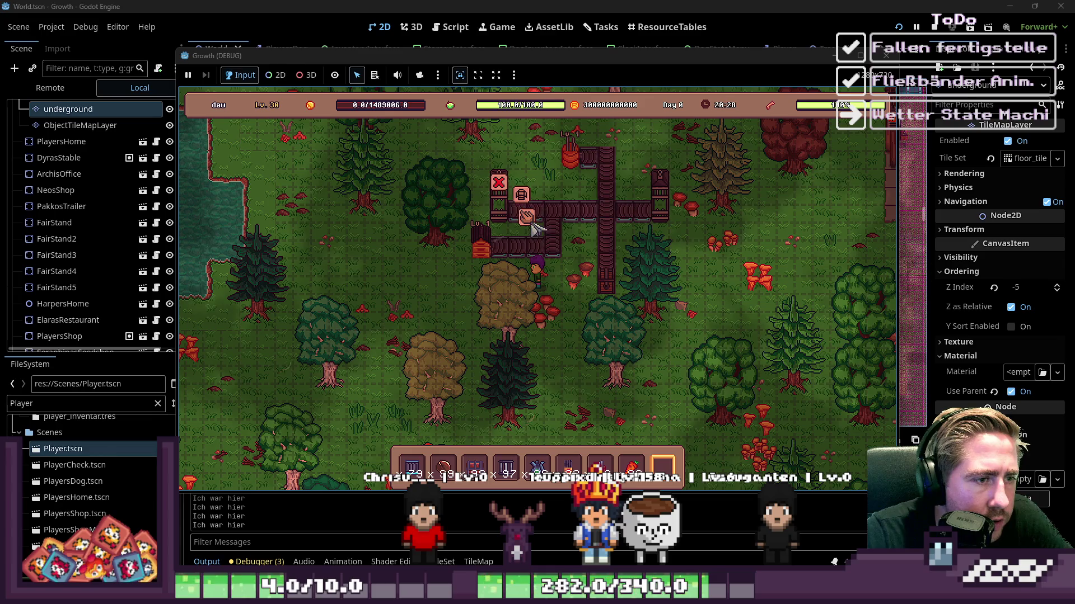
{"action": "left_click", "coordinate": [527, 218]}
{"action": "right_click", "coordinate": [443, 469]}
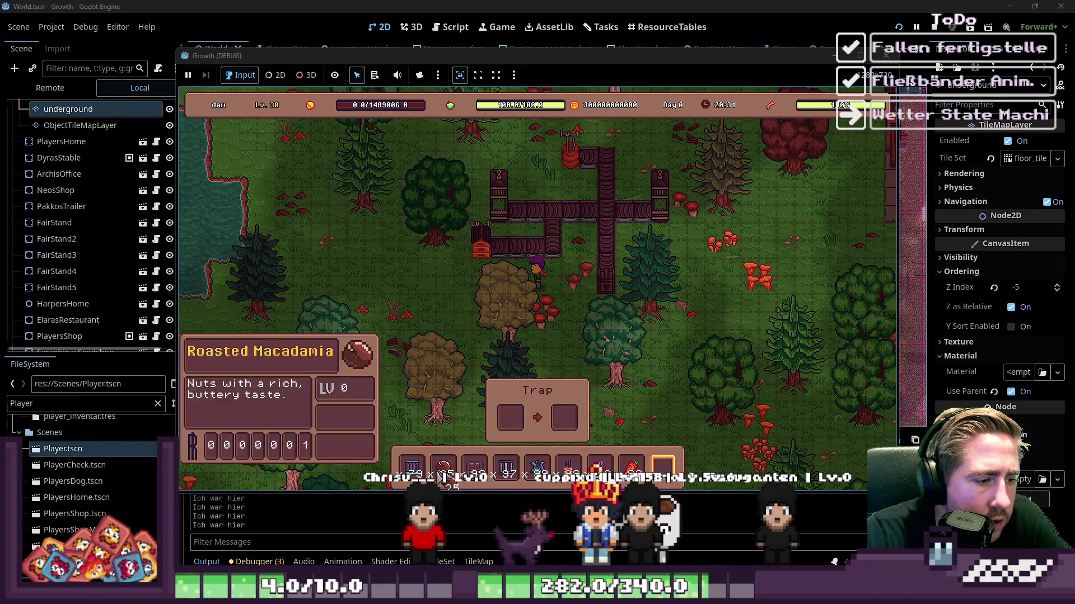
{"action": "right_click", "coordinate": [501, 426]}
{"action": "left_click", "coordinate": [501, 426]}
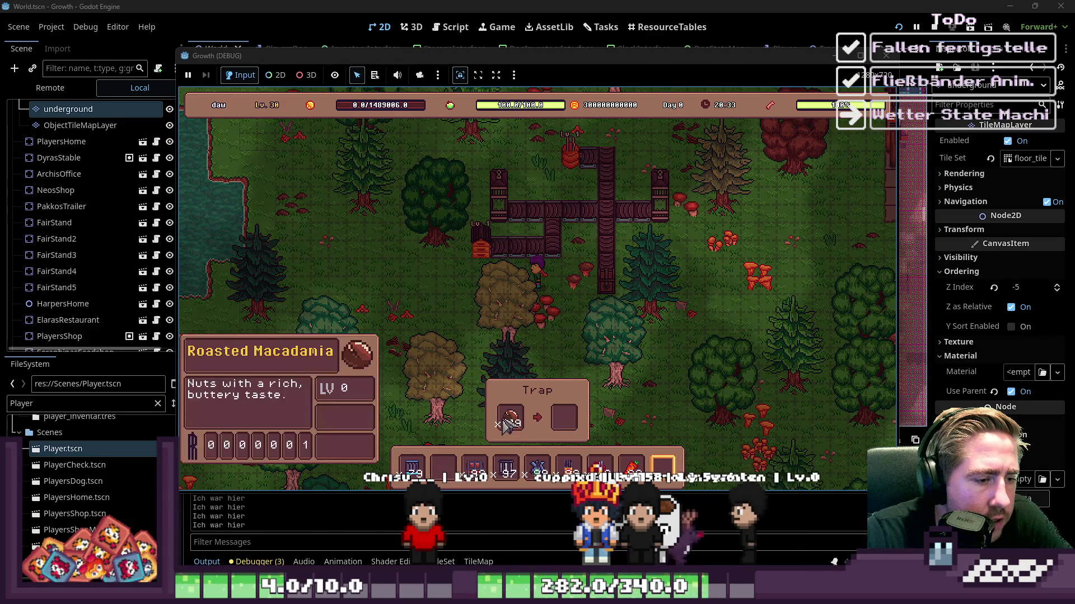
Step: Move Blue Freezia into the beehive, take its carrots to the hotbar, then open the all-items grid
{"action": "left_click", "coordinate": [481, 248]}
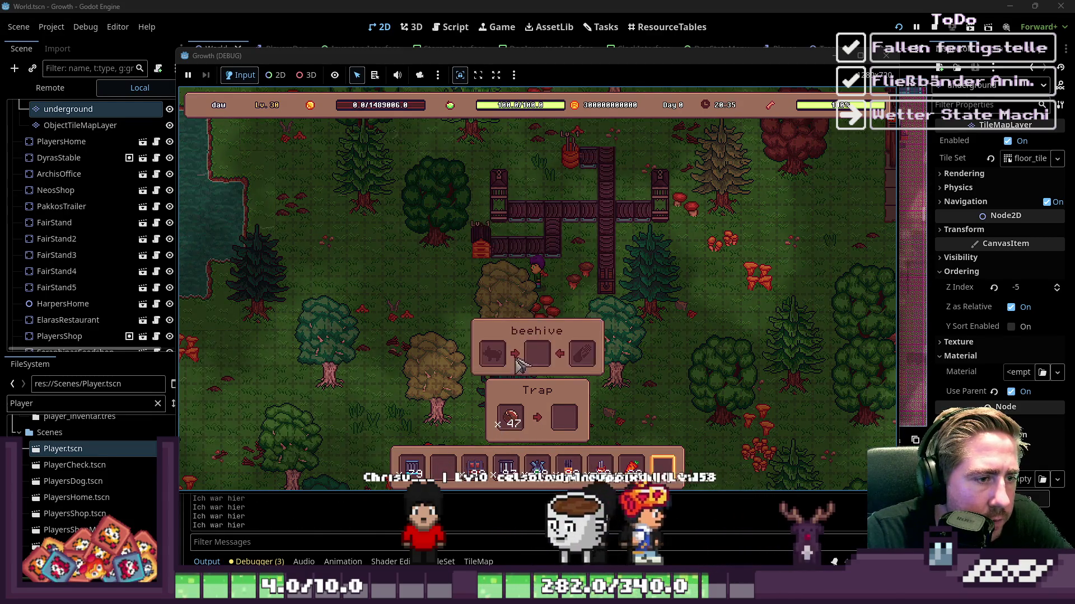
{"action": "left_click", "coordinate": [547, 479]}
{"action": "left_click", "coordinate": [582, 354]}
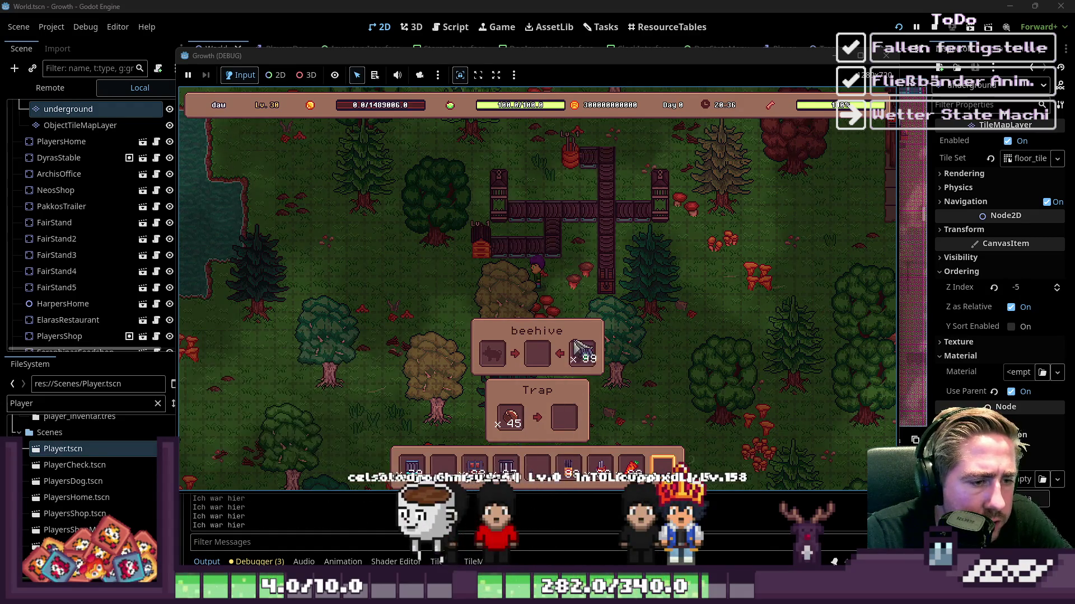
{"action": "left_click", "coordinate": [493, 353]}
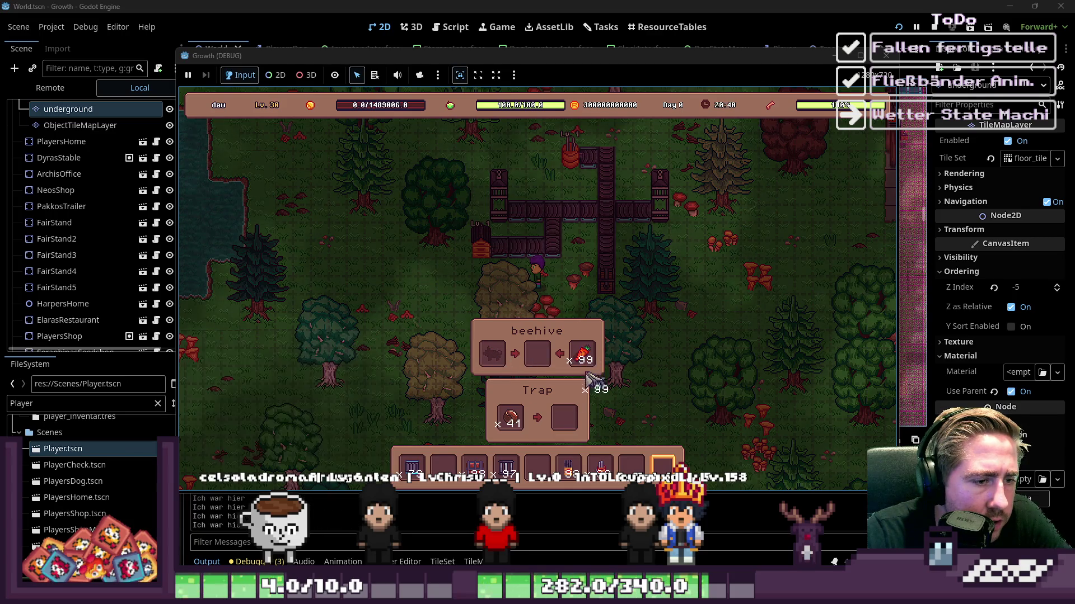
{"action": "left_click", "coordinate": [537, 467]}
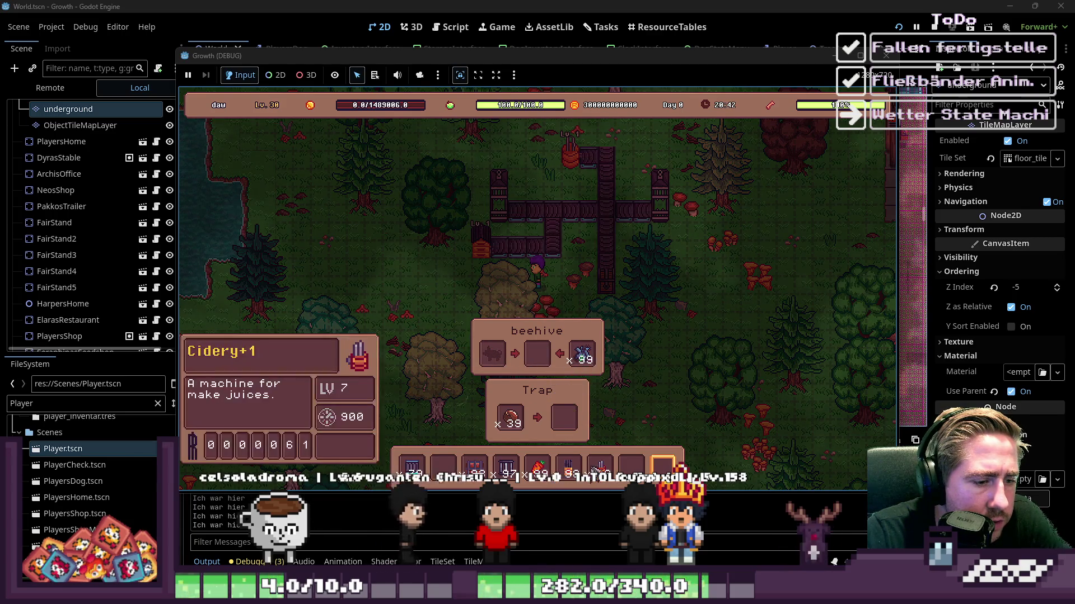
{"action": "key", "text": "e"}
{"action": "key", "text": "F1"}
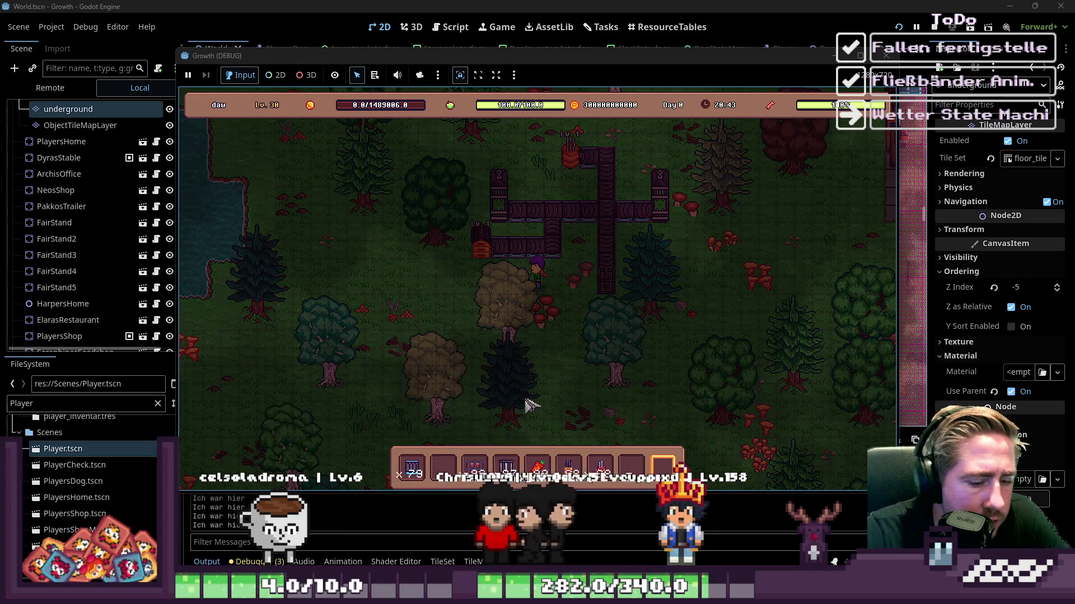
{"action": "scroll", "coordinate": [672, 154], "scroll_direction": "up", "scroll_amount": 4}
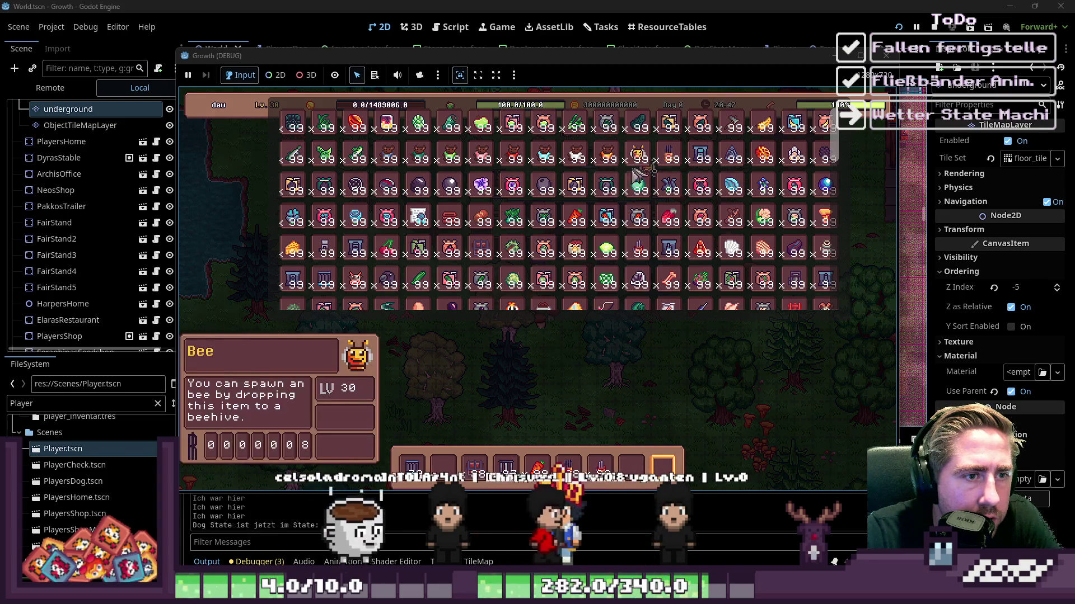
Step: Put the bee into the beehive and load the carrots into the Cidery input
{"action": "key", "text": "F1"}
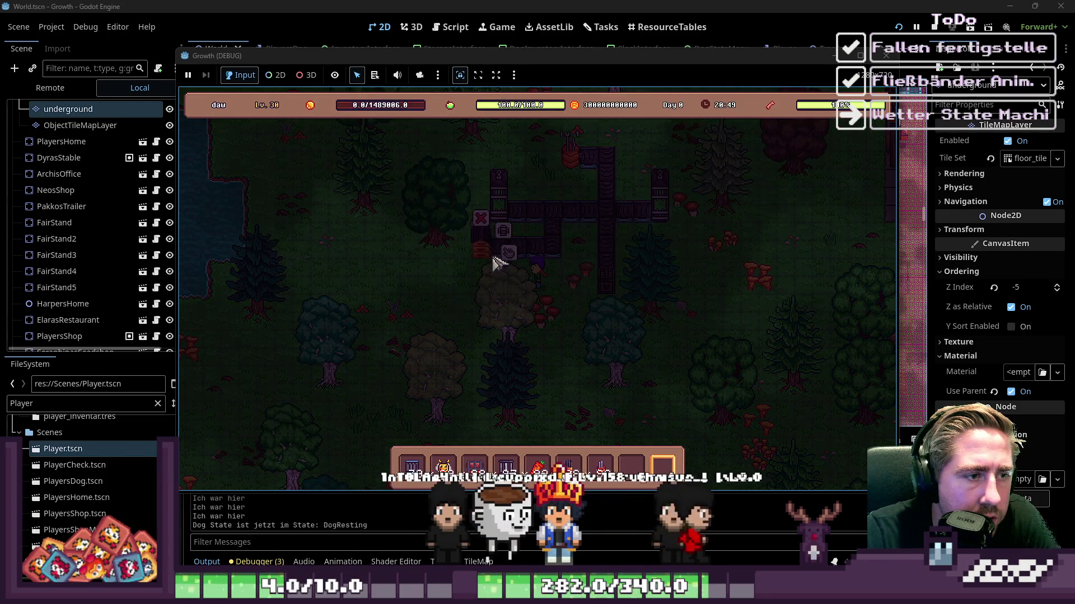
{"action": "left_click", "coordinate": [513, 261]}
{"action": "left_click_drag", "start_coordinate": [443, 467], "coordinate": [481, 423]}
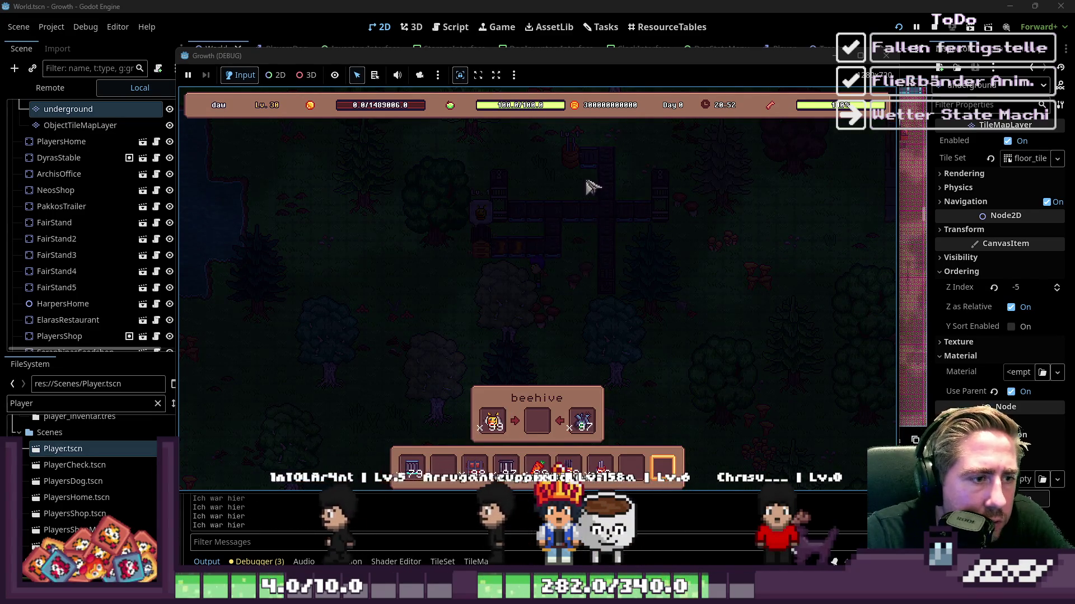
{"action": "left_click", "coordinate": [611, 173]}
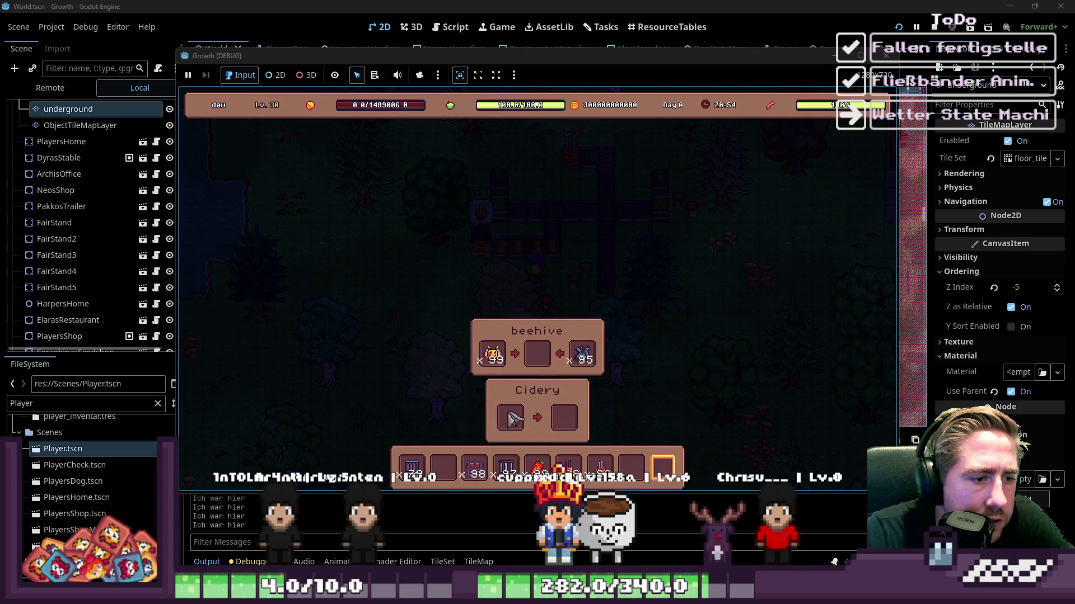
{"action": "left_click_drag", "start_coordinate": [537, 467], "coordinate": [511, 417]}
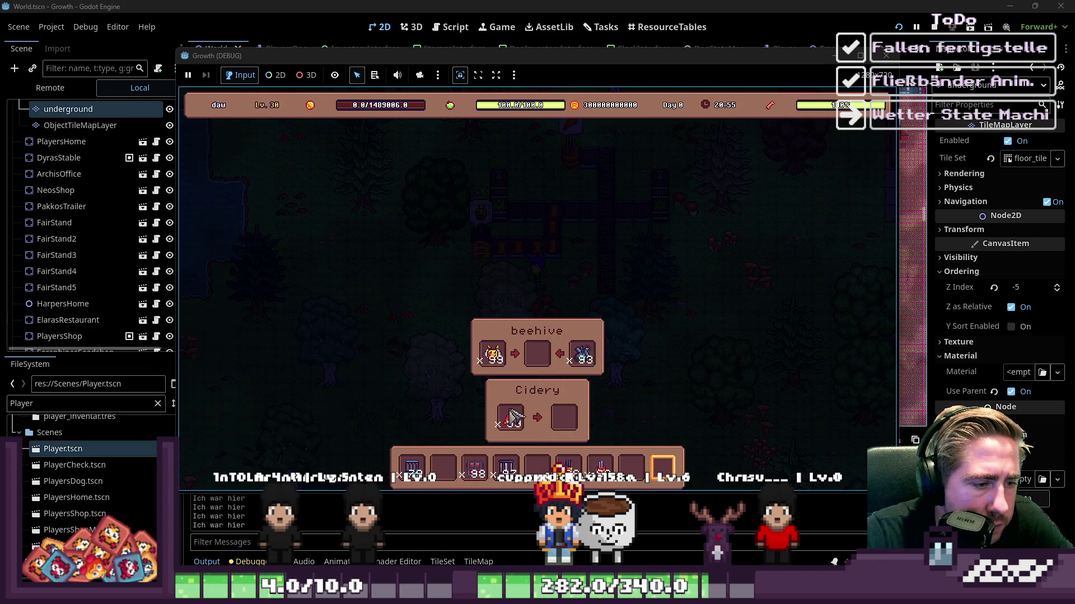
{"action": "key", "text": "e"}
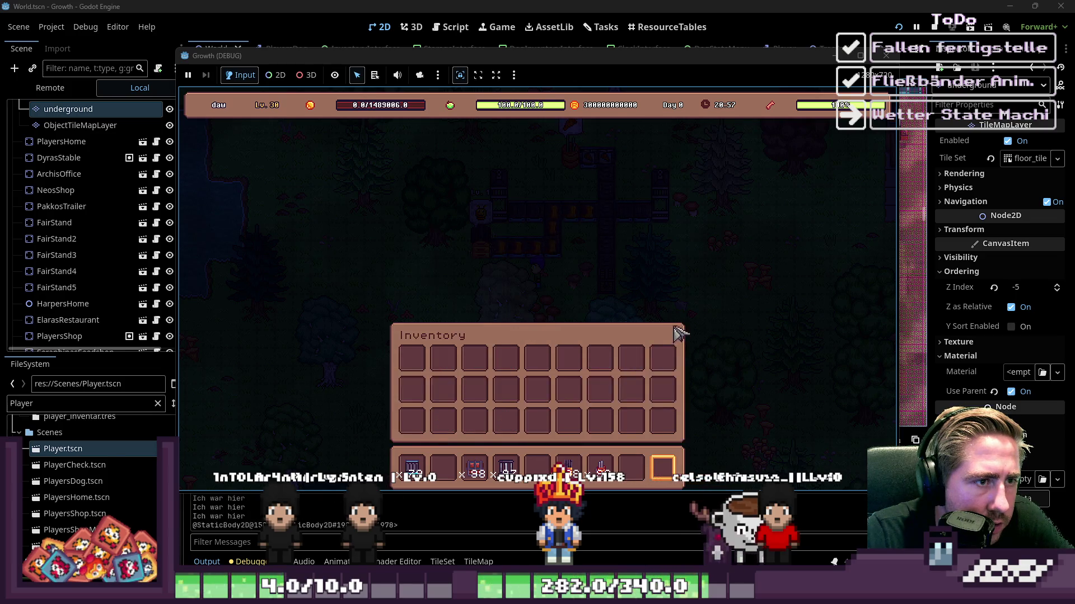
{"action": "key", "text": "e"}
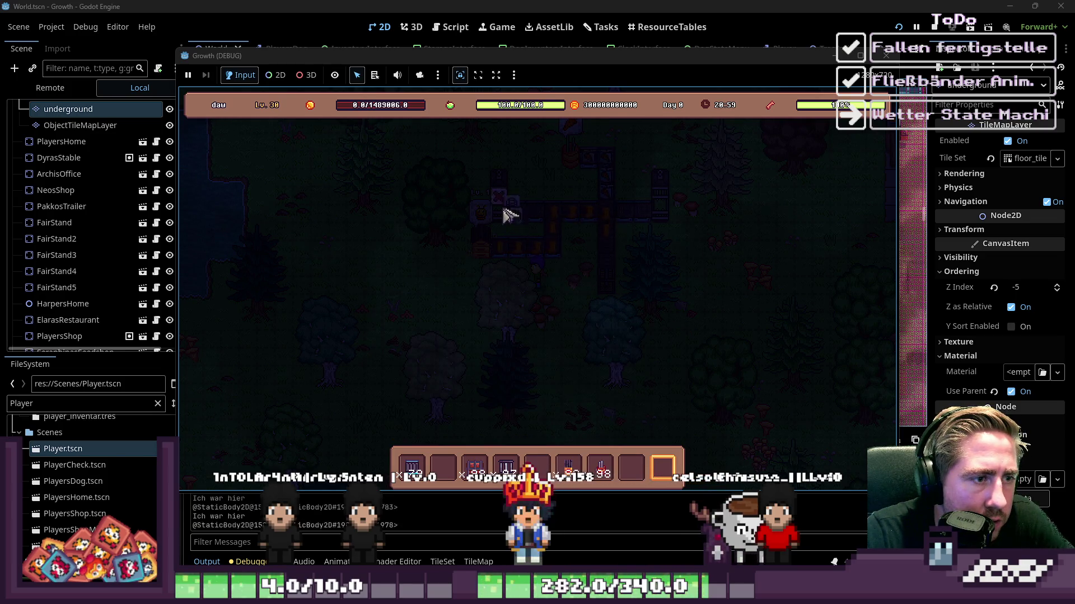
Step: Empty the Trap by moving its x13 item to the hotbar
{"action": "left_click", "coordinate": [532, 223]}
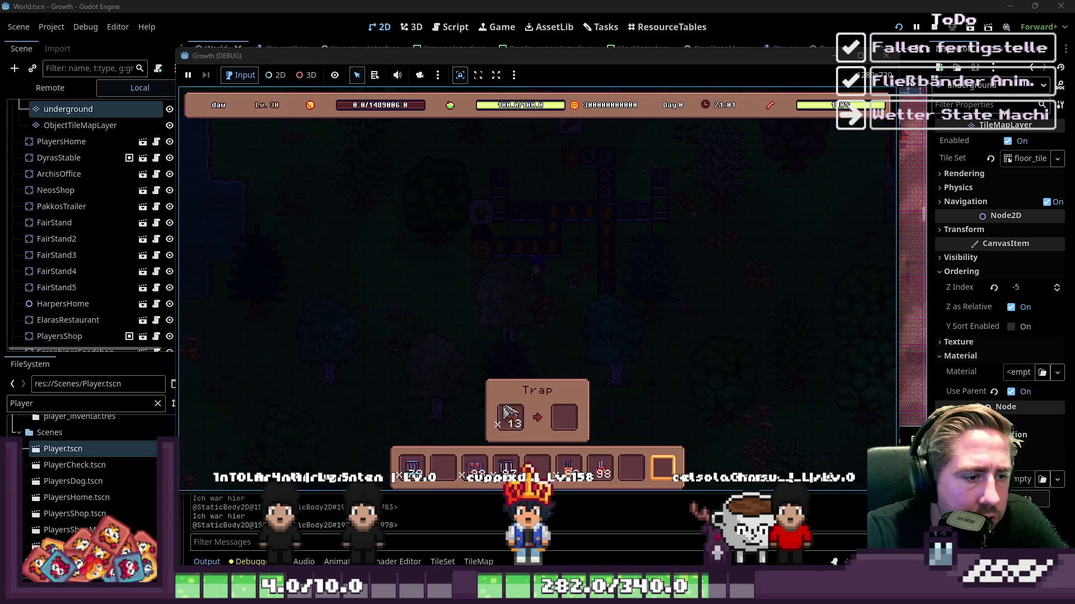
{"action": "left_click_drag", "start_coordinate": [505, 407], "coordinate": [533, 465]}
{"action": "key", "text": "e"}
{"action": "key", "text": "e"}
{"action": "left_click", "coordinate": [683, 224]}
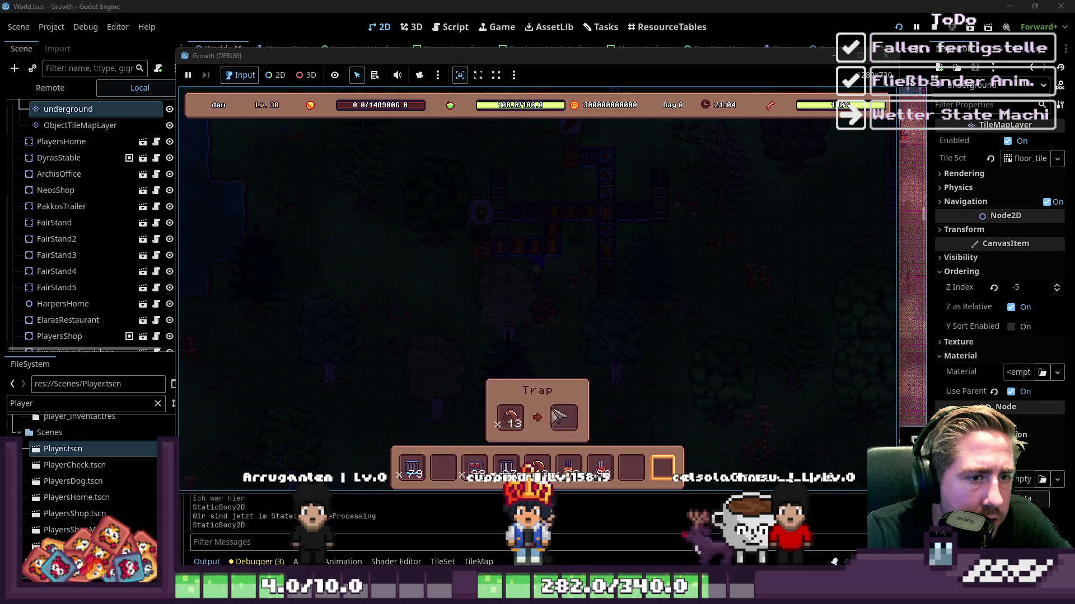
Step: Move a 99-cucumber stack from the inventory grid into the last hotbar slot
{"action": "key", "text": "e"}
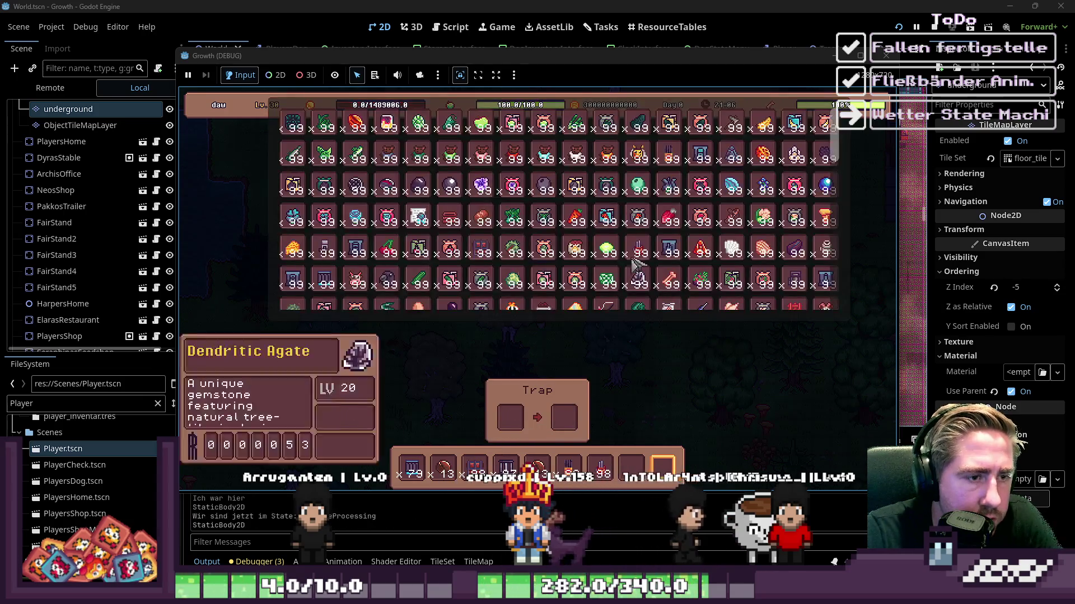
{"action": "key", "text": "7"}
{"action": "left_click", "coordinate": [638, 249]}
{"action": "scroll", "coordinate": [407, 239], "scroll_direction": "down", "scroll_amount": 2}
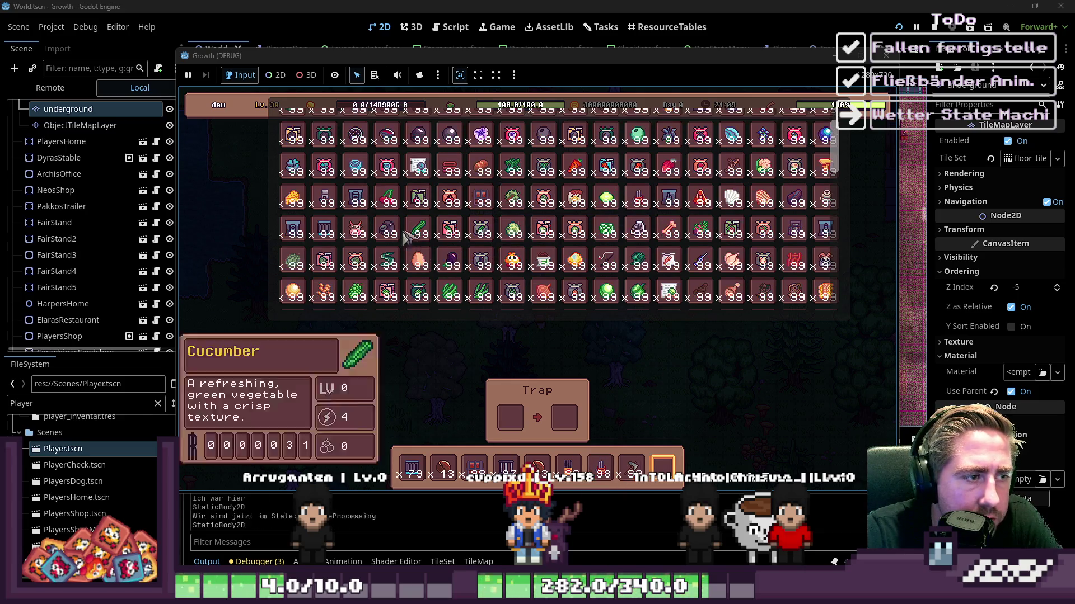
{"action": "scroll", "coordinate": [395, 246], "scroll_direction": "up", "scroll_amount": 2}
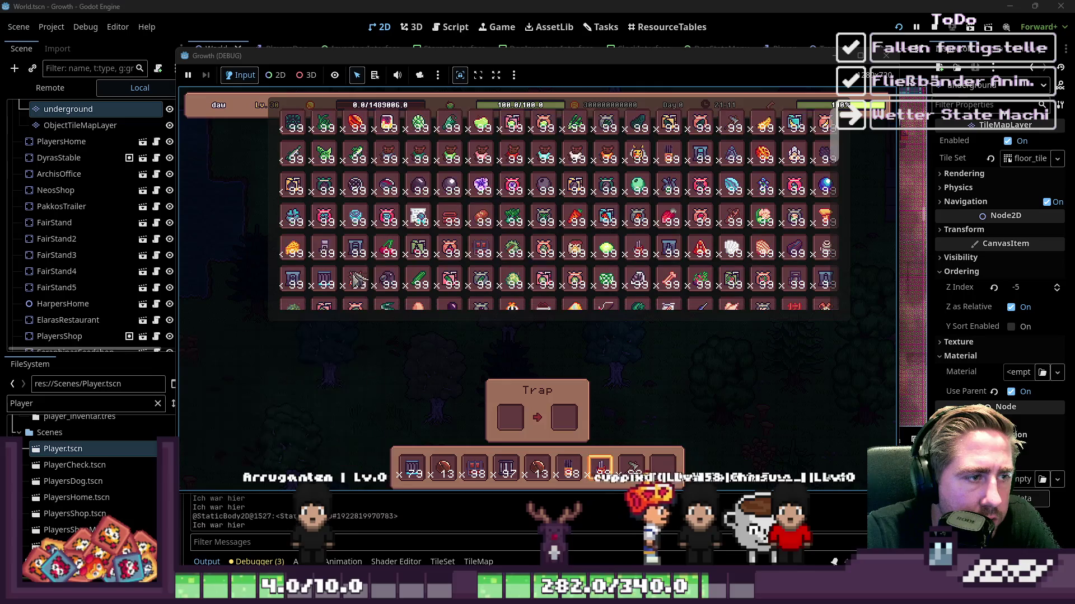
{"action": "scroll", "coordinate": [550, 215], "scroll_direction": "down", "scroll_amount": 3}
{"action": "scroll", "coordinate": [550, 216], "scroll_direction": "down", "scroll_amount": 3}
{"action": "left_click_drag", "start_coordinate": [450, 167], "coordinate": [671, 474]}
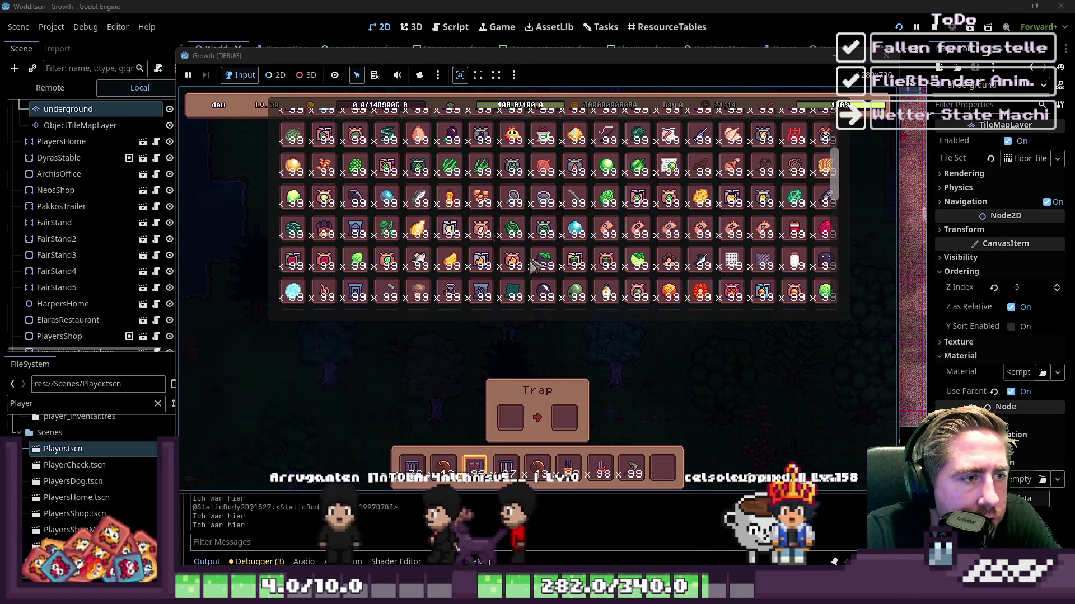
{"action": "key", "text": "i"}
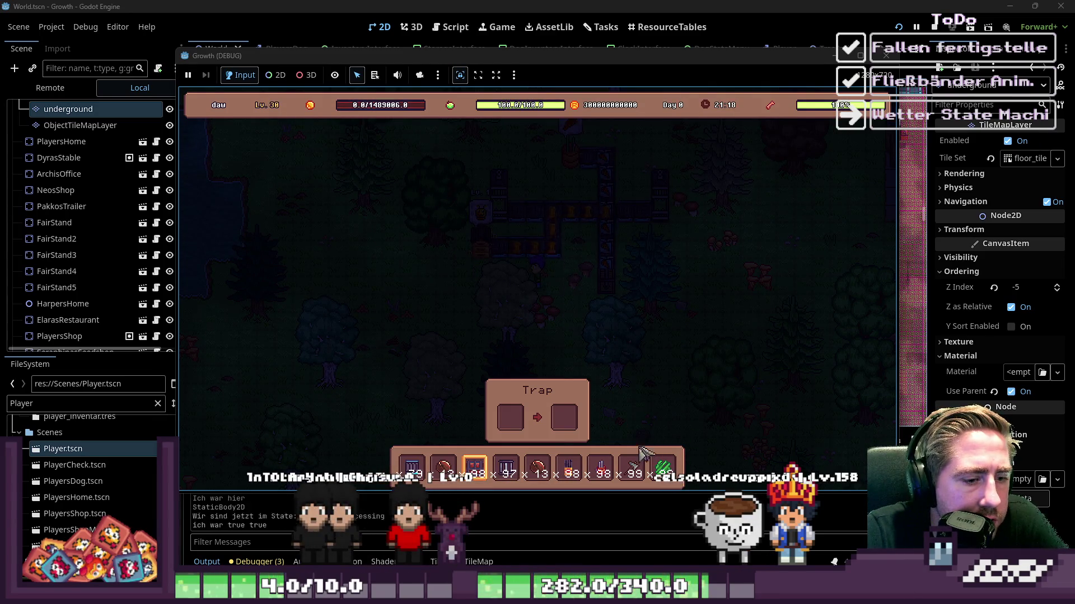
Step: Open the player inventory, walk the character around, then close it and pick hotbar slot 7
{"action": "key", "text": "i"}
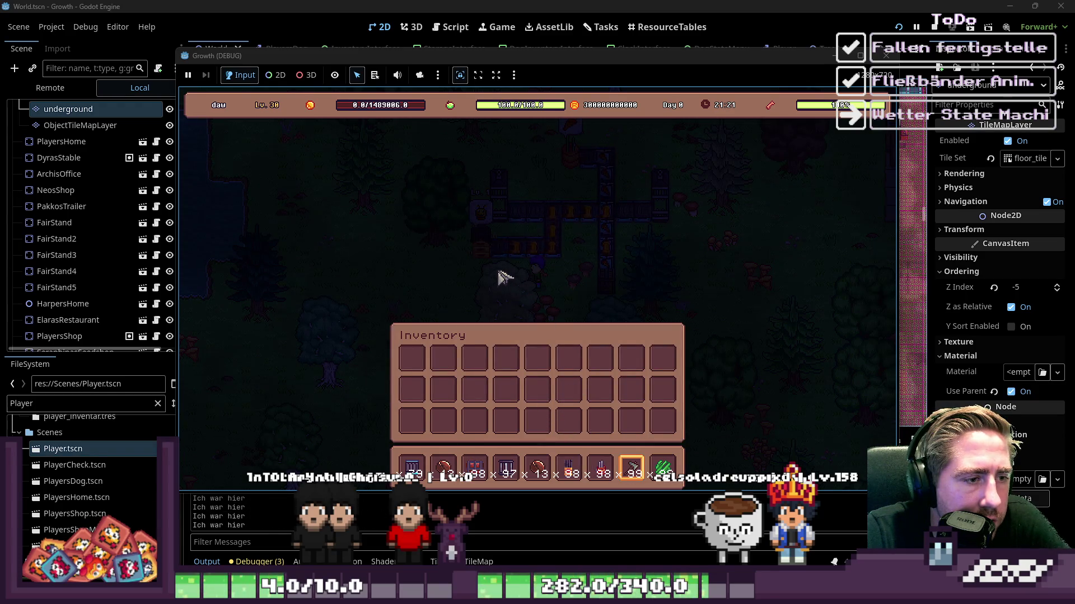
{"action": "key", "text": "a"}
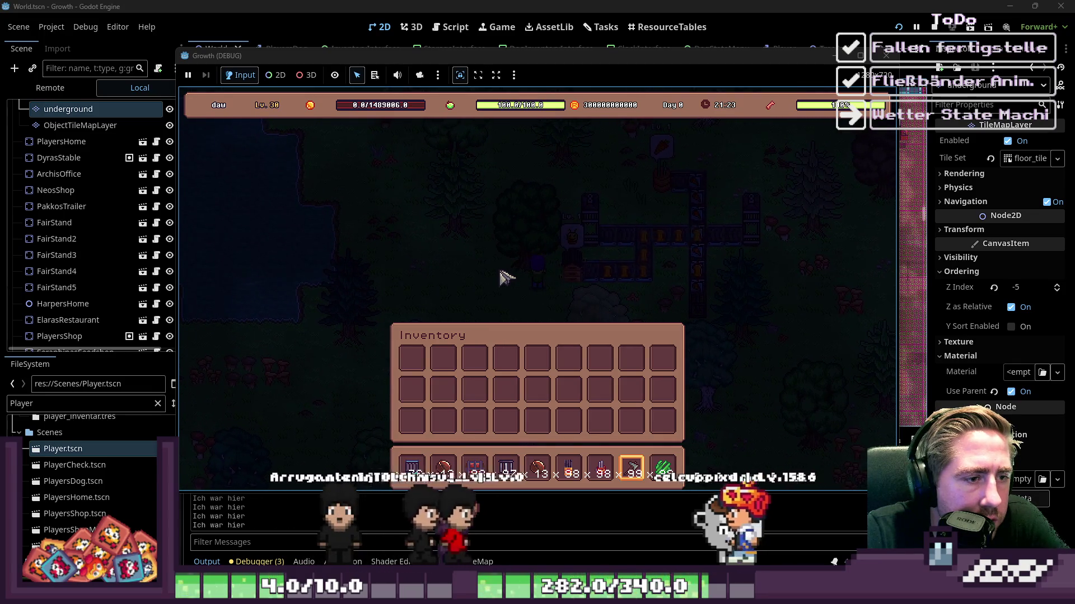
{"action": "key", "text": "w"}
{"action": "key", "text": "d"}
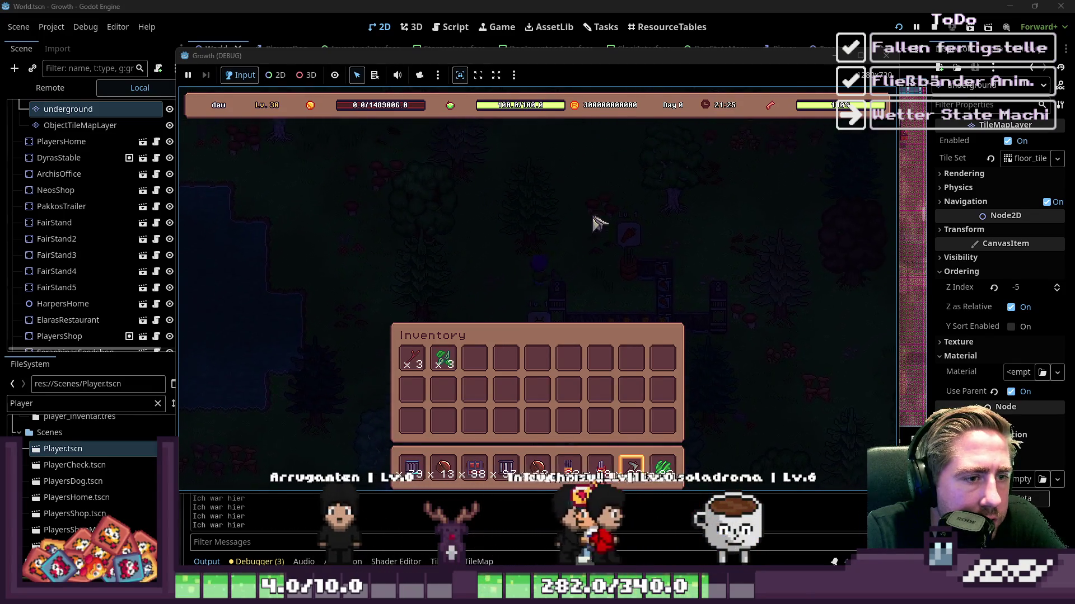
{"action": "key", "text": "s"}
{"action": "key", "text": "a"}
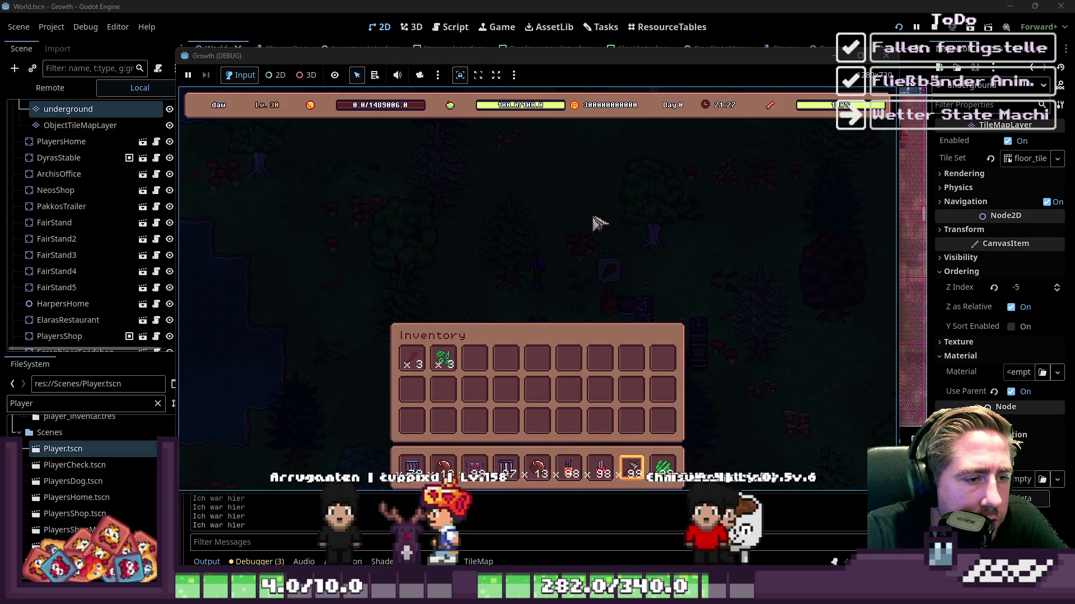
{"action": "key", "text": "a"}
{"action": "scroll", "coordinate": [555, 277], "scroll_direction": "up", "scroll_amount": 1}
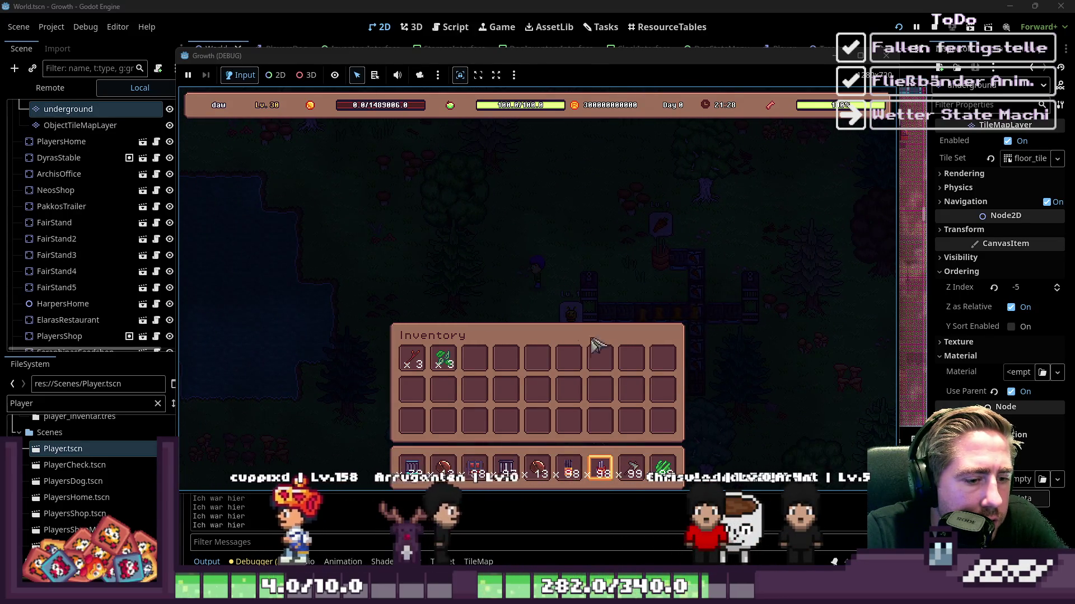
{"action": "key", "text": "i"}
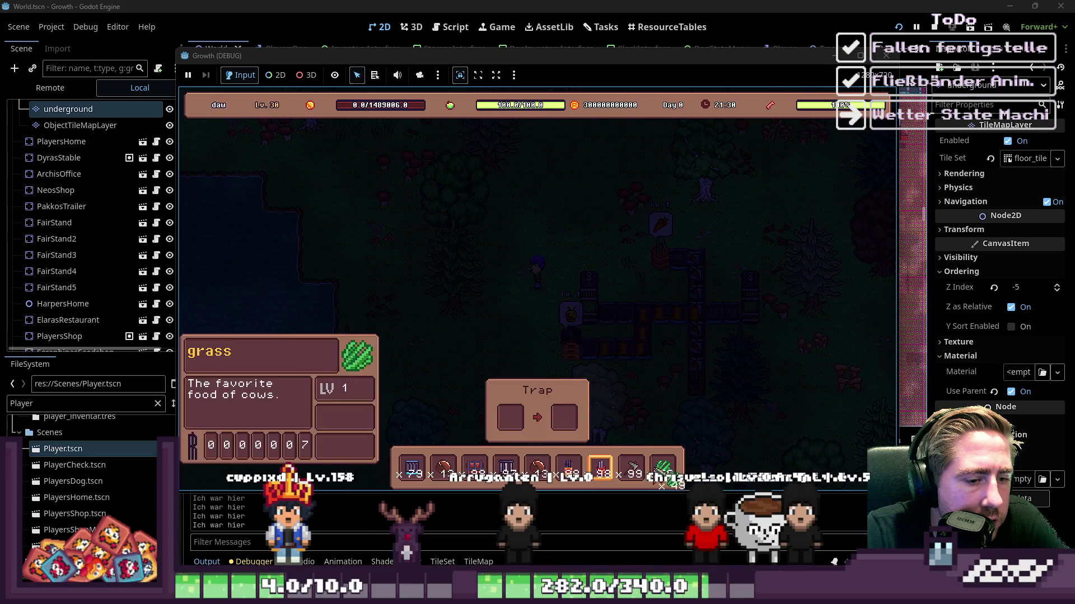
Step: Load the grass stack into the Trap's input, walking back to reload it a second time
{"action": "mouse_move", "coordinate": [627, 482]}
{"action": "left_click_drag", "start_coordinate": [669, 483], "coordinate": [515, 427]}
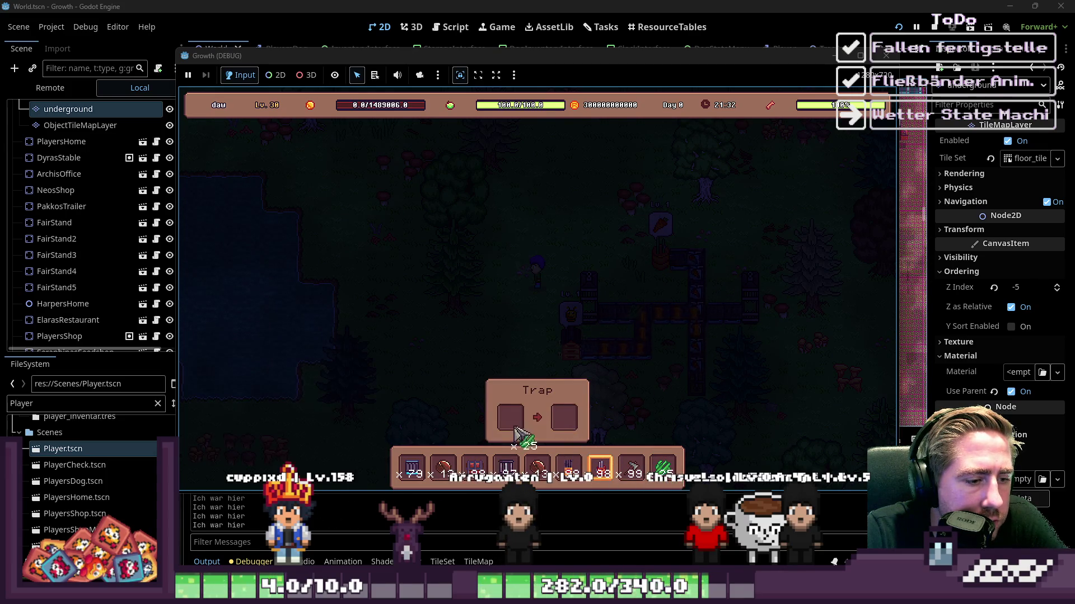
{"action": "key", "text": "i"}
{"action": "key", "text": "i"}
{"action": "key", "text": "i"}
{"action": "key", "text": "i"}
{"action": "key", "text": "w"}
{"action": "key", "text": "d"}
{"action": "key", "text": "d"}
{"action": "key", "text": "s"}
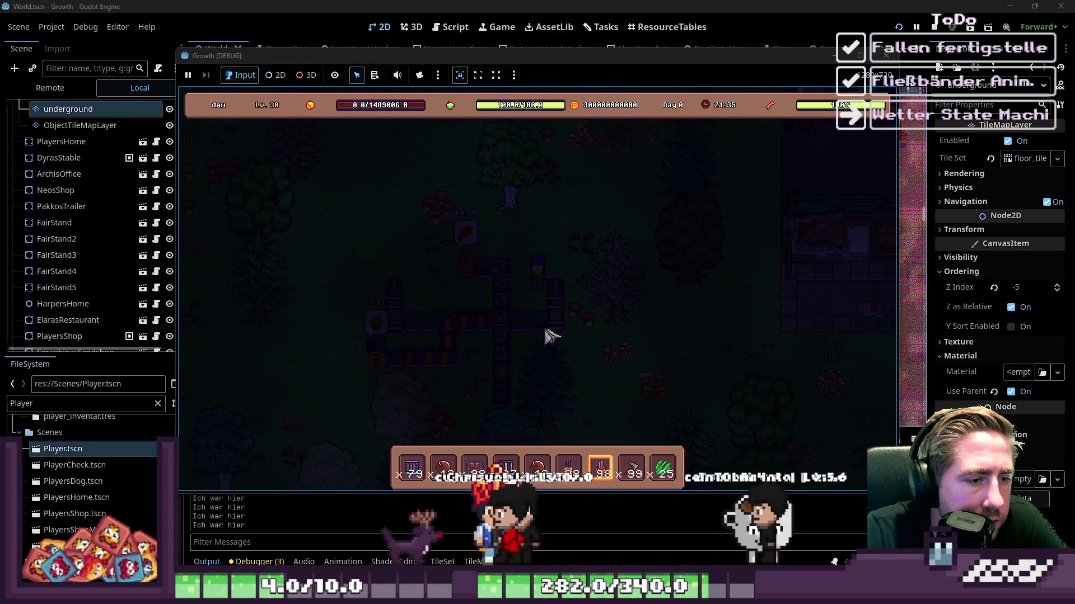
{"action": "left_click", "coordinate": [582, 336]}
{"action": "left_click_drag", "start_coordinate": [664, 468], "coordinate": [511, 431]}
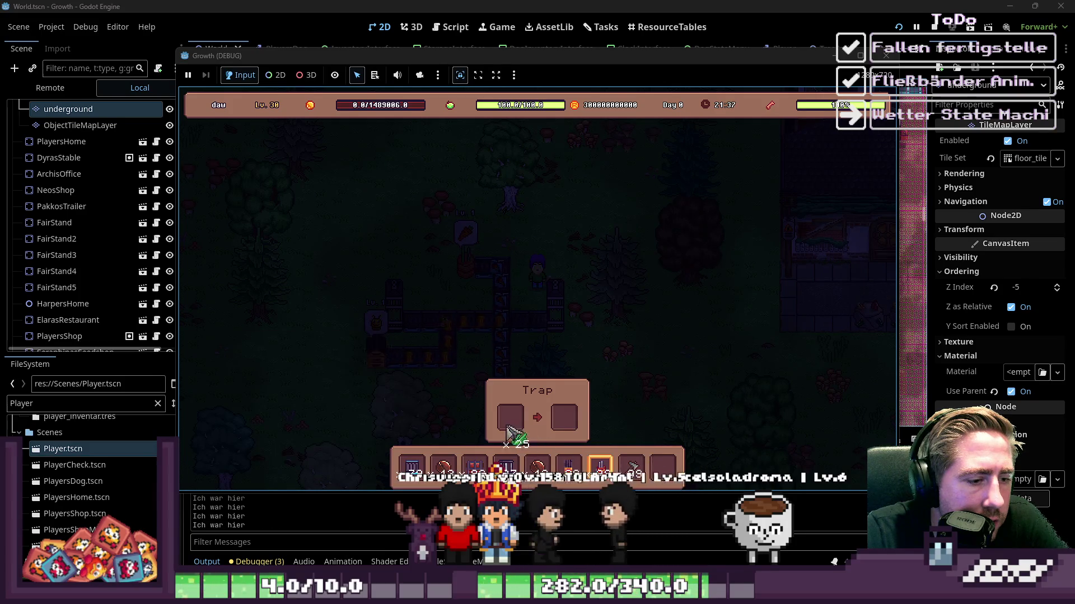
{"action": "key", "text": "i"}
{"action": "key", "text": "i"}
Step: Walk around, switch to hotbar slots 2 then 1, and briefly check the inventory
{"action": "key", "text": "s"}
{"action": "key", "text": "a"}
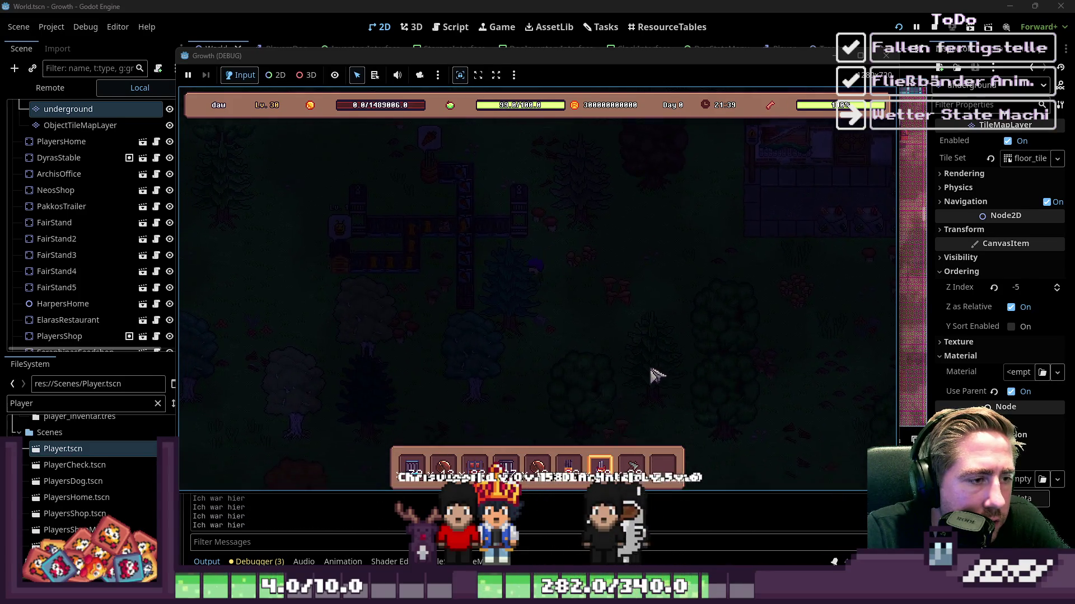
{"action": "key", "text": "w"}
{"action": "key", "text": "d"}
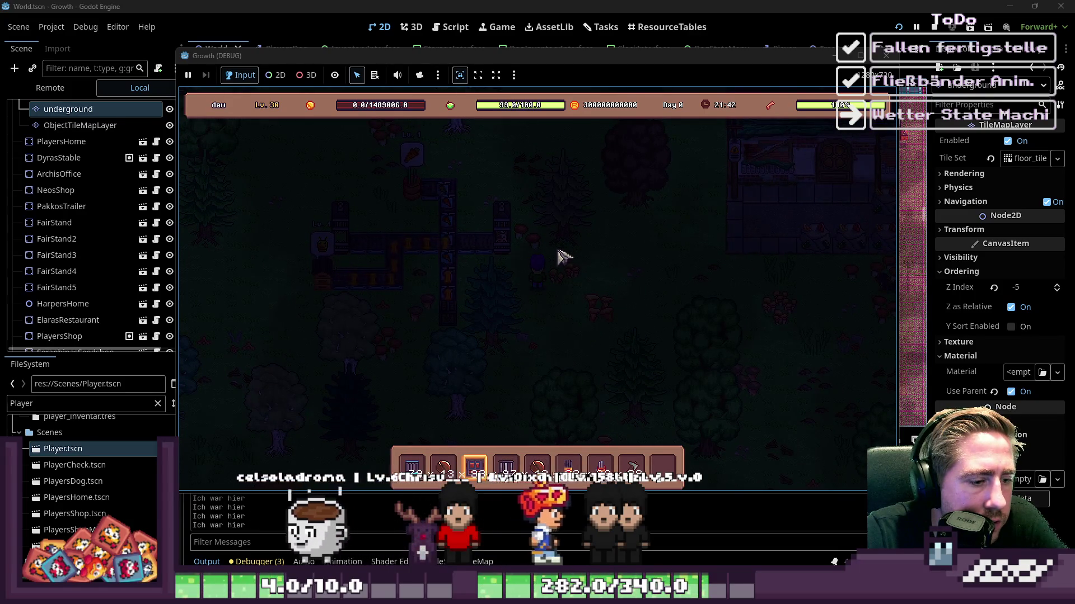
{"action": "key", "text": "2"}
{"action": "key", "text": "a"}
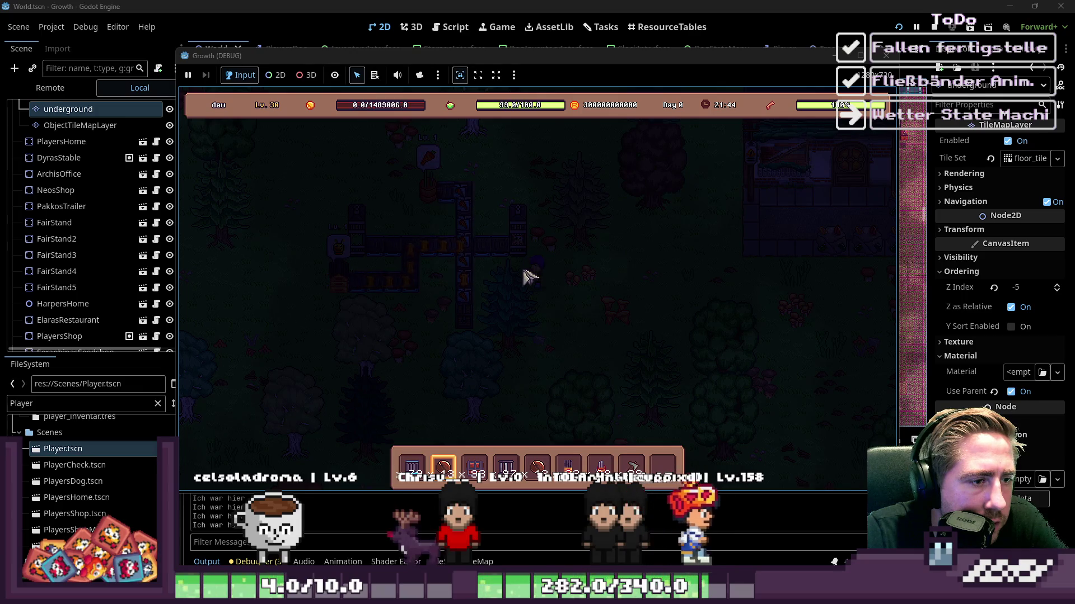
{"action": "key", "text": "1"}
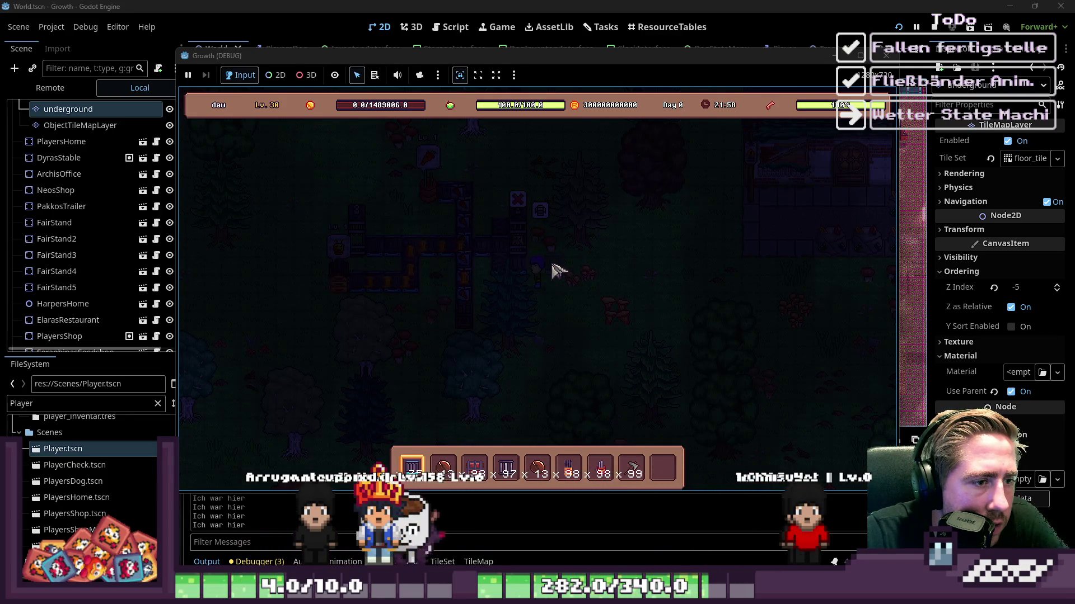
{"action": "key", "text": "i"}
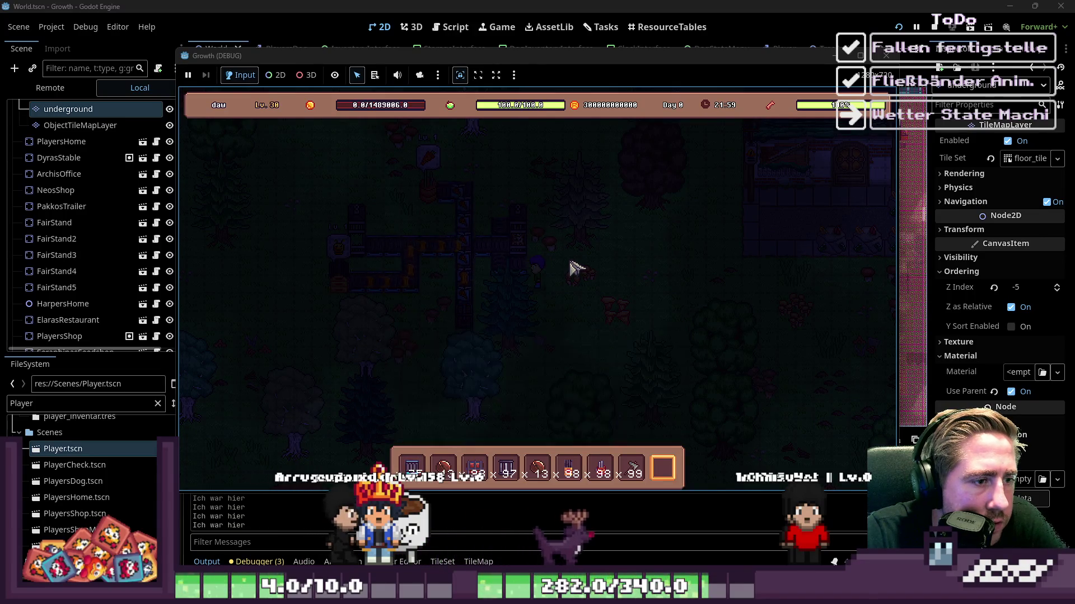
{"action": "key", "text": "i"}
{"action": "key", "text": "s"}
{"action": "key", "text": "a"}
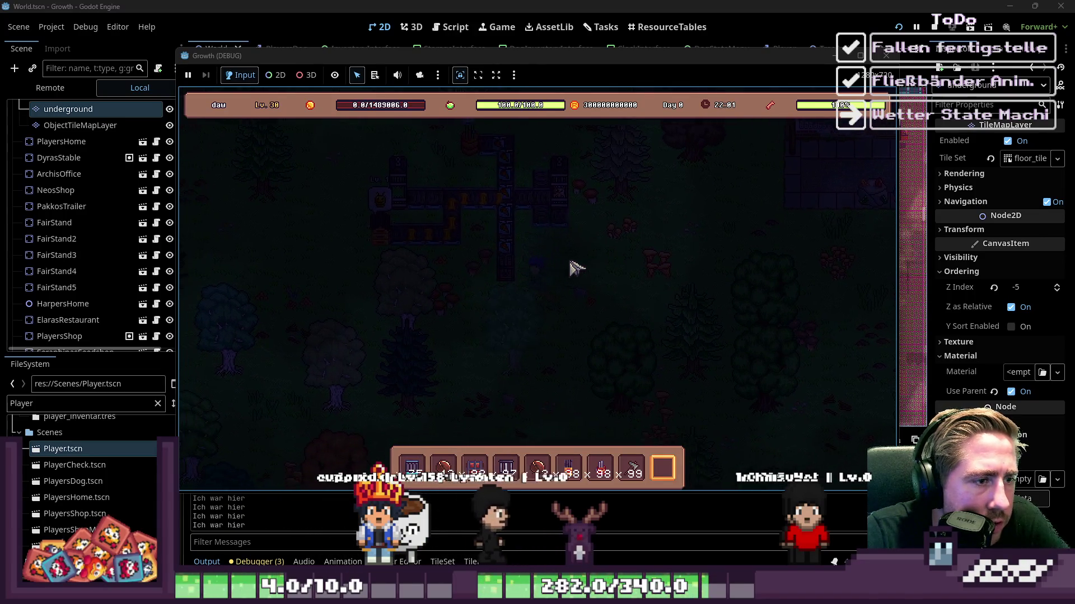
{"action": "key", "text": "w"}
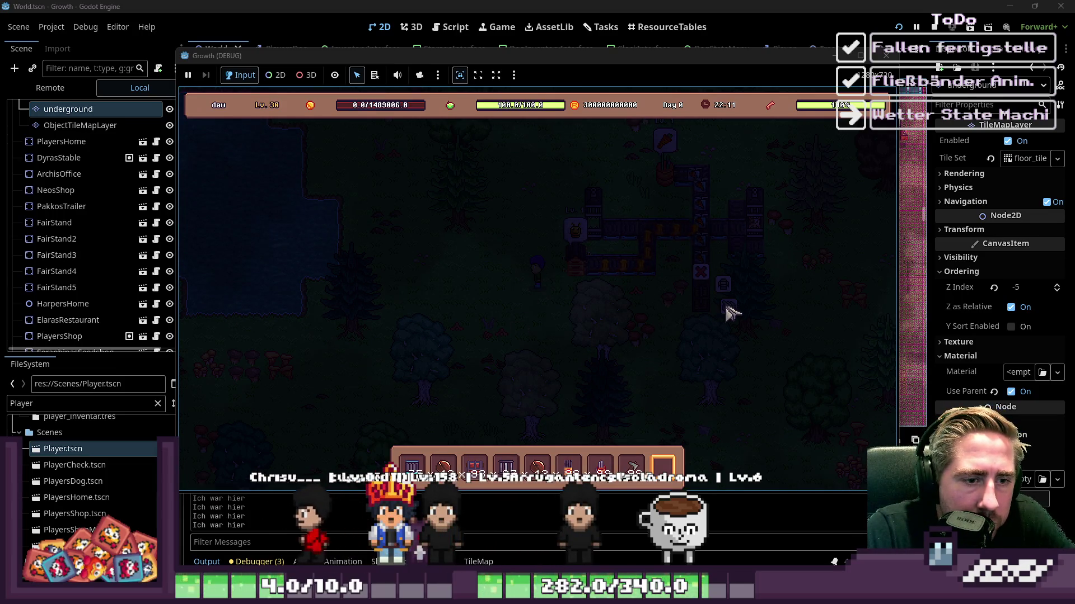
Step: Open the chest's storage, then switch to the large item storage grid
{"action": "left_click", "coordinate": [728, 313]}
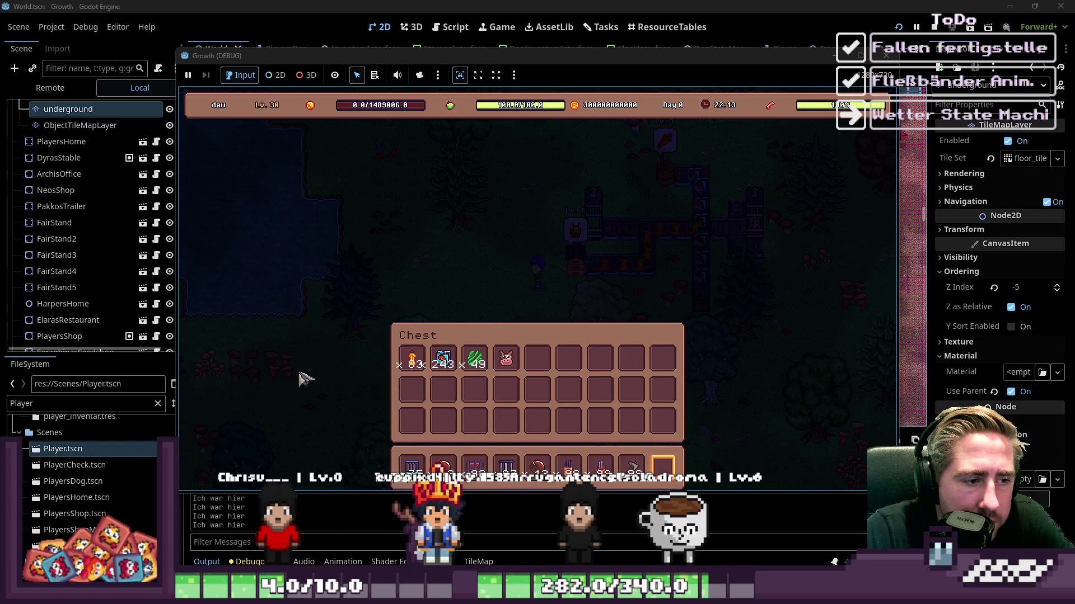
{"action": "left_click", "coordinate": [563, 243]}
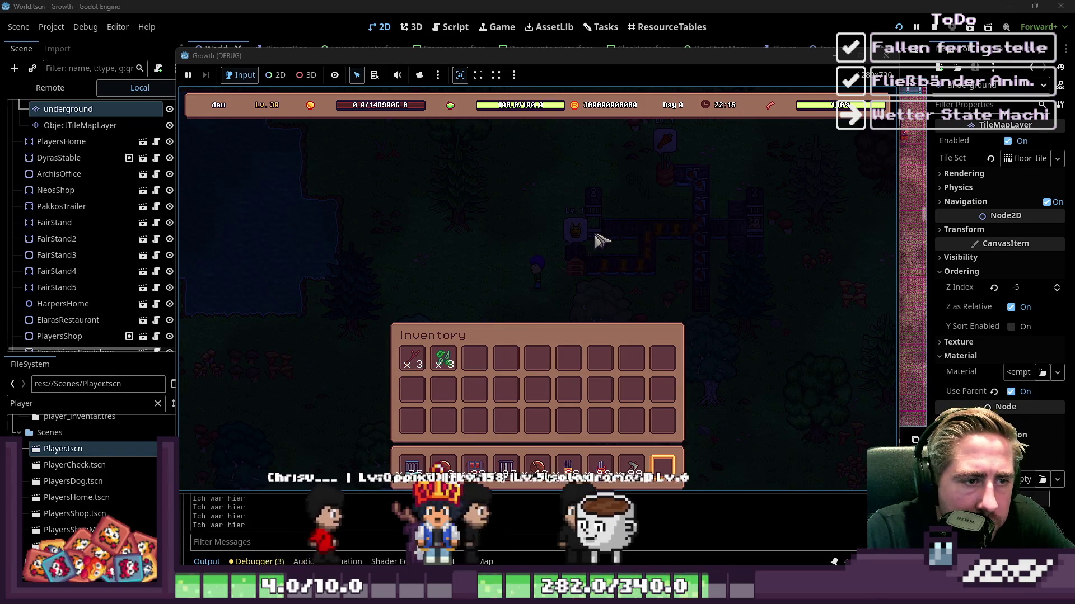
{"action": "key", "text": "Escape"}
{"action": "left_click", "coordinate": [581, 245]}
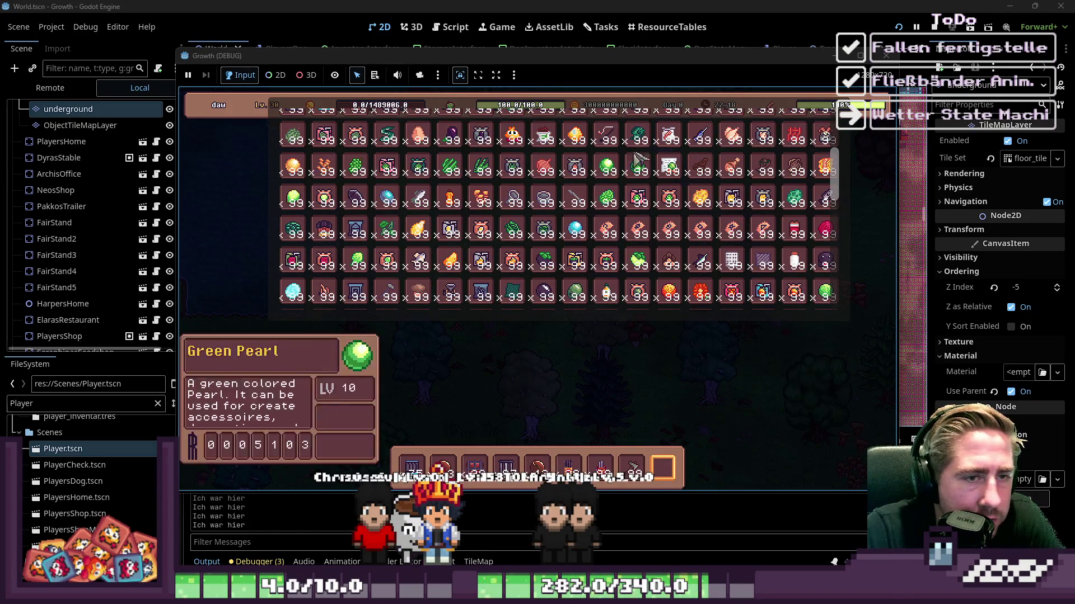
Step: Scroll through the full item grid, close it, and move grass from the chest to the hotbar
{"action": "scroll", "coordinate": [554, 217], "scroll_direction": "up", "scroll_amount": 2}
{"action": "scroll", "coordinate": [510, 227], "scroll_direction": "up", "scroll_amount": 4}
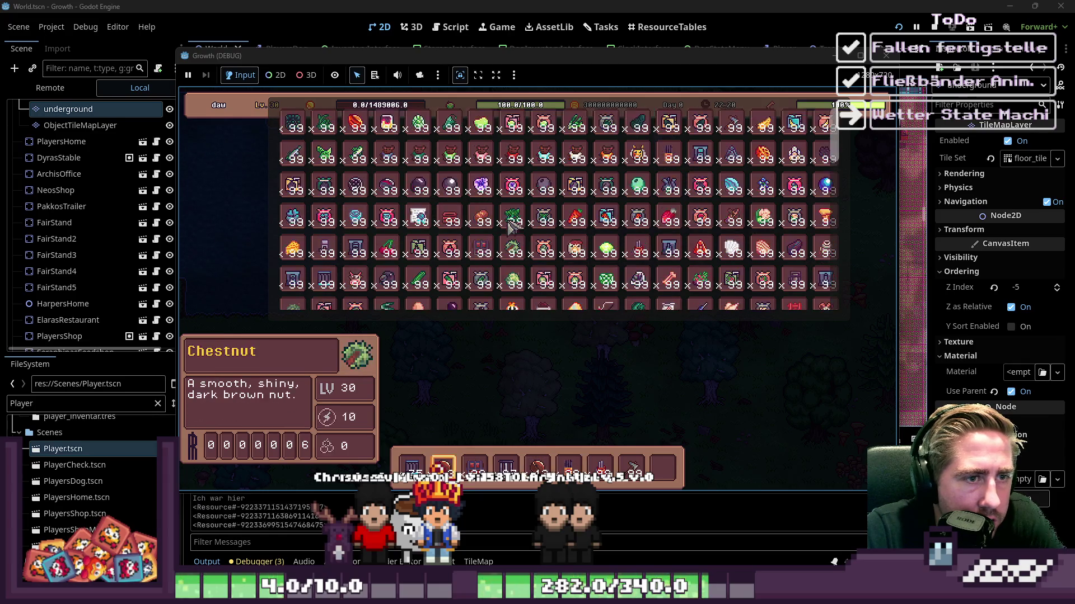
{"action": "scroll", "coordinate": [515, 230], "scroll_direction": "down", "scroll_amount": 3}
{"action": "scroll", "coordinate": [527, 240], "scroll_direction": "down", "scroll_amount": 4}
{"action": "scroll", "coordinate": [527, 240], "scroll_direction": "up", "scroll_amount": 1}
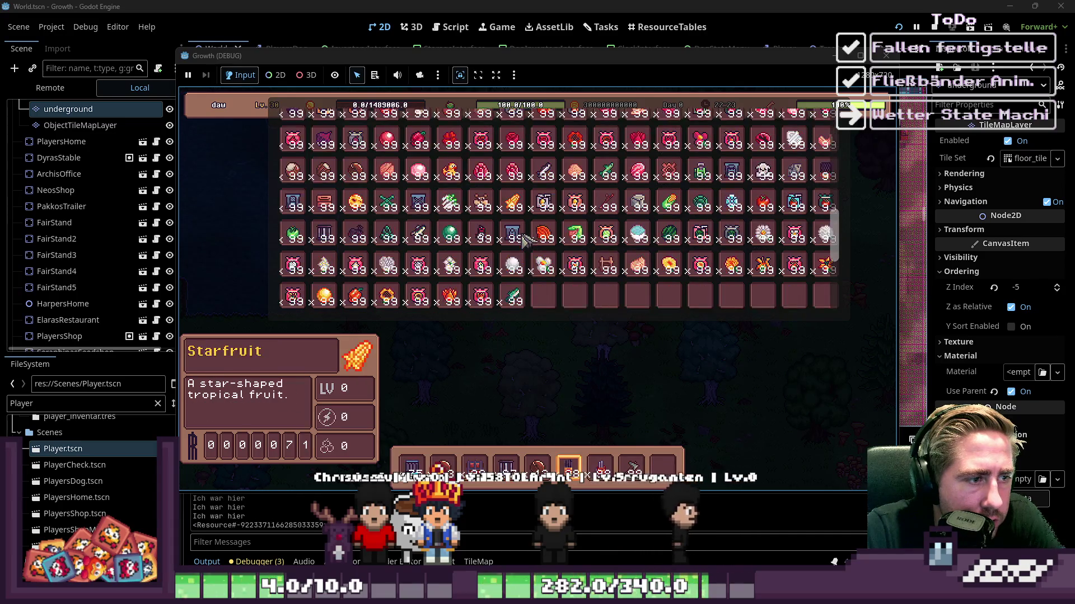
{"action": "scroll", "coordinate": [526, 241], "scroll_direction": "up", "scroll_amount": 2}
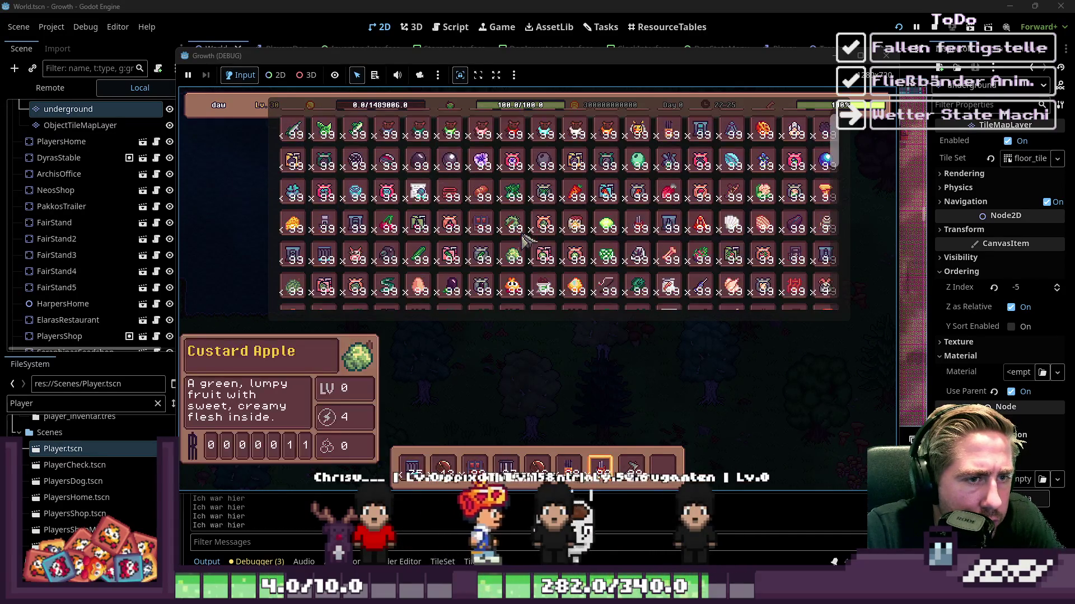
{"action": "key", "text": "i"}
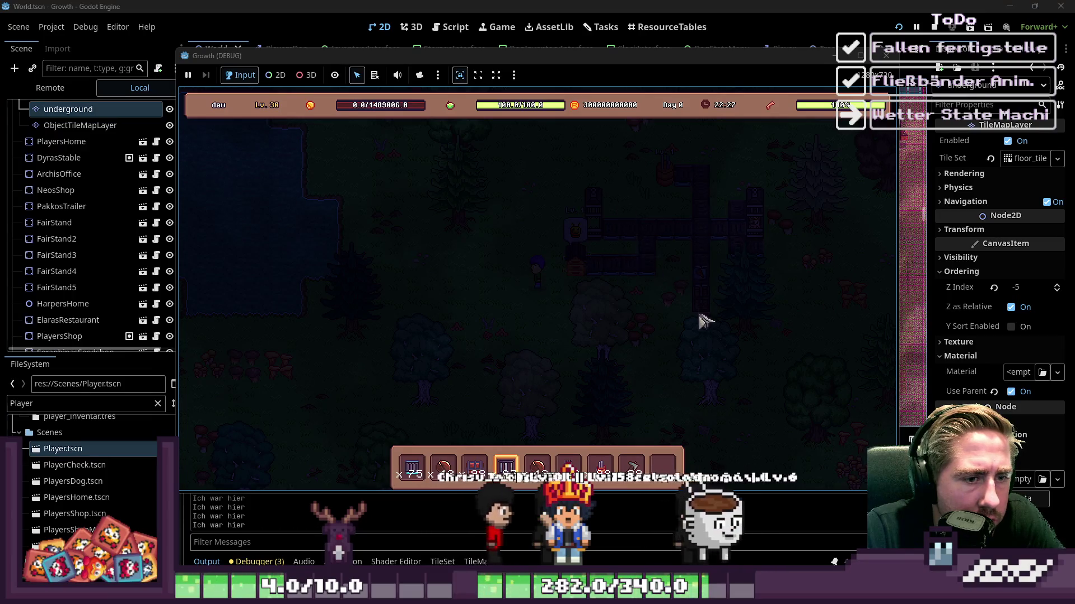
{"action": "key", "text": "e"}
{"action": "left_click", "coordinate": [480, 366]}
Step: Transfer the grass stack to the hotbar, then pick it up at the Trap
{"action": "key", "text": "i"}
{"action": "key", "text": "i"}
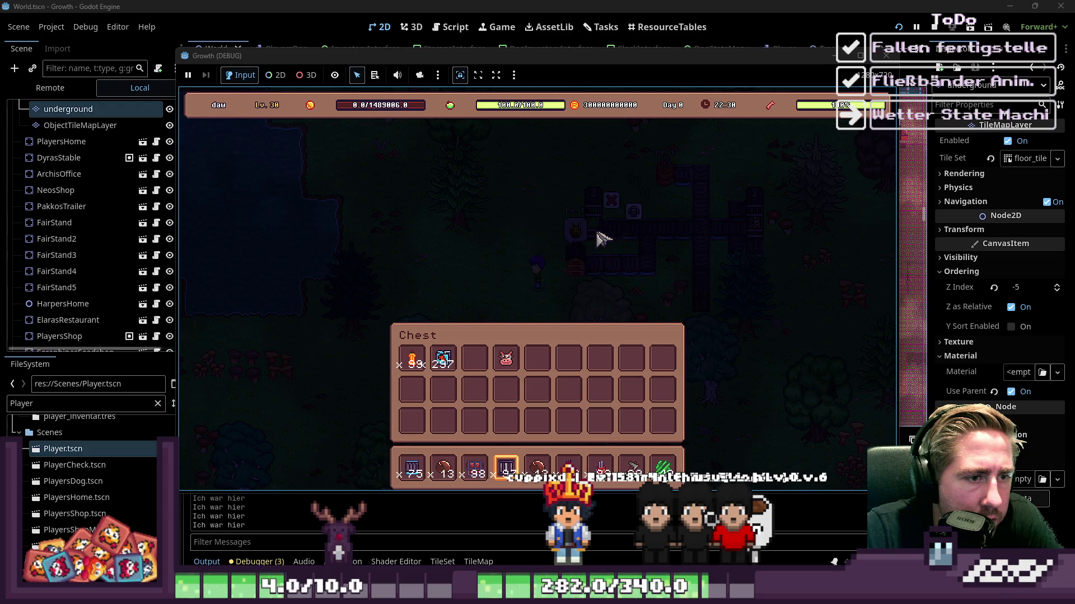
{"action": "left_click", "coordinate": [615, 243]}
{"action": "left_click", "coordinate": [663, 467]}
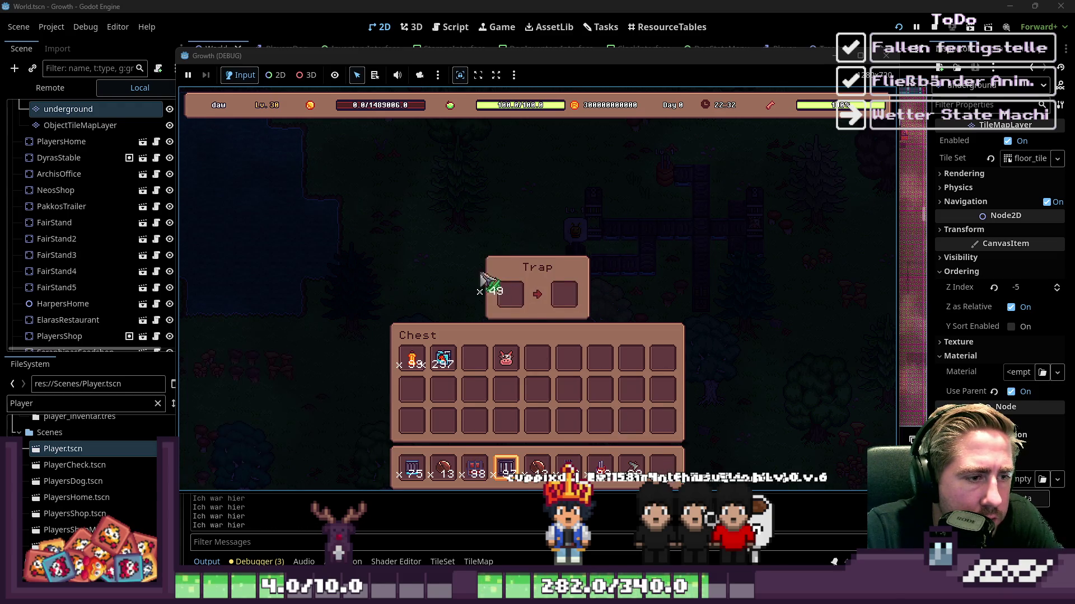
{"action": "key", "text": "i"}
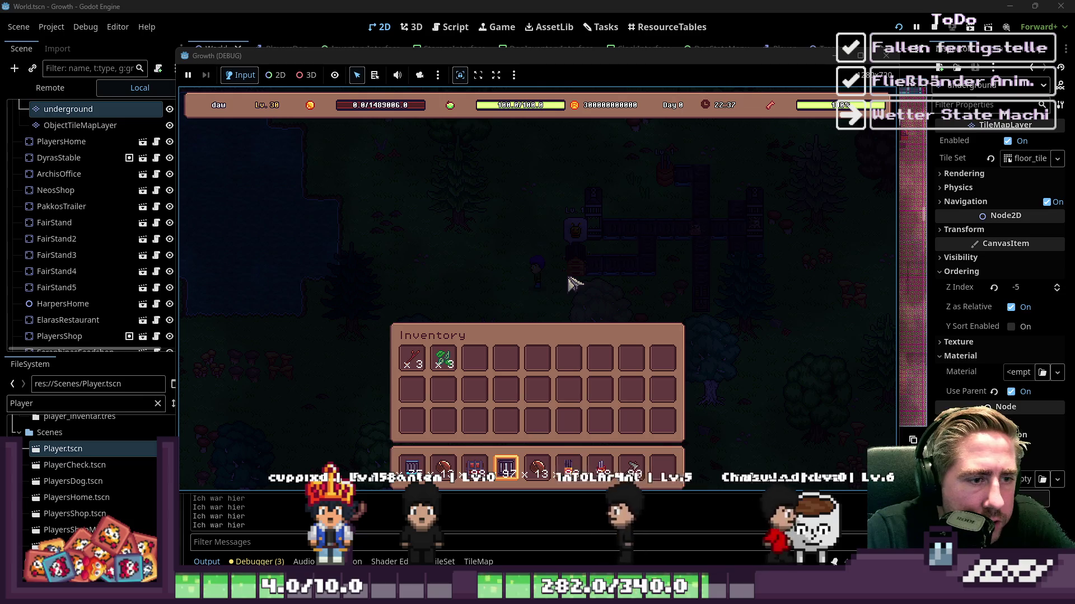
{"action": "key", "text": "i"}
{"action": "key", "text": "i"}
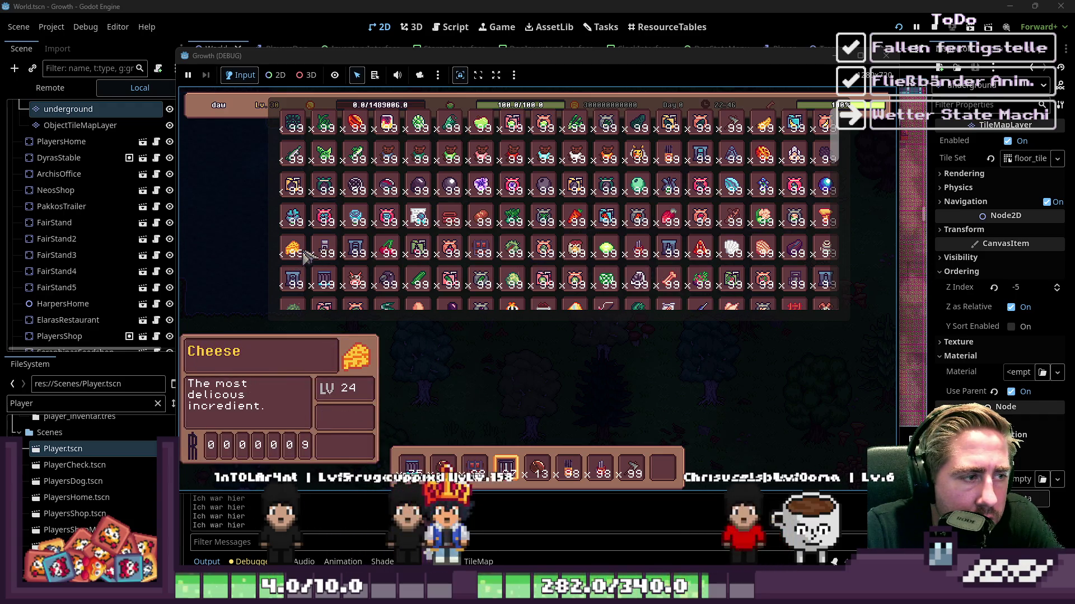
Step: Toggle the Trap panel and inventory grid, then walk the character down-left
{"action": "key", "text": "i"}
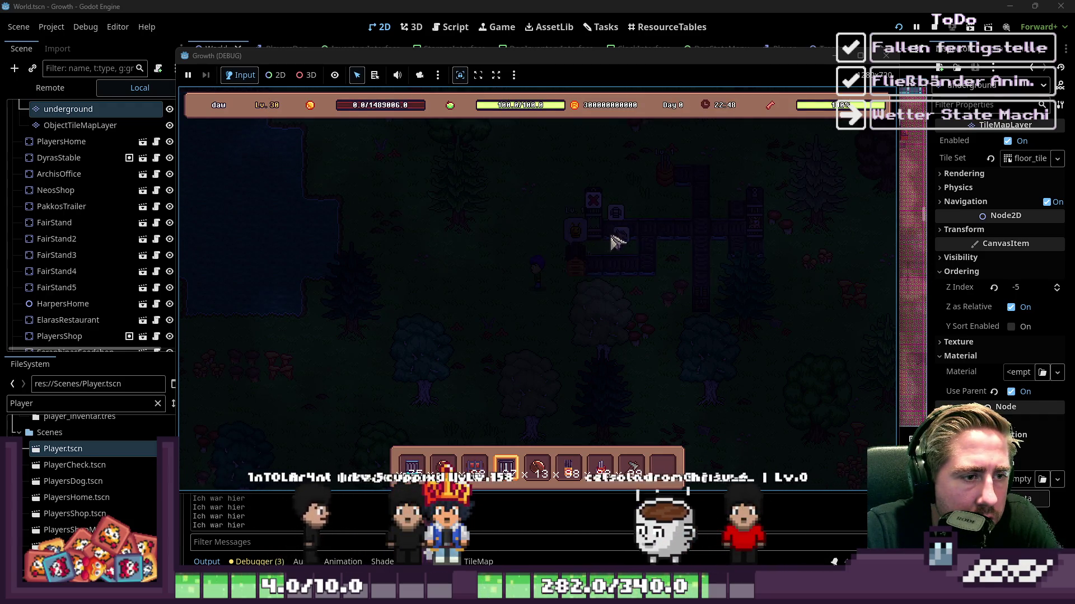
{"action": "key", "text": "e"}
{"action": "key", "text": "i"}
{"action": "key", "text": "i"}
{"action": "key", "text": "e"}
{"action": "key", "text": "e"}
{"action": "key", "text": "s"}
{"action": "key", "text": "a"}
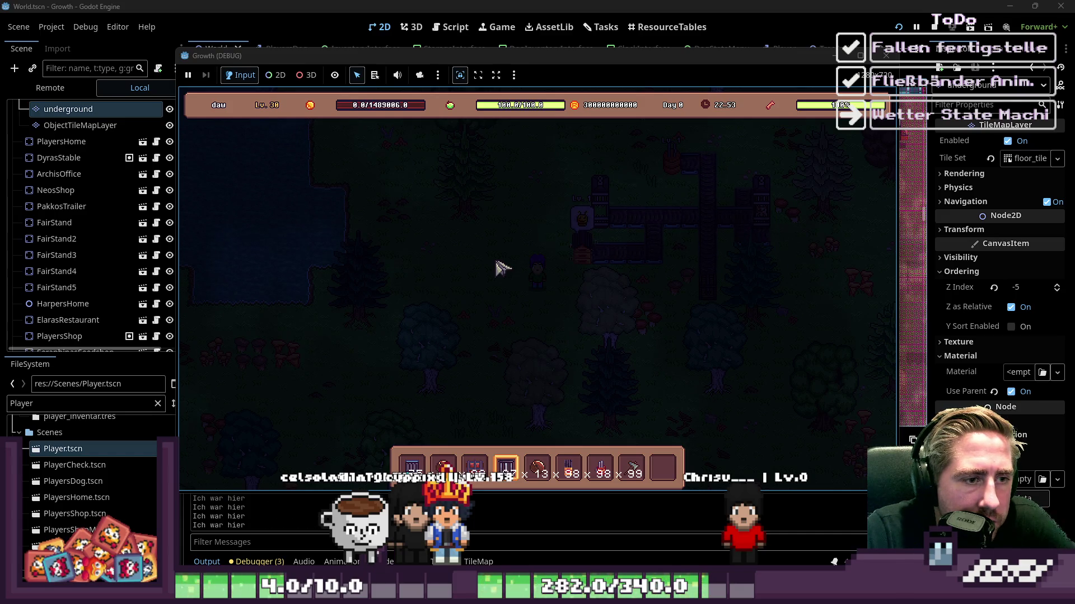
Step: Scroll the full inventory grid and drag an item down into the hotbar
{"action": "key", "text": "i"}
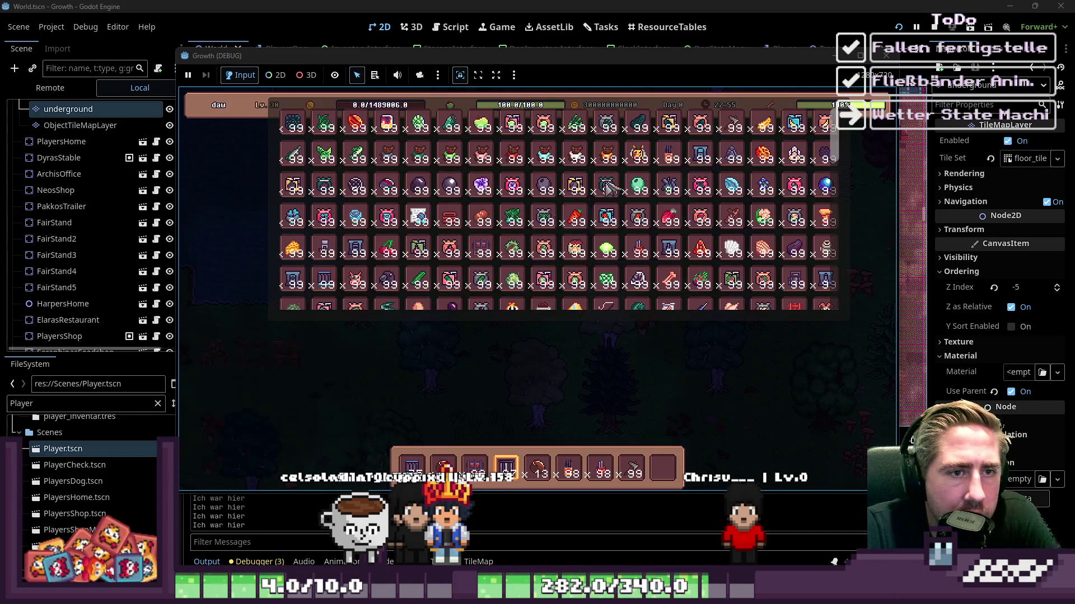
{"action": "scroll", "coordinate": [649, 171], "scroll_direction": "down", "scroll_amount": 4}
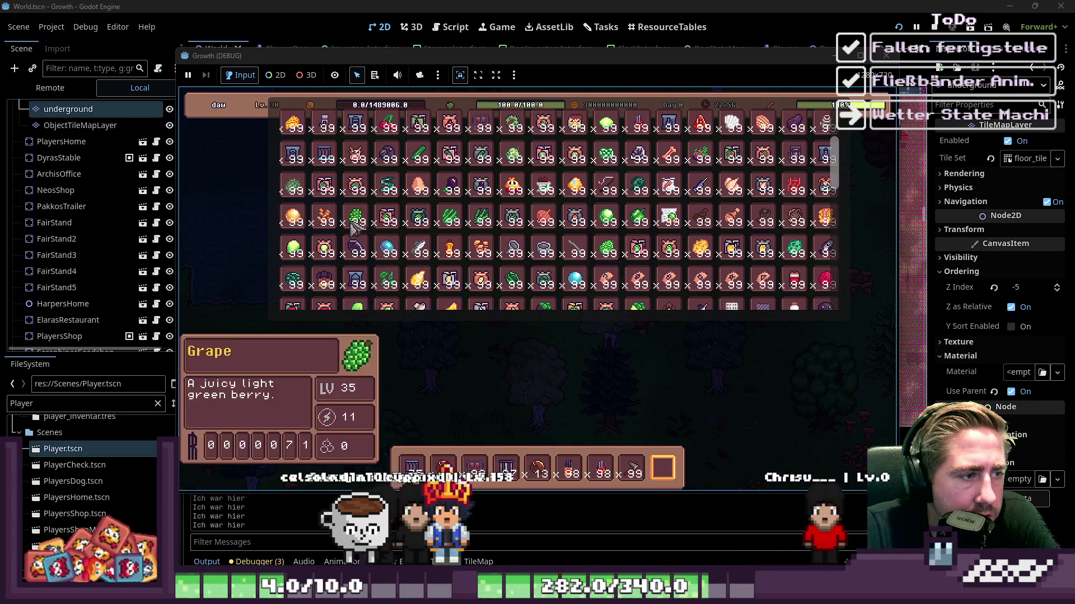
{"action": "scroll", "coordinate": [560, 221], "scroll_direction": "down", "scroll_amount": 1}
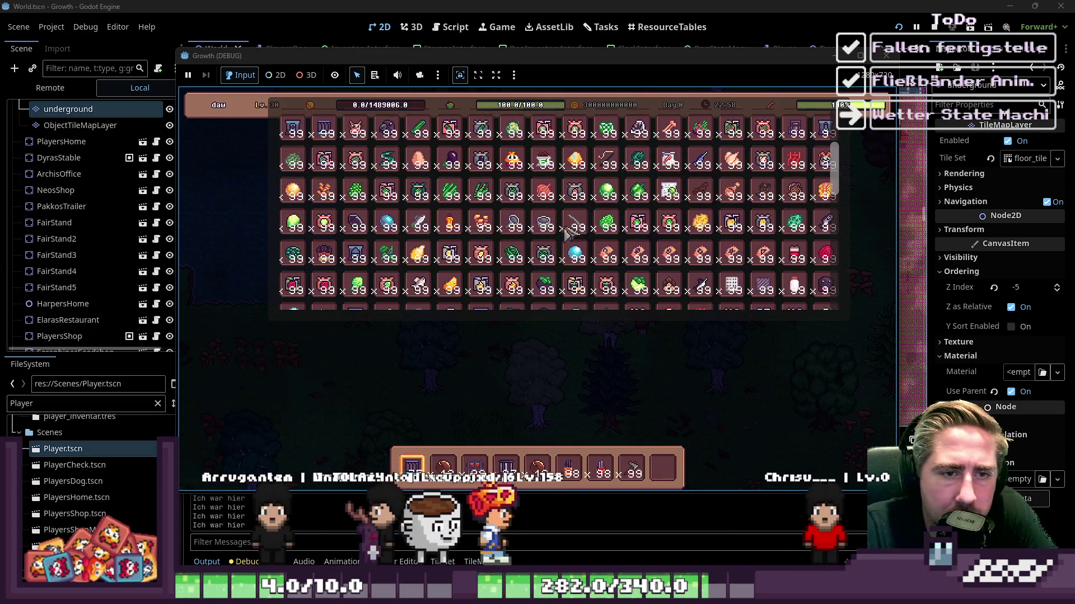
{"action": "scroll", "coordinate": [640, 220], "scroll_direction": "down", "scroll_amount": 1}
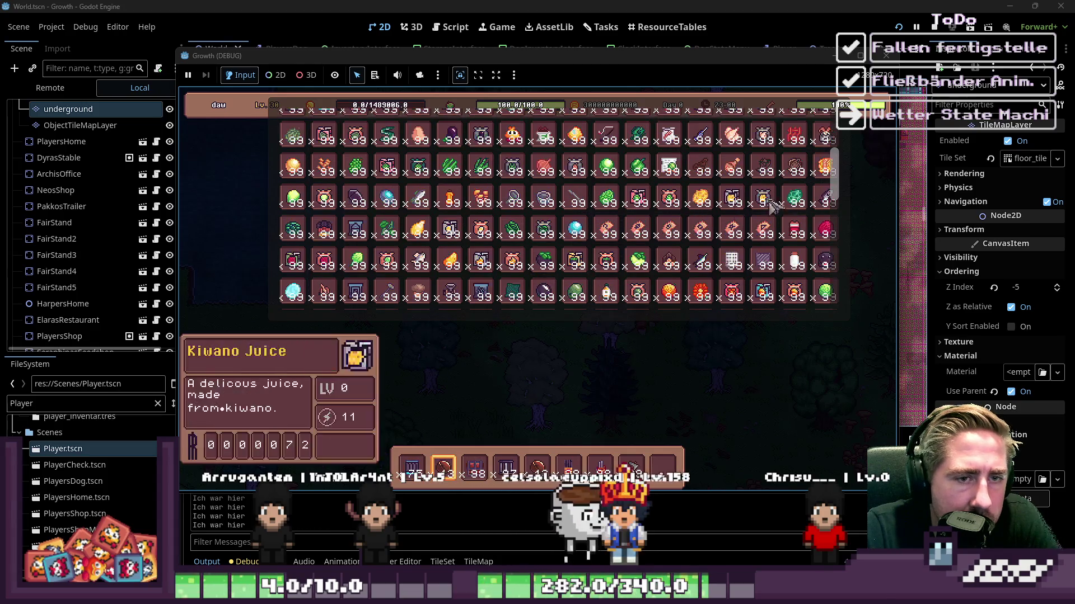
{"action": "left_click_drag", "start_coordinate": [700, 197], "coordinate": [663, 468]}
{"action": "scroll", "coordinate": [440, 243], "scroll_direction": "down", "scroll_amount": 1}
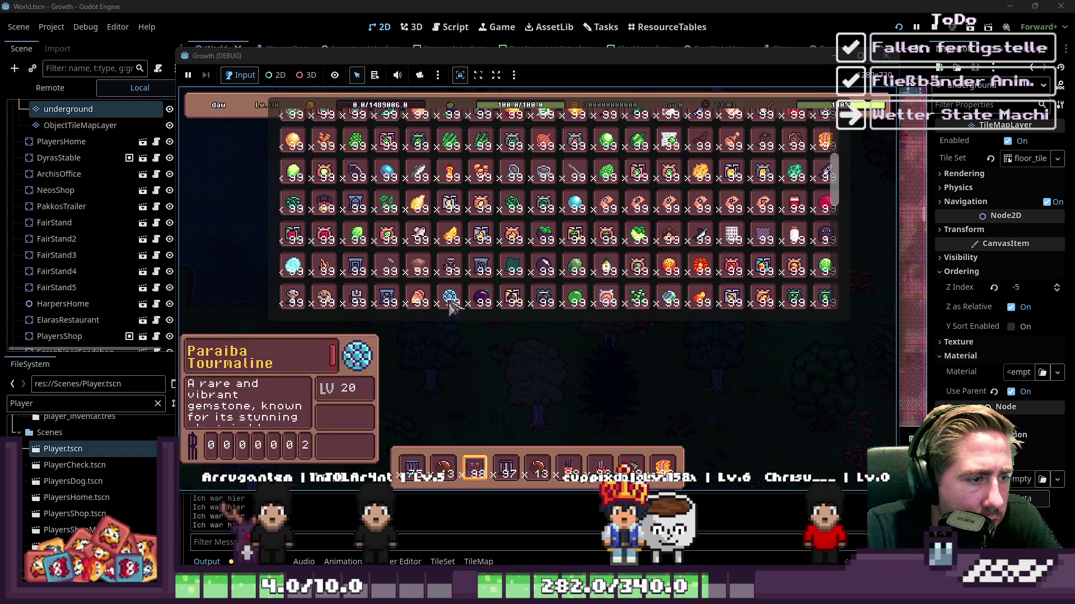
{"action": "scroll", "coordinate": [459, 296], "scroll_direction": "down", "scroll_amount": 4}
Step: Carry the Pumpkin stack and drop it into an inventory slot
{"action": "left_click", "coordinate": [546, 273]}
{"action": "key", "text": "4"}
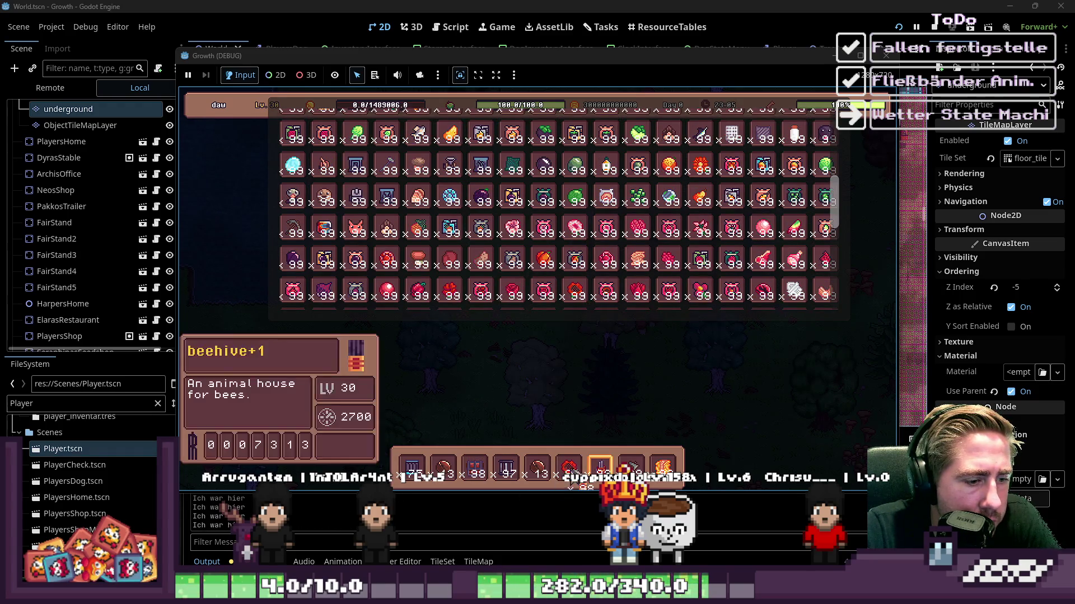
{"action": "key", "text": "i"}
{"action": "scroll", "coordinate": [592, 260], "scroll_direction": "down", "scroll_amount": 2}
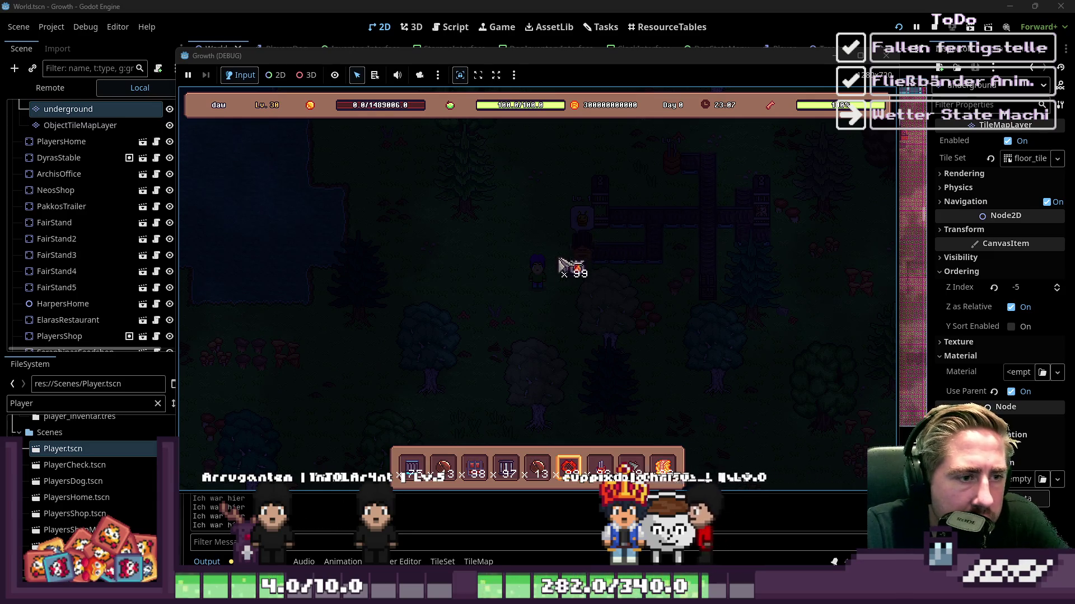
{"action": "key", "text": "i"}
{"action": "left_click", "coordinate": [546, 354]}
{"action": "key", "text": "i"}
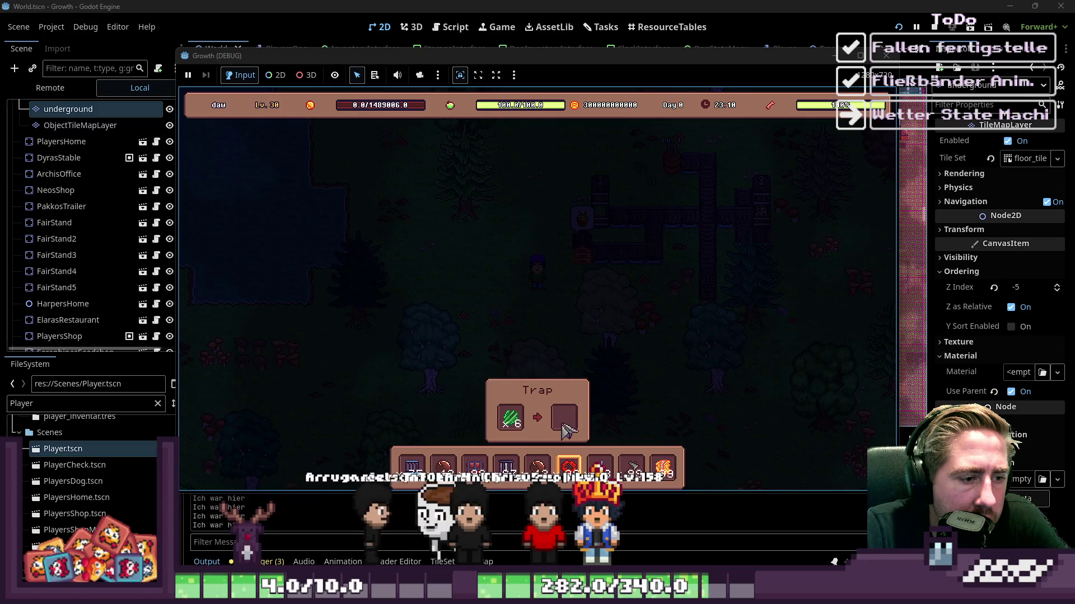
Step: Put hay into the Trap's input and the Red Sunflower stack into the beehive
{"action": "left_click", "coordinate": [669, 475]}
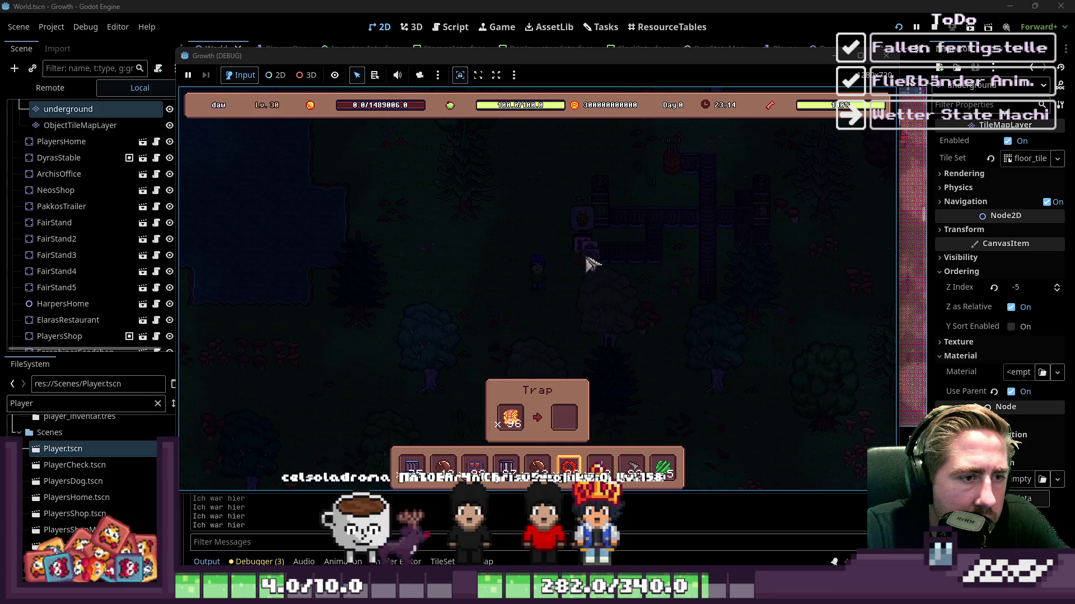
{"action": "mouse_move", "coordinate": [619, 264]}
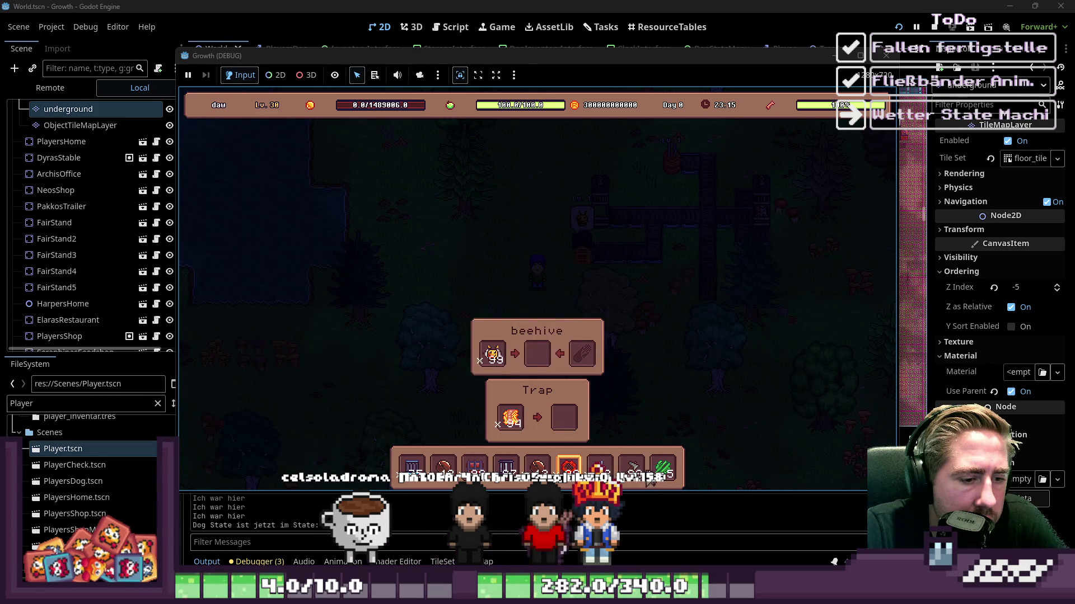
{"action": "mouse_move", "coordinate": [514, 431]}
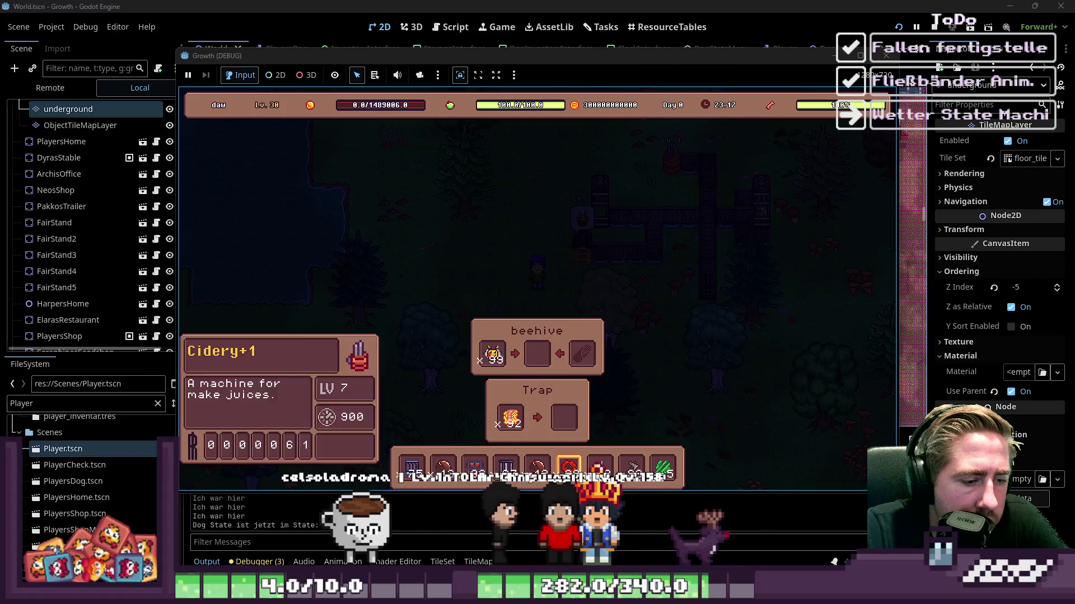
{"action": "left_click_drag", "start_coordinate": [568, 467], "coordinate": [591, 361]}
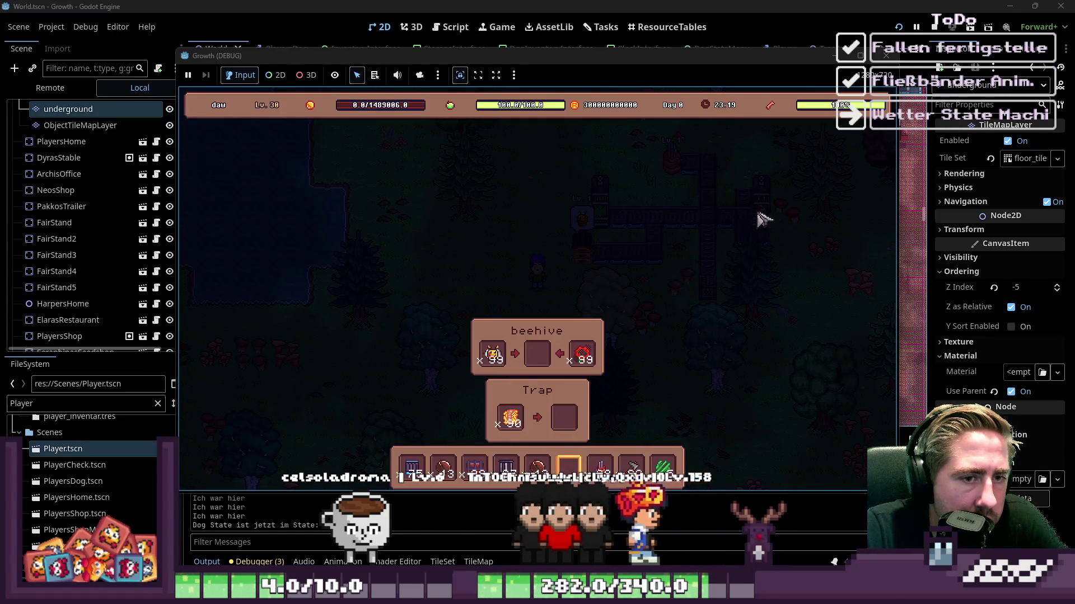
Step: Check the inventory, then load a hotbar item into the Cidery's input and walk up
{"action": "key", "text": "i"}
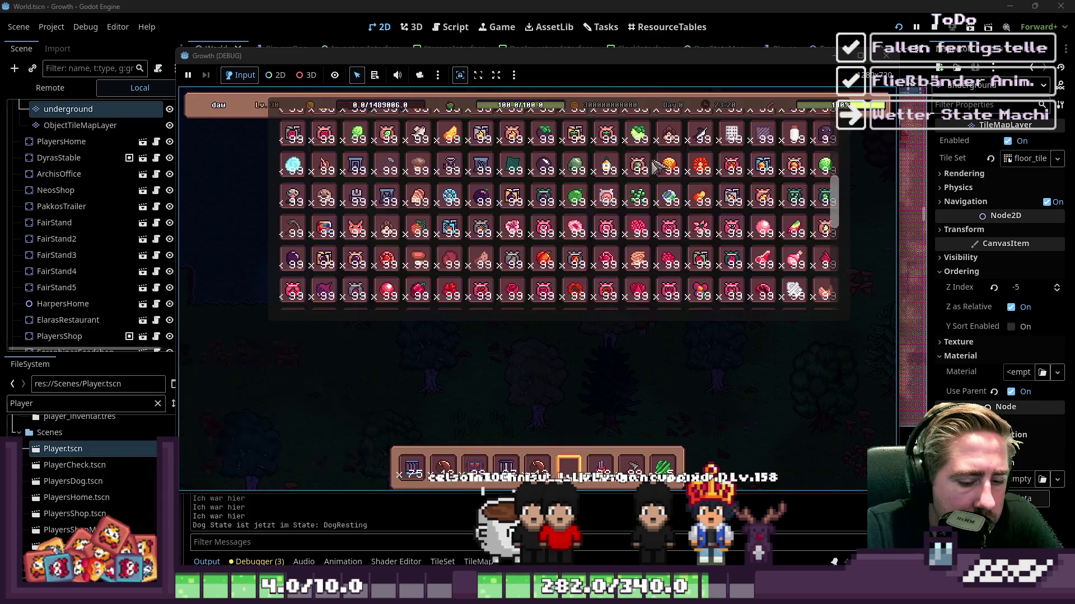
{"action": "scroll", "coordinate": [650, 176], "scroll_direction": "up", "scroll_amount": 2}
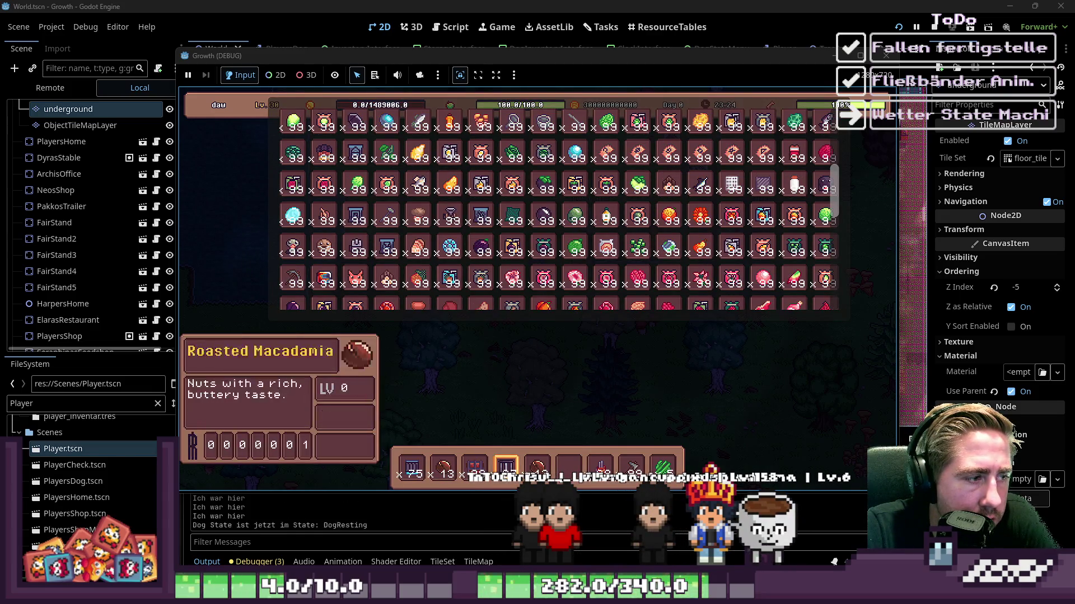
{"action": "key", "text": "i"}
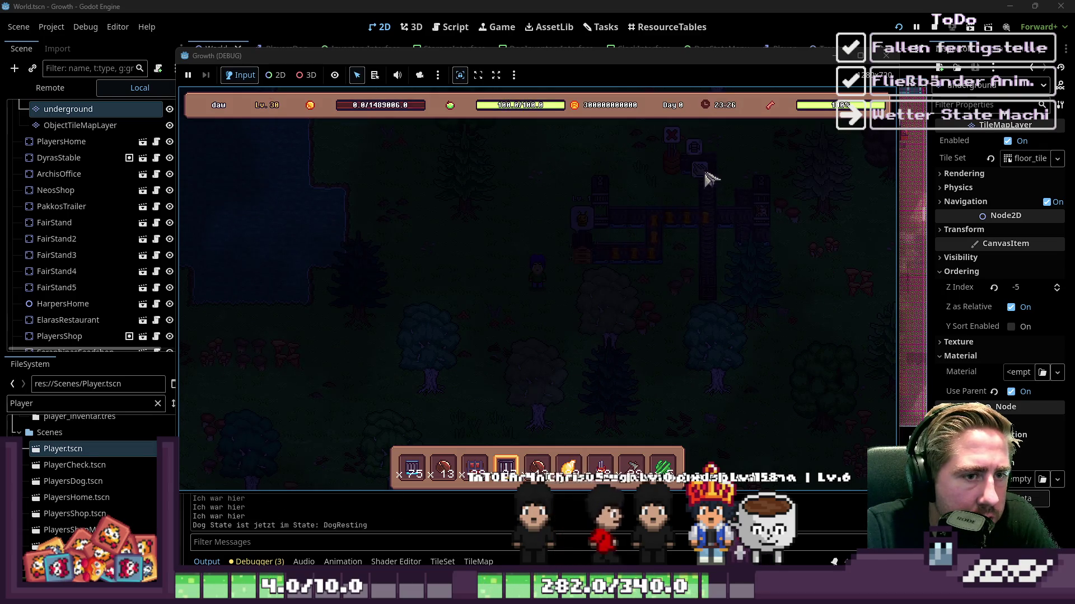
{"action": "left_click", "coordinate": [707, 178]}
{"action": "left_click_drag", "start_coordinate": [569, 468], "coordinate": [513, 419]}
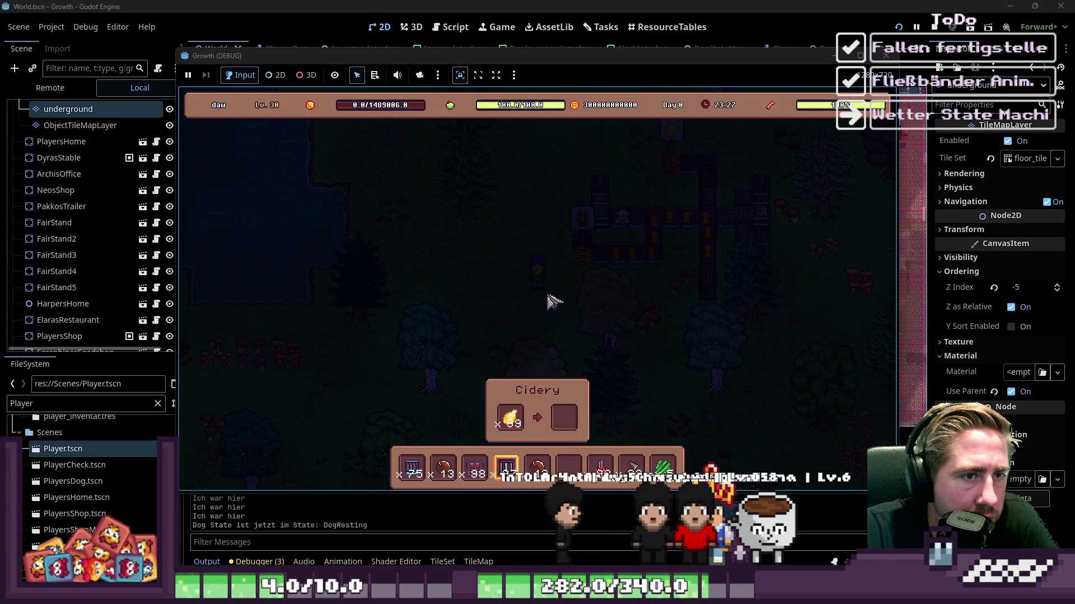
{"action": "key", "text": "i"}
{"action": "key", "text": "i"}
{"action": "key", "text": "i"}
{"action": "key", "text": "i"}
{"action": "key", "text": "w"}
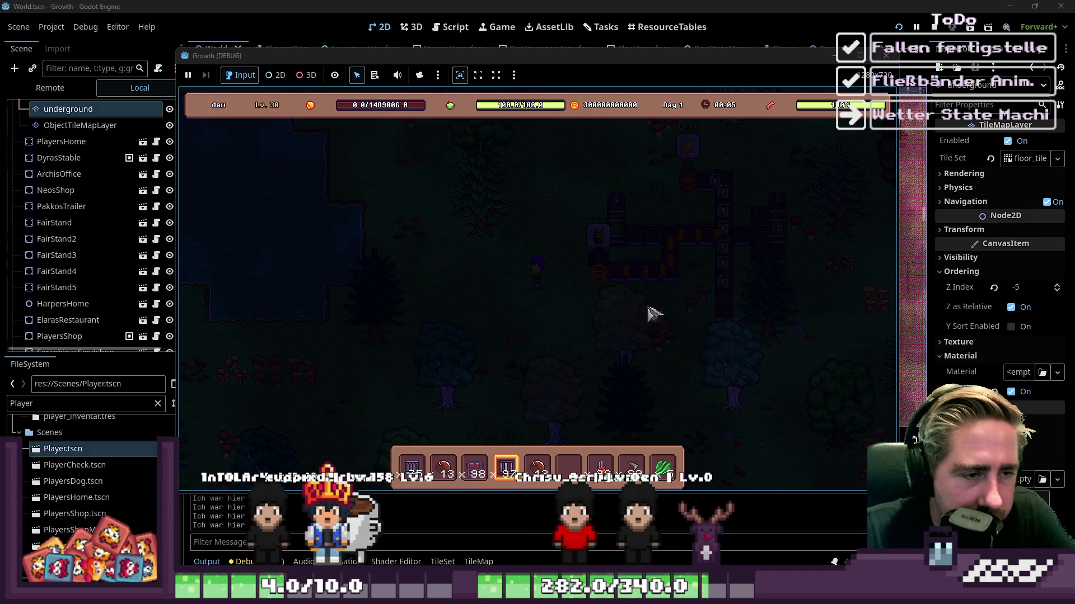
Step: Stop the debug run with the toolbar Stop button
{"action": "left_click", "coordinate": [877, 55]}
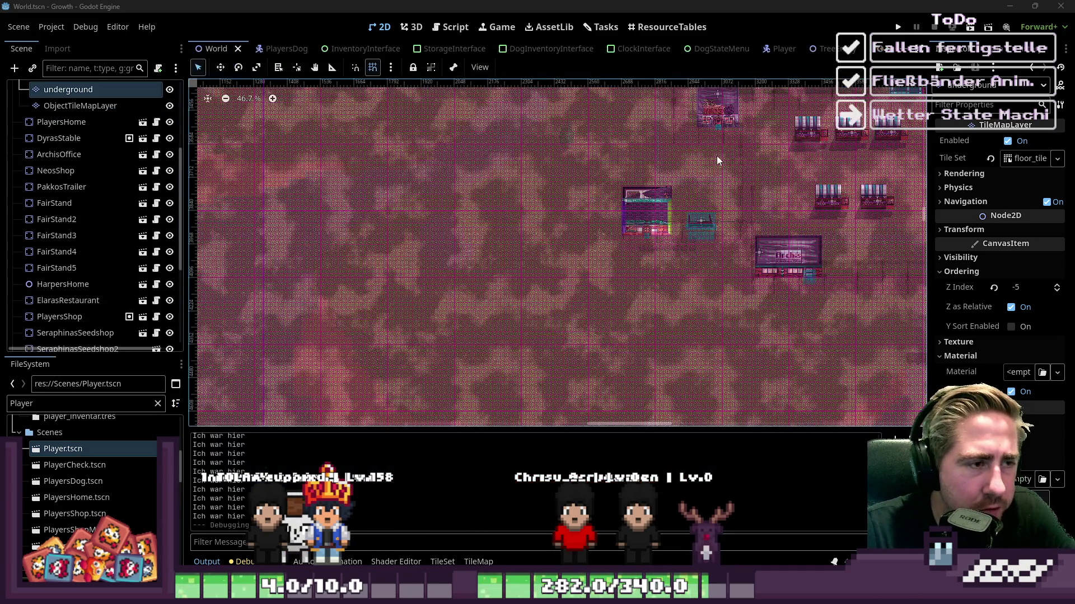
Step: Select the World root node in the Scene tree
{"action": "scroll", "coordinate": [114, 135], "scroll_direction": "up", "scroll_amount": 3}
{"action": "left_click", "coordinate": [41, 89]}
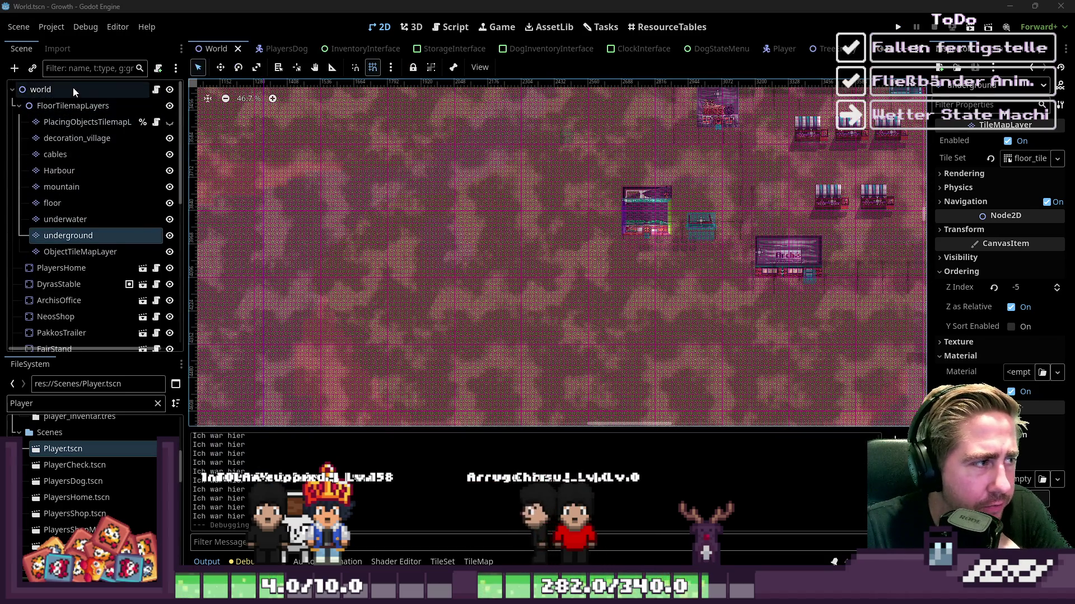
{"action": "scroll", "coordinate": [623, 187], "scroll_direction": "up", "scroll_amount": 2}
{"action": "scroll", "coordinate": [624, 187], "scroll_direction": "up", "scroll_amount": 2}
{"action": "scroll", "coordinate": [602, 199], "scroll_direction": "up", "scroll_amount": 2}
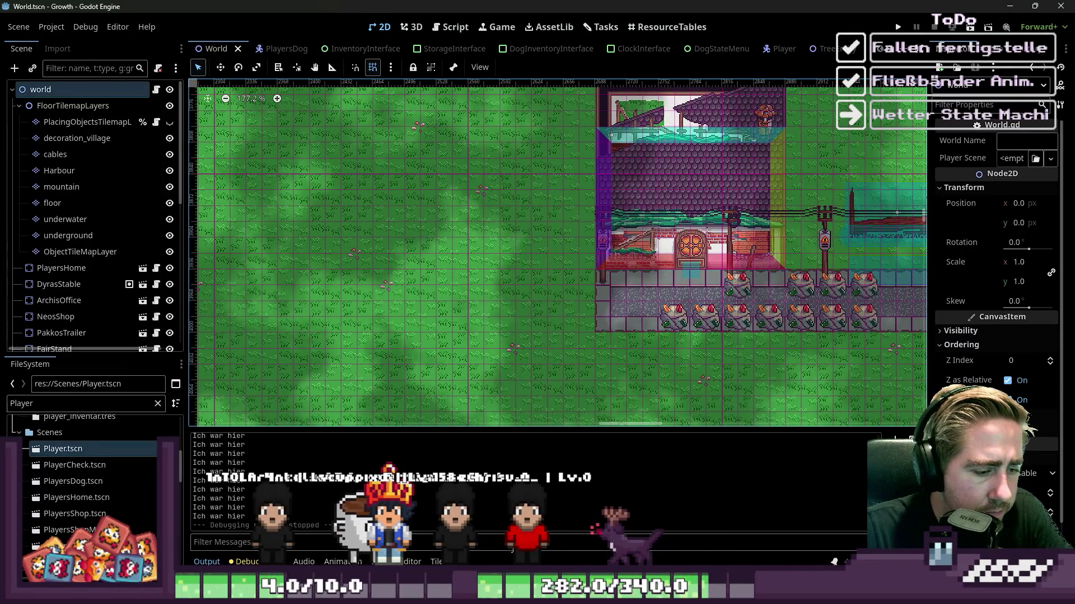
Step: Filter the FileSystem by 'tr' and open small_animal_trap.png in the external program
{"action": "double_click", "coordinate": [38, 404]}
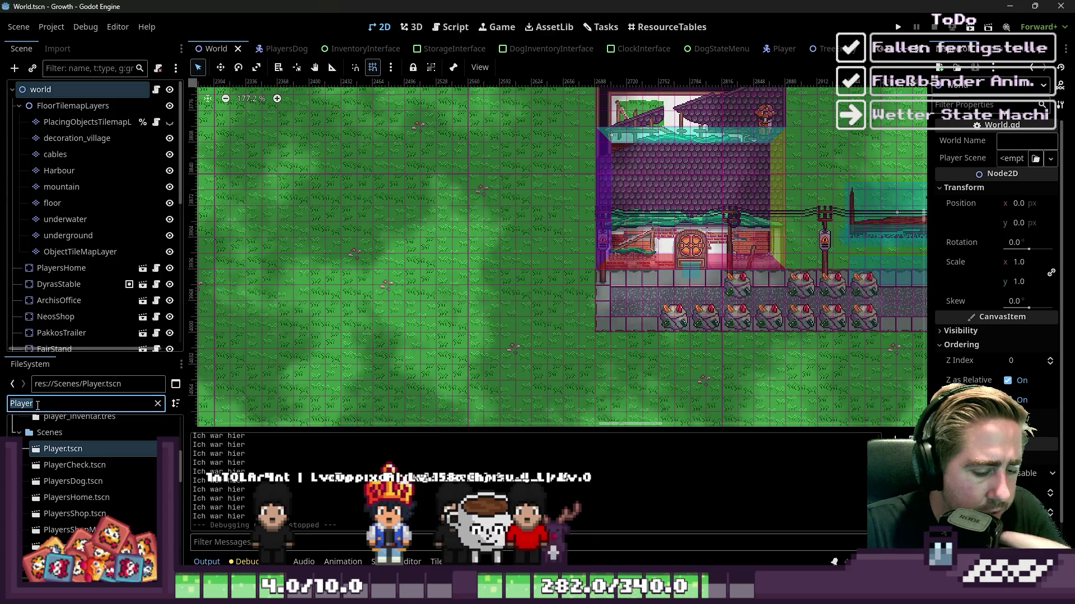
{"action": "type", "text": "trap"}
{"action": "scroll", "coordinate": [46, 492], "scroll_direction": "up", "scroll_amount": 5}
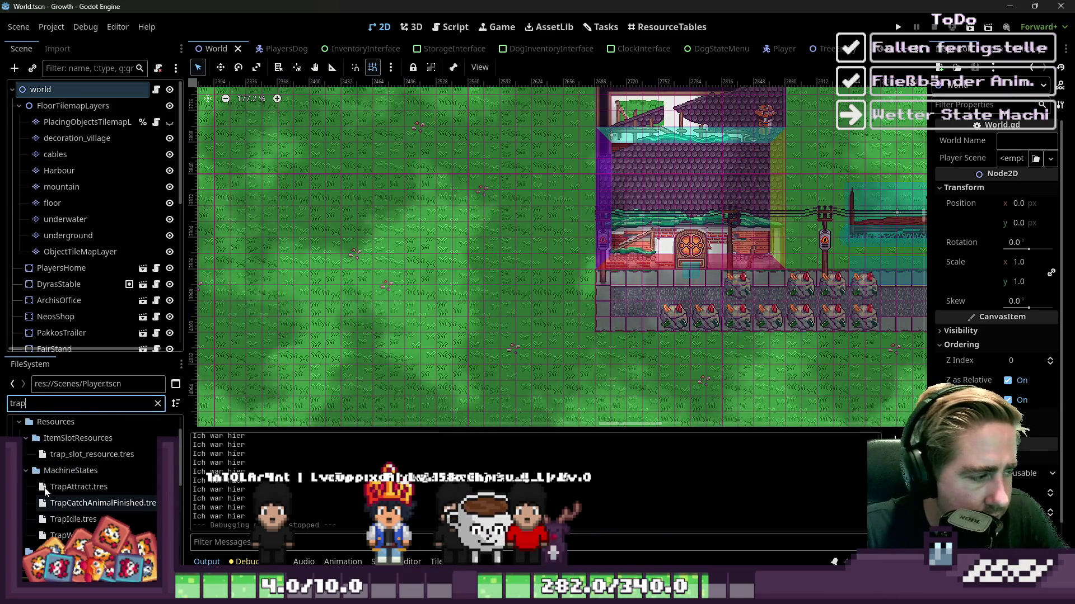
{"action": "scroll", "coordinate": [89, 497], "scroll_direction": "down", "scroll_amount": 5}
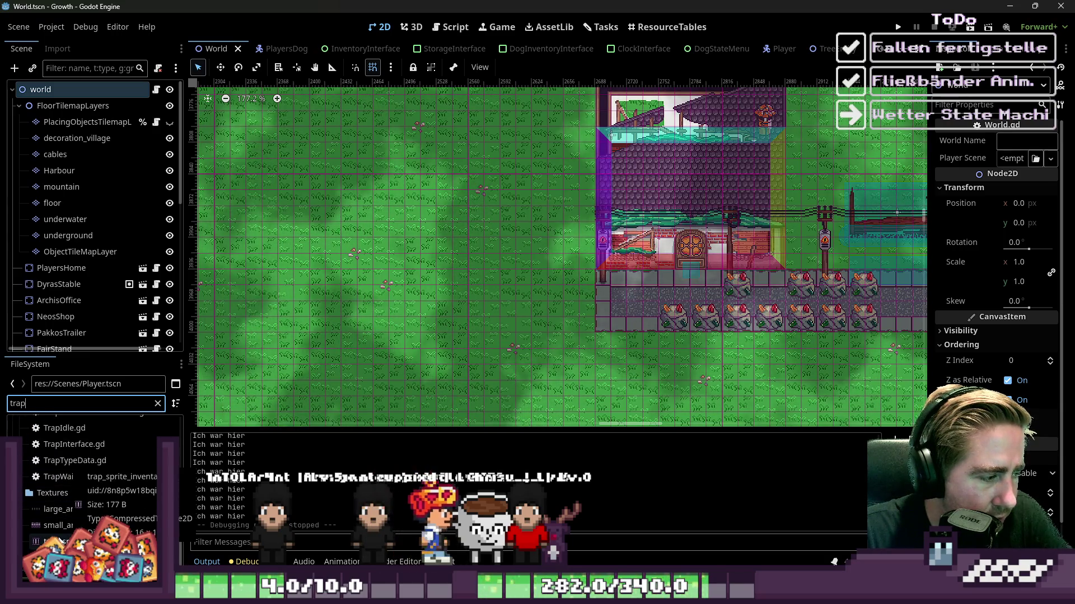
{"action": "left_click", "coordinate": [60, 526]}
{"action": "right_click", "coordinate": [60, 528]}
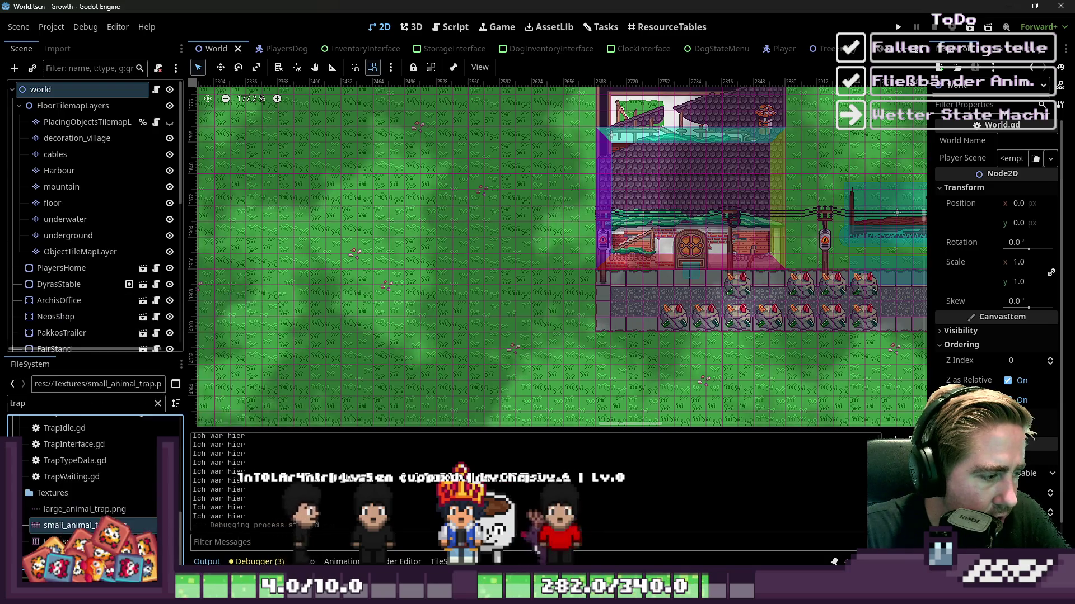
{"action": "left_click", "coordinate": [82, 303]}
{"action": "scroll", "coordinate": [445, 184], "scroll_direction": "down", "scroll_amount": 1}
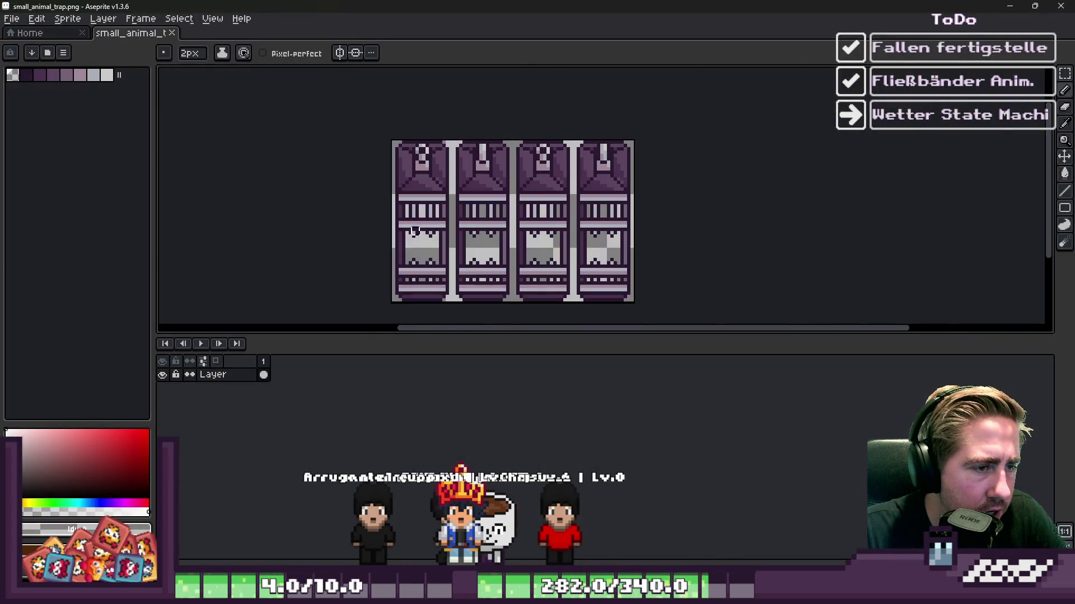
Step: Zoom around the trap sprite and pick the cage bars' dark purple with the pencil
{"action": "scroll", "coordinate": [393, 230], "scroll_direction": "up", "scroll_amount": 3}
{"action": "scroll", "coordinate": [603, 186], "scroll_direction": "down", "scroll_amount": 1}
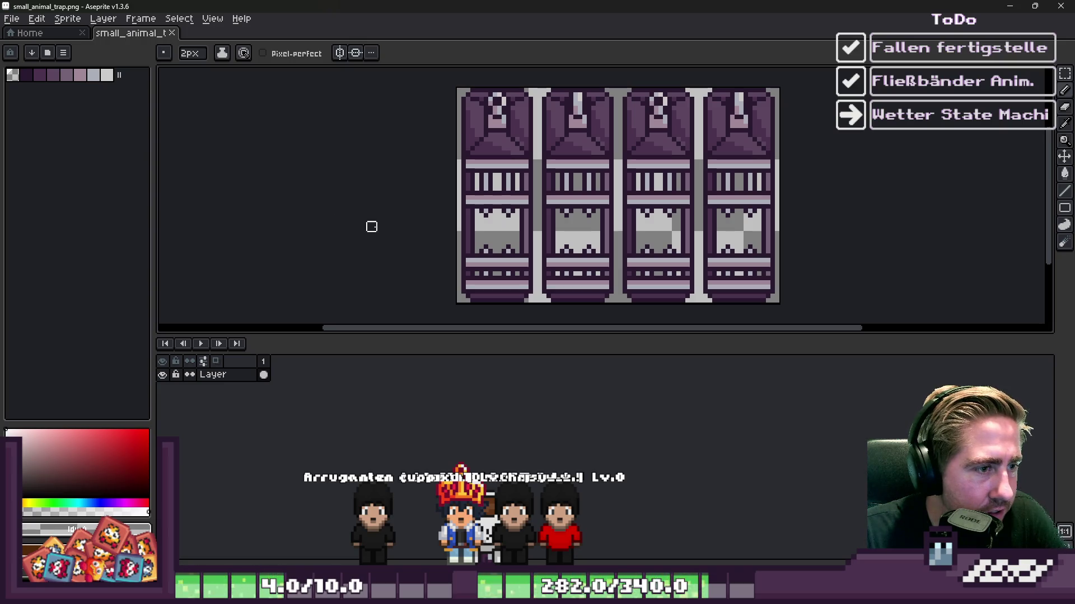
{"action": "scroll", "coordinate": [439, 218], "scroll_direction": "up", "scroll_amount": 2}
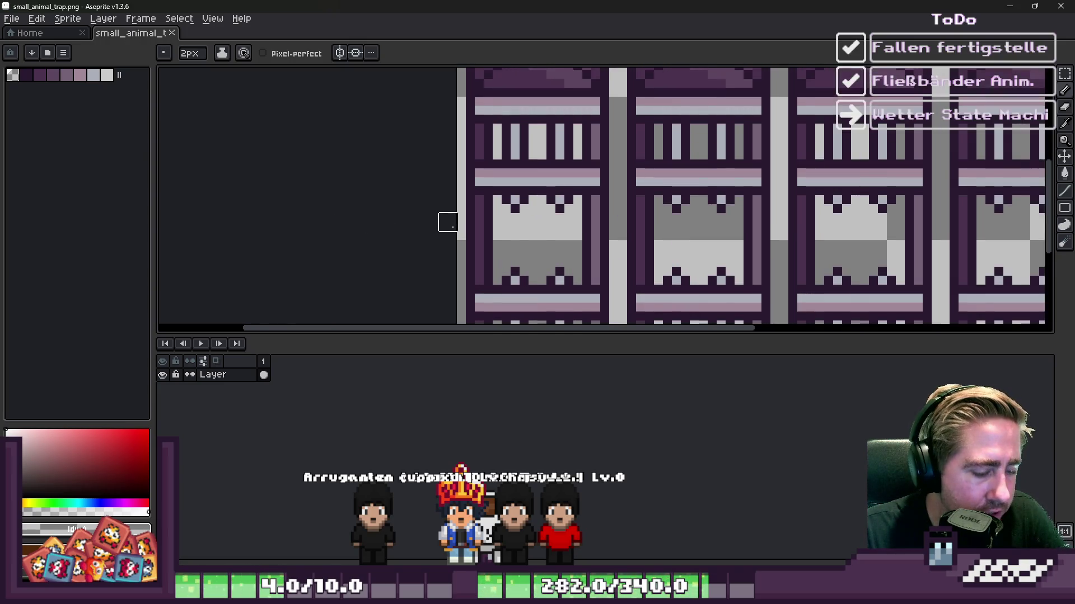
{"action": "scroll", "coordinate": [619, 176], "scroll_direction": "down", "scroll_amount": 1}
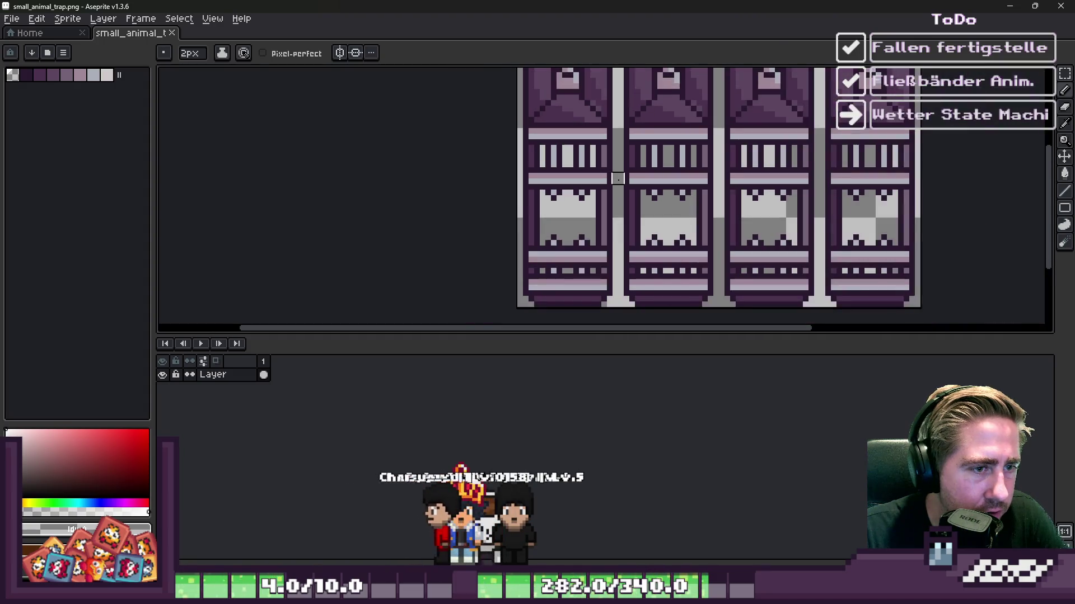
{"action": "scroll", "coordinate": [621, 181], "scroll_direction": "up", "scroll_amount": 2}
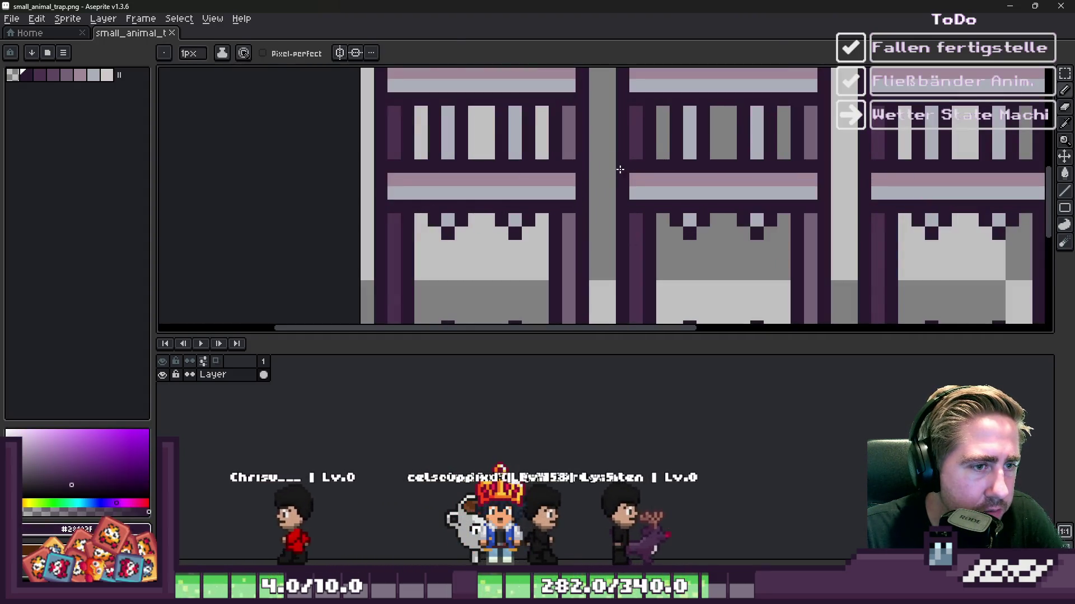
{"action": "scroll", "coordinate": [605, 167], "scroll_direction": "down", "scroll_amount": 2}
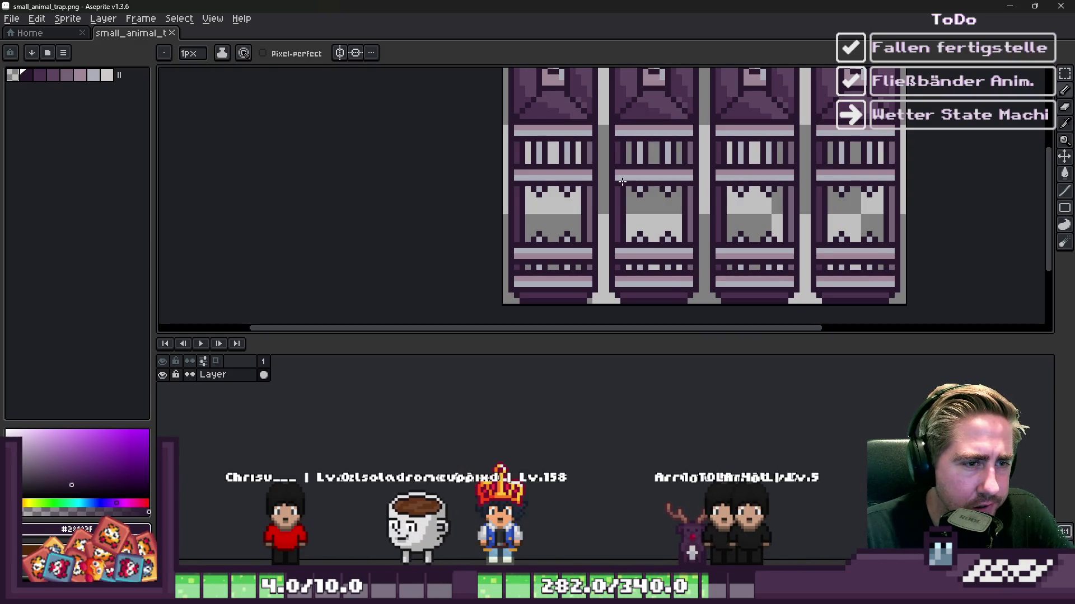
{"action": "scroll", "coordinate": [624, 183], "scroll_direction": "up", "scroll_amount": 2}
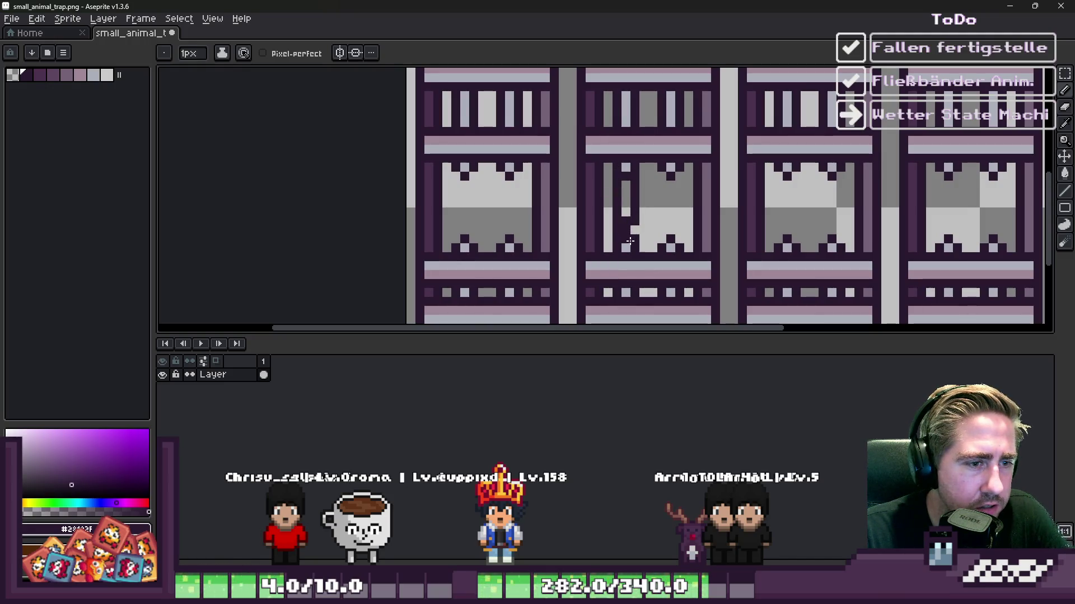
{"action": "key", "text": "b"}
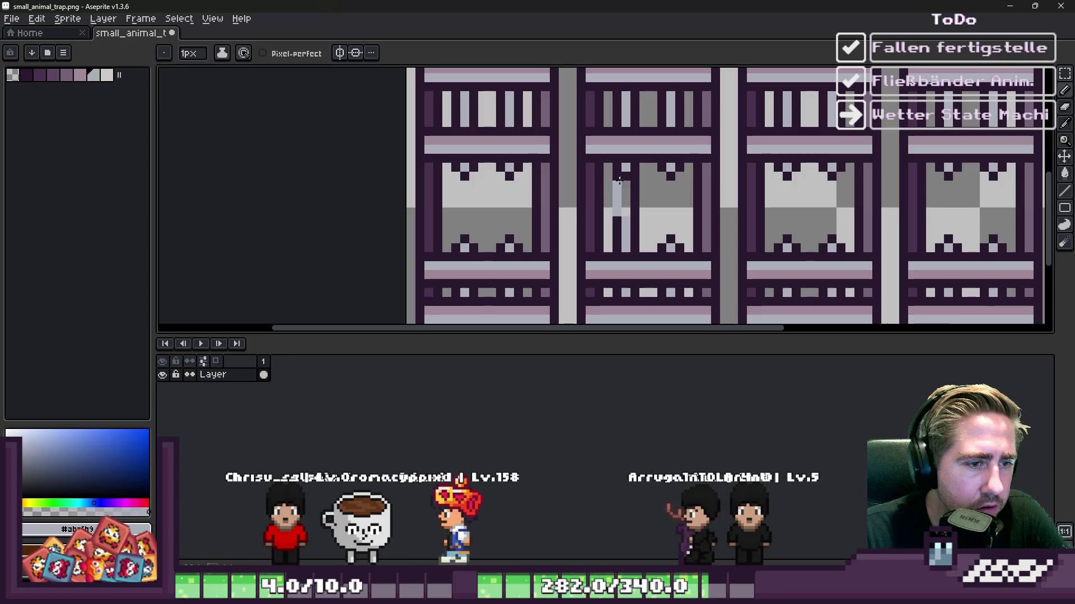
{"action": "scroll", "coordinate": [672, 166], "scroll_direction": "up", "scroll_amount": 1}
{"action": "left_click", "coordinate": [660, 282], "text": "alt"}
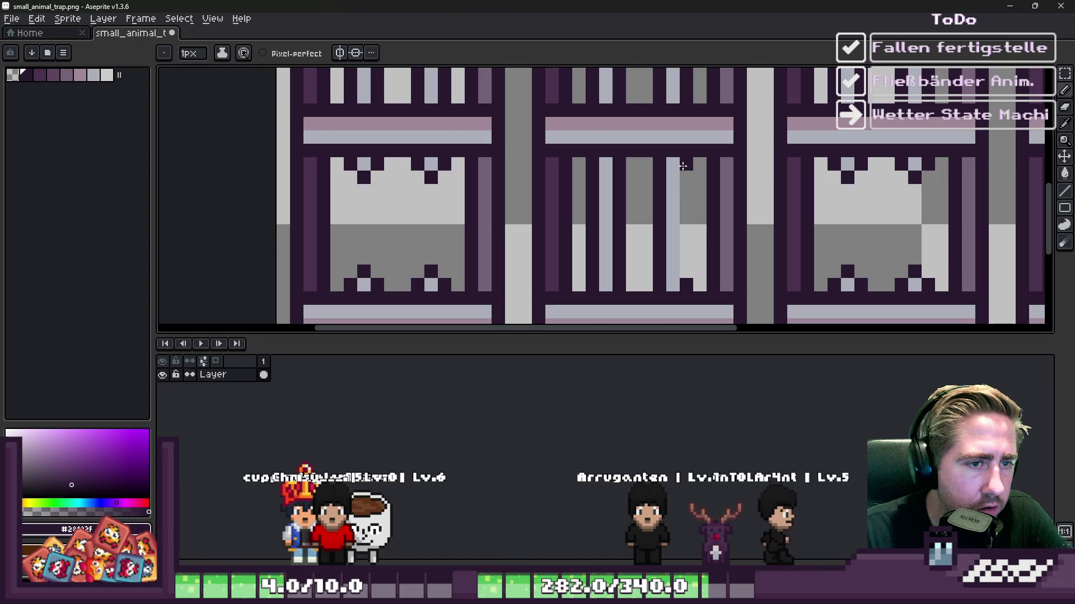
{"action": "scroll", "coordinate": [545, 213], "scroll_direction": "down", "scroll_amount": 3}
{"action": "scroll", "coordinate": [542, 212], "scroll_direction": "up", "scroll_amount": 3}
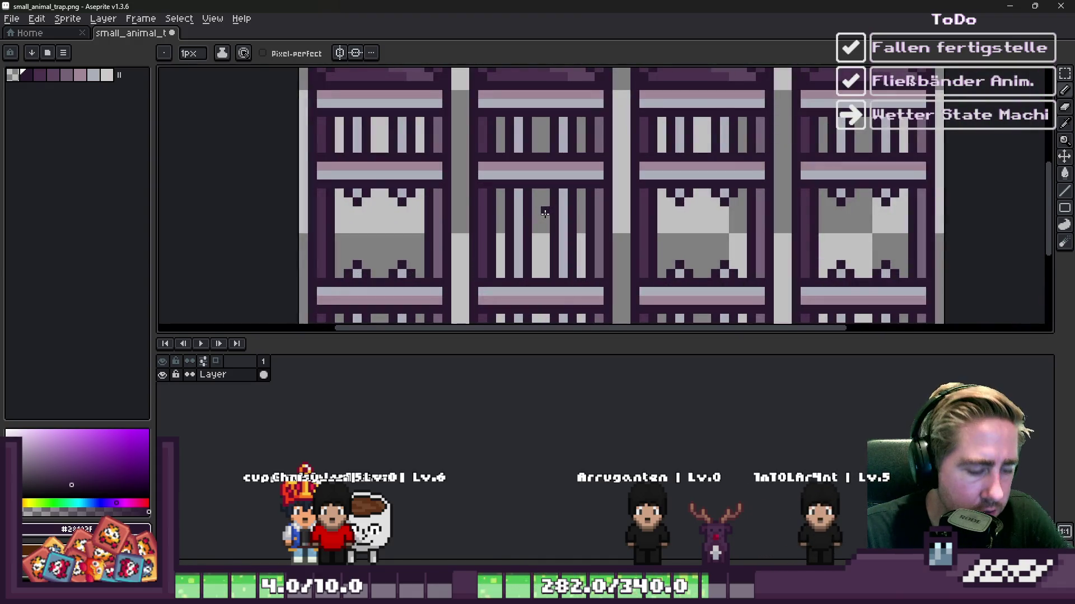
Step: Copy the middle cage's barred window right into the next cage
{"action": "key", "text": "m"}
{"action": "left_click_drag", "start_coordinate": [474, 192], "coordinate": [618, 281]}
{"action": "left_click_drag", "start_coordinate": [563, 246], "coordinate": [704, 246]}
{"action": "left_click", "coordinate": [607, 180]}
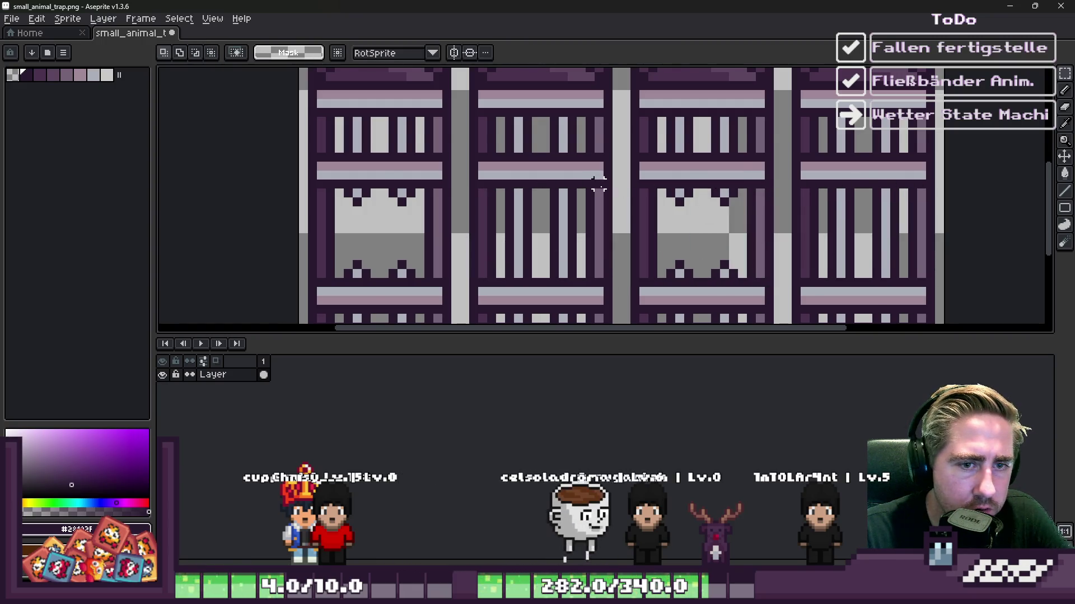
{"action": "scroll", "coordinate": [607, 199], "scroll_direction": "down", "scroll_amount": 3}
{"action": "scroll", "coordinate": [638, 164], "scroll_direction": "up", "scroll_amount": 1}
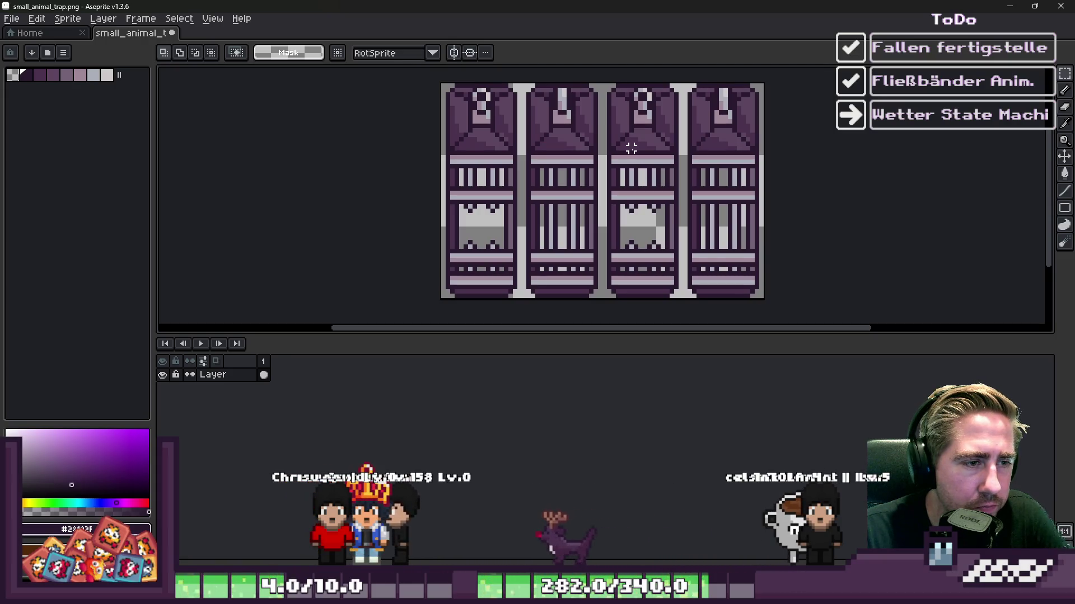
{"action": "scroll", "coordinate": [624, 180], "scroll_direction": "up", "scroll_amount": 2}
Step: Try selections on the third cage's window, then undo twice to restore the third and fourth windows
{"action": "left_click_drag", "start_coordinate": [595, 196], "coordinate": [732, 283]}
{"action": "key", "text": "ctrl+d"}
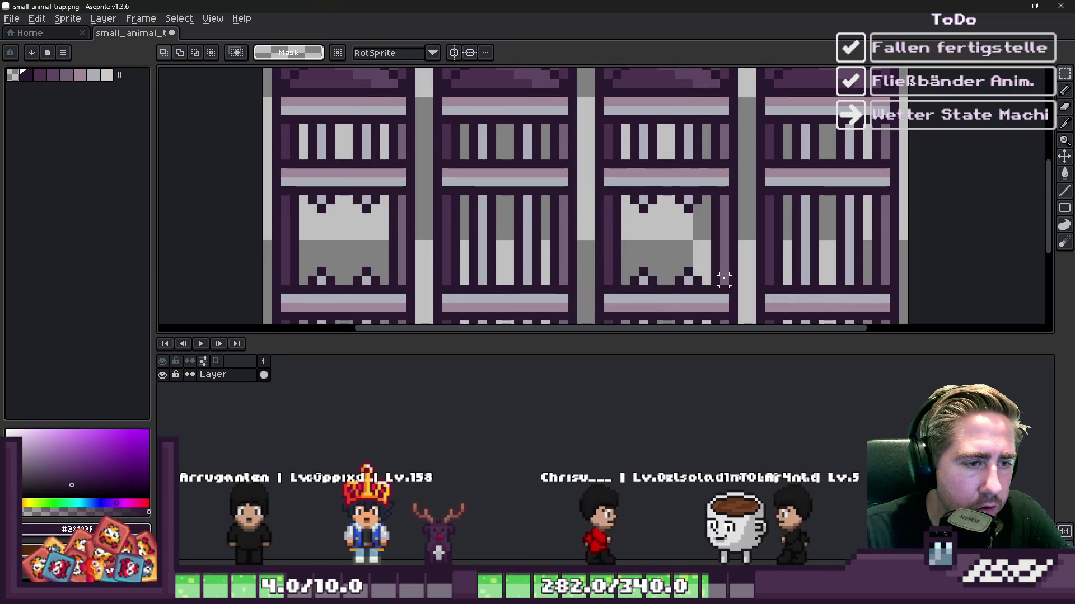
{"action": "mouse_move", "coordinate": [627, 194]}
{"action": "left_mouse_down"}
{"action": "mouse_move", "coordinate": [705, 208]}
{"action": "mouse_move", "coordinate": [675, 280]}
{"action": "left_mouse_up"}
{"action": "key", "text": "ctrl+d"}
{"action": "scroll", "coordinate": [671, 281], "scroll_direction": "down", "scroll_amount": 4}
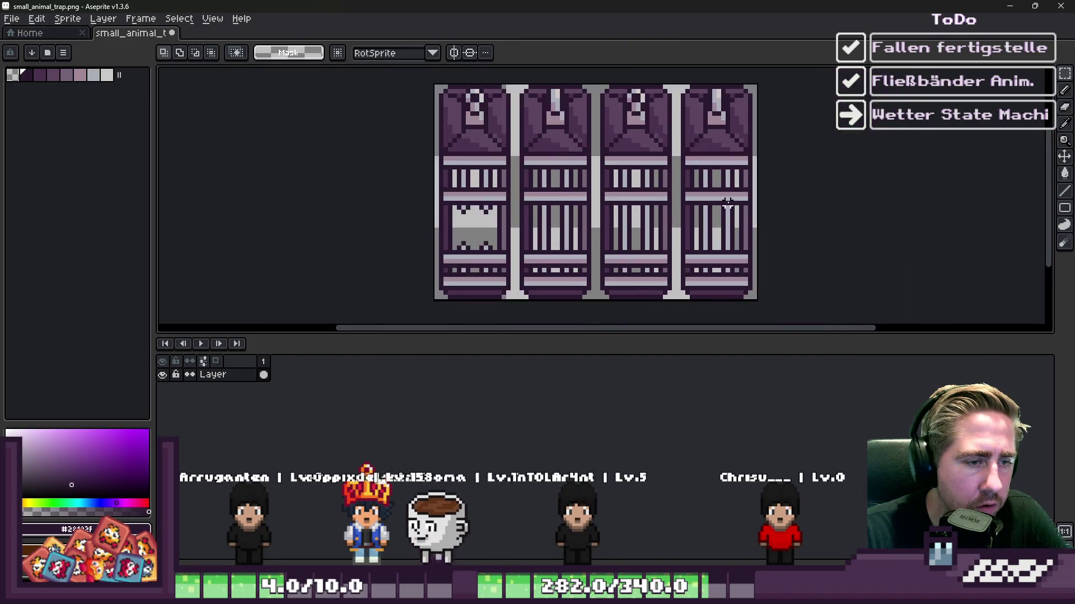
{"action": "scroll", "coordinate": [693, 194], "scroll_direction": "up", "scroll_amount": 1}
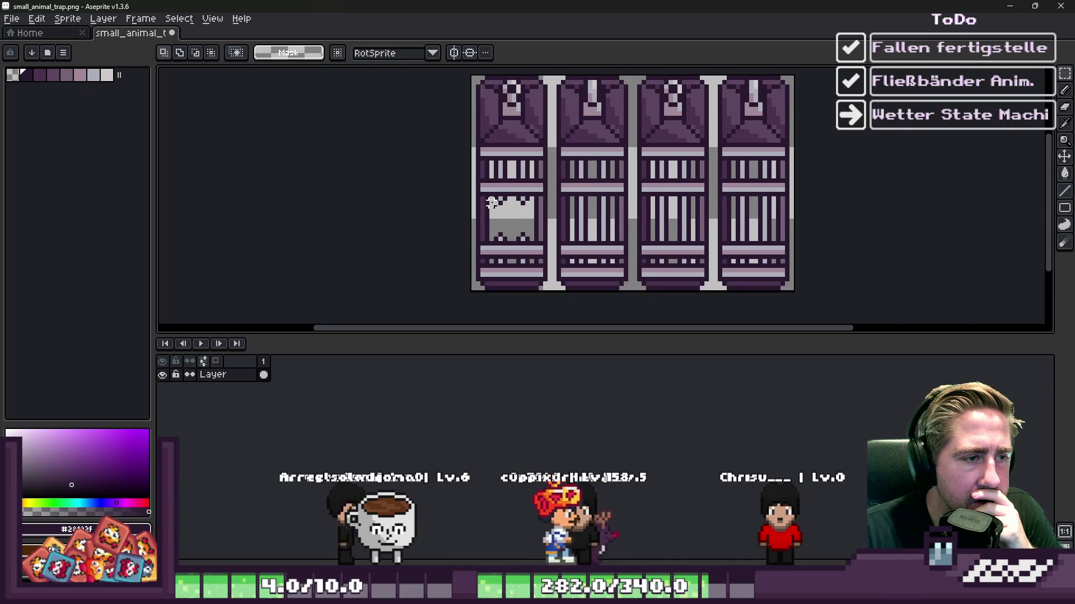
{"action": "scroll", "coordinate": [492, 202], "scroll_direction": "up", "scroll_amount": 4}
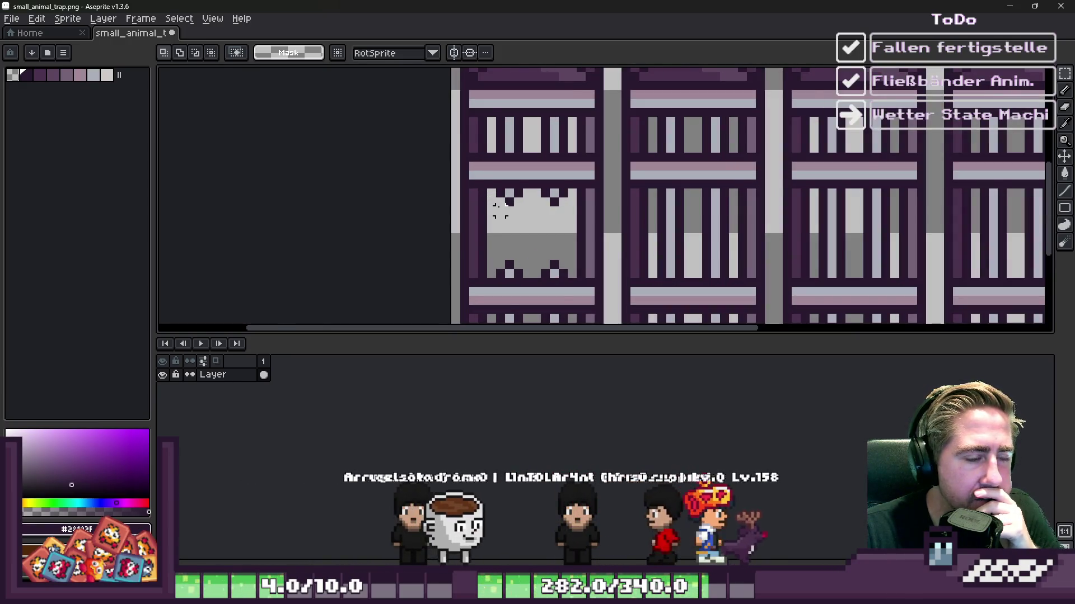
{"action": "scroll", "coordinate": [489, 177], "scroll_direction": "down", "scroll_amount": 2}
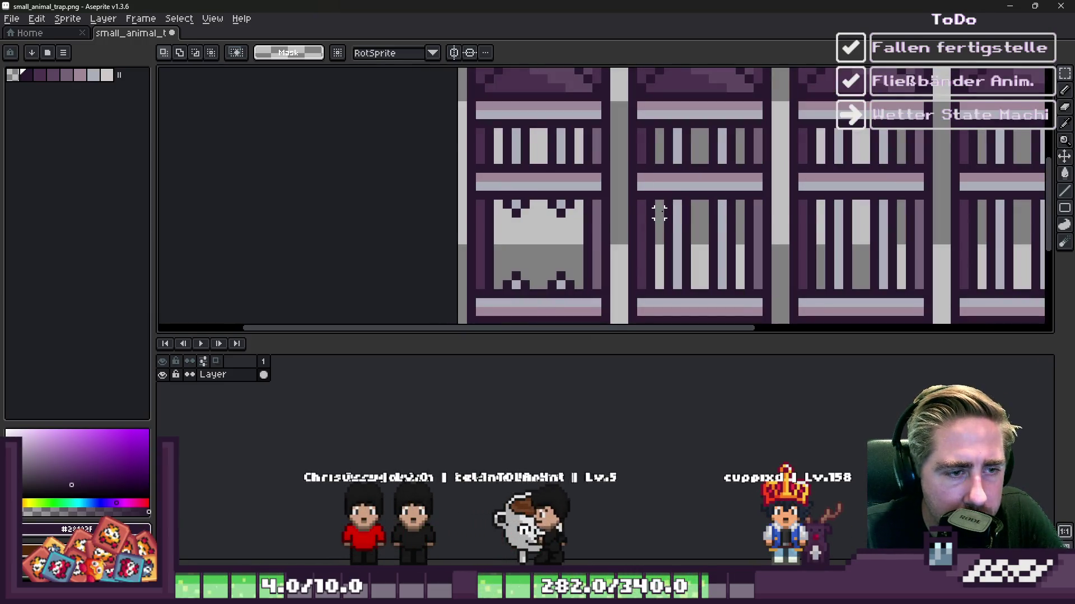
{"action": "key", "text": "ctrl+z"}
{"action": "scroll", "coordinate": [610, 193], "scroll_direction": "down", "scroll_amount": 2}
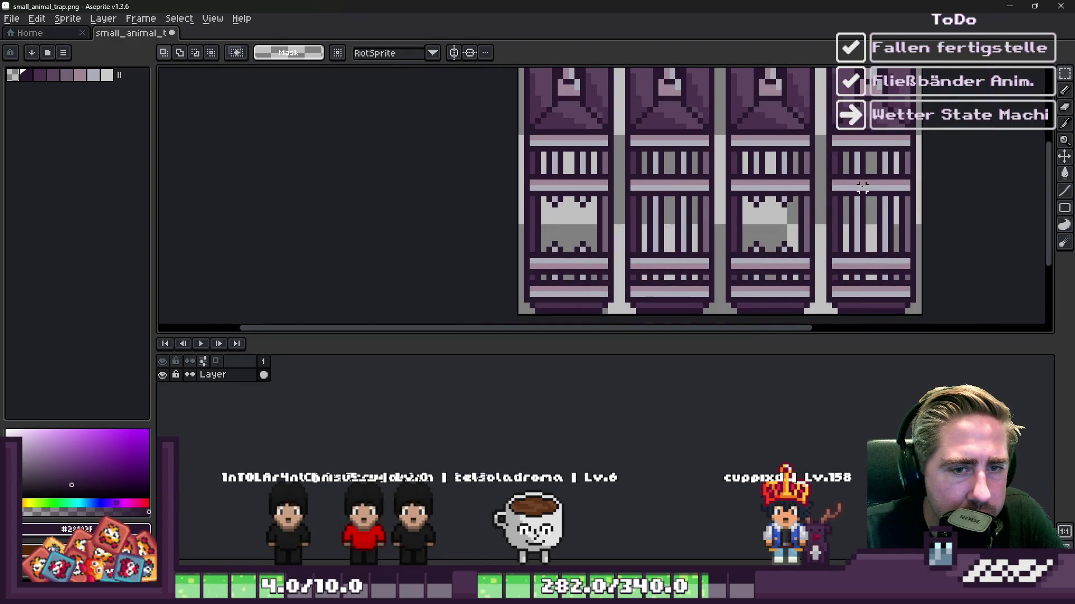
{"action": "key", "text": "ctrl+z"}
{"action": "key", "text": "ctrl+z"}
{"action": "key", "text": "ctrl+z"}
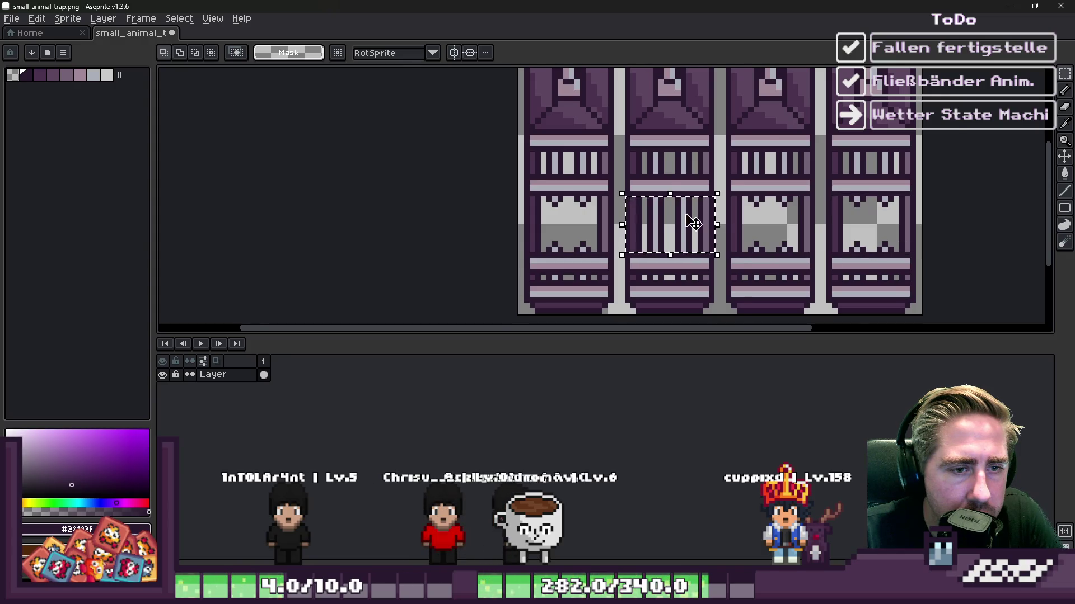
Step: Move the second cage's bars into the third trap frame and commit the move
{"action": "scroll", "coordinate": [706, 220], "scroll_direction": "up", "scroll_amount": 1}
{"action": "left_click_drag", "start_coordinate": [671, 221], "coordinate": [817, 232]}
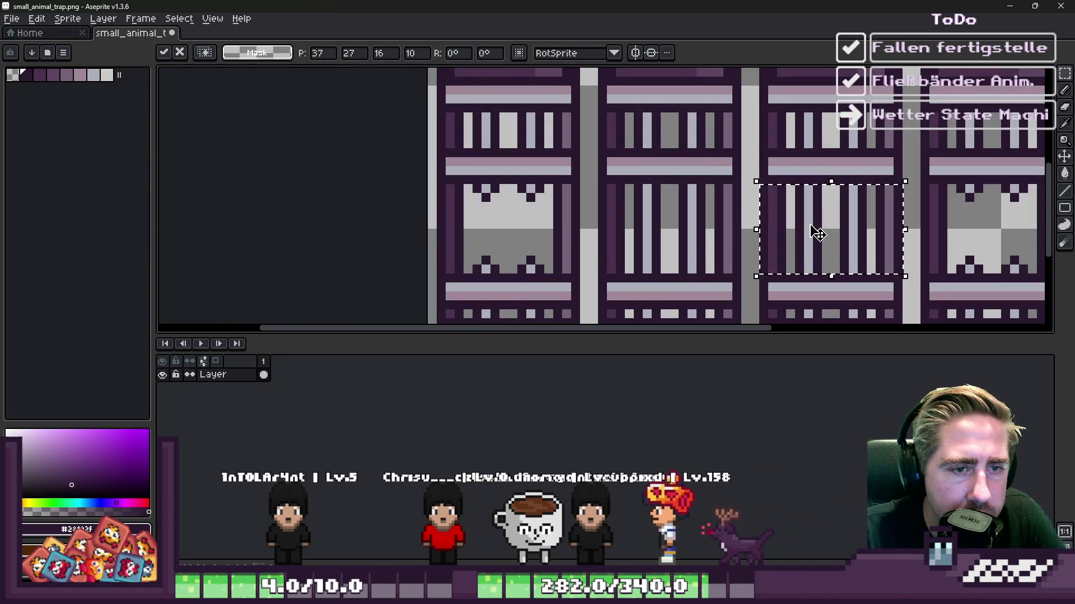
{"action": "key", "text": "ctrl+d"}
{"action": "scroll", "coordinate": [694, 212], "scroll_direction": "down", "scroll_amount": 2}
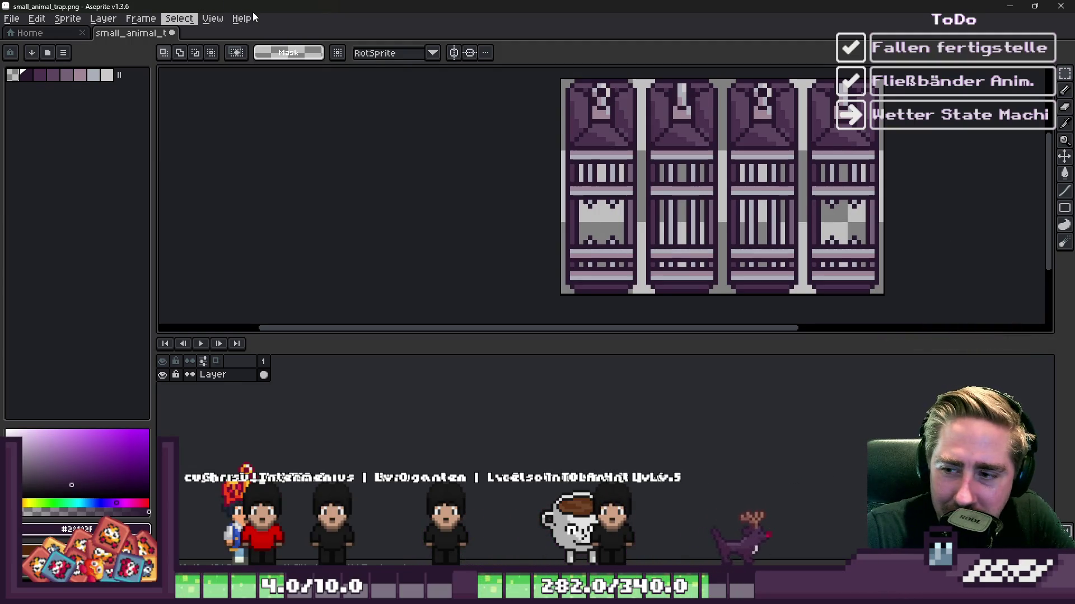
Step: Marquee-select the horizontal bar across the first cage frame, zoom out to check it, then return to Godot
{"action": "scroll", "coordinate": [362, 111], "scroll_direction": "down", "scroll_amount": 2}
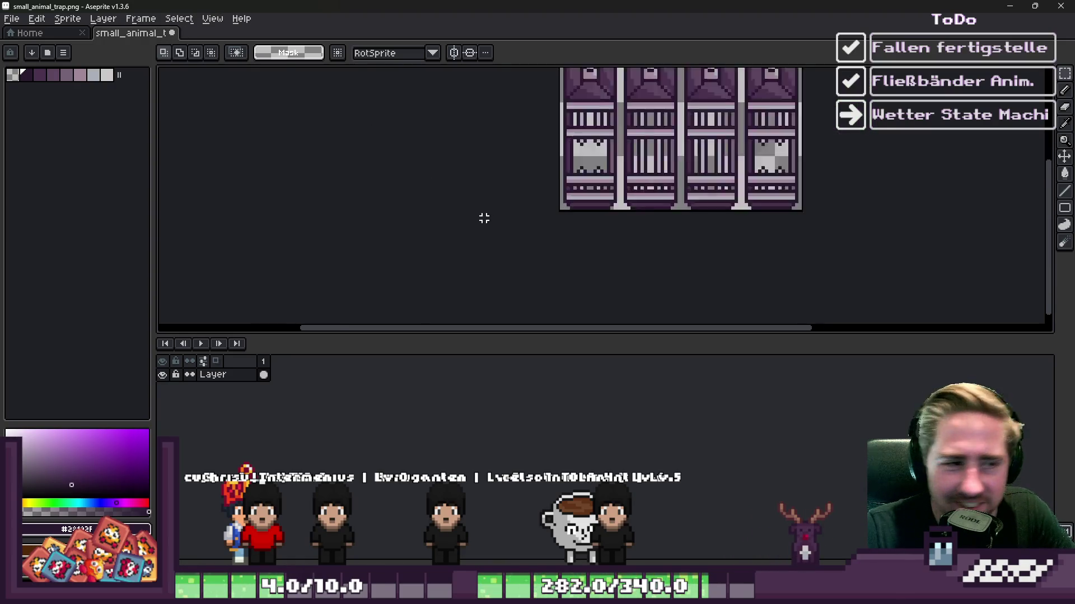
{"action": "scroll", "coordinate": [585, 94], "scroll_direction": "up", "scroll_amount": 2}
{"action": "scroll", "coordinate": [585, 94], "scroll_direction": "up", "scroll_amount": 1}
{"action": "scroll", "coordinate": [582, 112], "scroll_direction": "down", "scroll_amount": 2}
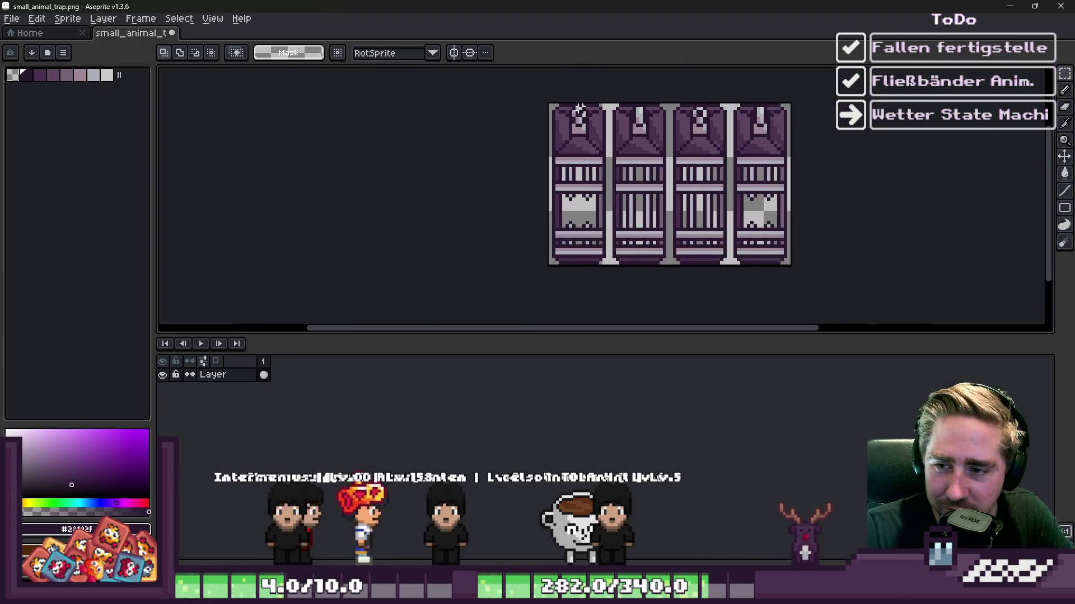
{"action": "scroll", "coordinate": [625, 174], "scroll_direction": "up", "scroll_amount": 2}
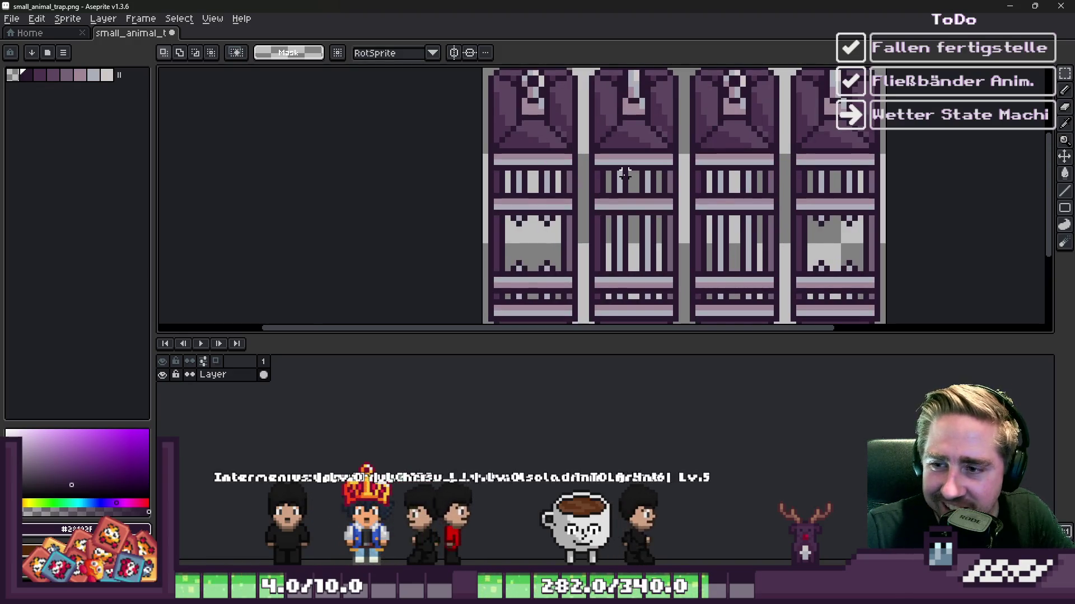
{"action": "scroll", "coordinate": [627, 177], "scroll_direction": "down", "scroll_amount": 1}
{"action": "scroll", "coordinate": [518, 199], "scroll_direction": "up", "scroll_amount": 3}
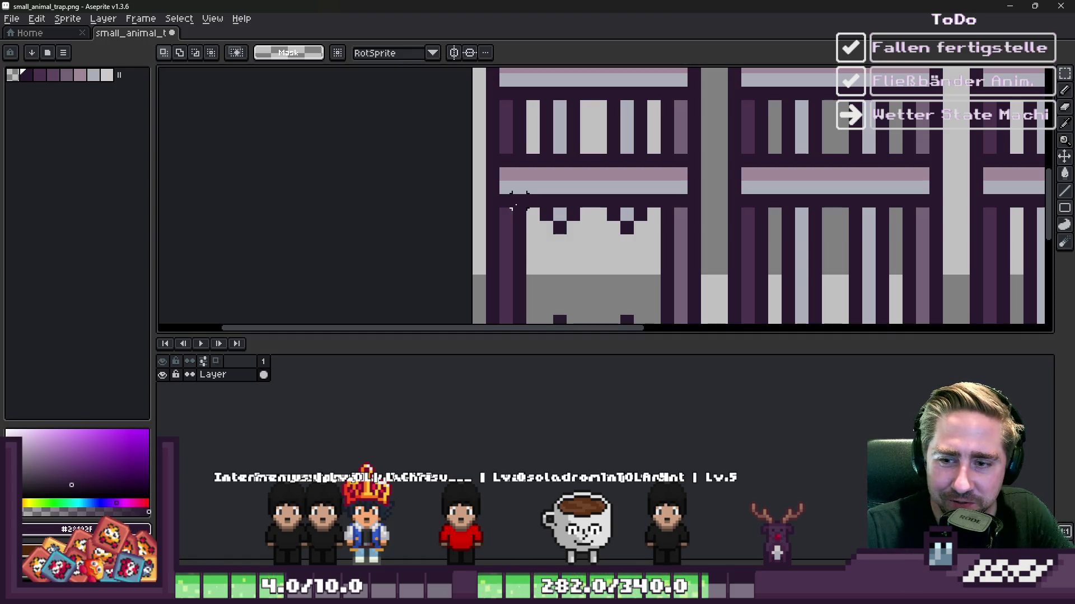
{"action": "scroll", "coordinate": [532, 186], "scroll_direction": "down", "scroll_amount": 1}
{"action": "scroll", "coordinate": [513, 202], "scroll_direction": "up", "scroll_amount": 2}
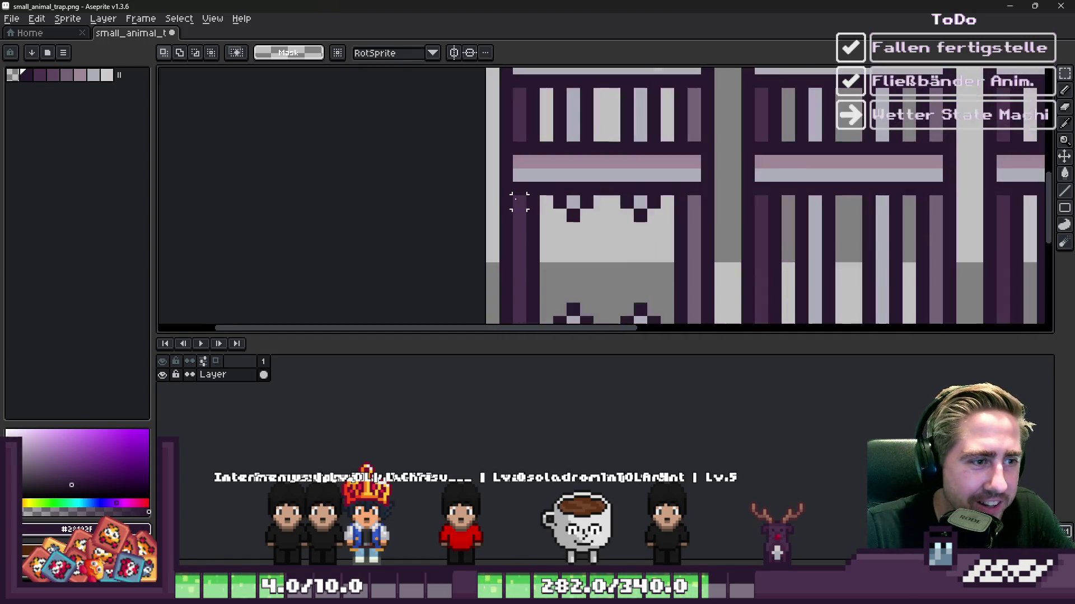
{"action": "mouse_move", "coordinate": [492, 201]}
{"action": "left_mouse_down"}
{"action": "mouse_move", "coordinate": [666, 174]}
{"action": "mouse_move", "coordinate": [694, 188]}
{"action": "left_mouse_up"}
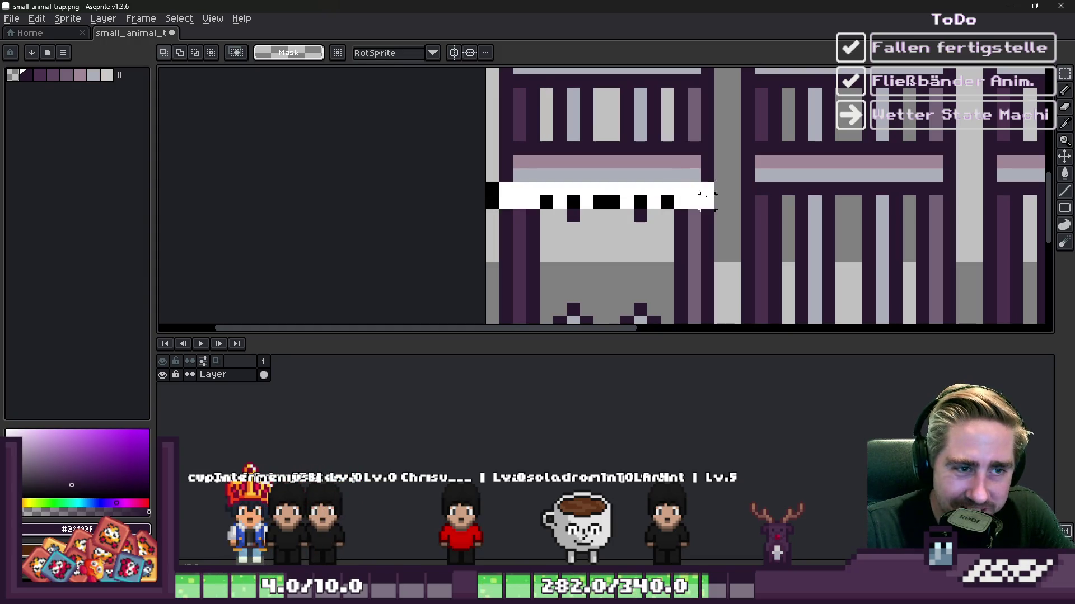
{"action": "scroll", "coordinate": [689, 208], "scroll_direction": "down", "scroll_amount": 2}
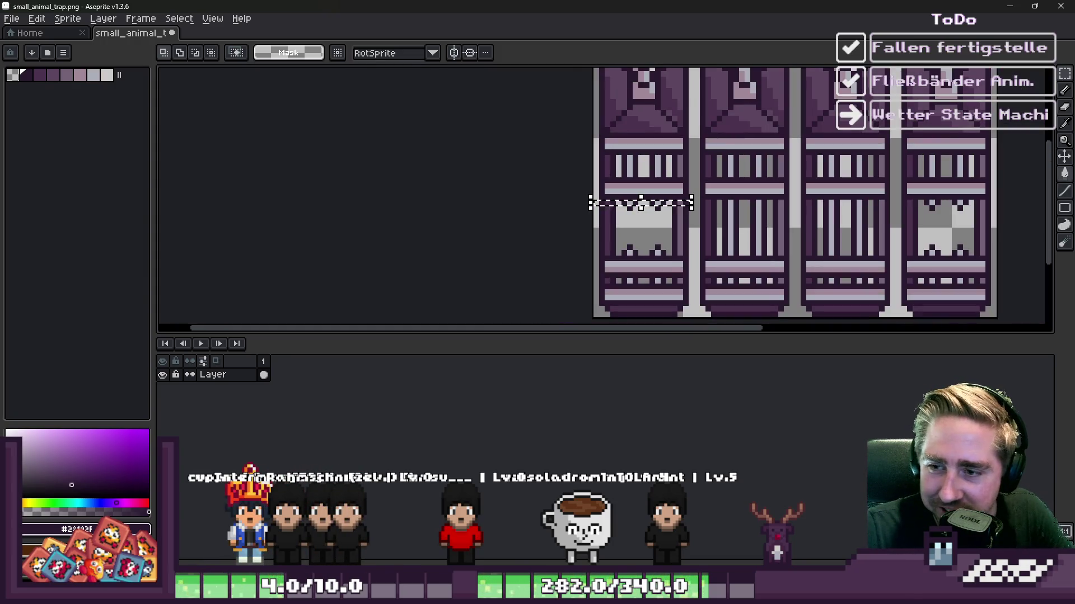
{"action": "scroll", "coordinate": [658, 187], "scroll_direction": "down", "scroll_amount": 2}
{"action": "scroll", "coordinate": [648, 185], "scroll_direction": "up", "scroll_amount": 1}
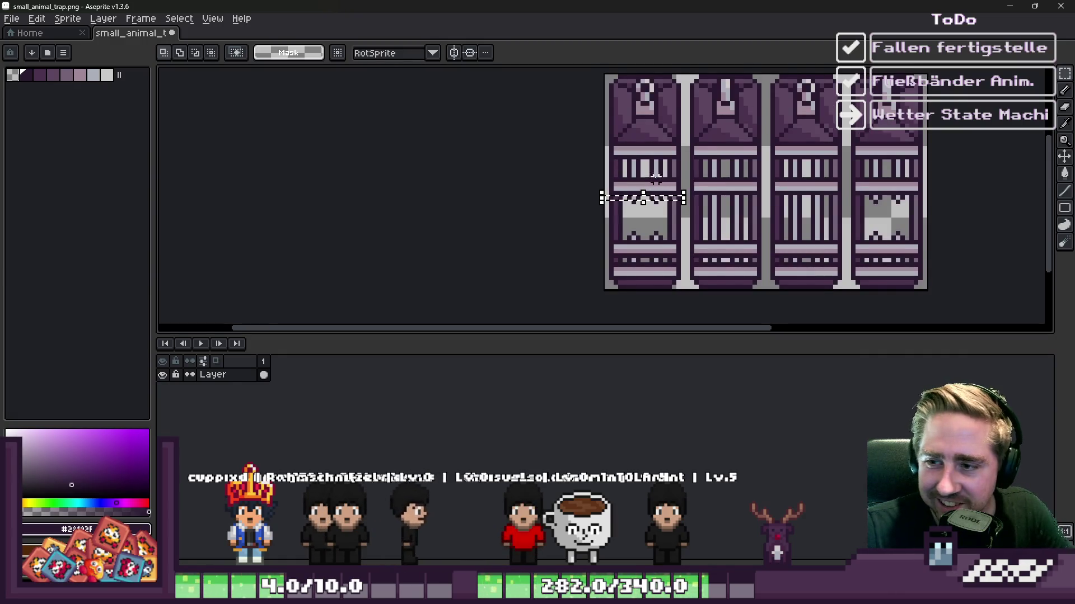
{"action": "scroll", "coordinate": [605, 201], "scroll_direction": "up", "scroll_amount": 2}
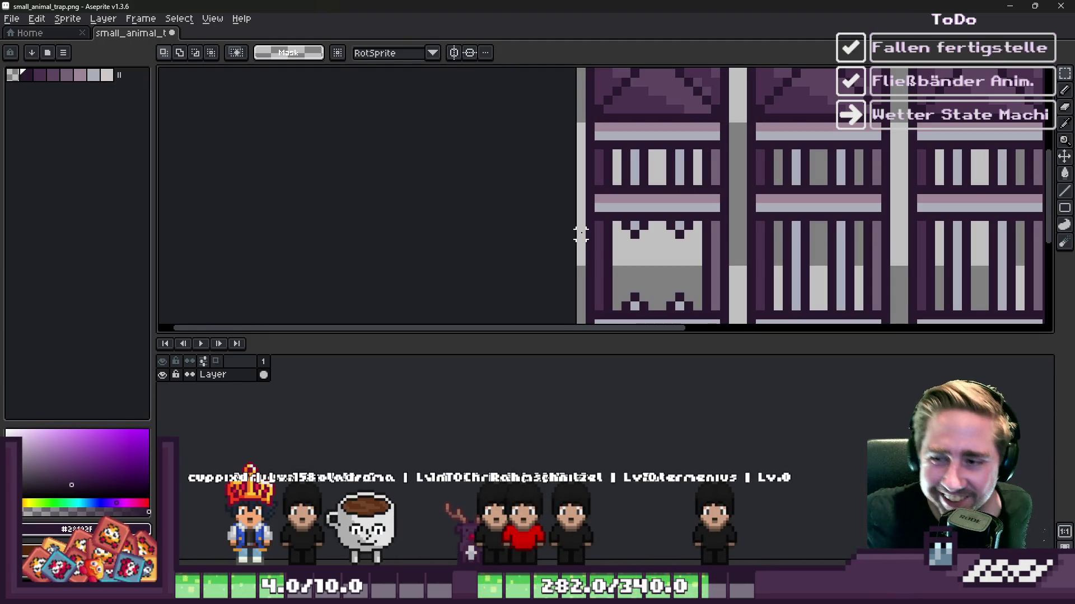
{"action": "left_click", "coordinate": [1010, 6]}
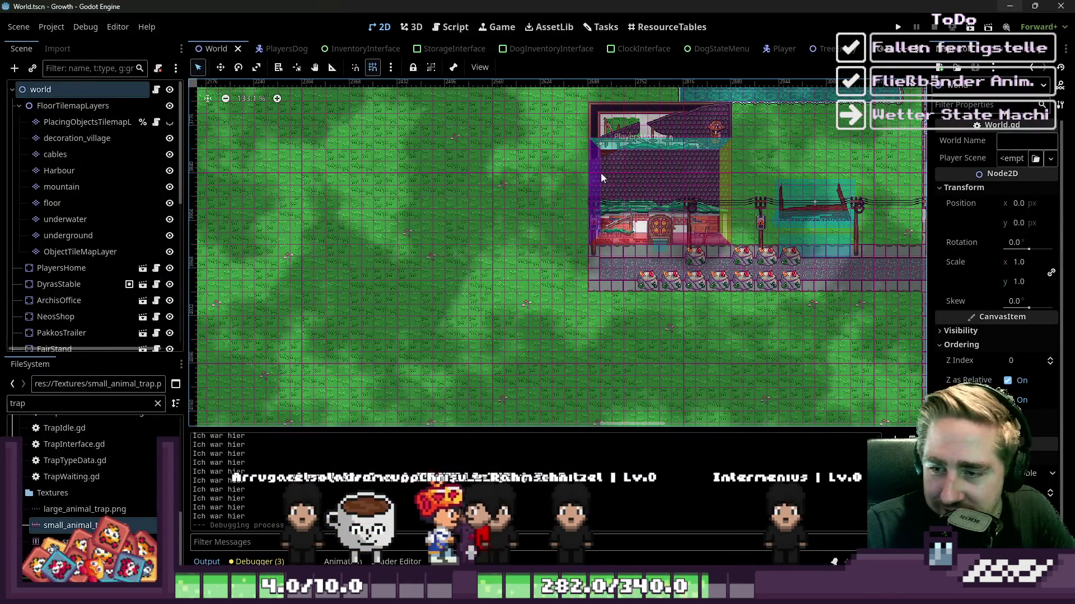
Step: Select the ObjectTileMapLayer node and run the Growth project to its title screen
{"action": "left_click", "coordinate": [647, 283]}
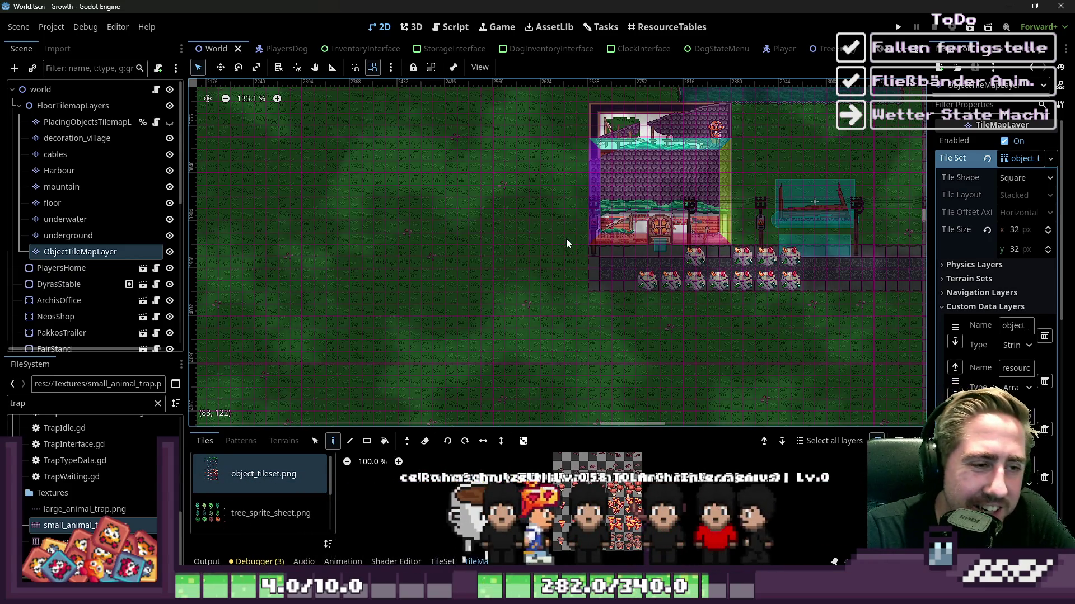
{"action": "left_click", "coordinate": [897, 26]}
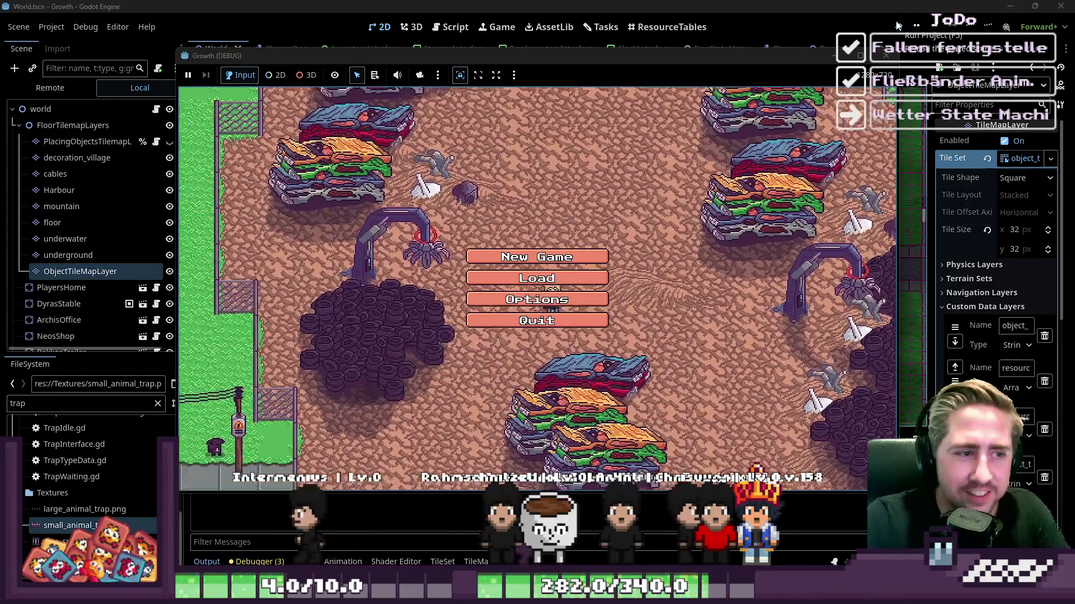
Step: Start a new game with character name 'dwadw' and walk down through the village
{"action": "left_click", "coordinate": [536, 257]}
{"action": "type", "text": "dwadw"}
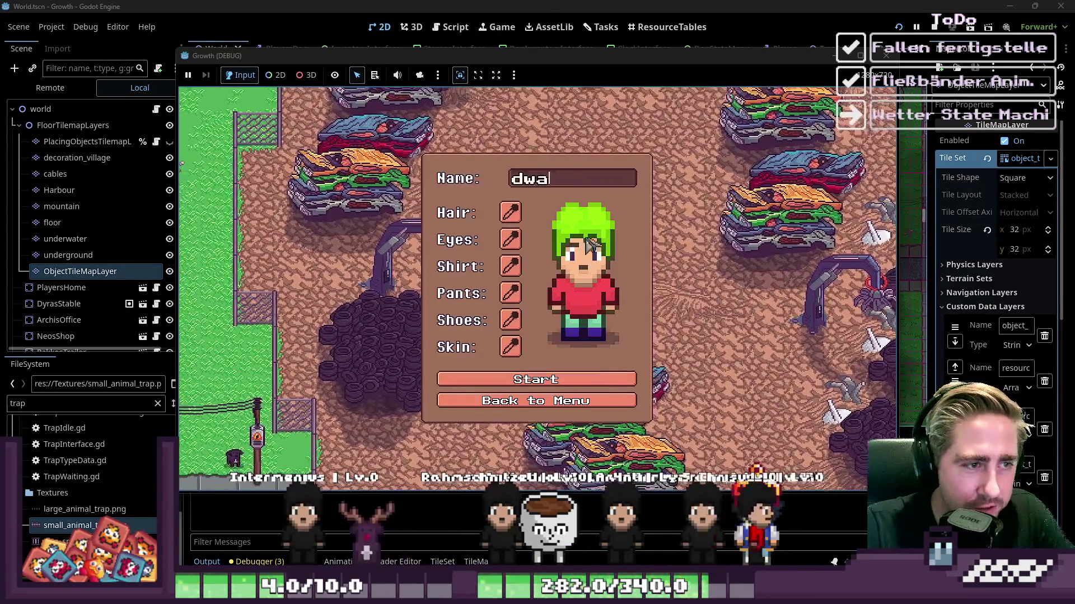
{"action": "left_click", "coordinate": [539, 385]}
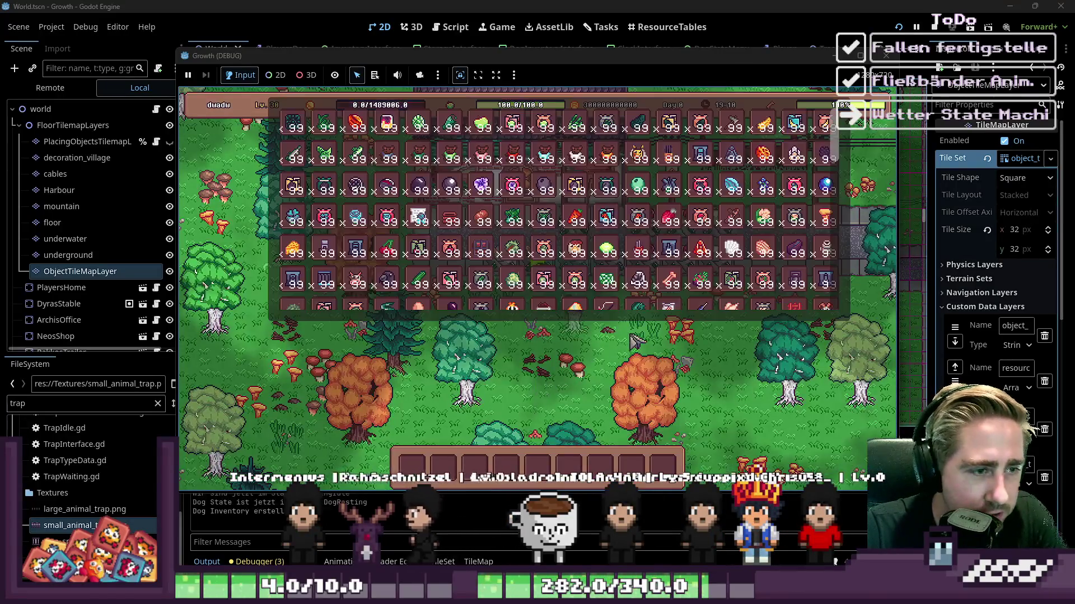
{"action": "key", "text": "s"}
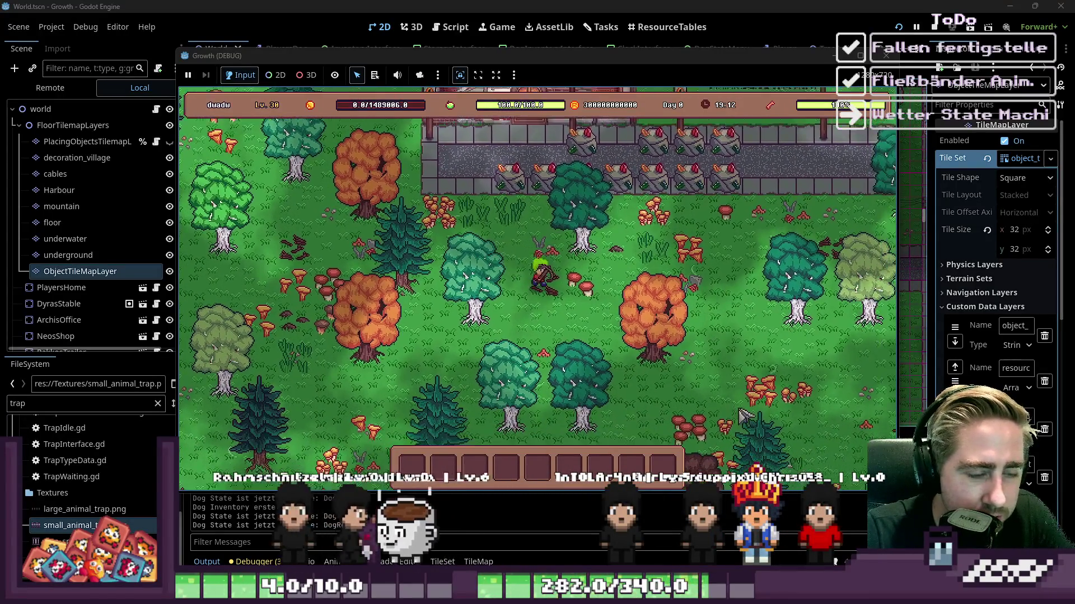
Step: Move the conveyor belt and another item from the inventory into empty hotbar slots
{"action": "key", "text": "i"}
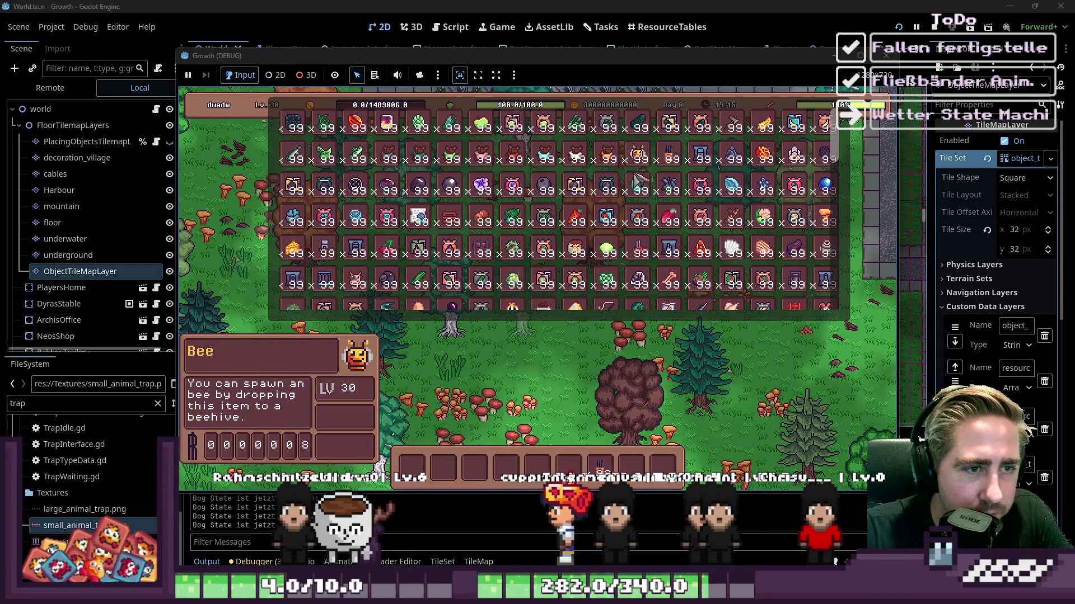
{"action": "left_click_drag", "start_coordinate": [635, 167], "coordinate": [633, 457]}
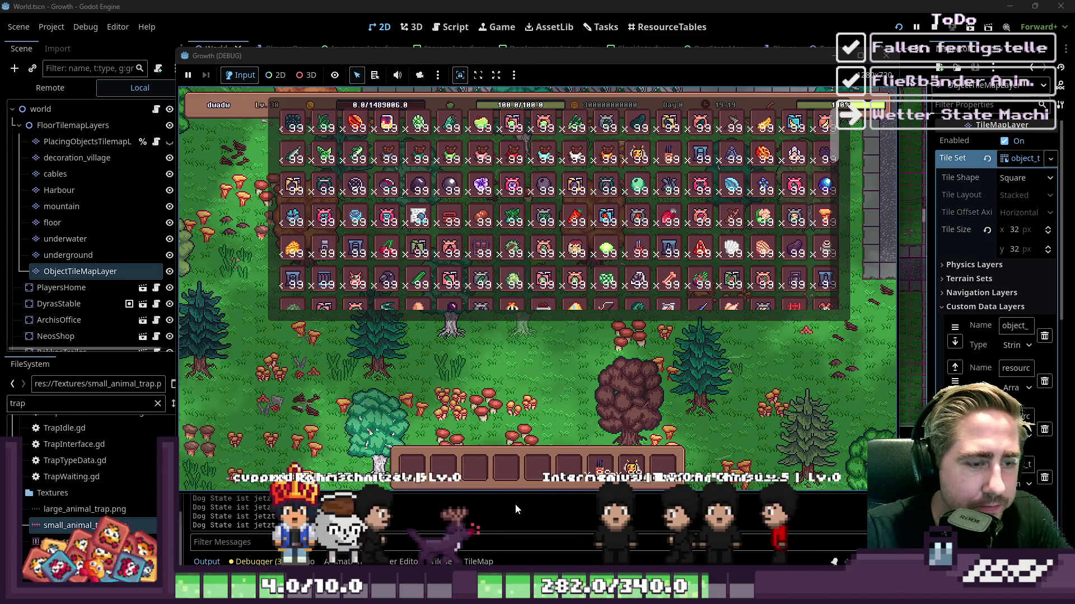
{"action": "left_click_drag", "start_coordinate": [677, 182], "coordinate": [568, 465]}
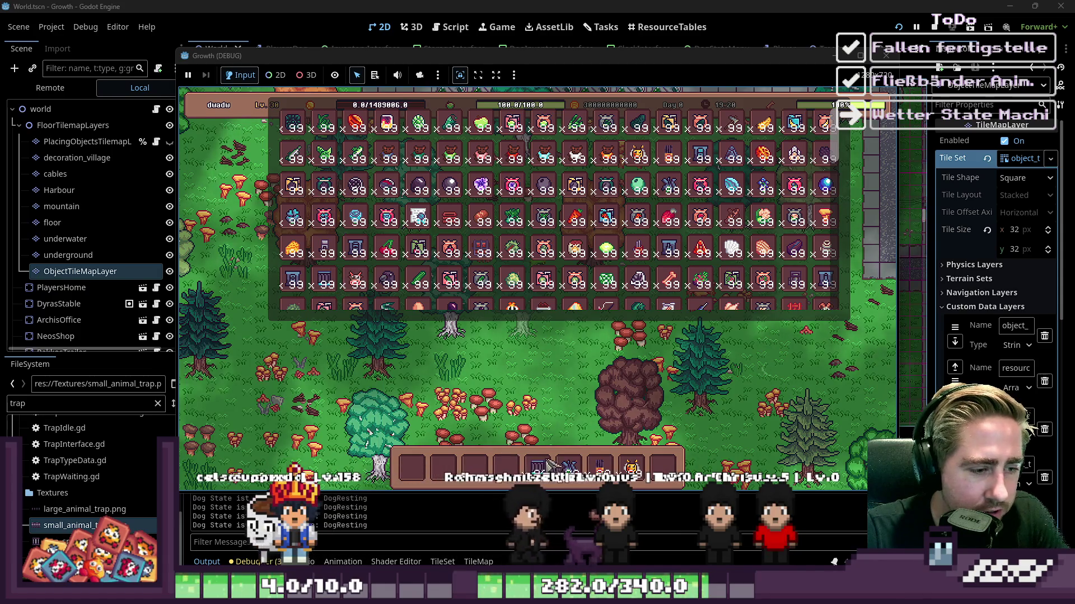
{"action": "scroll", "coordinate": [475, 235], "scroll_direction": "down", "scroll_amount": 1}
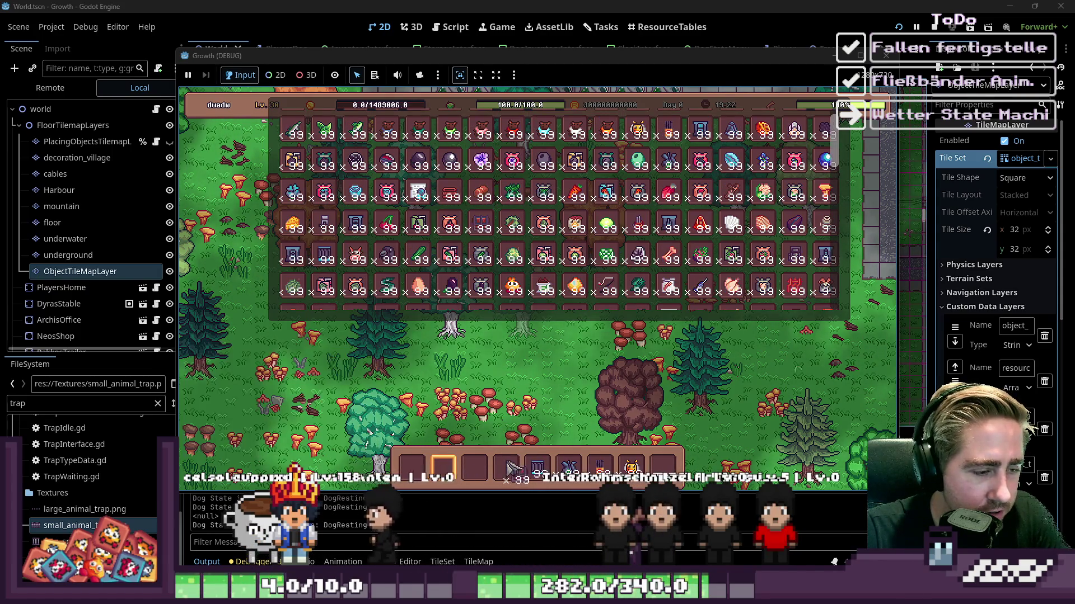
{"action": "key", "text": "i"}
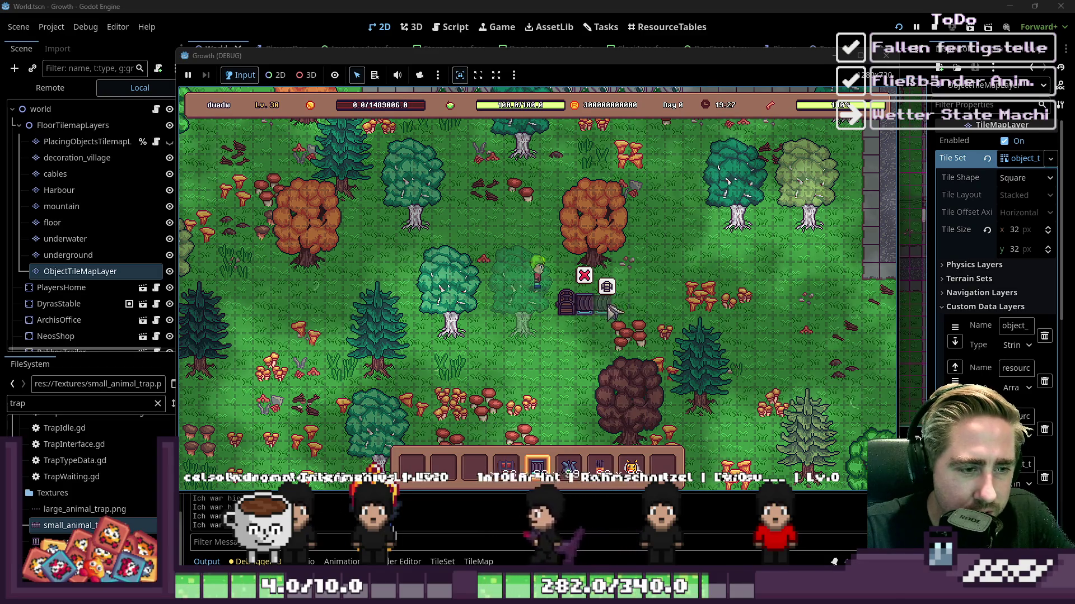
Step: Extend the conveyor line upward and to the right, placing a beehive at its end
{"action": "left_click", "coordinate": [652, 302]}
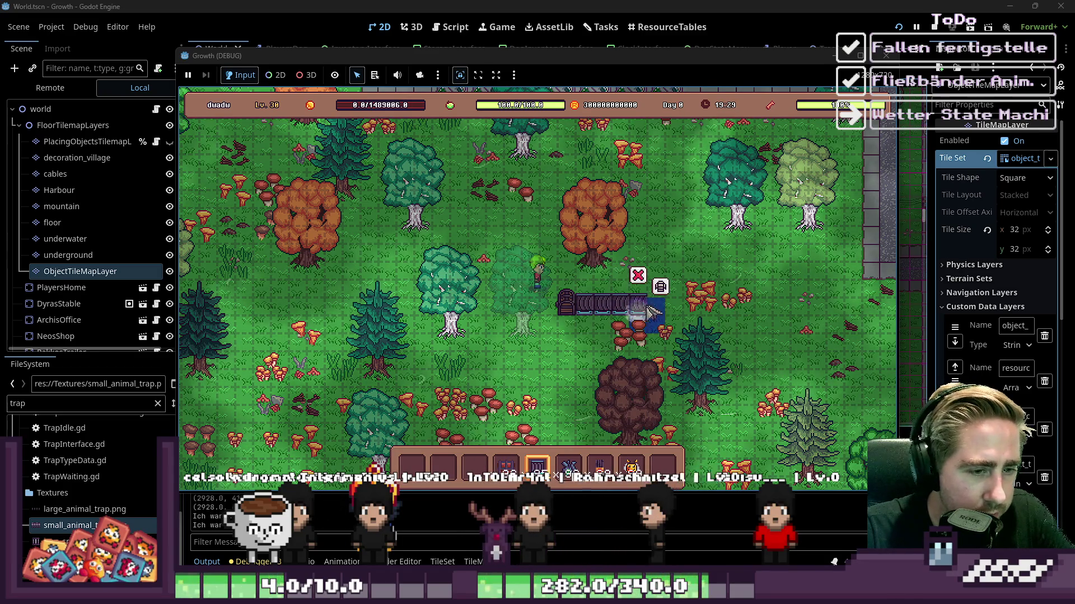
{"action": "left_click_drag", "start_coordinate": [644, 294], "coordinate": [634, 267]}
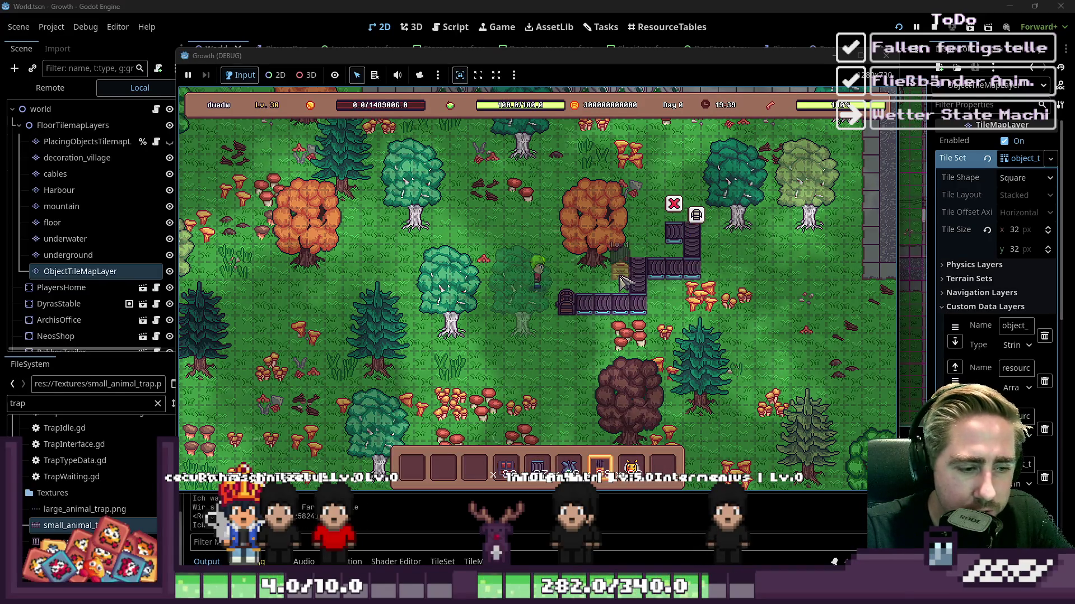
{"action": "left_click", "coordinate": [656, 235]}
Step: Put the bees from the hotbar into the beehive's input slot and close its panel
{"action": "key", "text": "9"}
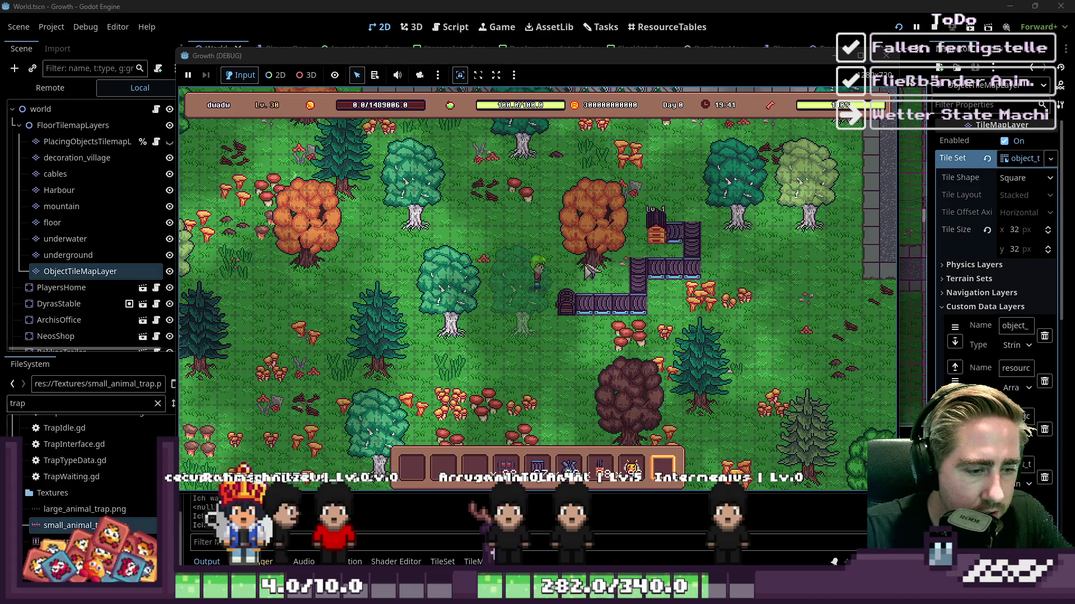
{"action": "left_click", "coordinate": [622, 465]}
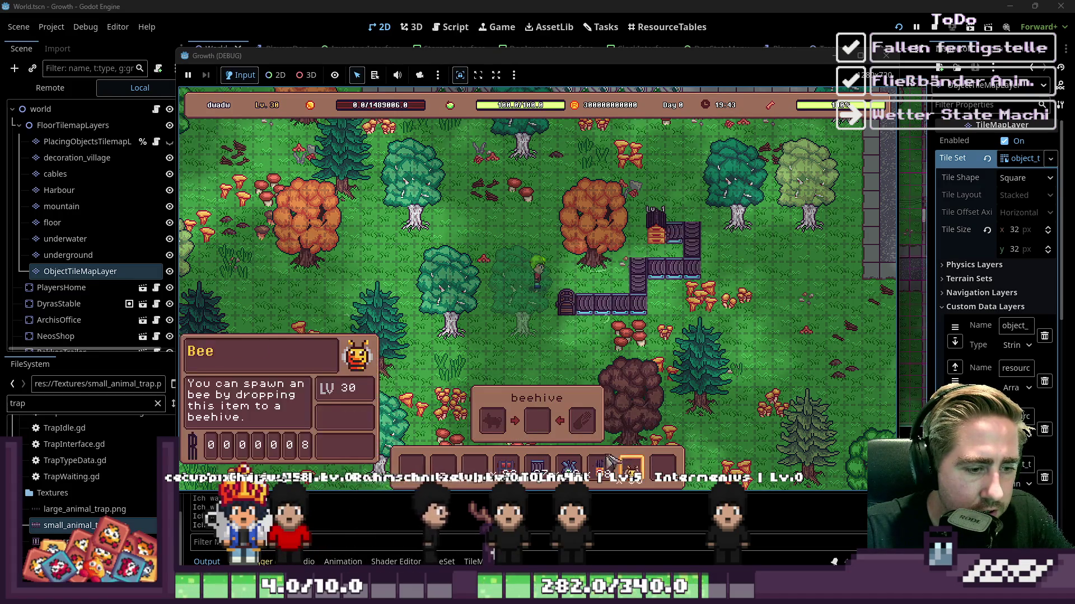
{"action": "left_click_drag", "start_coordinate": [621, 466], "coordinate": [585, 434]}
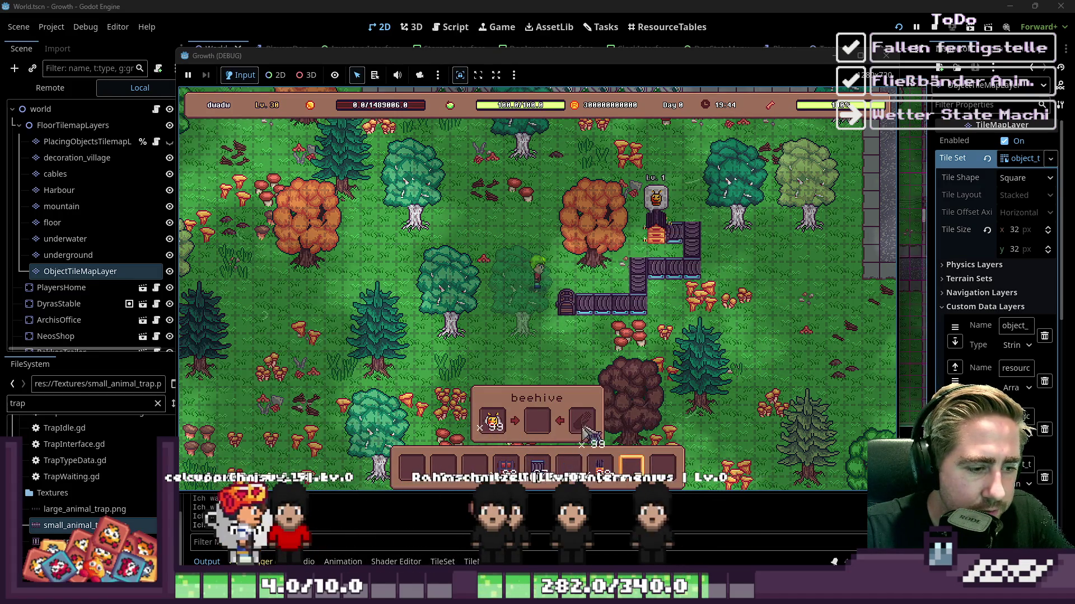
{"action": "left_click", "coordinate": [674, 376]}
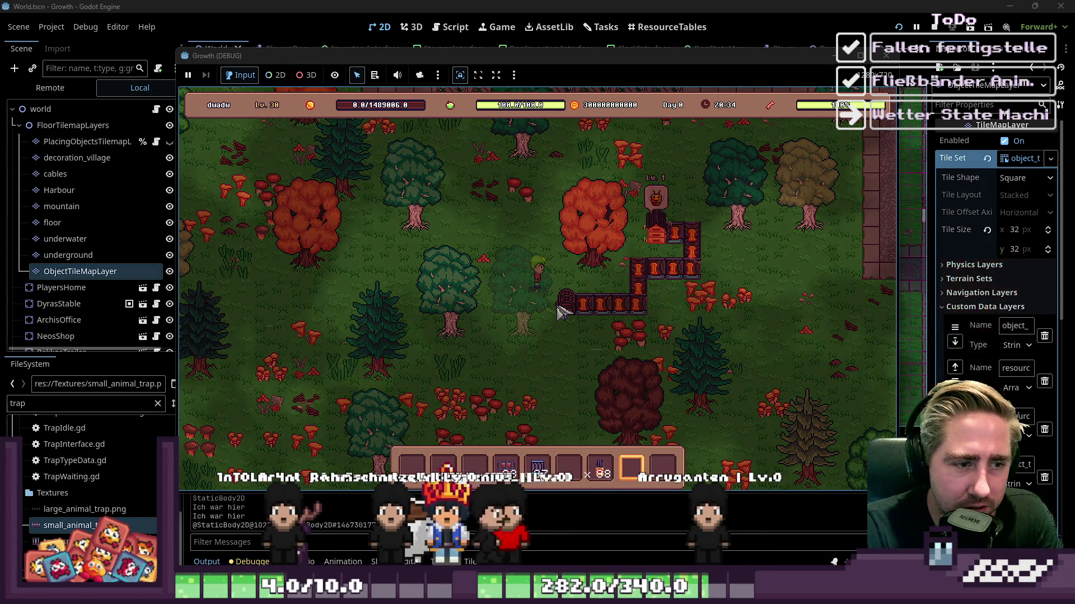
Step: Open and close the full inventory and switch hotbar slots
{"action": "key", "text": "i"}
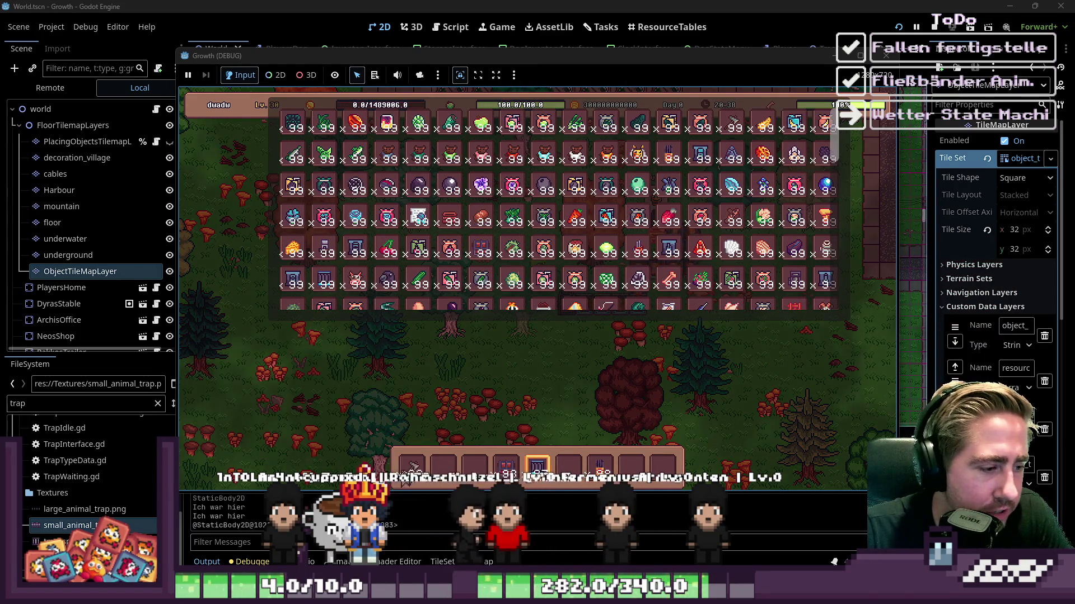
{"action": "scroll", "coordinate": [453, 240], "scroll_direction": "down", "scroll_amount": 5}
{"action": "key", "text": "5"}
{"action": "key", "text": "i"}
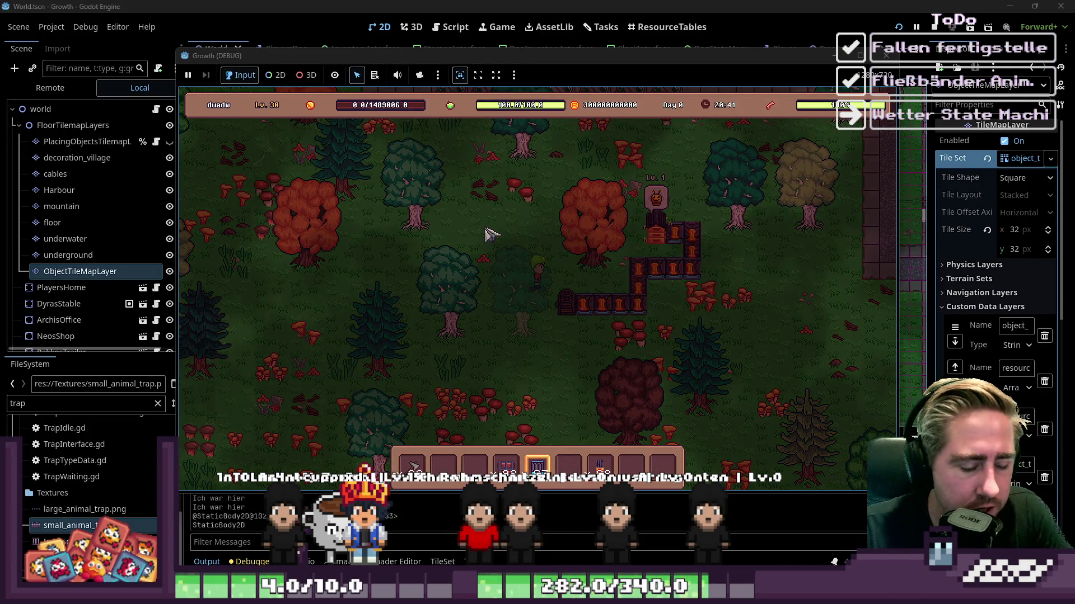
{"action": "key", "text": "i"}
{"action": "key", "text": "i"}
{"action": "key", "text": "e"}
{"action": "key", "text": "e"}
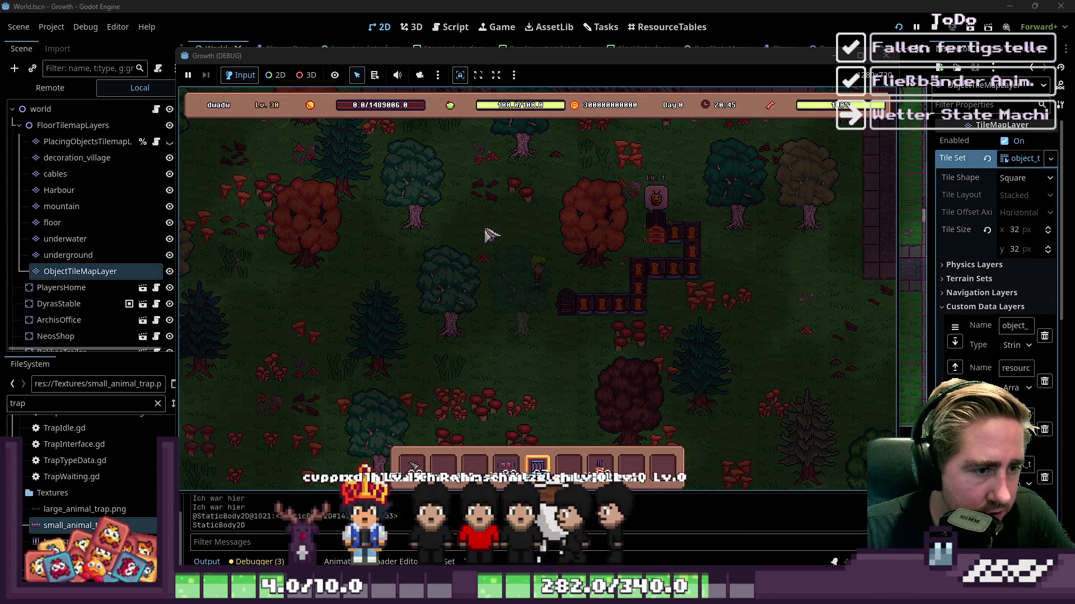
Step: Open the Collections panel, page forward and view the Oven Food collection details
{"action": "key", "text": "c"}
{"action": "key", "text": "e"}
{"action": "key", "text": "e"}
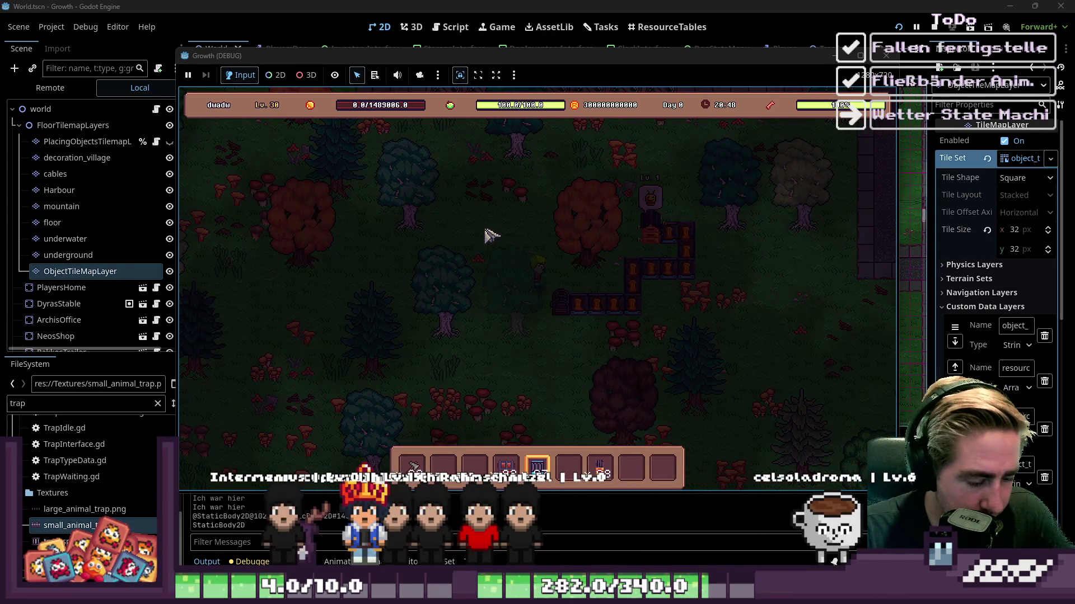
{"action": "key", "text": "c"}
{"action": "left_click", "coordinate": [633, 309]}
{"action": "left_click", "coordinate": [633, 309]}
{"action": "left_click", "coordinate": [632, 309]}
{"action": "left_click", "coordinate": [451, 220]}
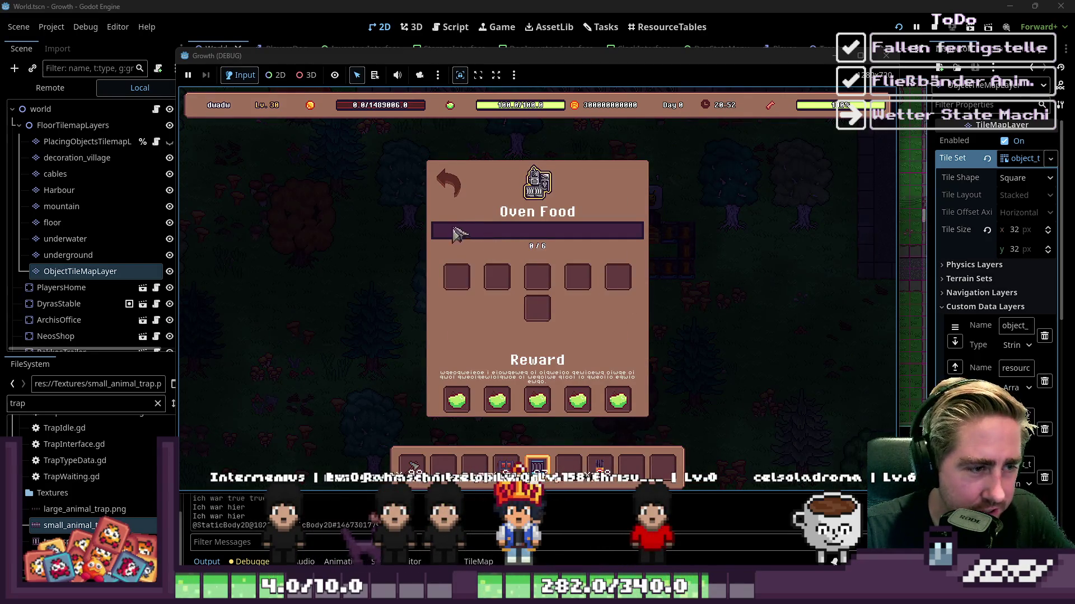
{"action": "left_click", "coordinate": [443, 179]}
Step: View the Melons & Misc Late collection details, then close the Collections panel
{"action": "left_click", "coordinate": [634, 308]}
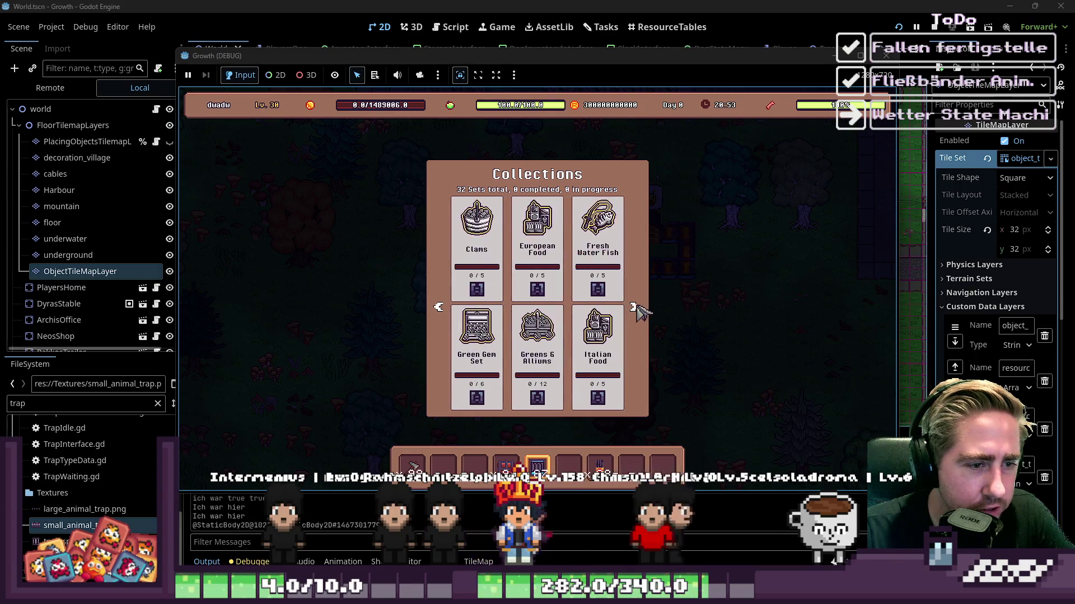
{"action": "left_click", "coordinate": [634, 309]}
{"action": "left_click", "coordinate": [485, 254]}
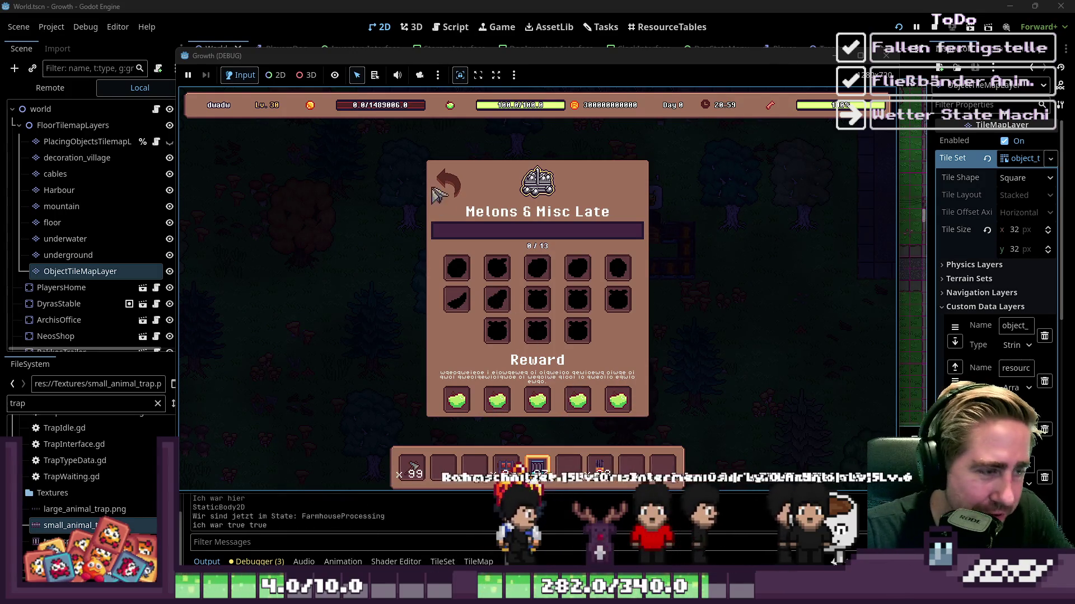
{"action": "left_click", "coordinate": [433, 190]}
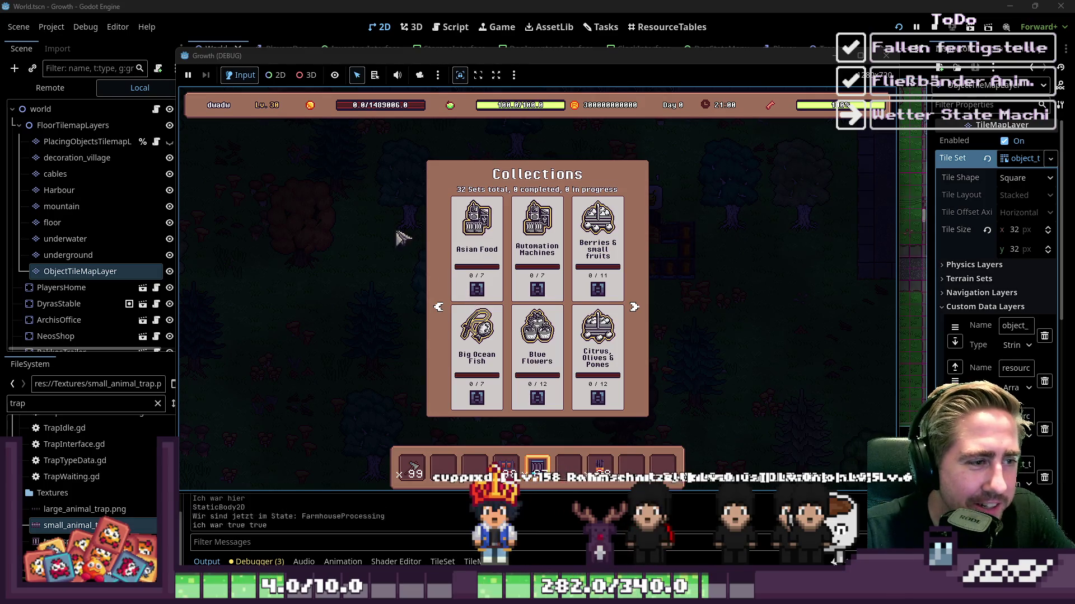
{"action": "left_click", "coordinate": [399, 252]}
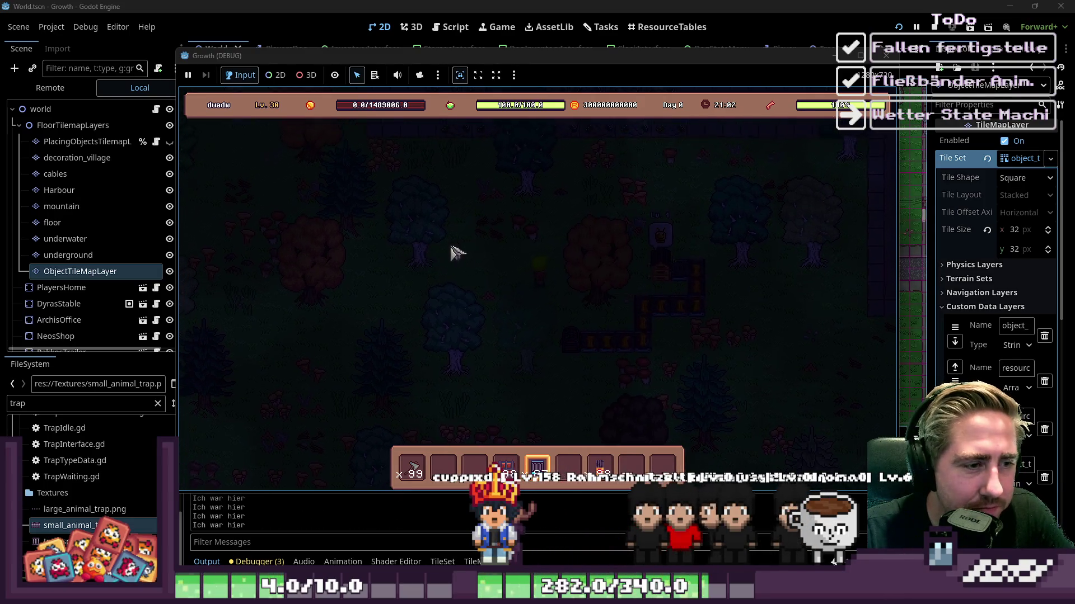
Step: Open the full item inventory and pick up the Fishing Rod stack
{"action": "key", "text": "i"}
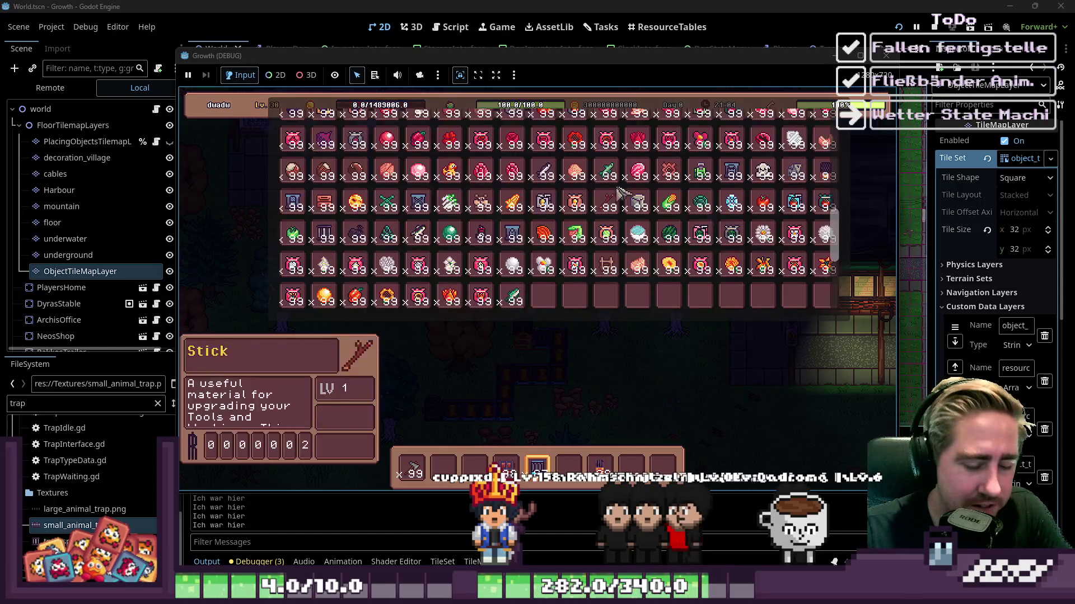
{"action": "scroll", "coordinate": [621, 193], "scroll_direction": "up", "scroll_amount": 5}
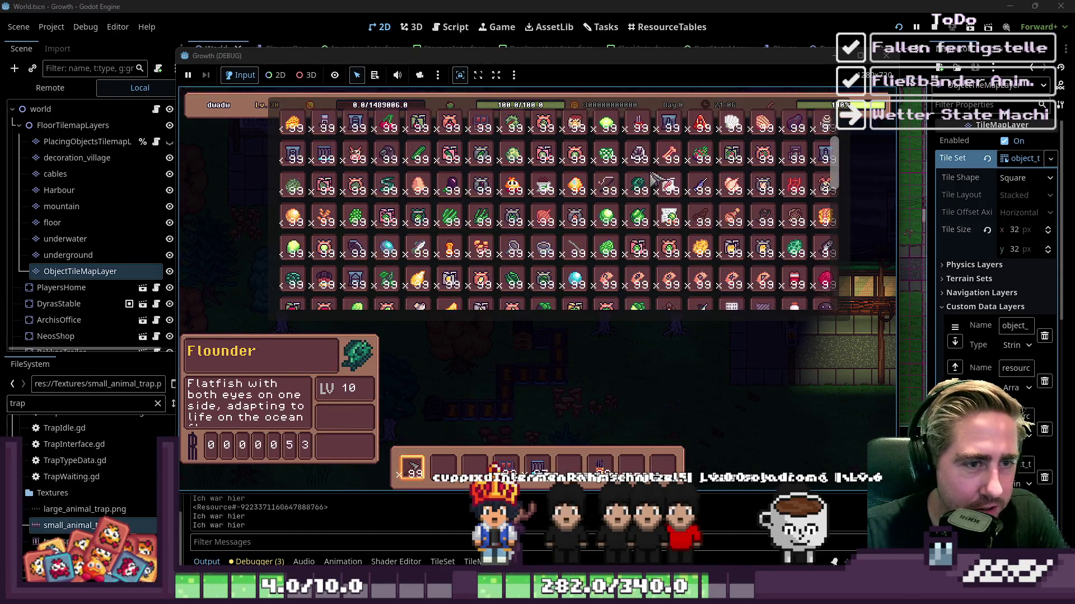
{"action": "left_click", "coordinate": [612, 193]}
Step: Close the inventory and walk the farmer up and right across the village, then back down
{"action": "key", "text": "i"}
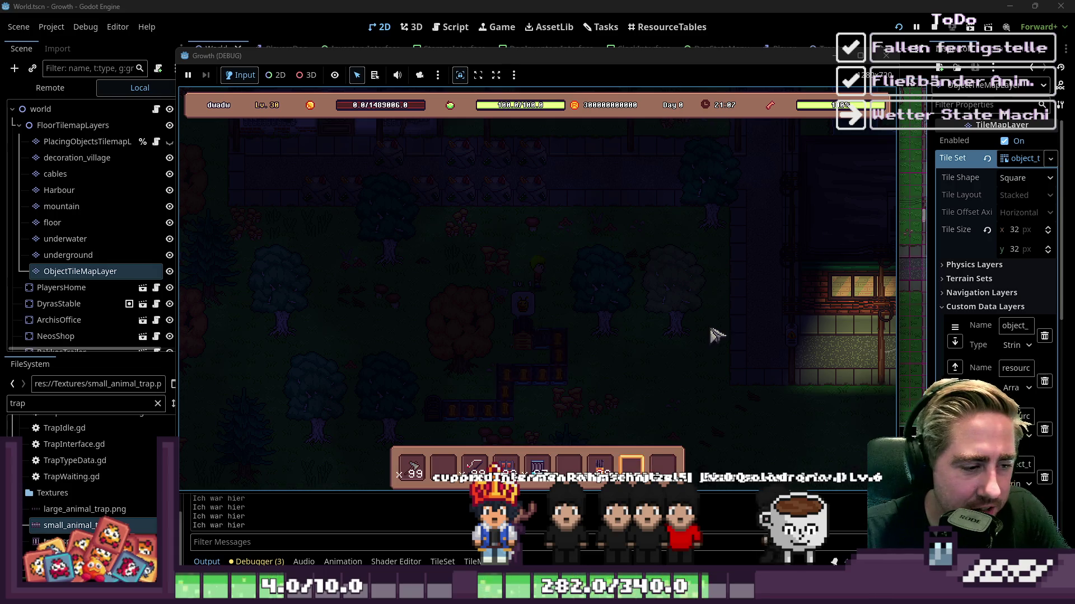
{"action": "key", "text": "w"}
{"action": "key", "text": "d"}
{"action": "key", "text": "3"}
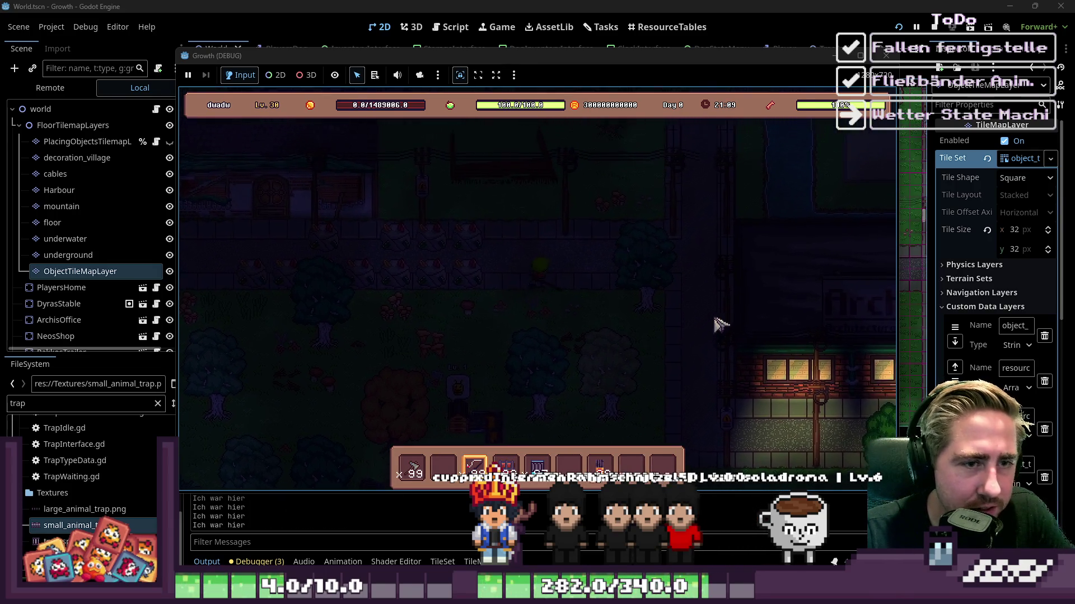
{"action": "key", "text": "w"}
{"action": "key", "text": "d"}
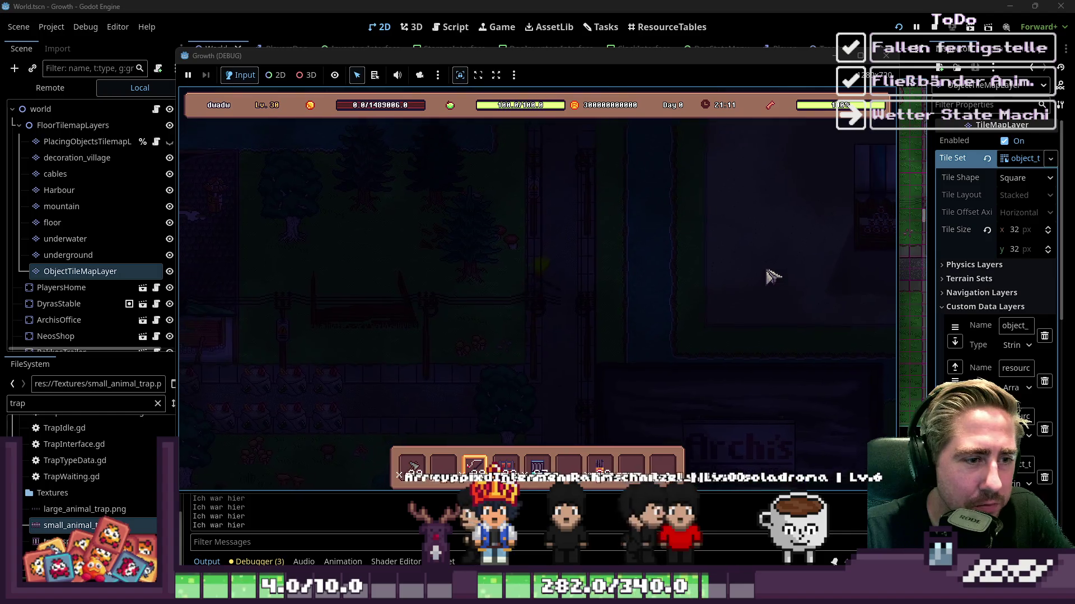
{"action": "key", "text": "w"}
{"action": "key", "text": "d"}
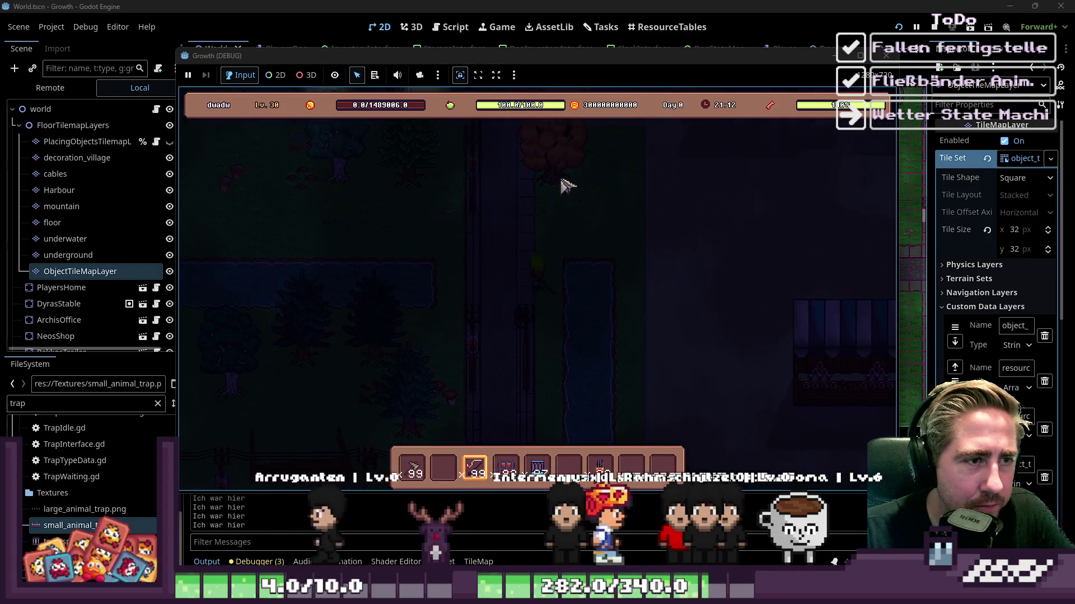
{"action": "key", "text": "d"}
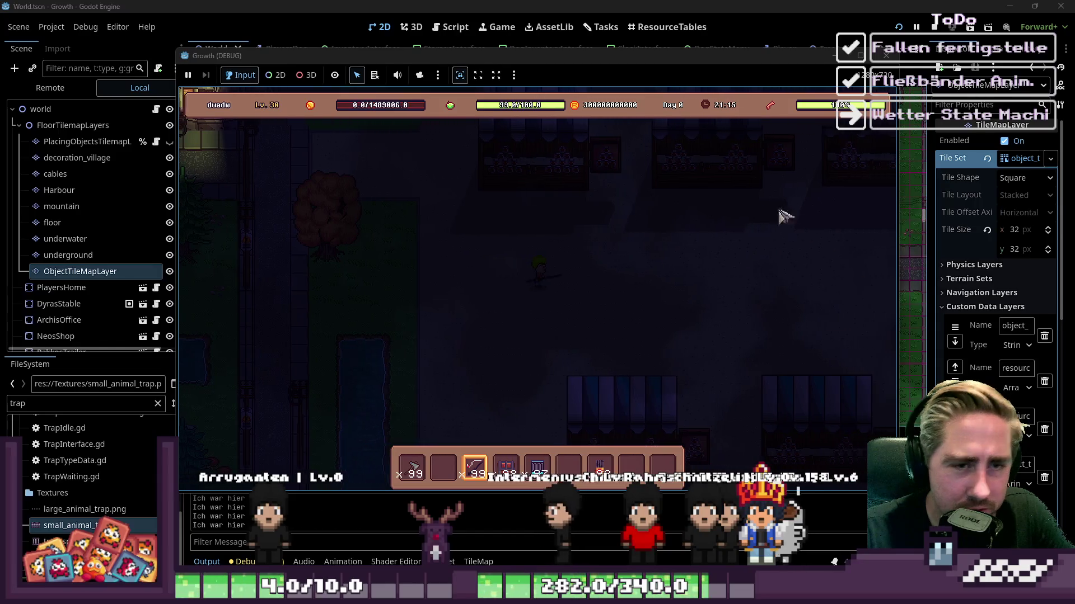
{"action": "key", "text": "d"}
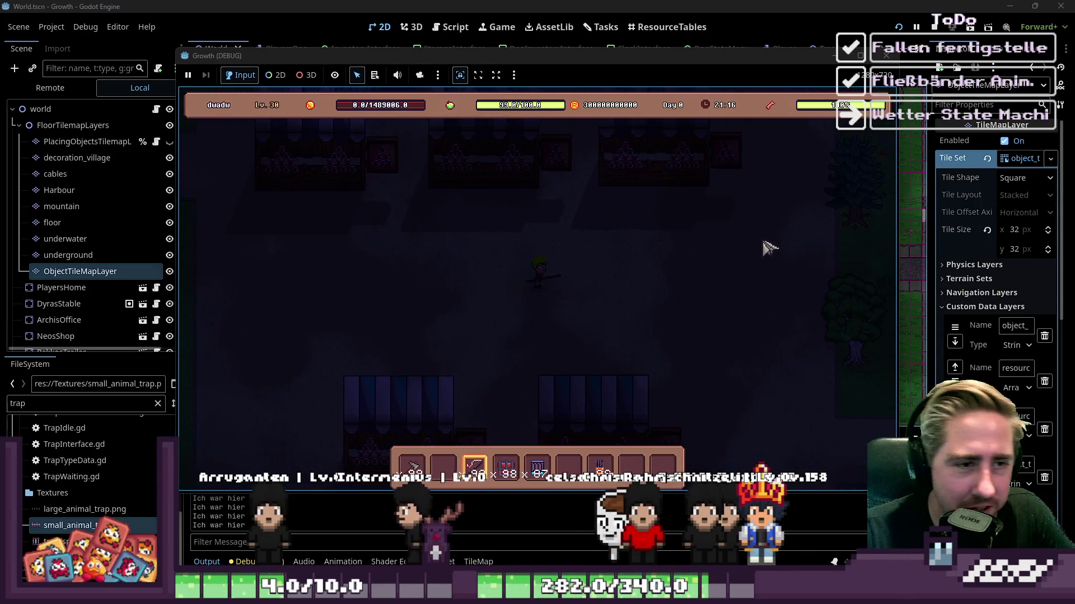
{"action": "key", "text": "d"}
{"action": "key", "text": "s"}
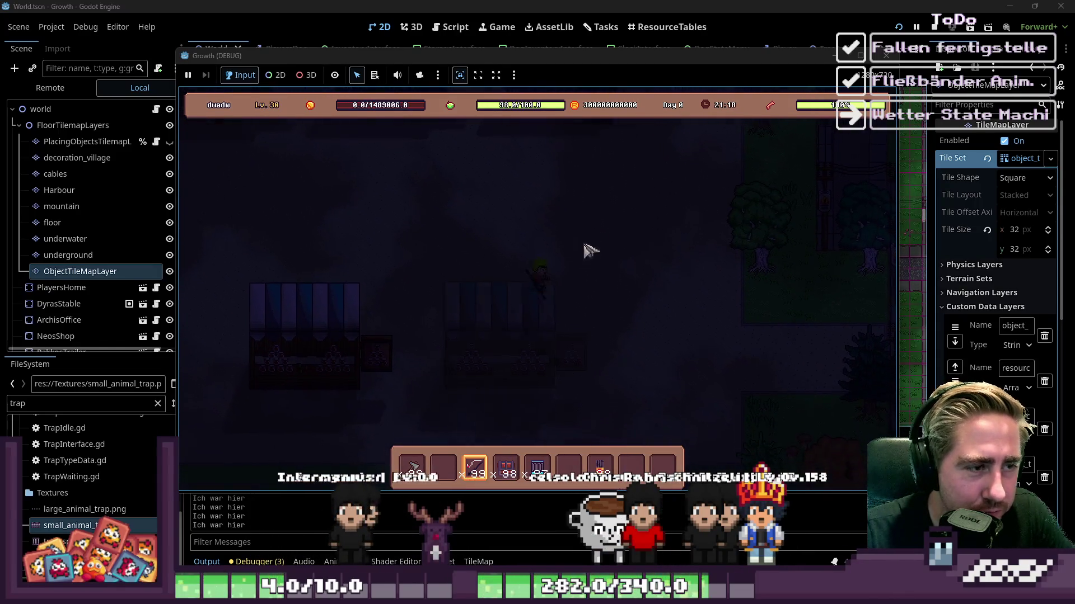
{"action": "key", "text": "s"}
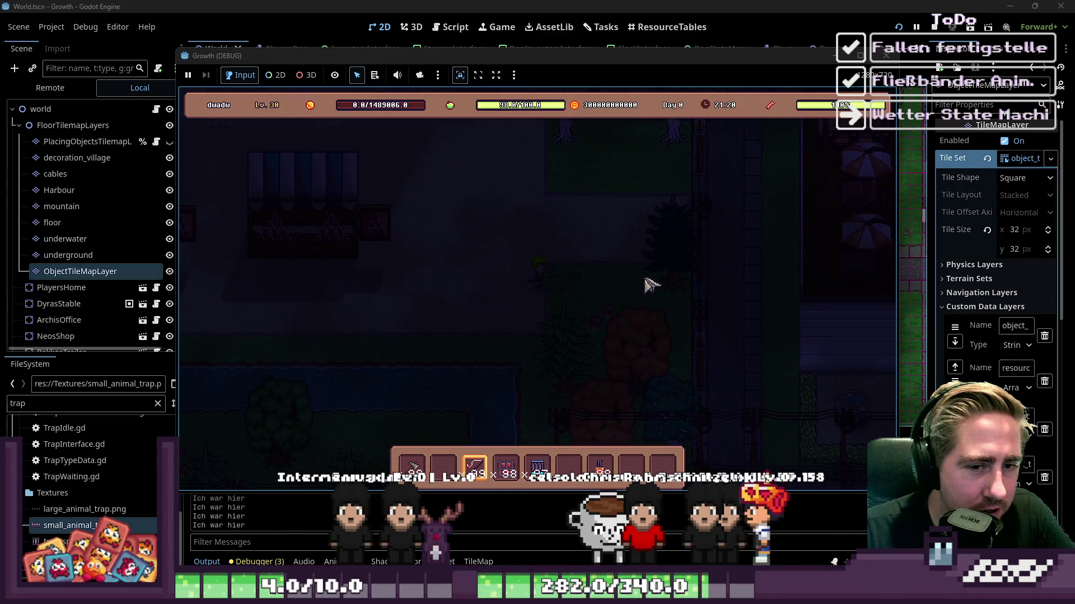
{"action": "key", "text": "d"}
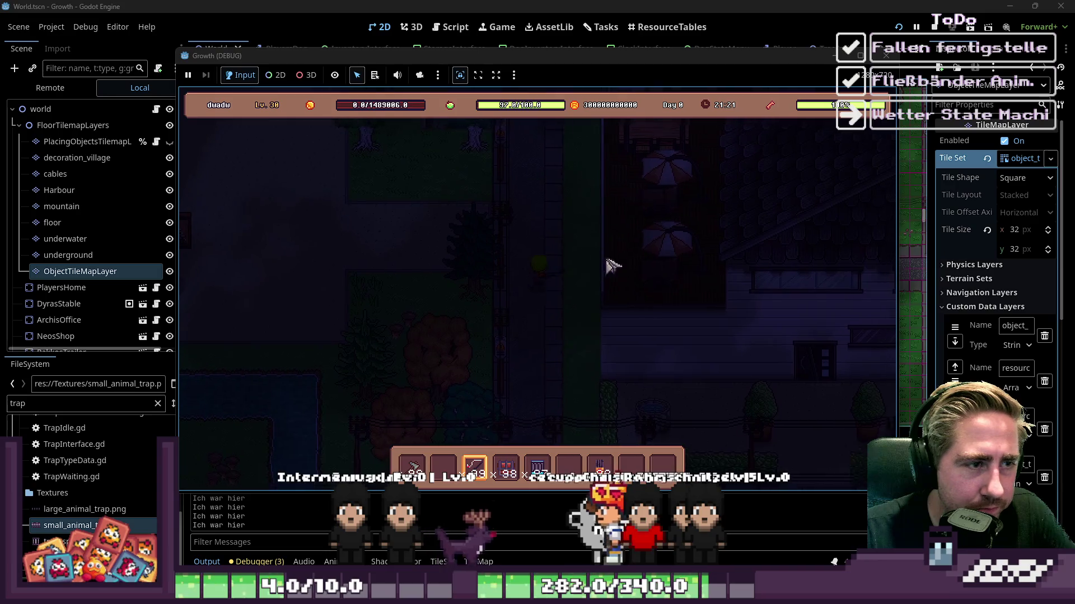
{"action": "key", "text": "w"}
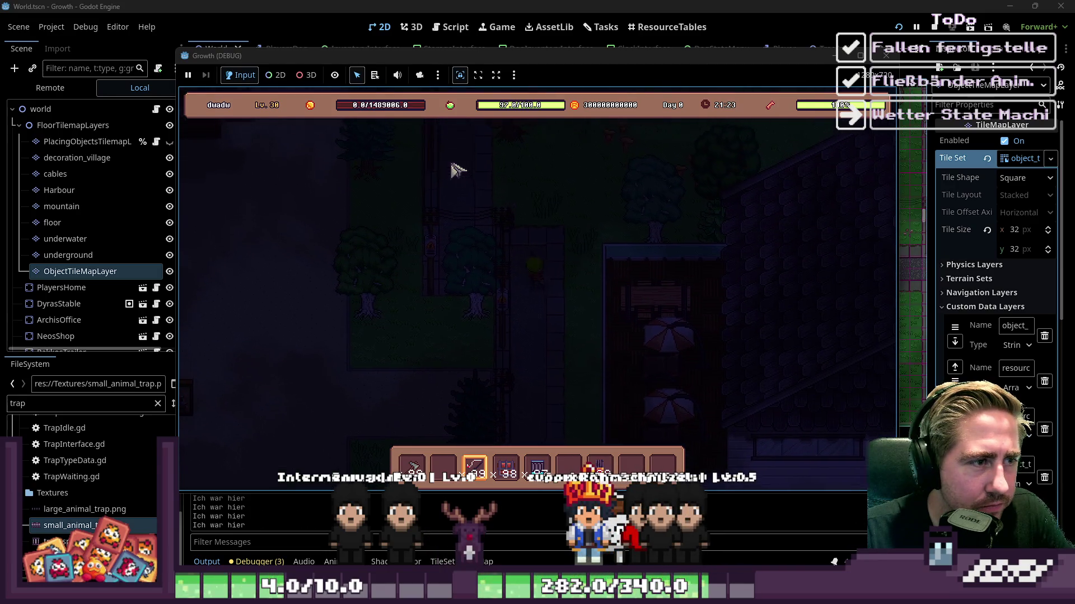
{"action": "key", "text": "w"}
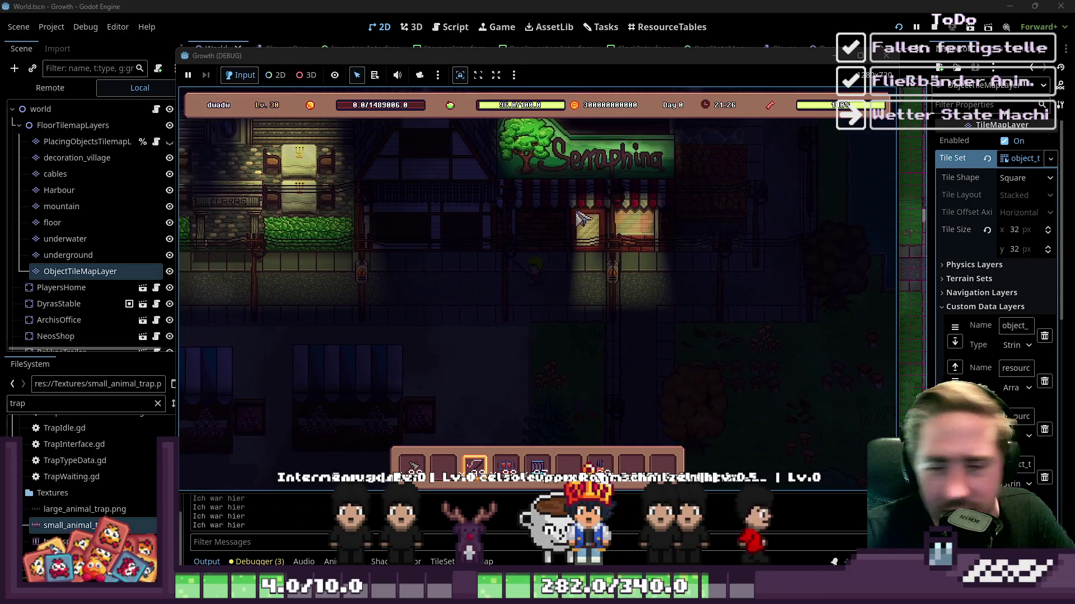
{"action": "key", "text": "a"}
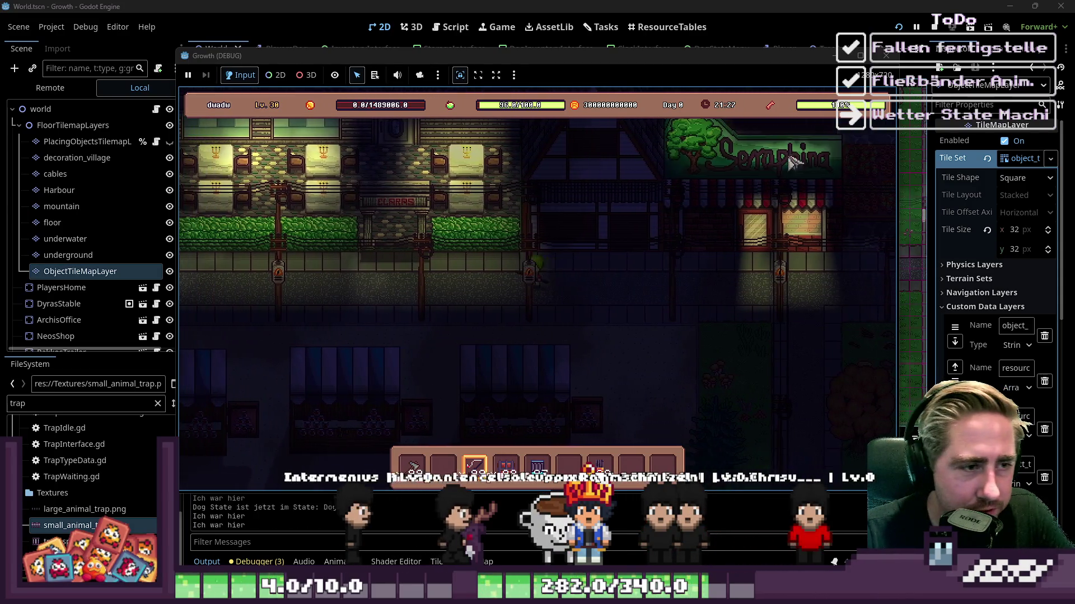
{"action": "key", "text": "a"}
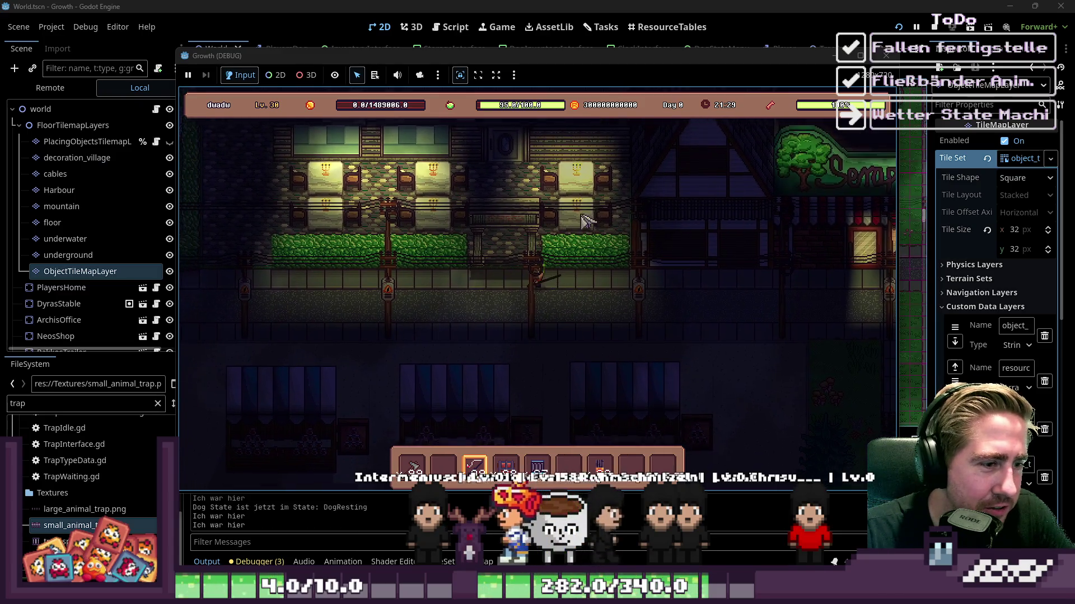
{"action": "key", "text": "w"}
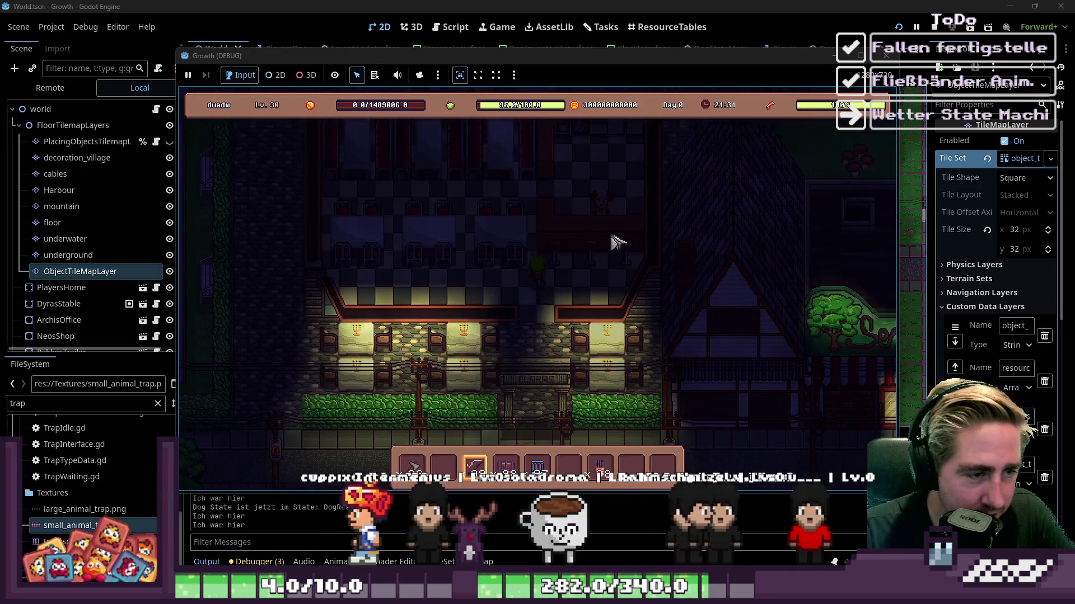
{"action": "key", "text": "w"}
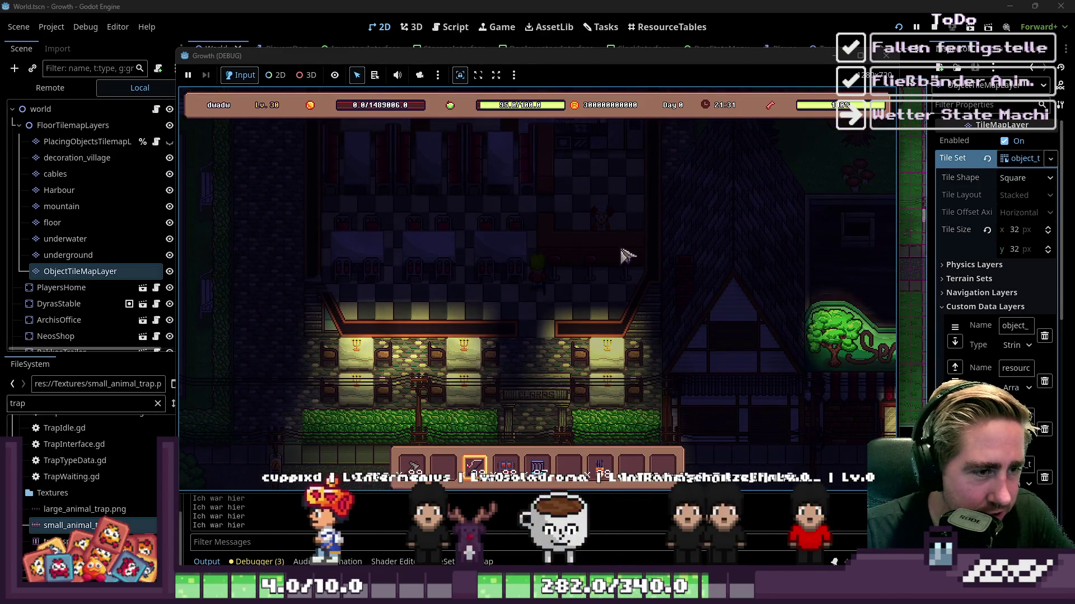
{"action": "key", "text": "s"}
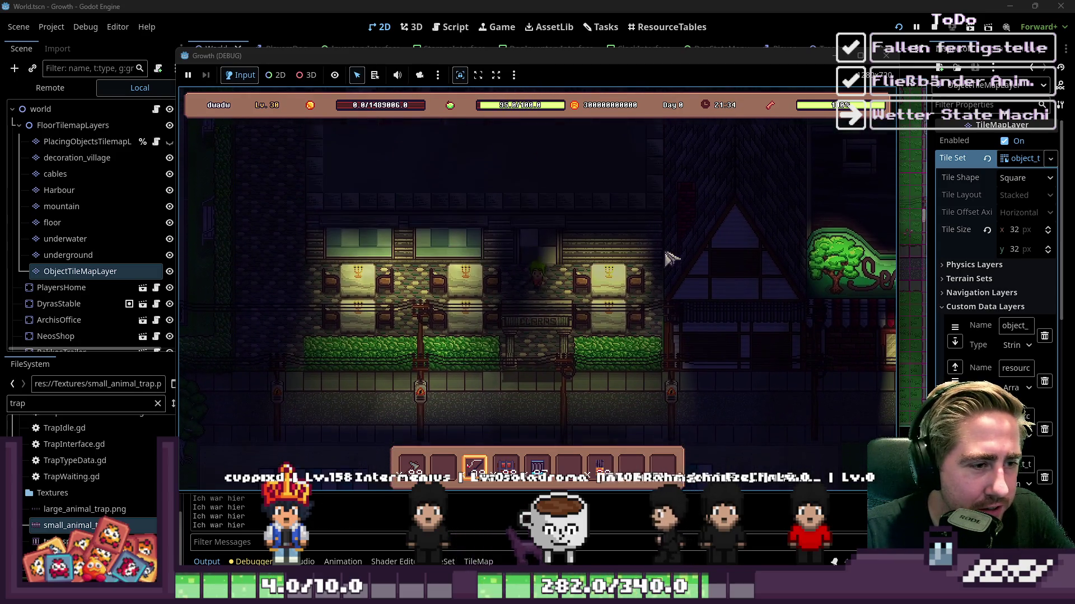
{"action": "key", "text": "s"}
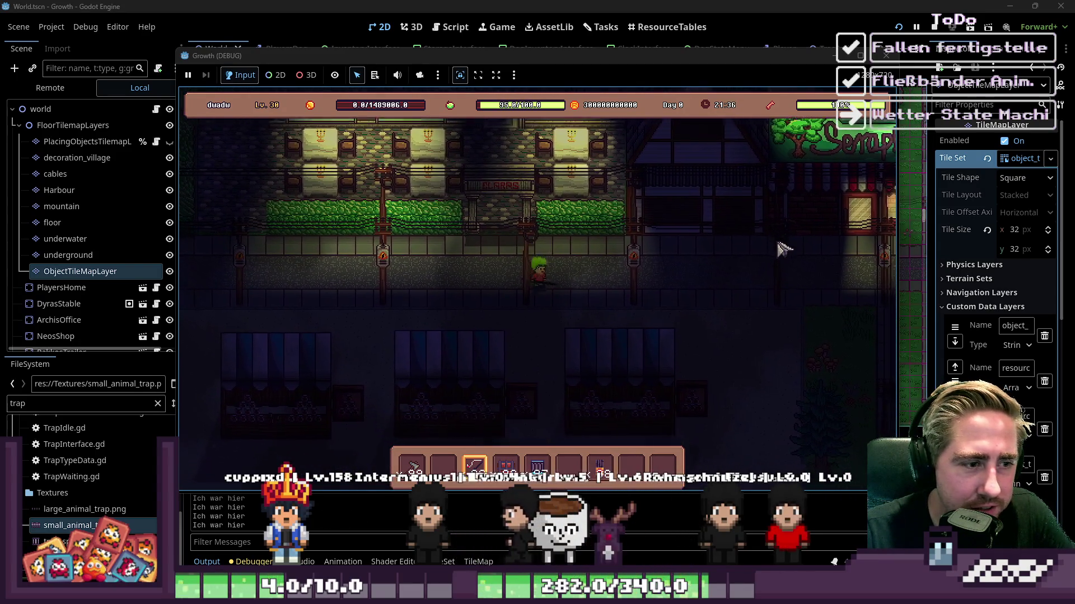
Step: Walk right to the Seraphina shop, stepping behind its counter and into nearby buildings
{"action": "key", "text": "d"}
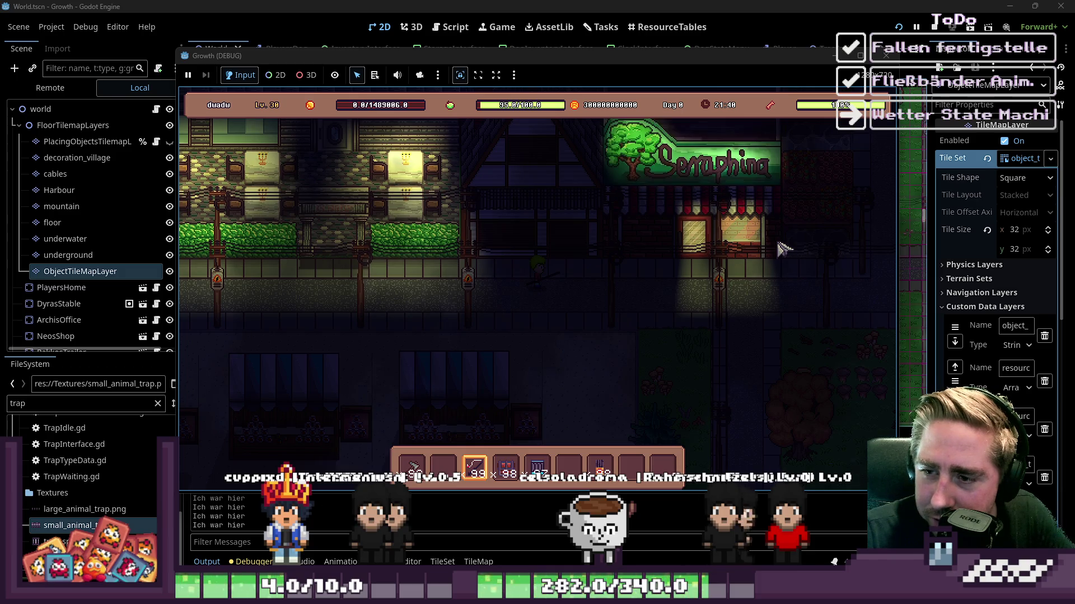
{"action": "key", "text": "d"}
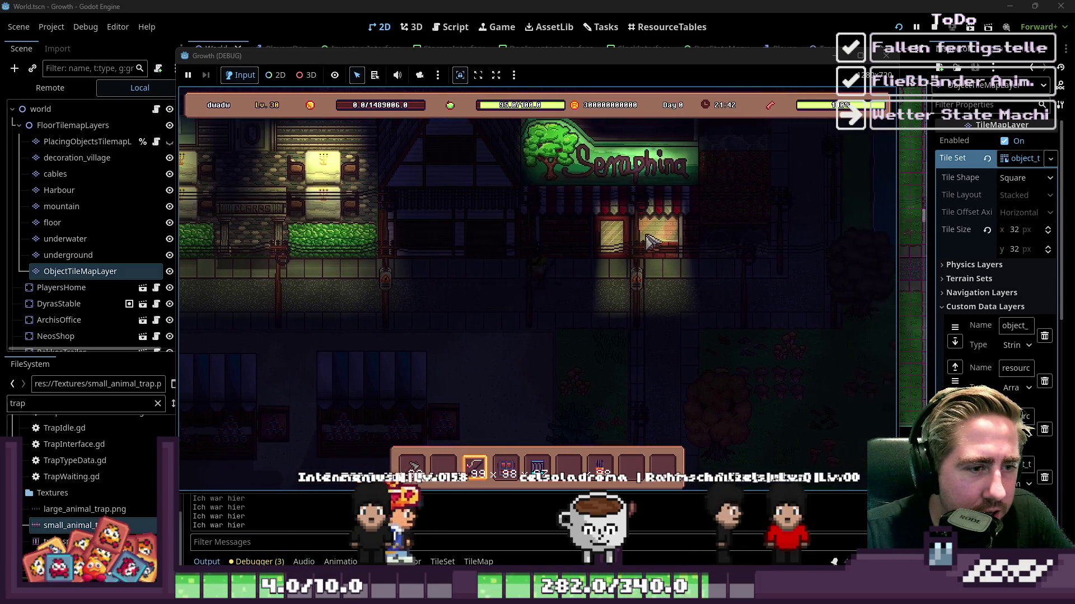
{"action": "key", "text": "w"}
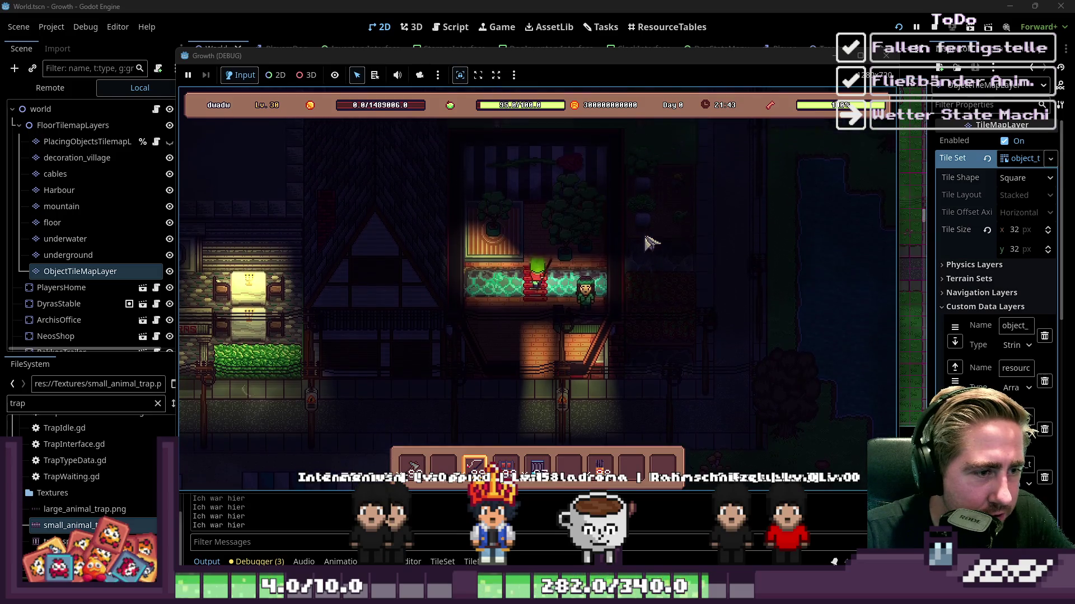
{"action": "key", "text": "s"}
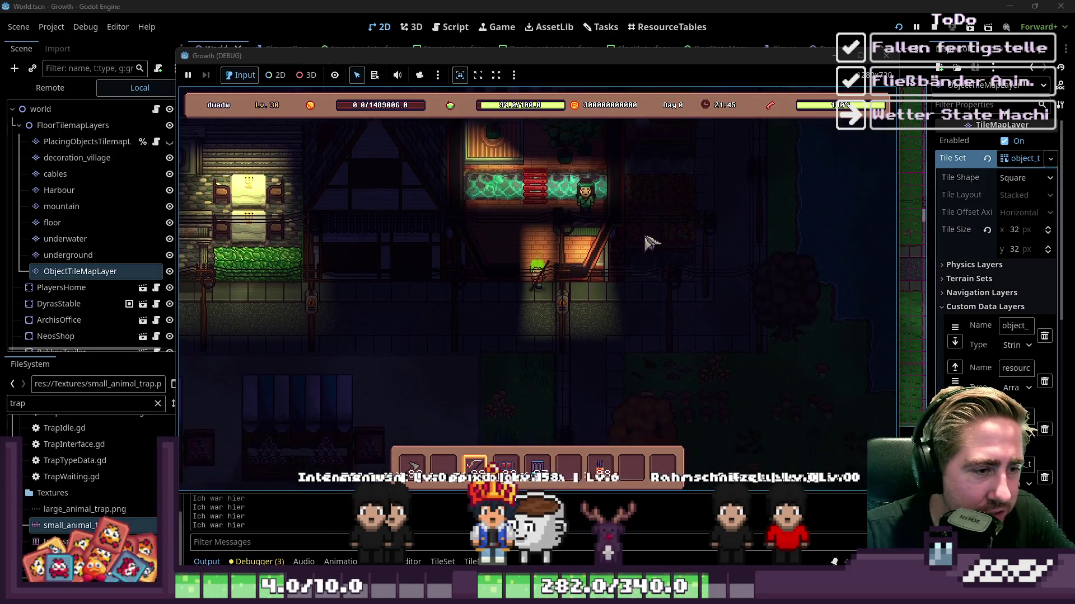
{"action": "key", "text": "w"}
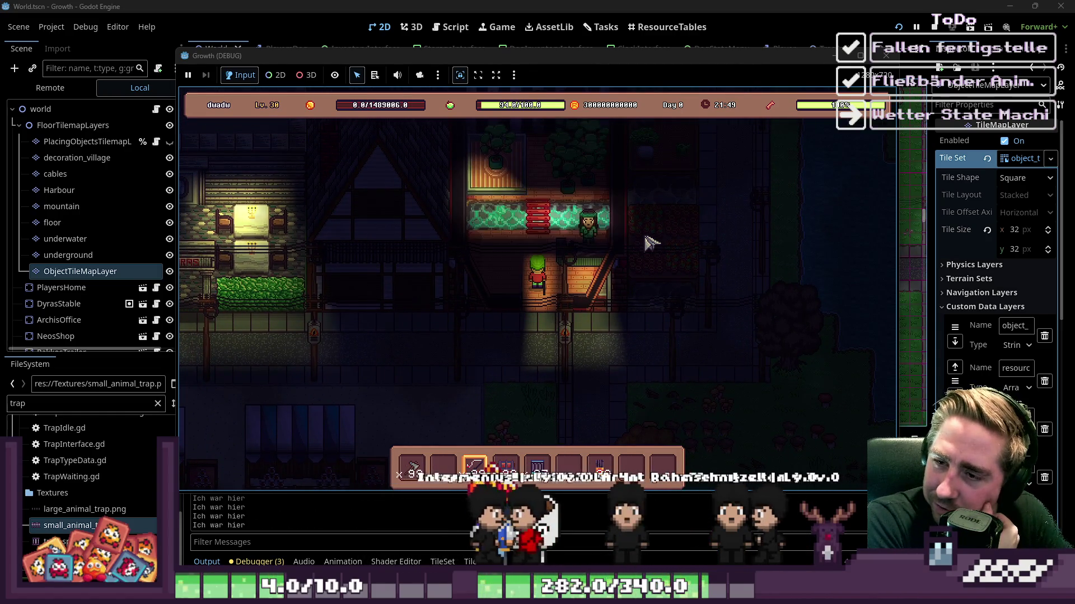
{"action": "key", "text": "w"}
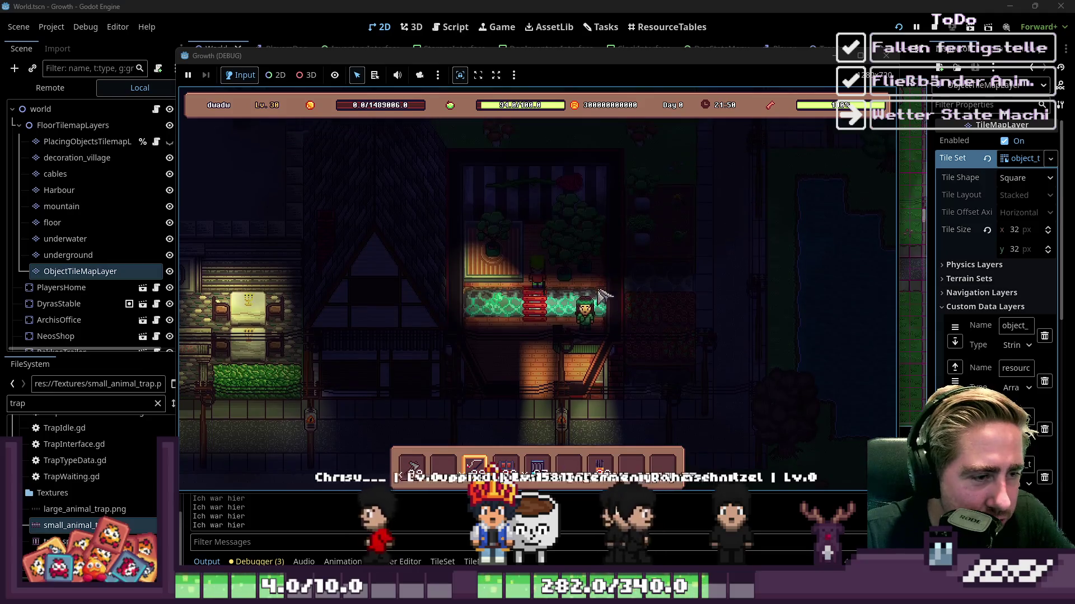
{"action": "key", "text": "s"}
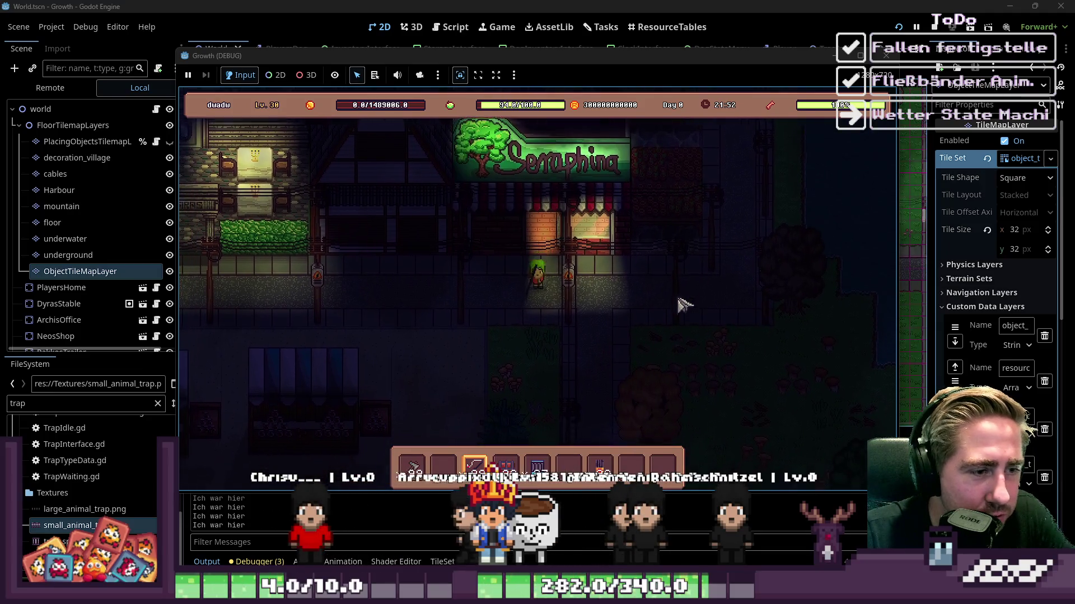
{"action": "key", "text": "d"}
{"action": "key", "text": "w"}
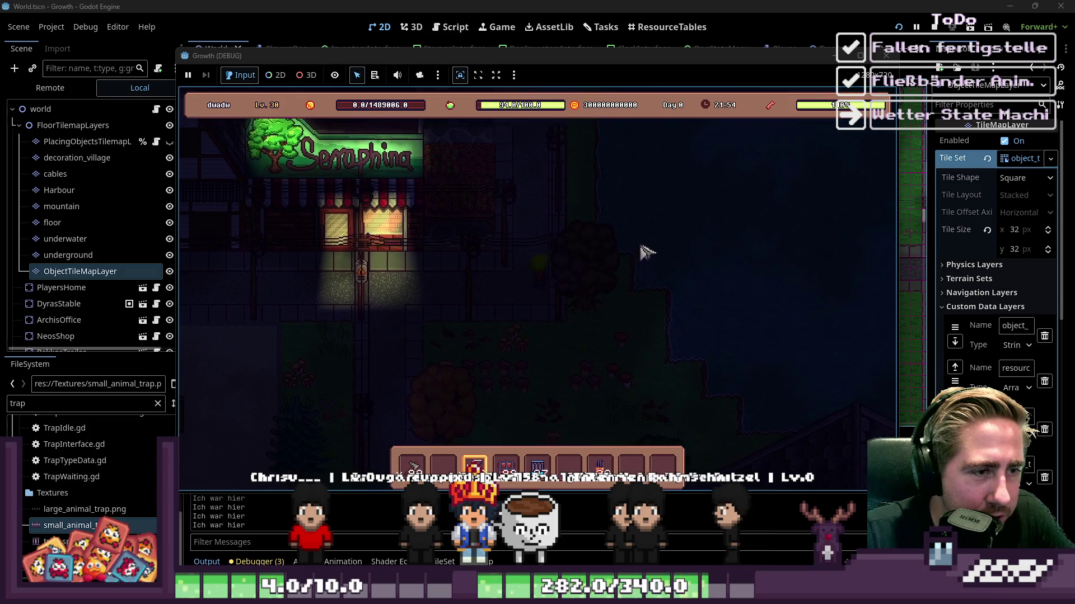
{"action": "key", "text": "w"}
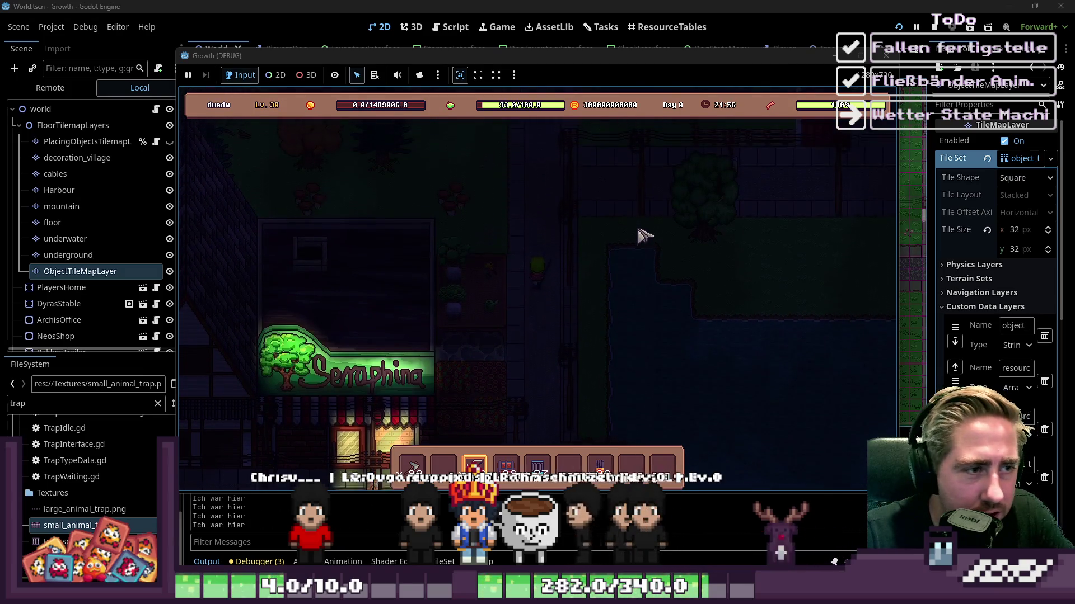
{"action": "key", "text": "d"}
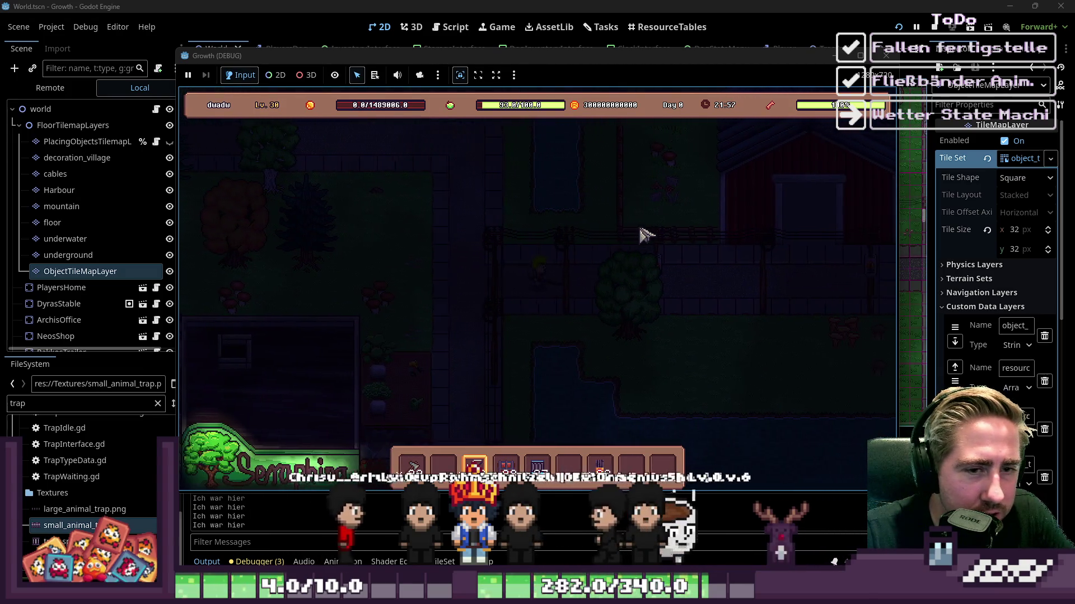
{"action": "key", "text": "w"}
{"action": "key", "text": "d"}
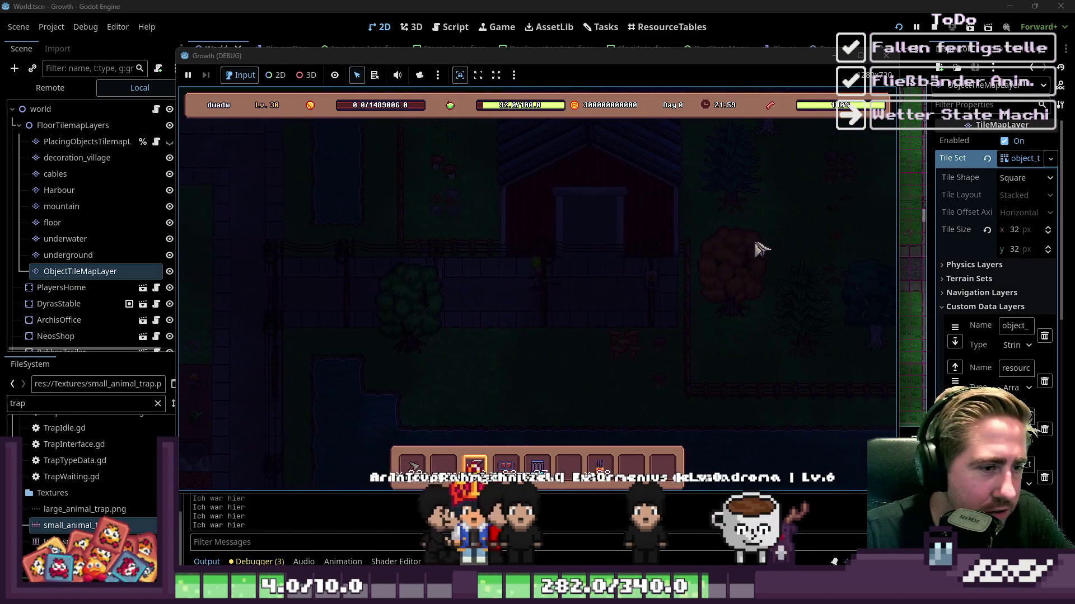
{"action": "key", "text": "w"}
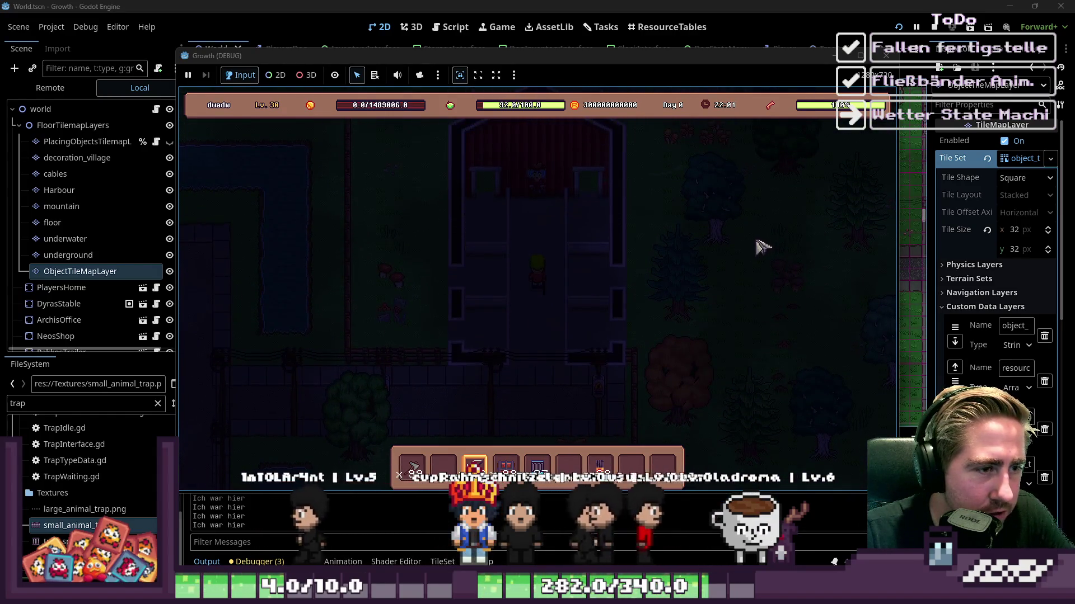
{"action": "key", "text": "s"}
{"action": "key", "text": "s"}
Step: Walk the farmer far left through the village, open the item grid, and stop the game with F8
{"action": "key", "text": "a"}
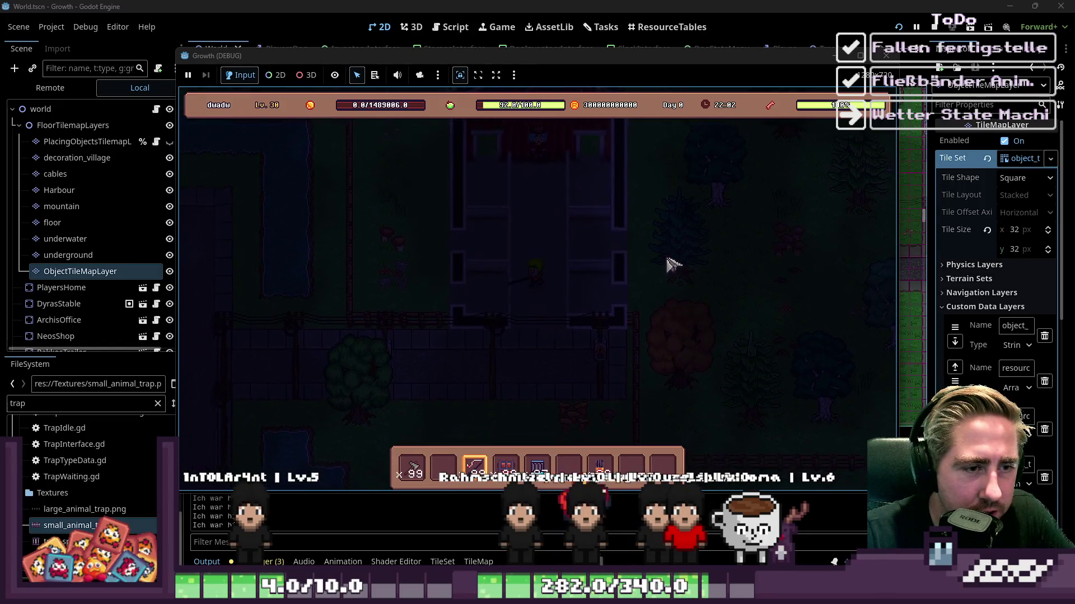
{"action": "key", "text": "a"}
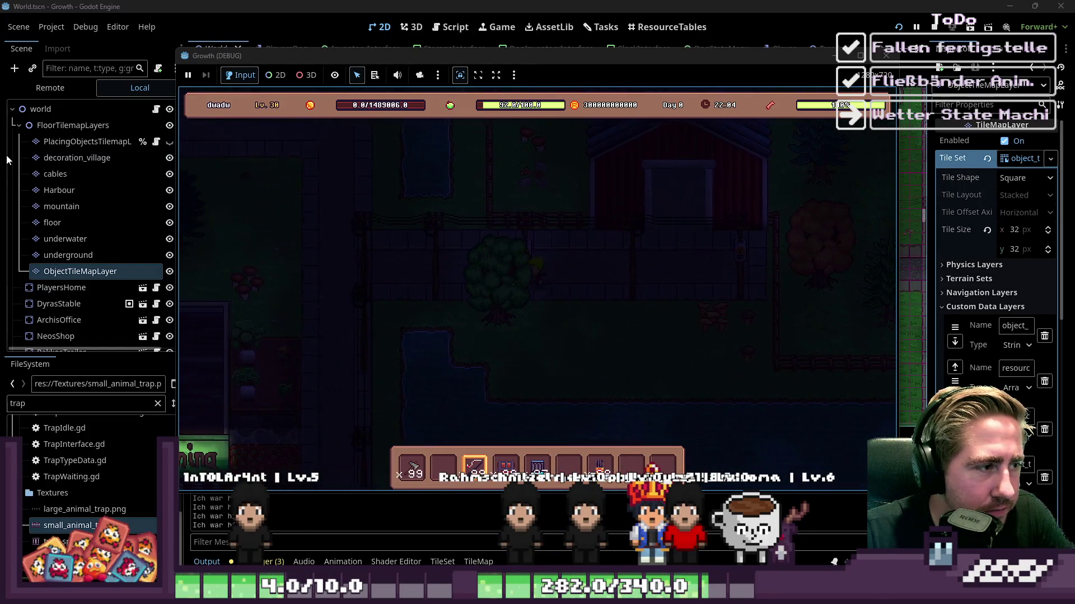
{"action": "key", "text": "a"}
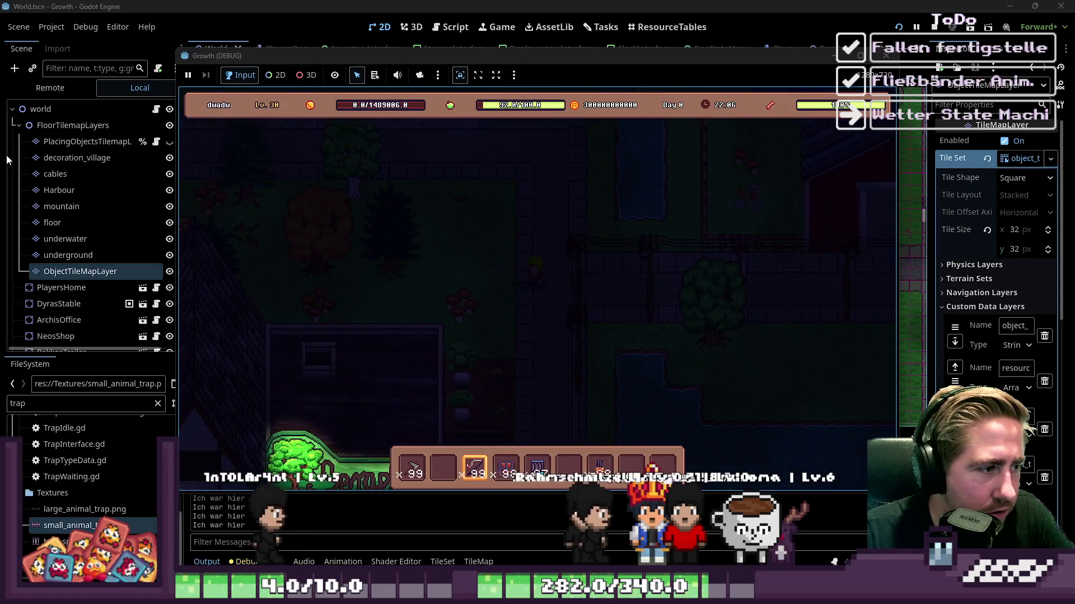
{"action": "key", "text": "a"}
{"action": "key", "text": "w"}
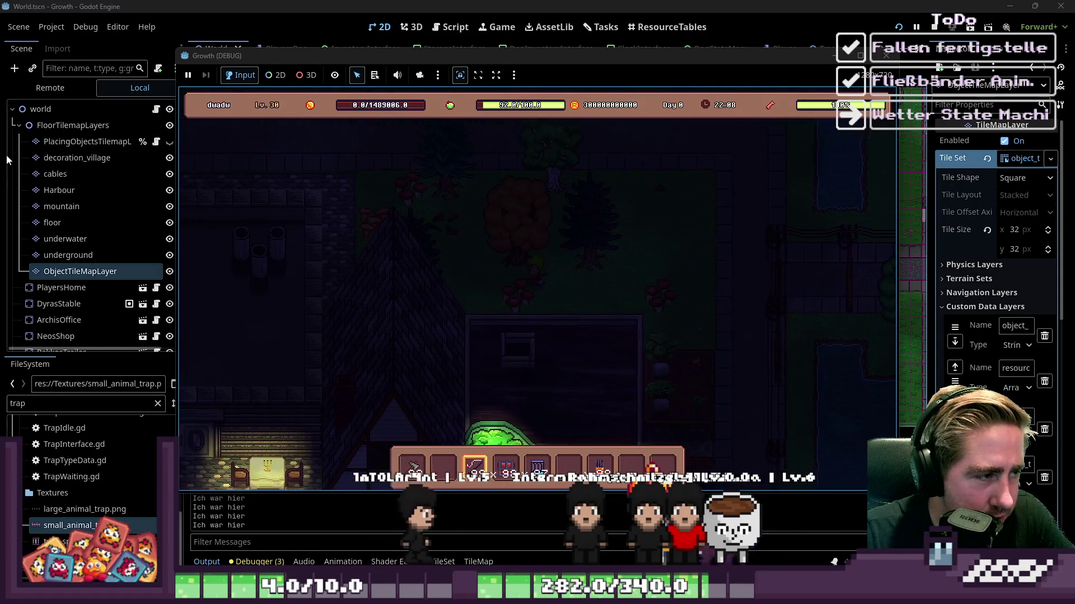
{"action": "key", "text": "a"}
{"action": "key", "text": "w"}
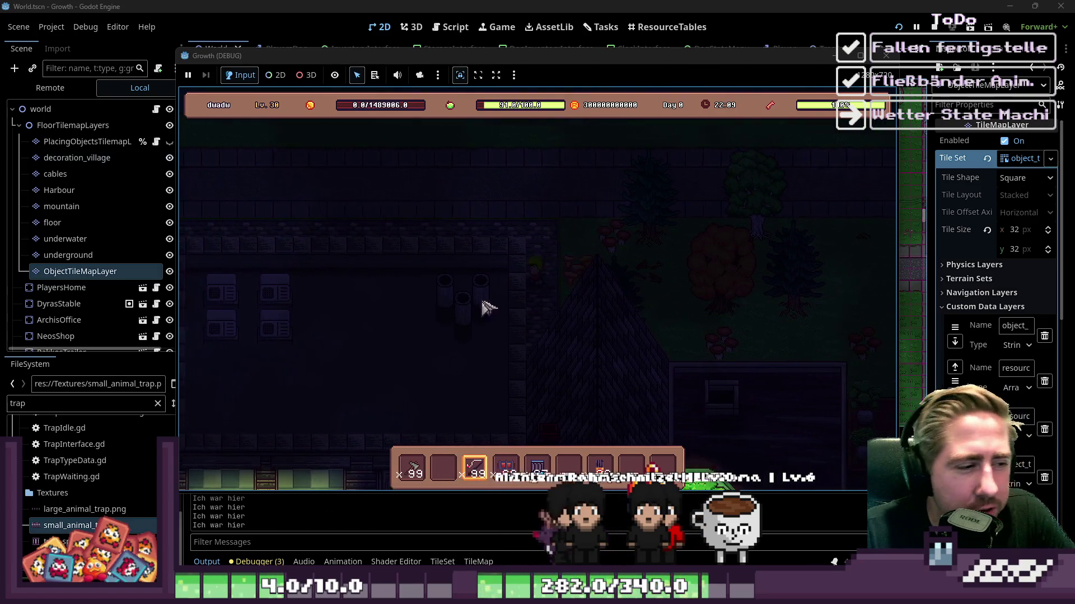
{"action": "key", "text": "a"}
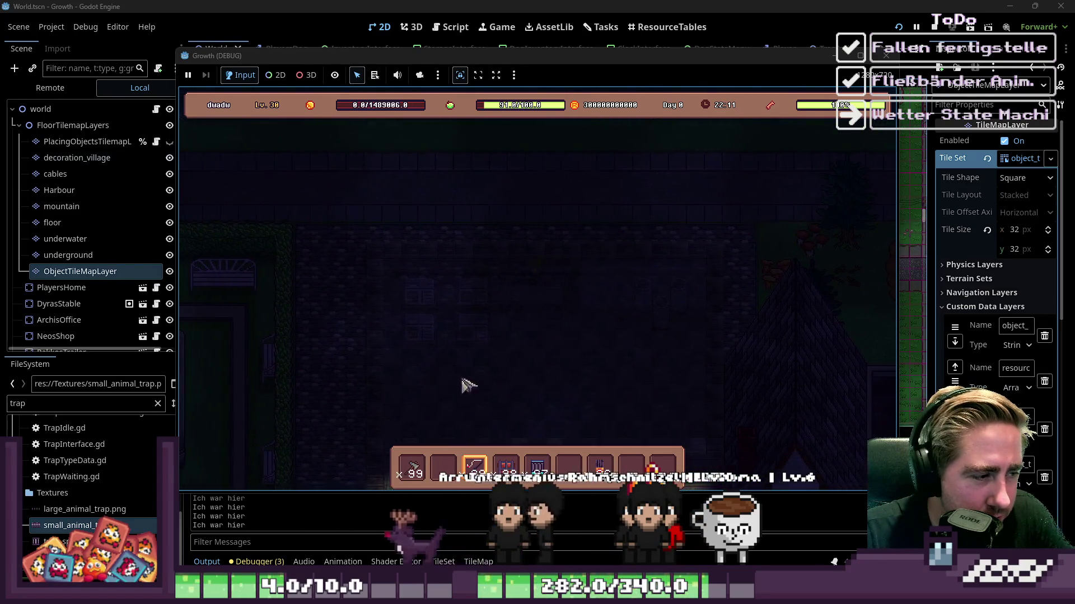
{"action": "key", "text": "a"}
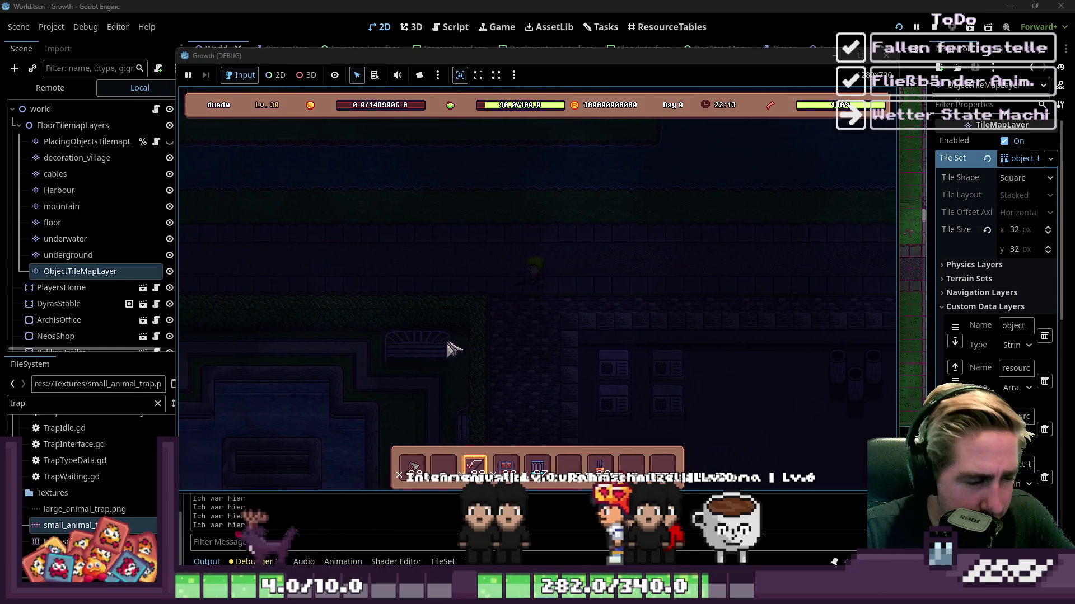
{"action": "key", "text": "a"}
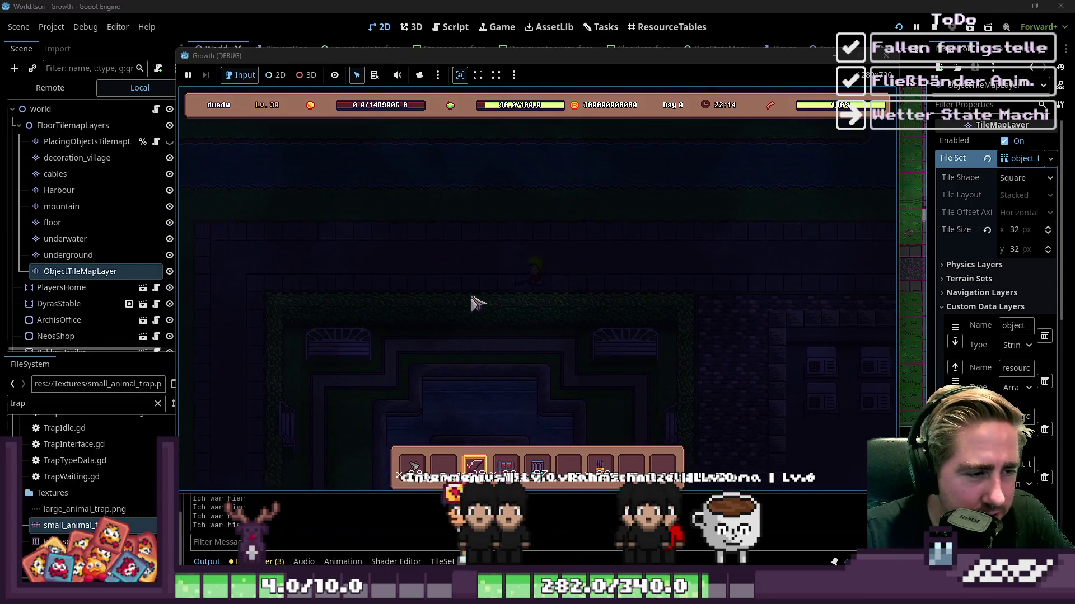
{"action": "key", "text": "a"}
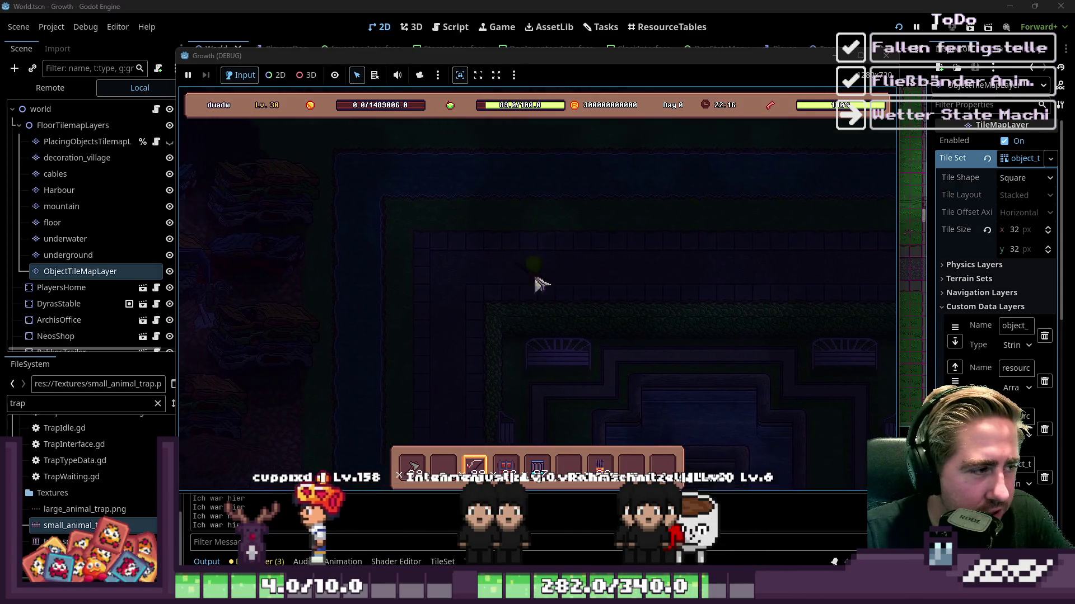
{"action": "key", "text": "s"}
{"action": "key", "text": "s"}
{"action": "key", "text": "a"}
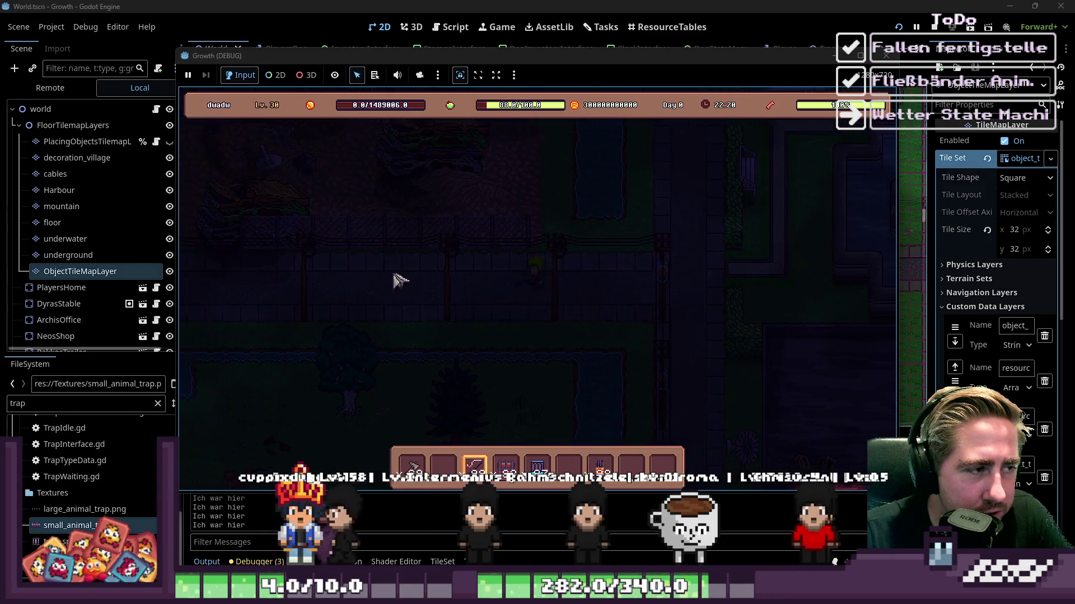
{"action": "key", "text": "a"}
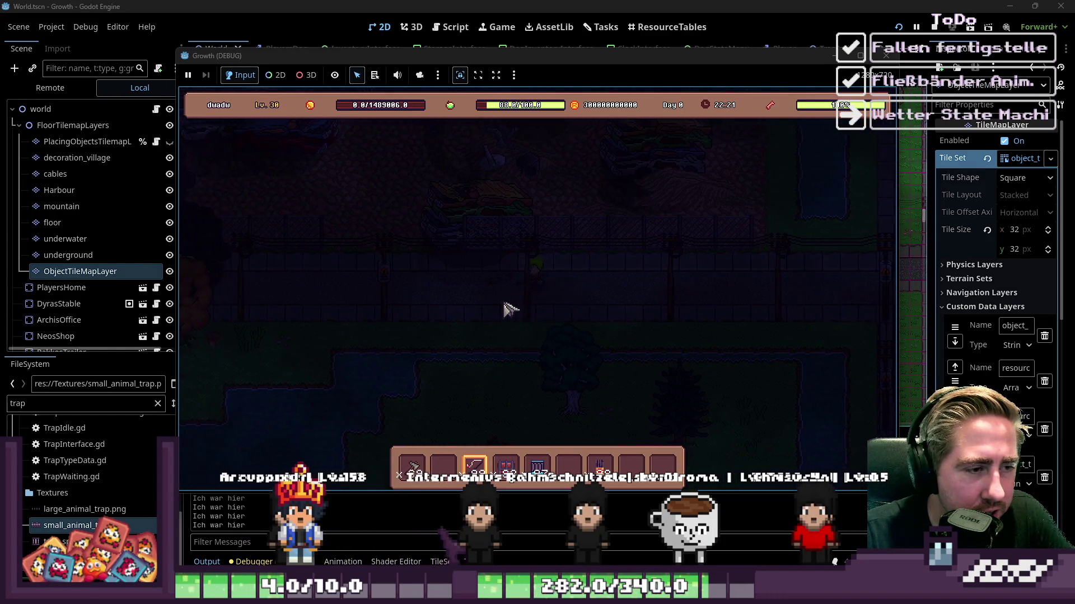
{"action": "key", "text": "w"}
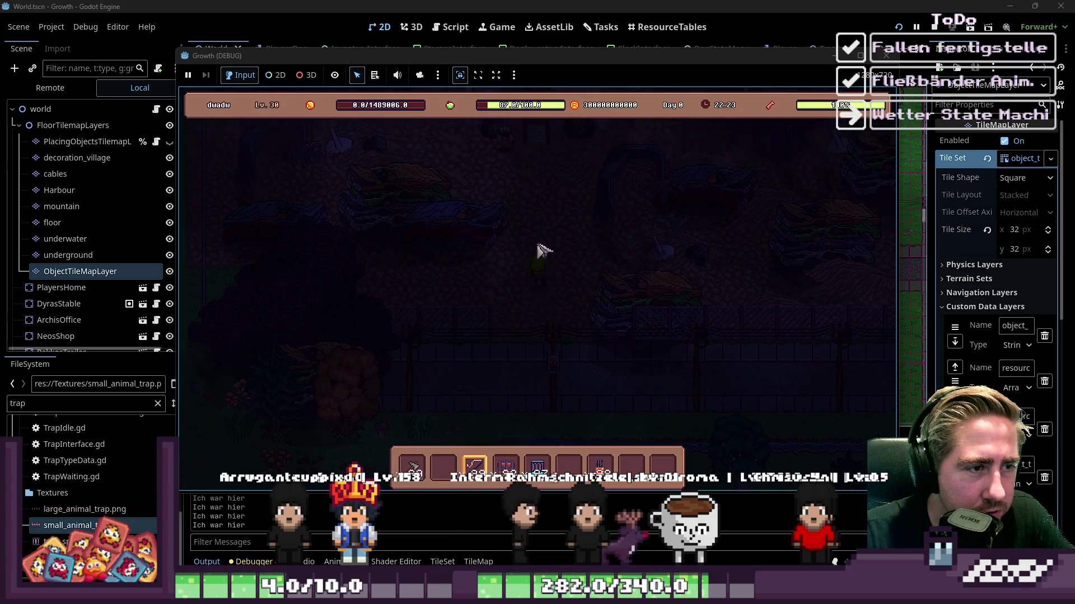
{"action": "key", "text": "w"}
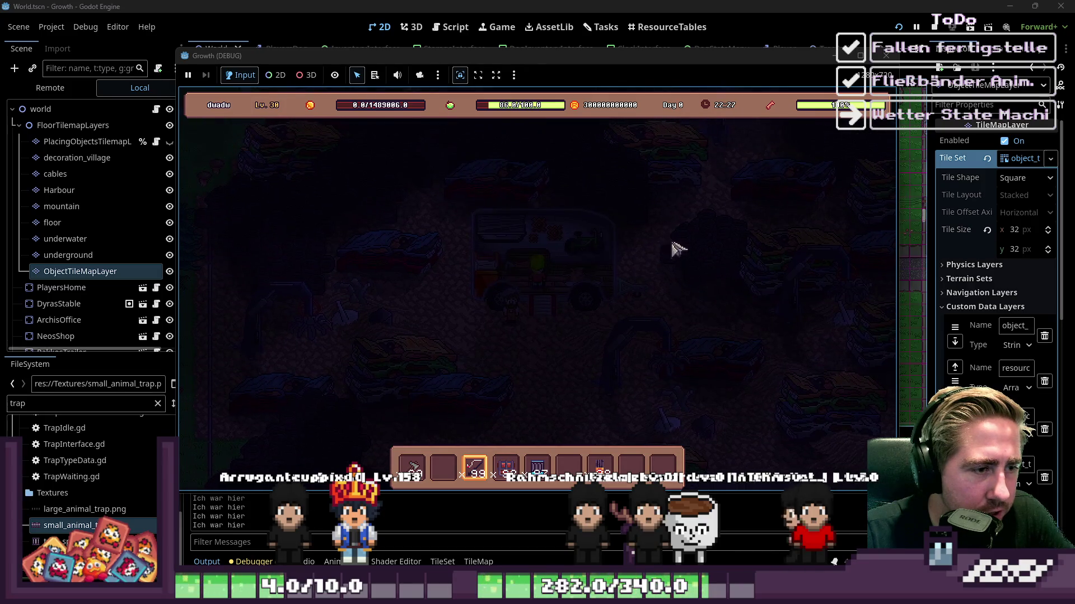
{"action": "key", "text": "s"}
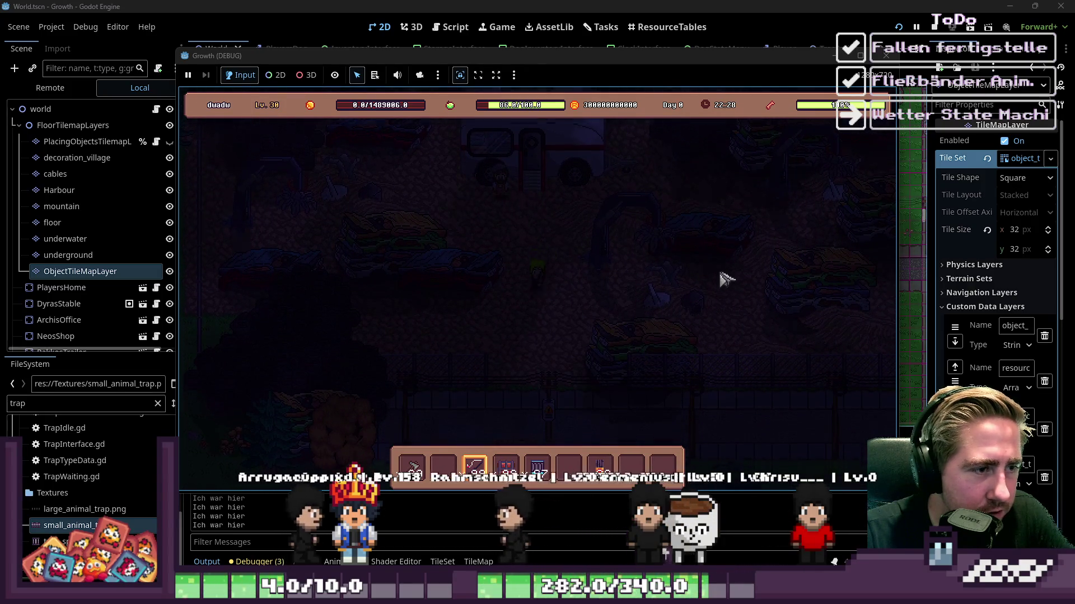
{"action": "key", "text": "s"}
{"action": "key", "text": "a"}
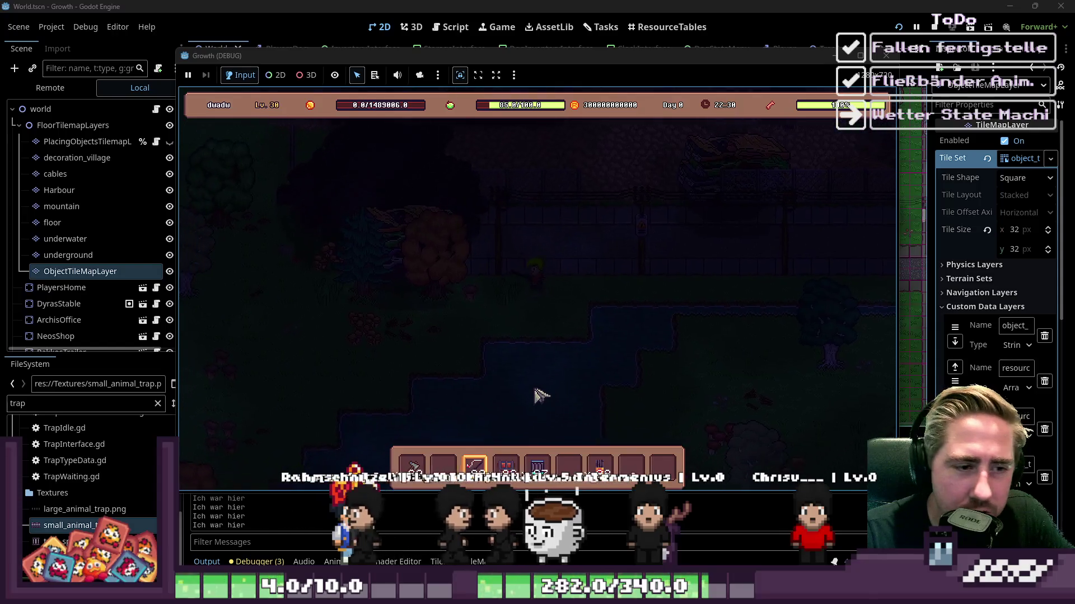
{"action": "key", "text": "s"}
{"action": "key", "text": "a"}
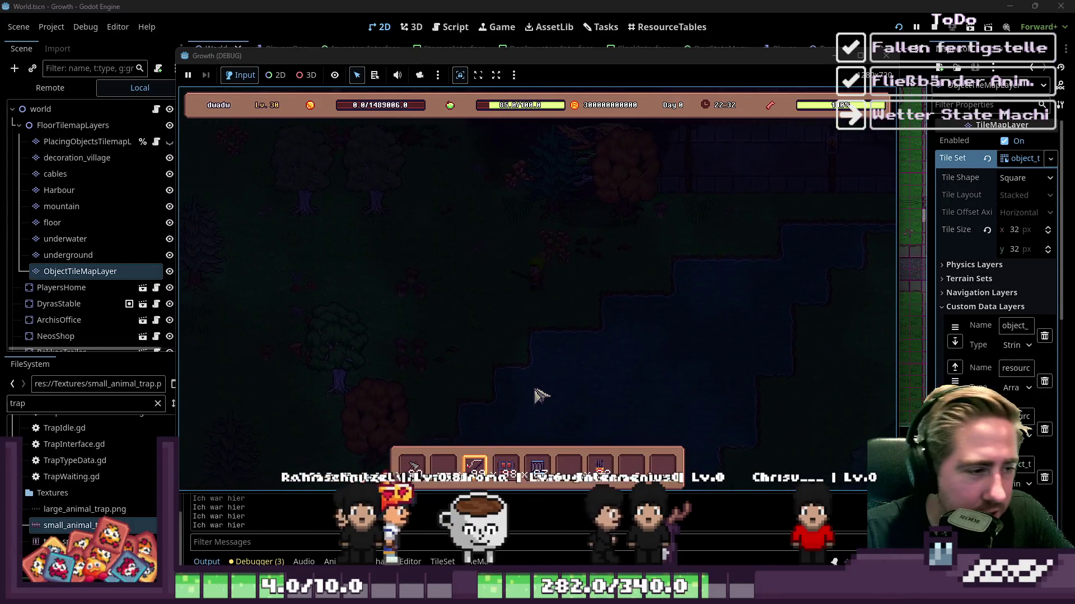
{"action": "key", "text": "a"}
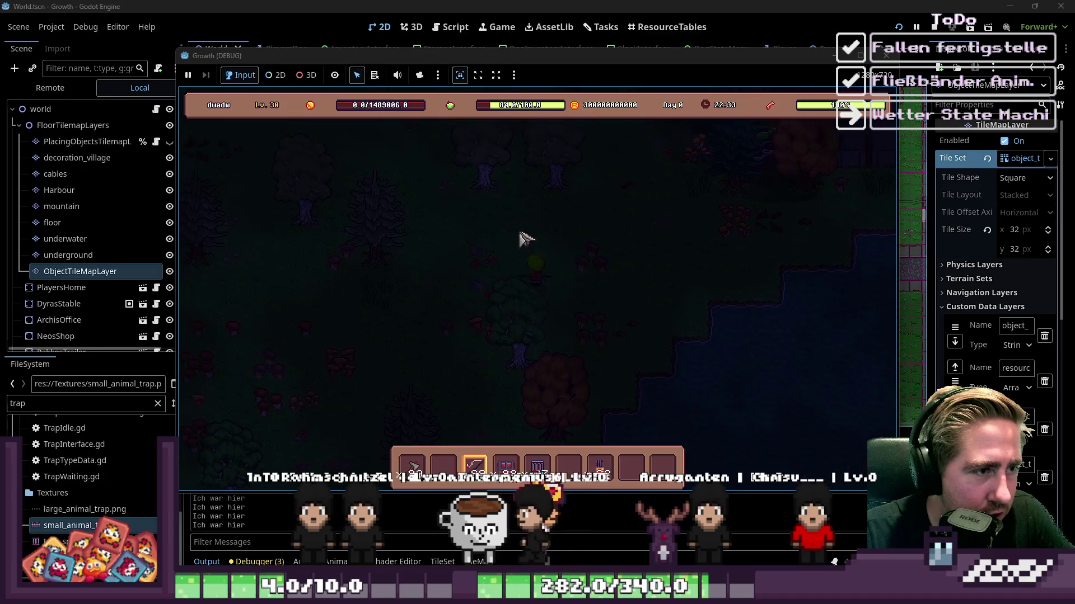
{"action": "key", "text": "i"}
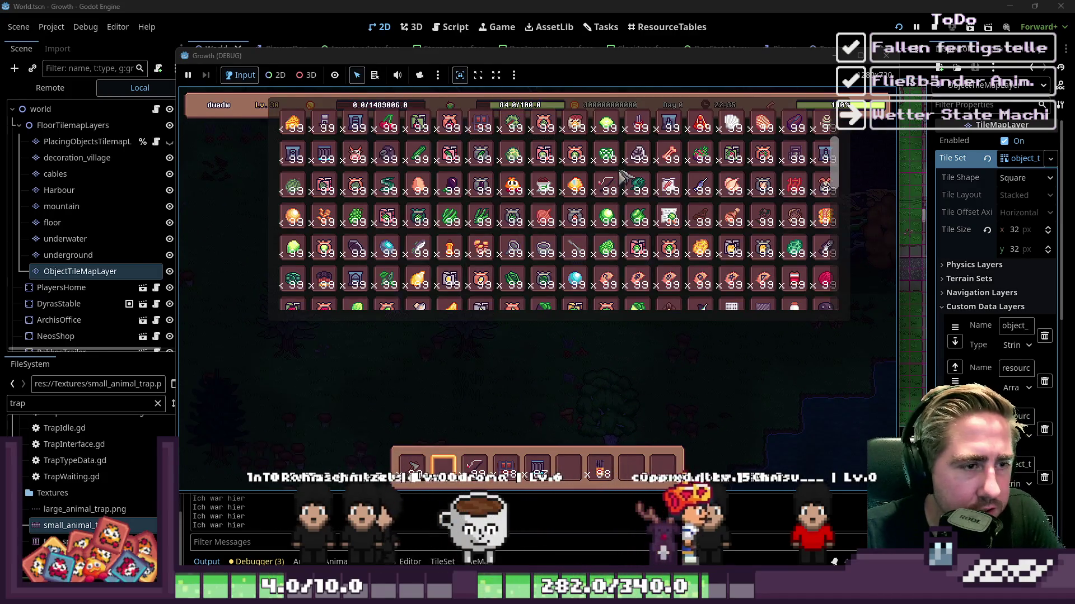
{"action": "key", "text": "F8"}
Step: Select the World root node, disable grid snapping, then move via Script to the ResourceTables workspace
{"action": "left_click", "coordinate": [56, 89]}
{"action": "scroll", "coordinate": [604, 277], "scroll_direction": "up", "scroll_amount": 5}
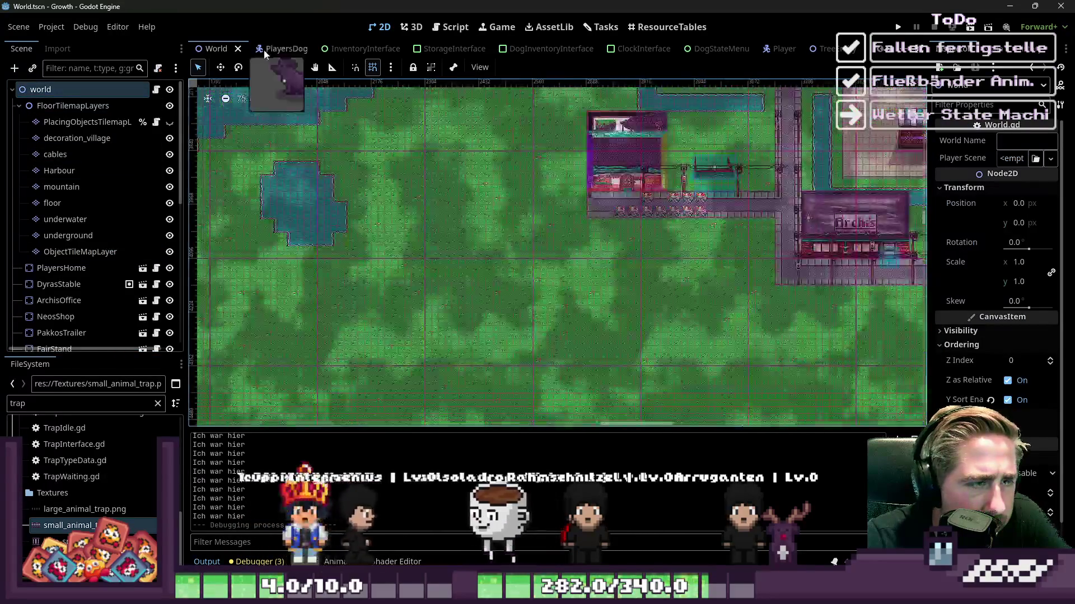
{"action": "left_click", "coordinate": [372, 67]}
{"action": "scroll", "coordinate": [610, 259], "scroll_direction": "up", "scroll_amount": 1}
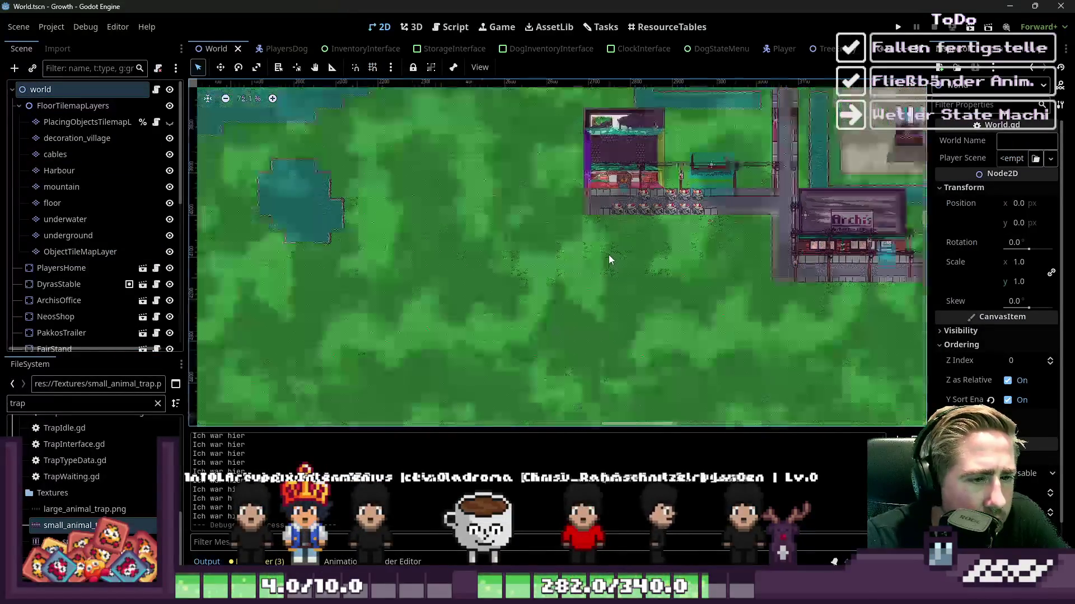
{"action": "scroll", "coordinate": [610, 259], "scroll_direction": "down", "scroll_amount": 11}
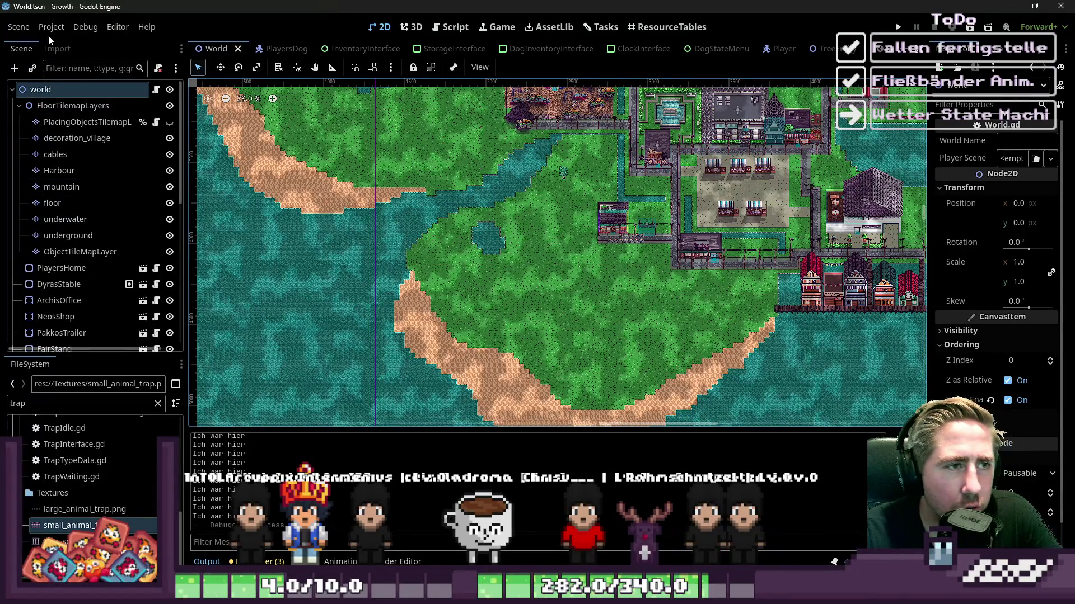
{"action": "left_click", "coordinate": [454, 31]}
{"action": "scroll", "coordinate": [570, 104], "scroll_direction": "down", "scroll_amount": 3}
{"action": "scroll", "coordinate": [570, 104], "scroll_direction": "up", "scroll_amount": 3}
{"action": "left_click", "coordinate": [639, 30]}
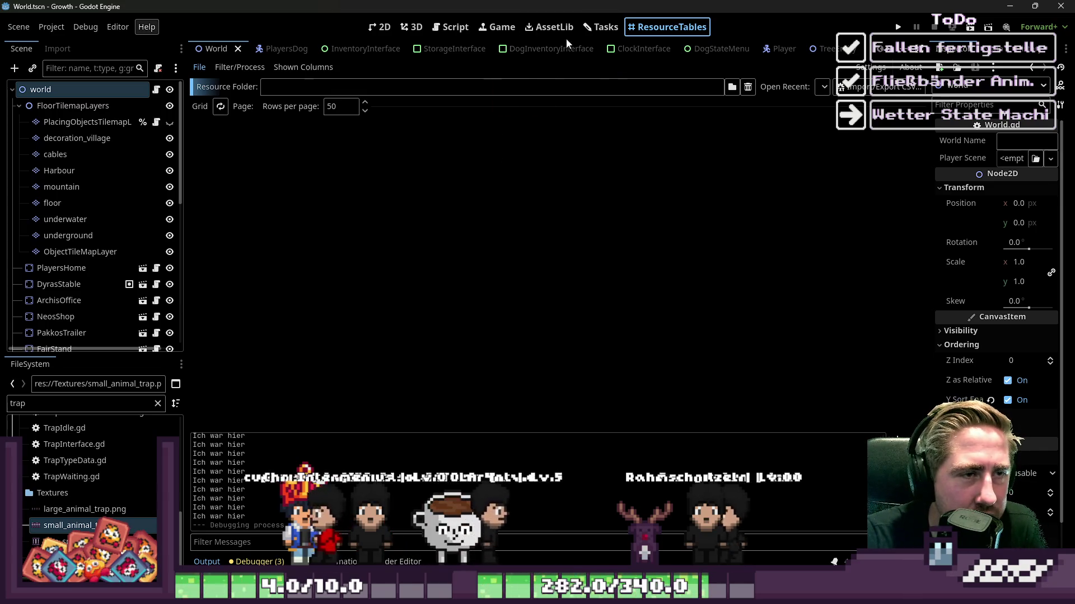
Step: On the task board, expand and read the Wetter State Machine fertigstellen task details
{"action": "left_click", "coordinate": [600, 27]}
{"action": "scroll", "coordinate": [589, 278], "scroll_direction": "down", "scroll_amount": 3}
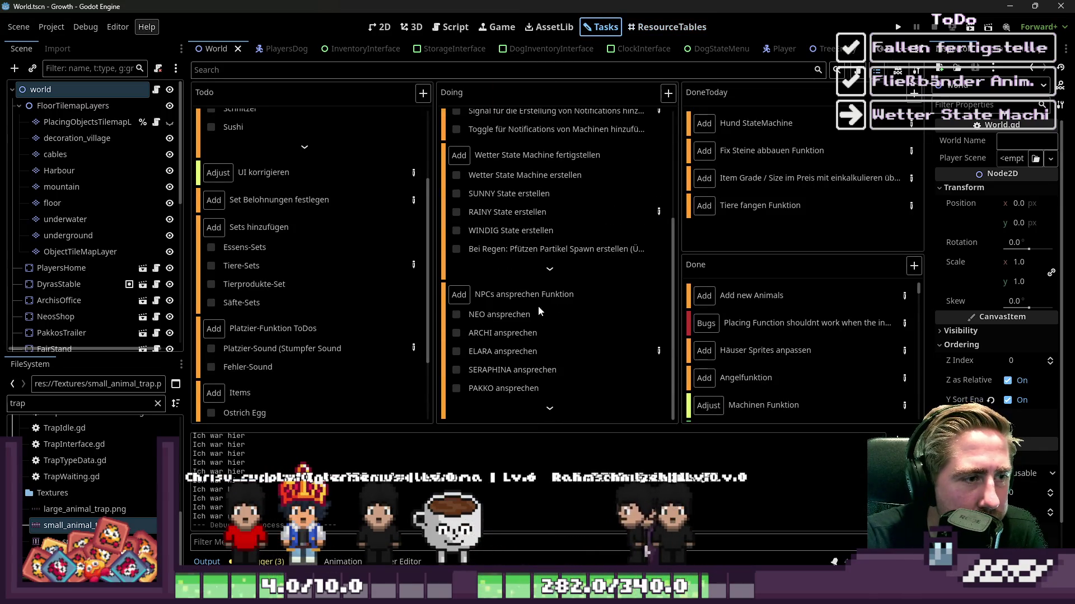
{"action": "left_click", "coordinate": [550, 273]}
{"action": "left_click", "coordinate": [658, 230]}
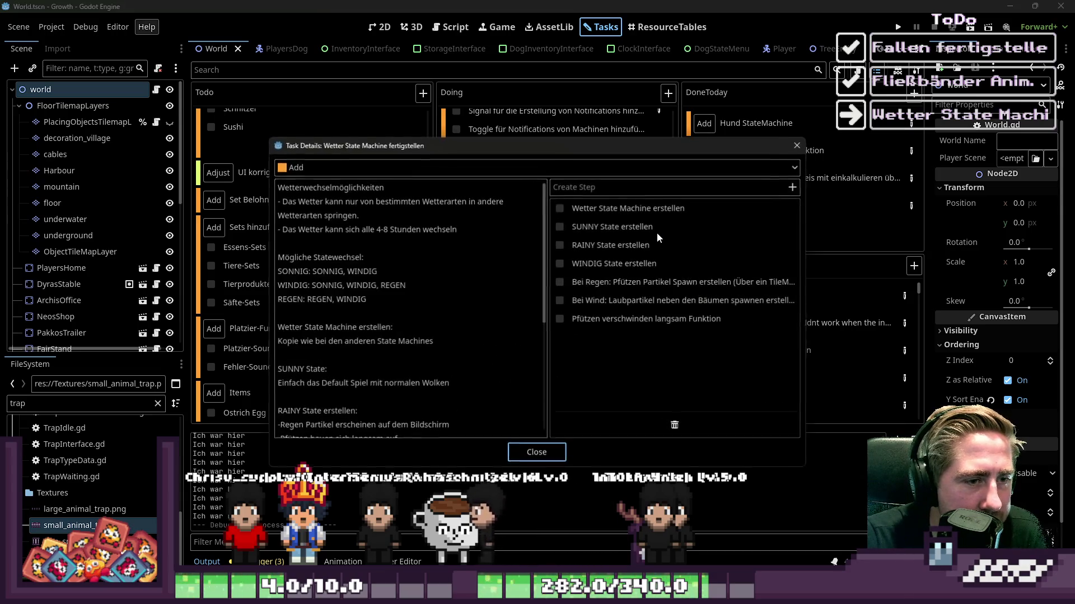
{"action": "mouse_move", "coordinate": [493, 139]}
{"action": "left_mouse_down"}
{"action": "mouse_move", "coordinate": [493, 123]}
{"action": "mouse_move", "coordinate": [556, 112]}
{"action": "left_mouse_up"}
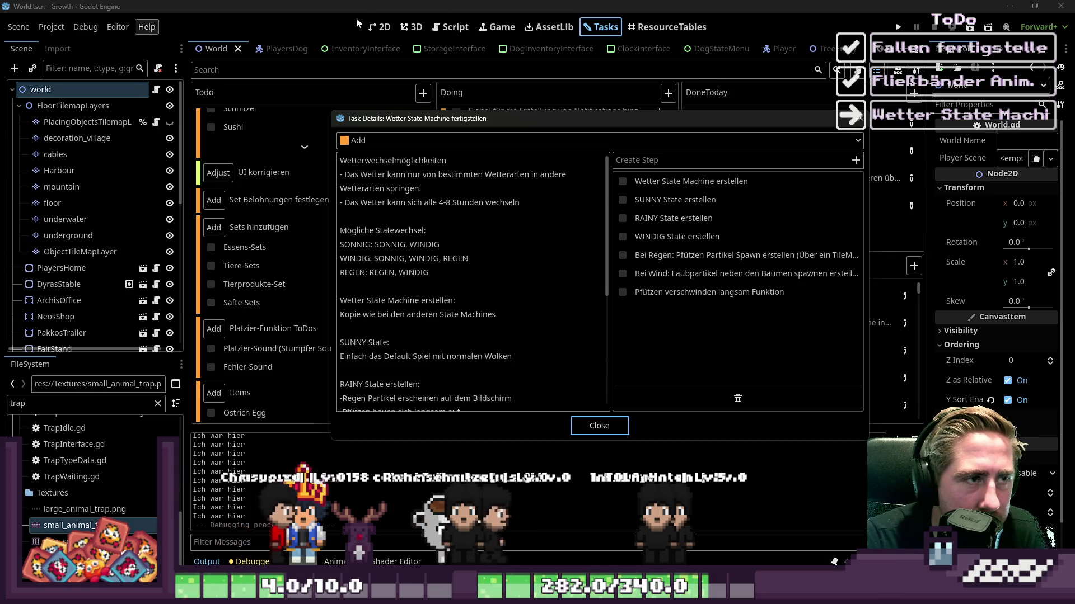
{"action": "key", "text": "Escape"}
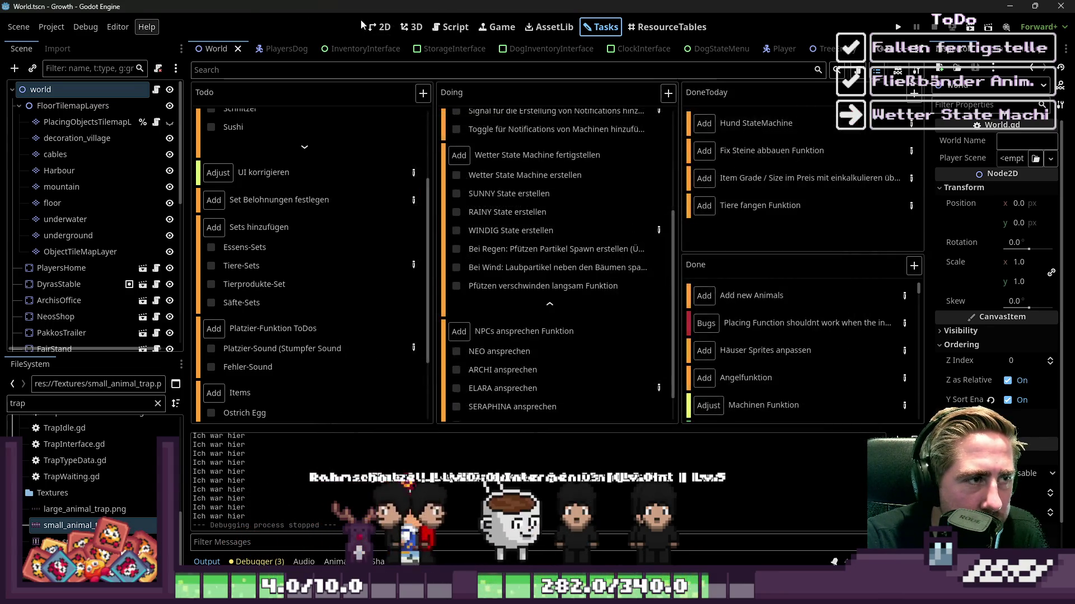
Step: Look at the World 2D canvas and the World.gd script, then return to Tasks
{"action": "left_click", "coordinate": [383, 28]}
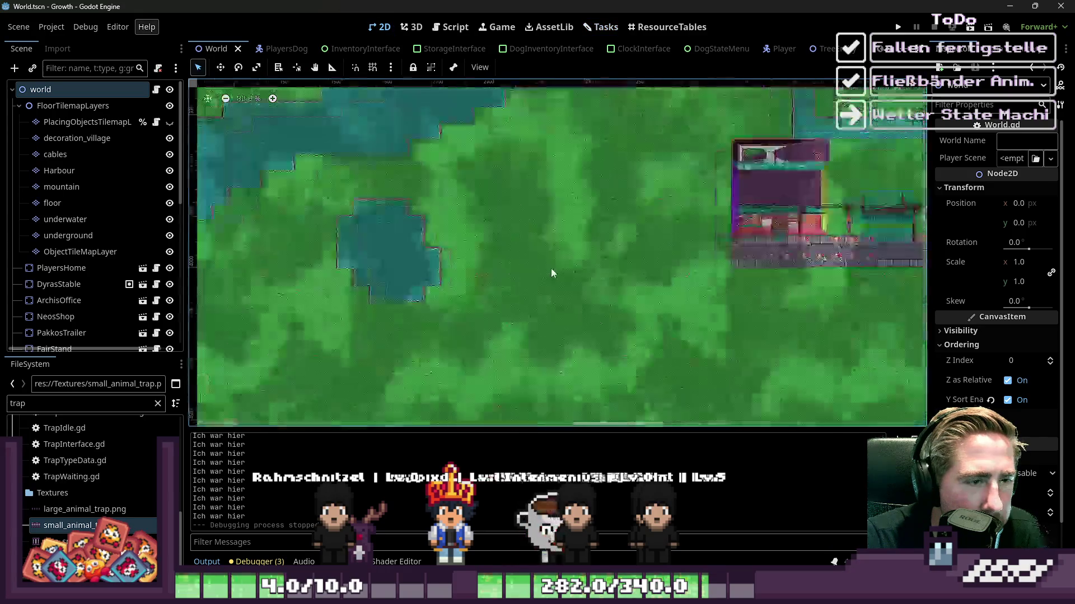
{"action": "scroll", "coordinate": [551, 273], "scroll_direction": "up", "scroll_amount": 10}
{"action": "scroll", "coordinate": [554, 258], "scroll_direction": "down", "scroll_amount": 3}
{"action": "scroll", "coordinate": [556, 258], "scroll_direction": "down", "scroll_amount": 15}
{"action": "left_click", "coordinate": [459, 26]}
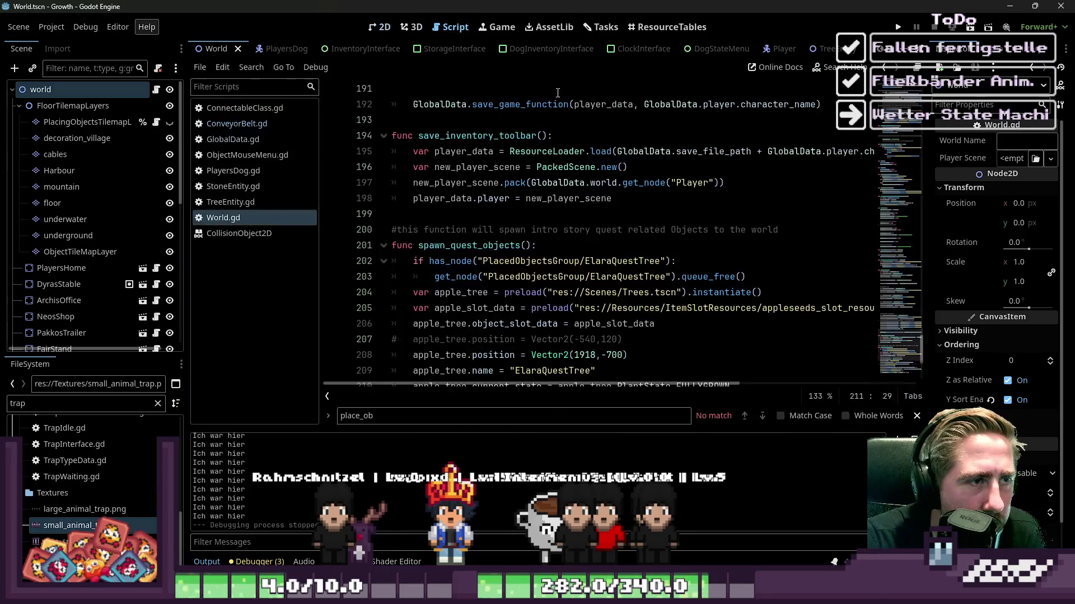
{"action": "left_click", "coordinate": [602, 27]}
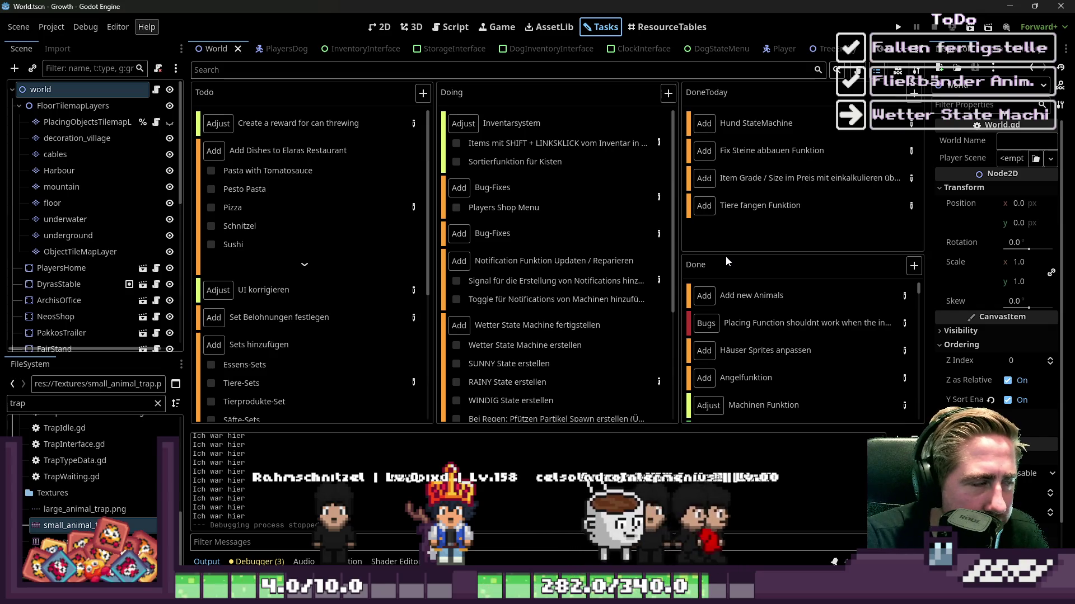
Step: Switch from the Tasks board to the 2D workspace showing the World scene's farm map
{"action": "scroll", "coordinate": [628, 263], "scroll_direction": "down", "scroll_amount": 2}
{"action": "scroll", "coordinate": [628, 263], "scroll_direction": "down", "scroll_amount": 5}
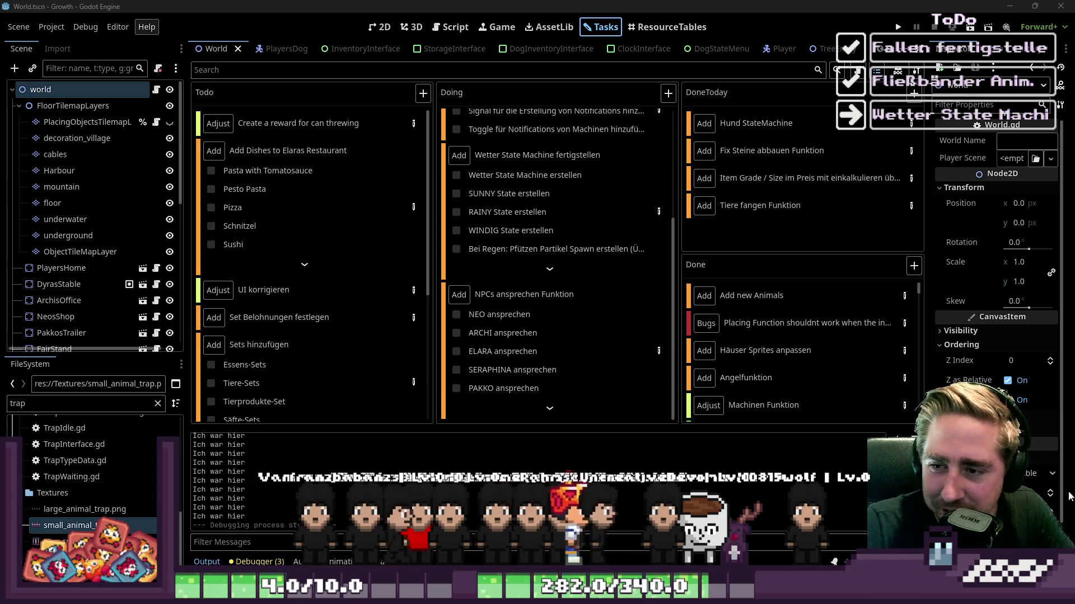
{"action": "left_click", "coordinate": [383, 27]}
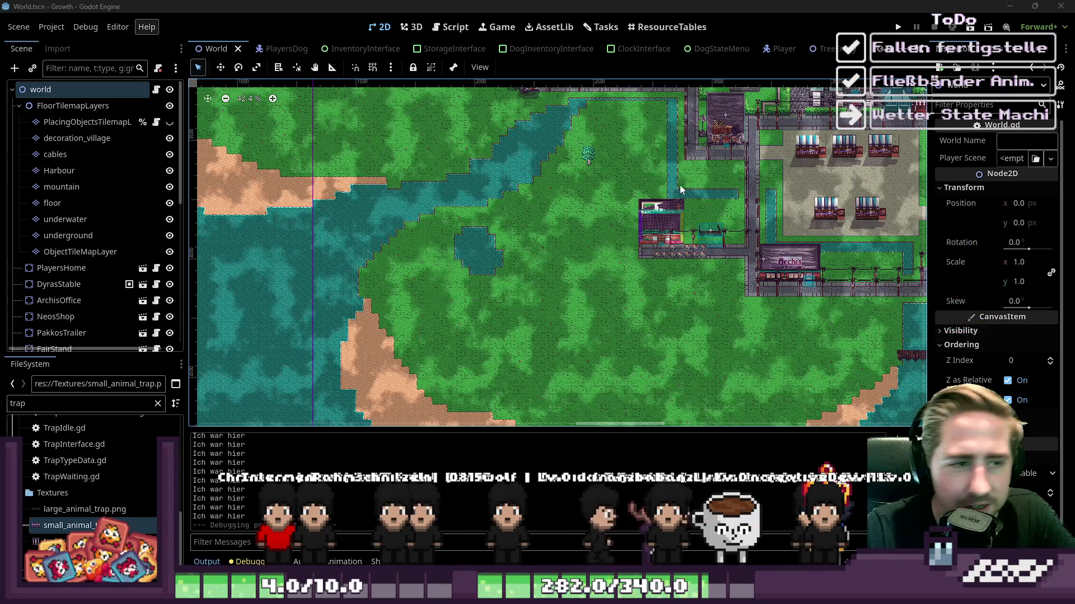
Step: Run the Growth project and start a New Game with a newly named character
{"action": "left_click", "coordinate": [899, 28]}
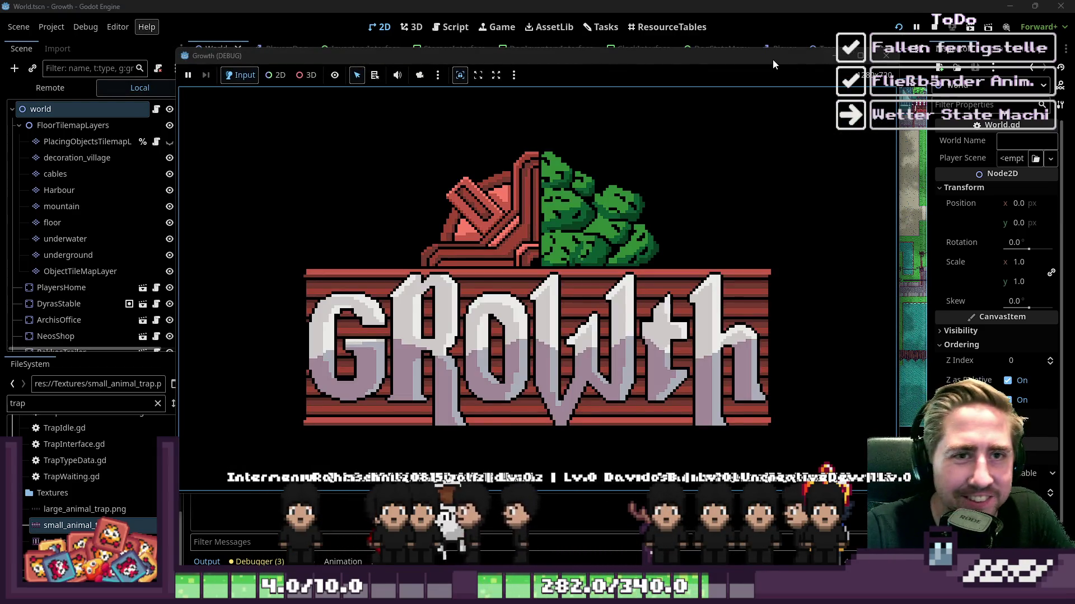
{"action": "left_click_drag", "start_coordinate": [778, 56], "coordinate": [790, 48]}
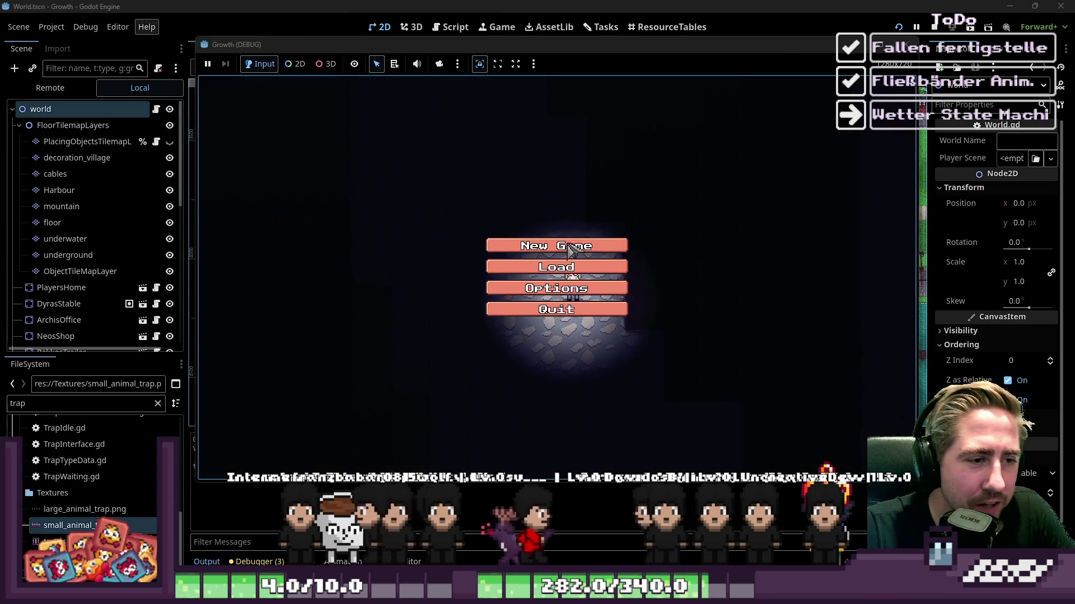
{"action": "left_click", "coordinate": [604, 245]}
{"action": "type", "text": "dawf"}
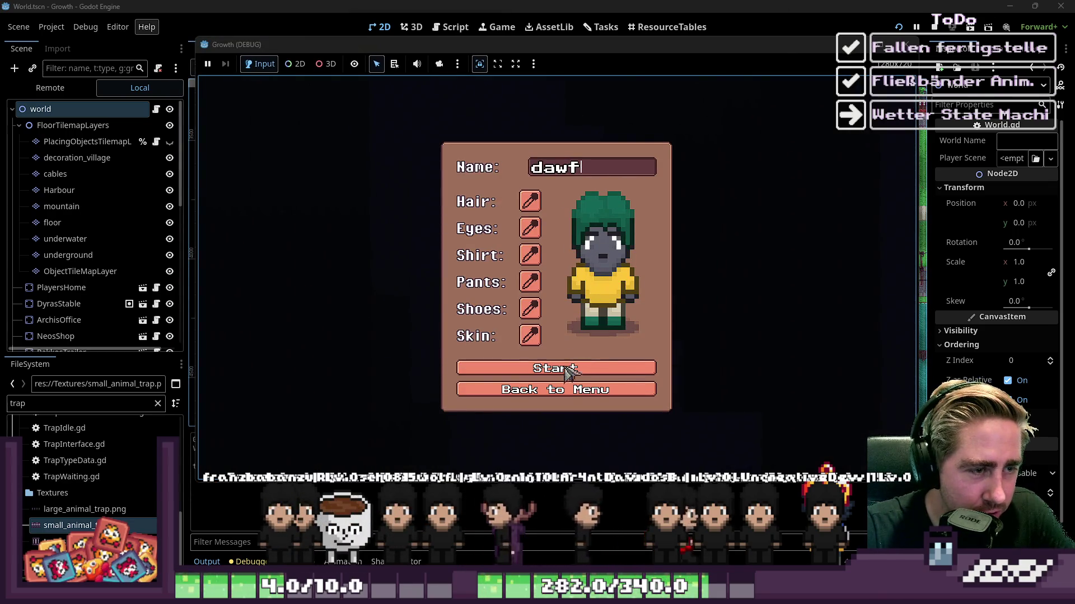
{"action": "left_click", "coordinate": [658, 356]}
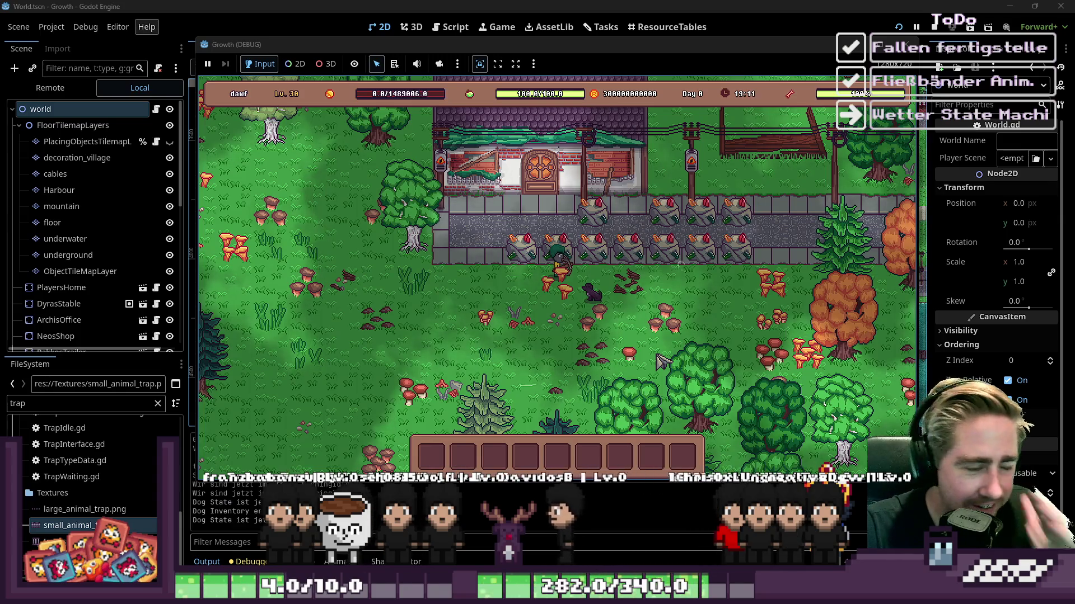
Step: Walk the farmer around the forest and open the all-items inventory
{"action": "key", "text": "a"}
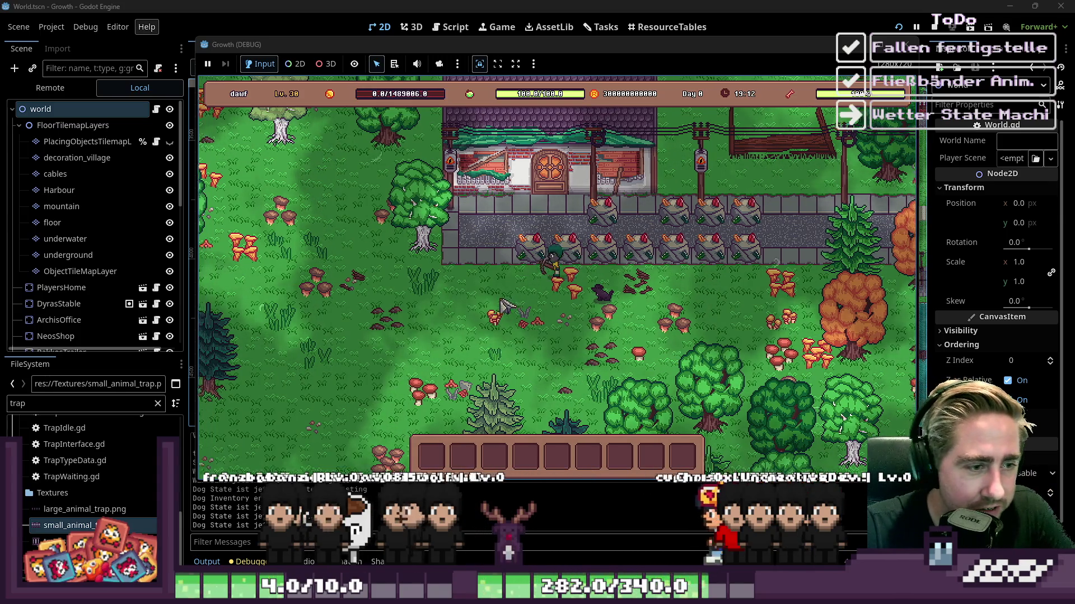
{"action": "key", "text": "s"}
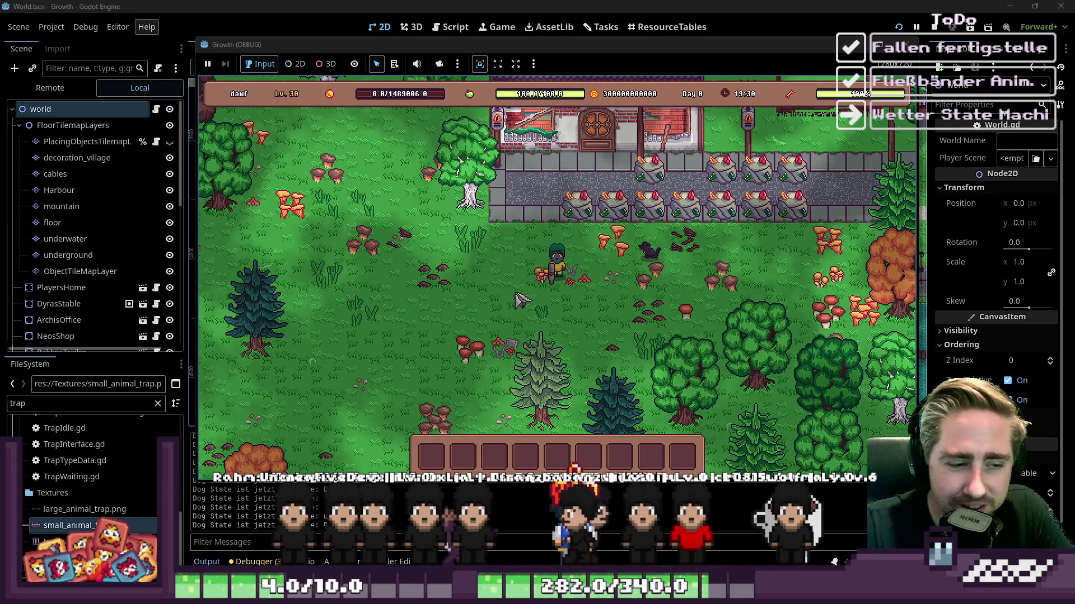
{"action": "key", "text": "e"}
{"action": "key", "text": "e"}
{"action": "key", "text": "w"}
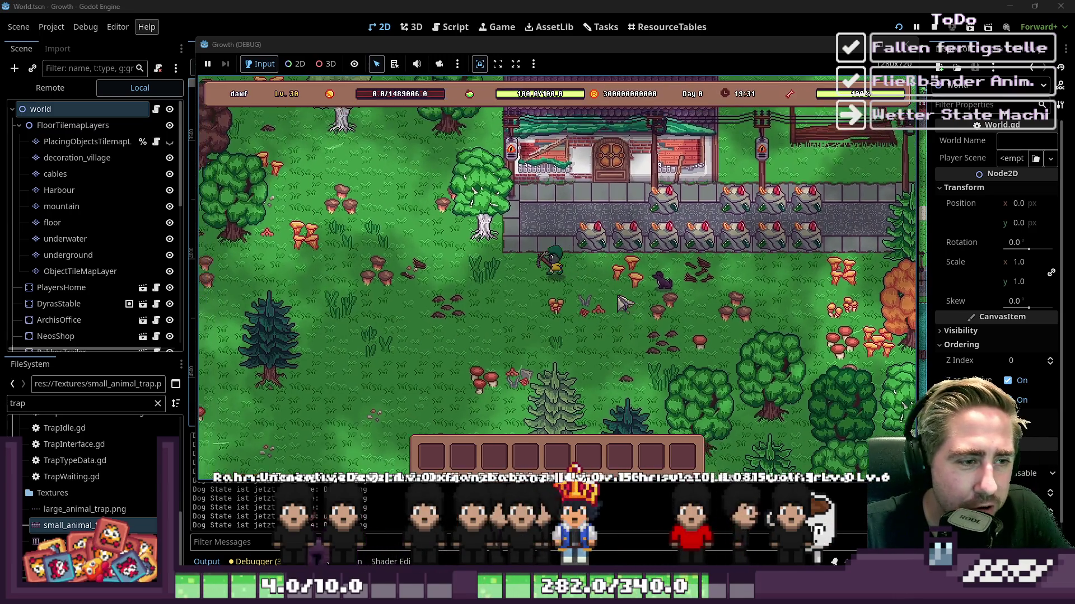
{"action": "key", "text": "a"}
{"action": "key", "text": "s"}
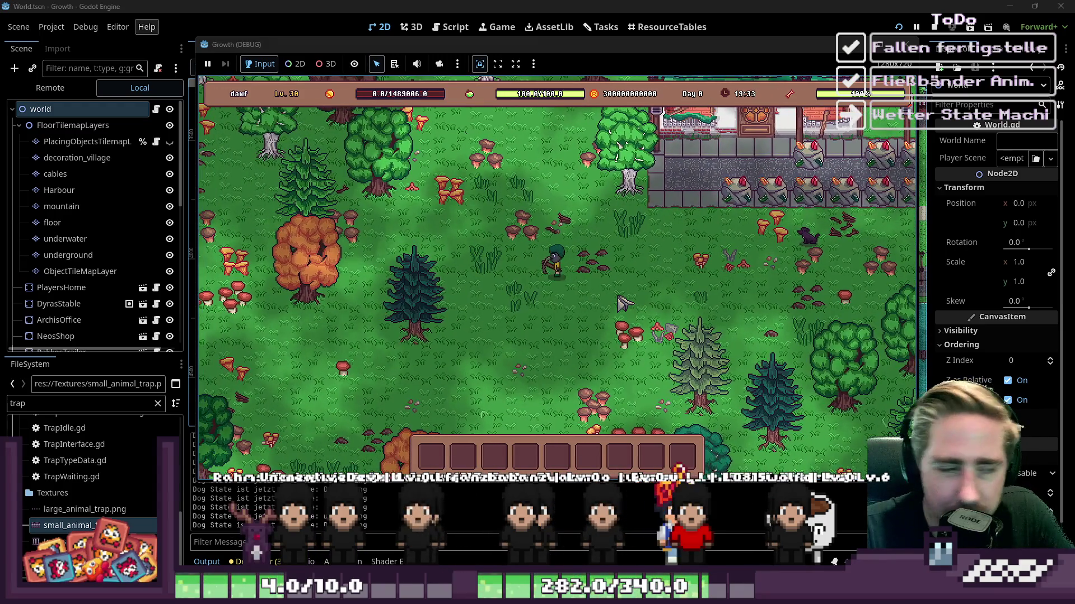
{"action": "key", "text": "e"}
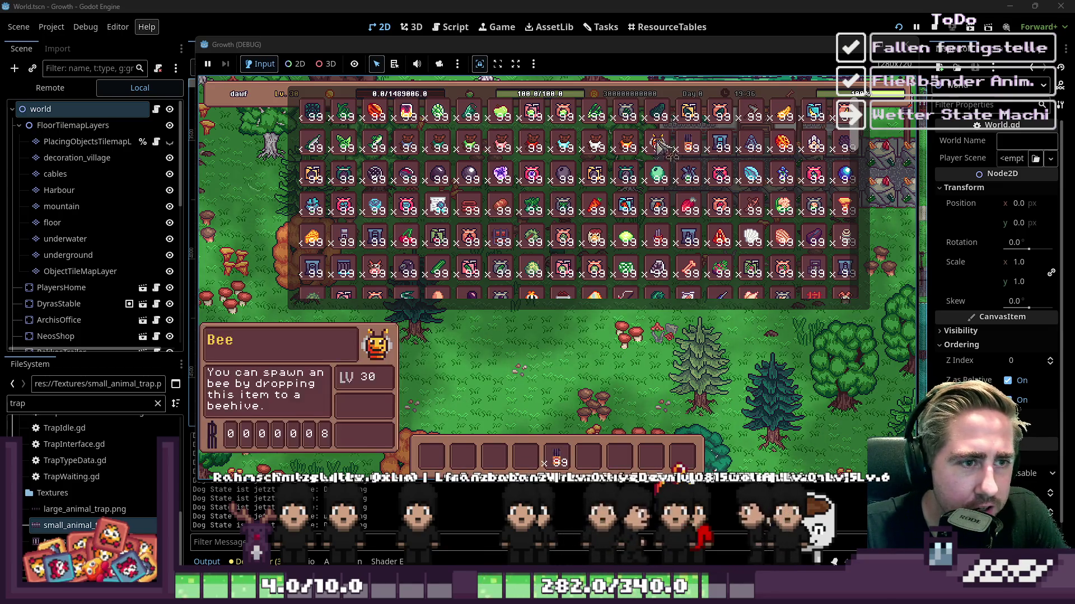
Step: Move seeds, the Cheesedairy Blueprint and Conveyor Belts into the hotbar, then close the inventory
{"action": "left_click", "coordinate": [720, 206]}
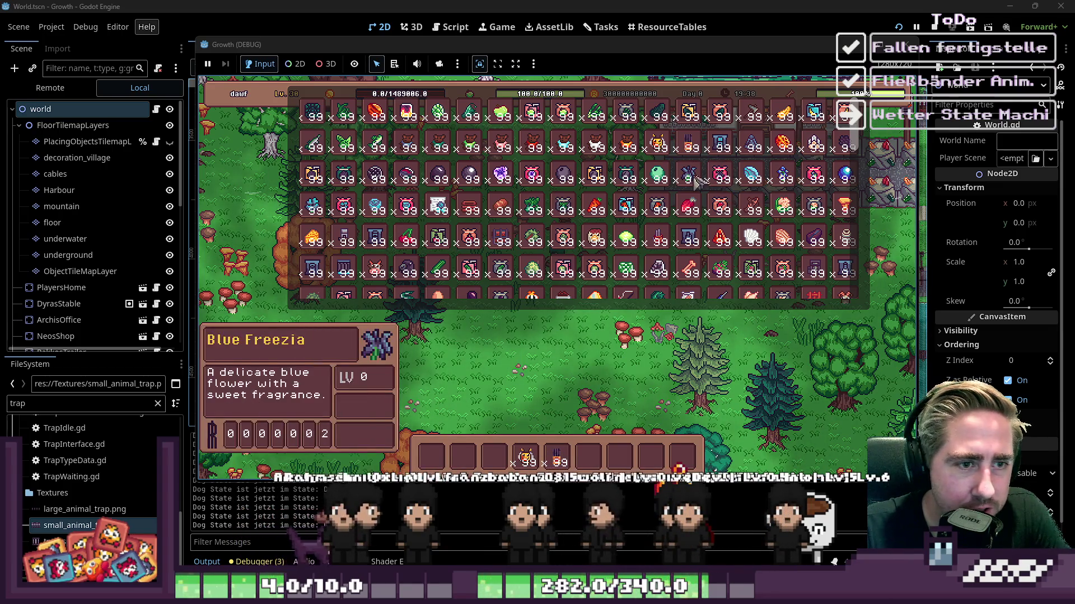
{"action": "left_click", "coordinate": [377, 242]}
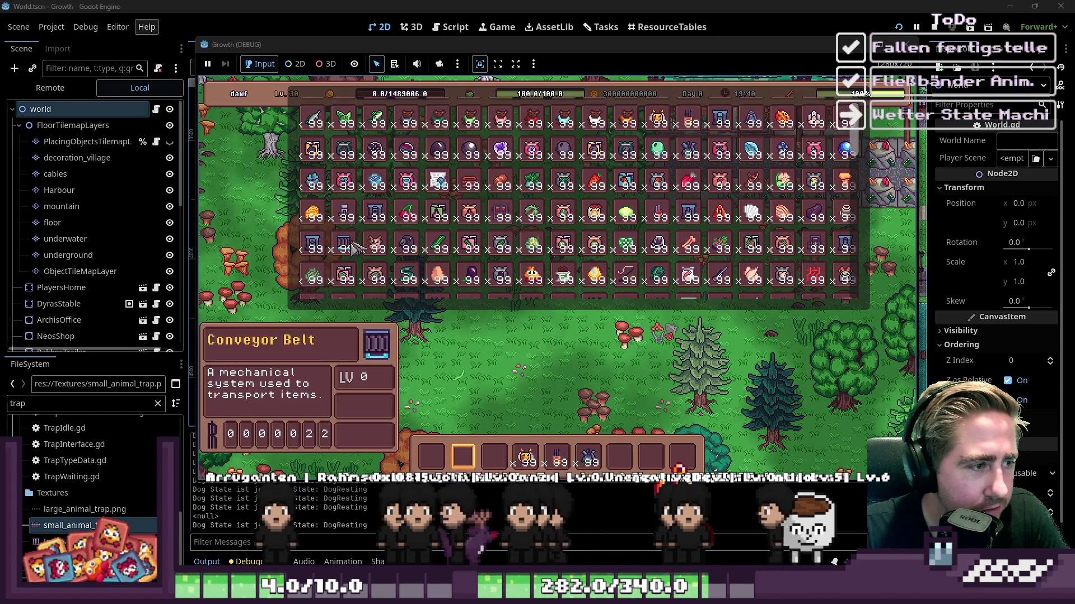
{"action": "left_click", "coordinate": [688, 241]}
{"action": "key", "text": "i"}
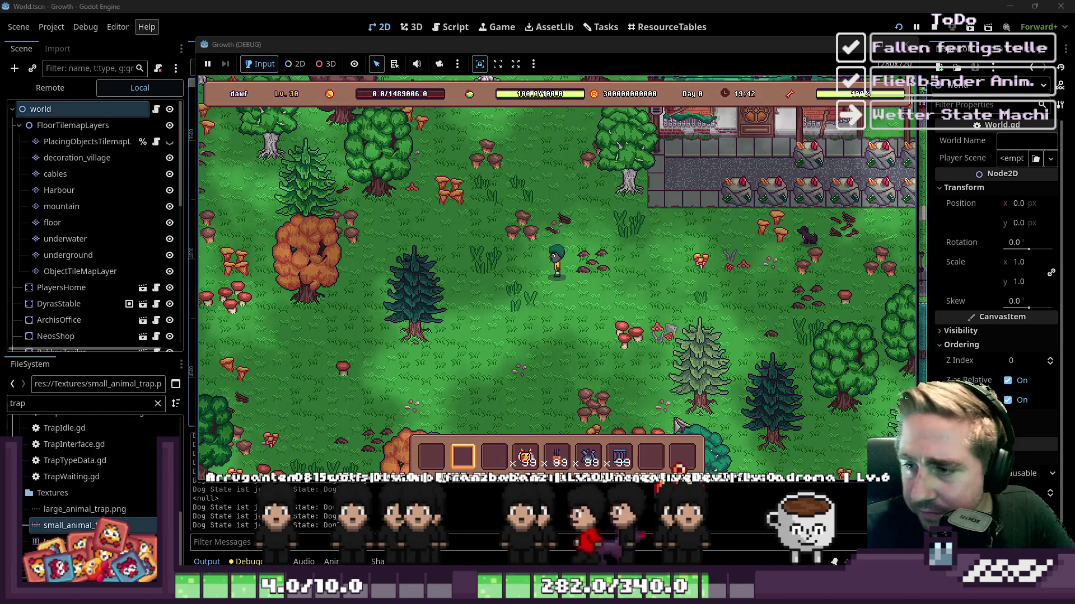
Step: Walk the farmer up and right toward the farm path
{"action": "key", "text": "w"}
{"action": "key", "text": "d"}
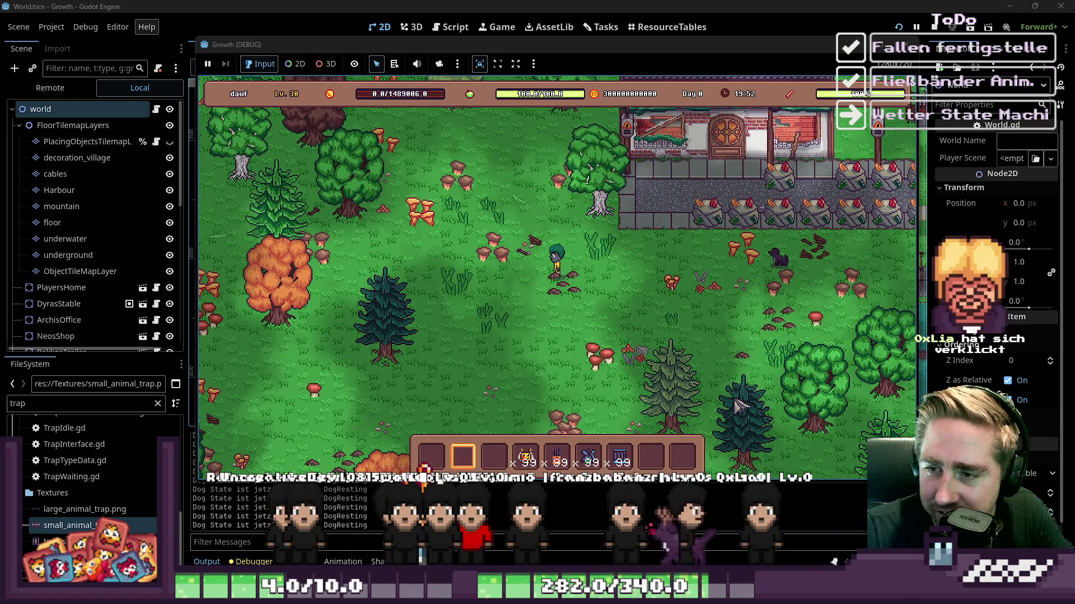
{"action": "key", "text": "s"}
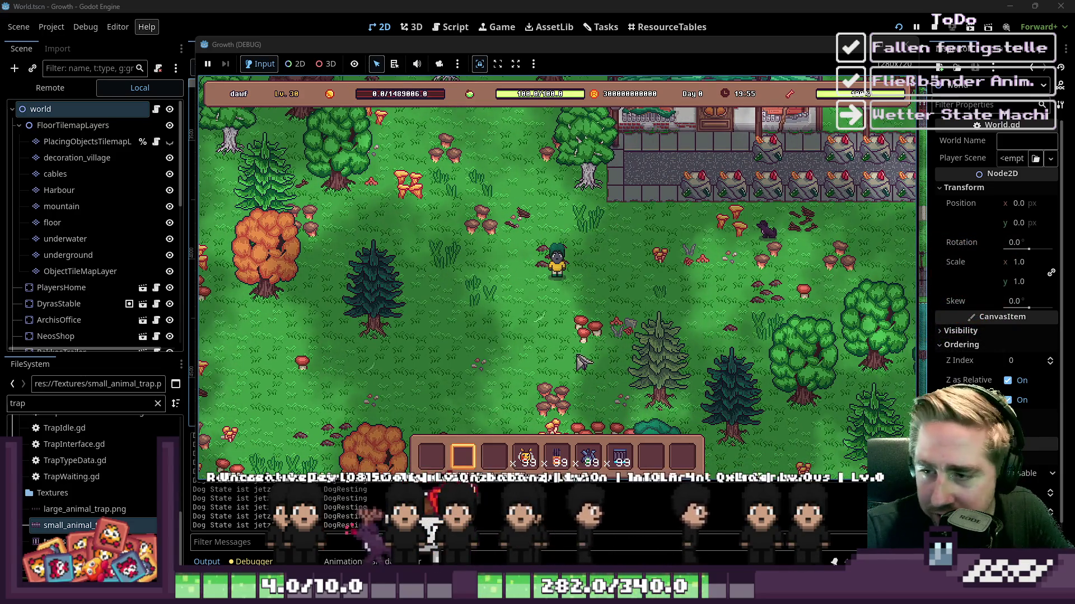
{"action": "key", "text": "d"}
{"action": "key", "text": "w"}
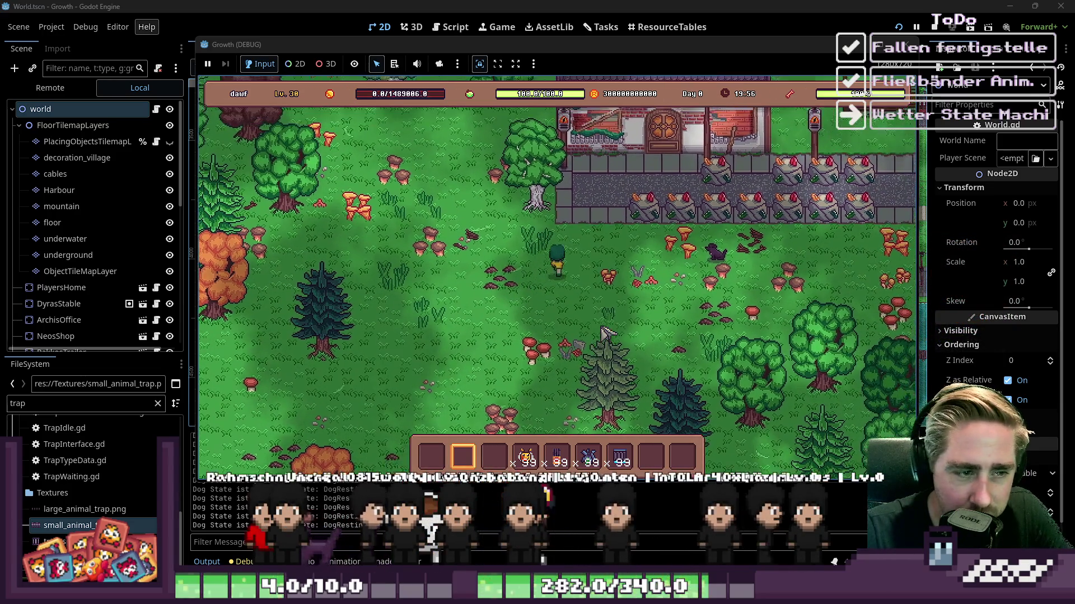
{"action": "key", "text": "a"}
Step: Select the trap in hotbar slot 5 and place it near the farm path
{"action": "key", "text": "w"}
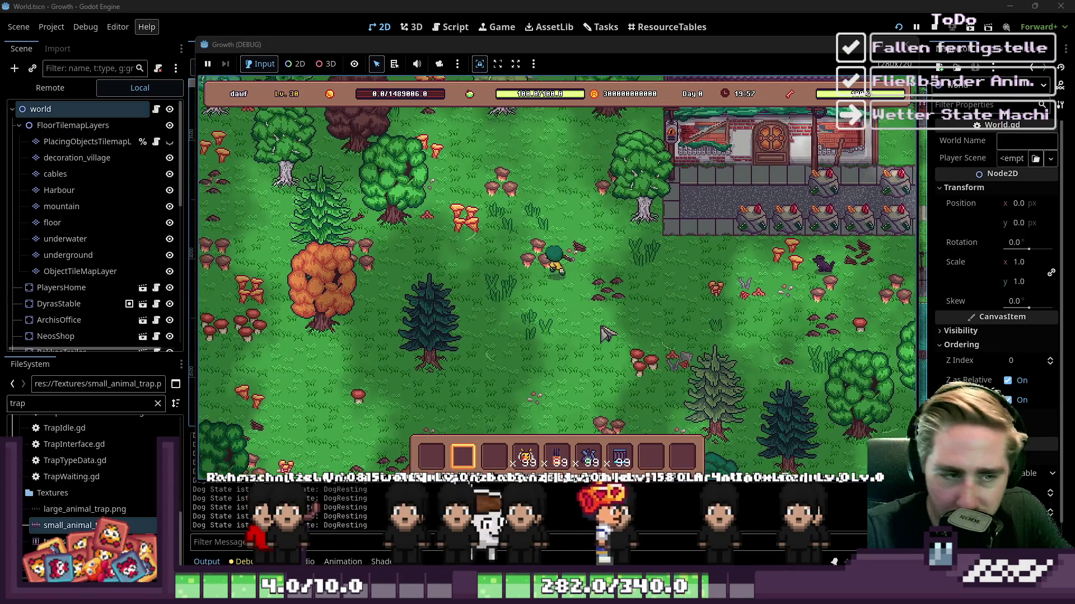
{"action": "key", "text": "4"}
{"action": "key", "text": "s"}
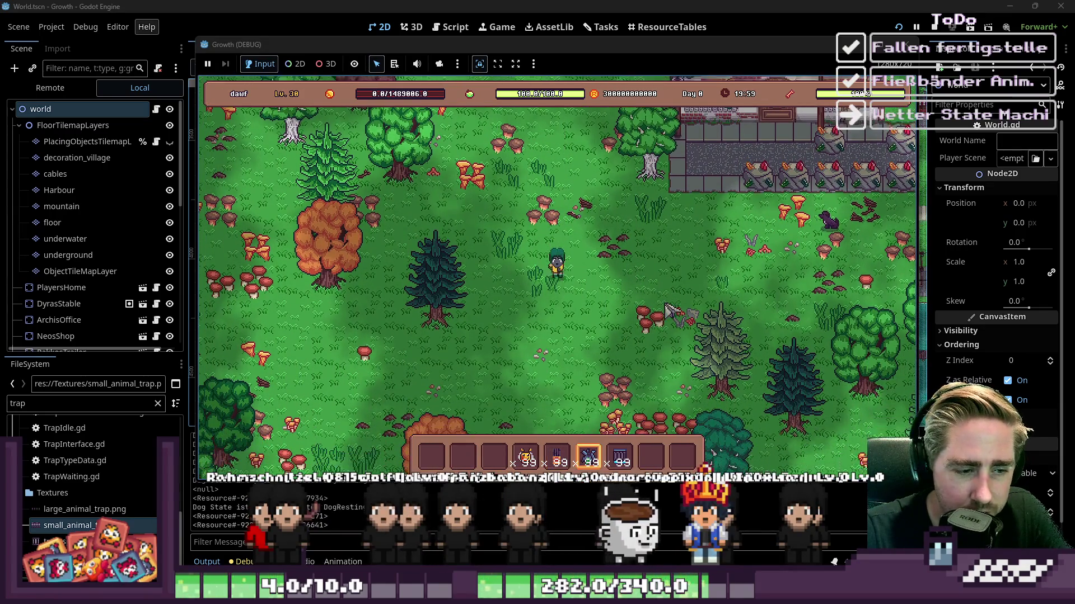
{"action": "key", "text": "5"}
{"action": "left_click", "coordinate": [722, 165]}
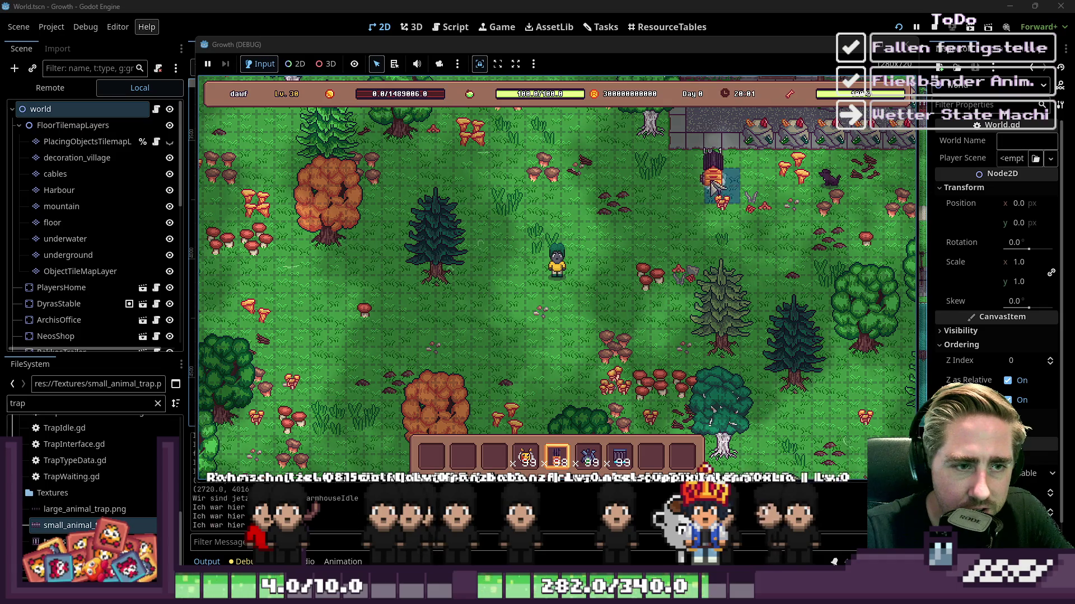
Step: Lay conveyor belt left from below the trap, then turn it downward into an L
{"action": "key", "text": "4"}
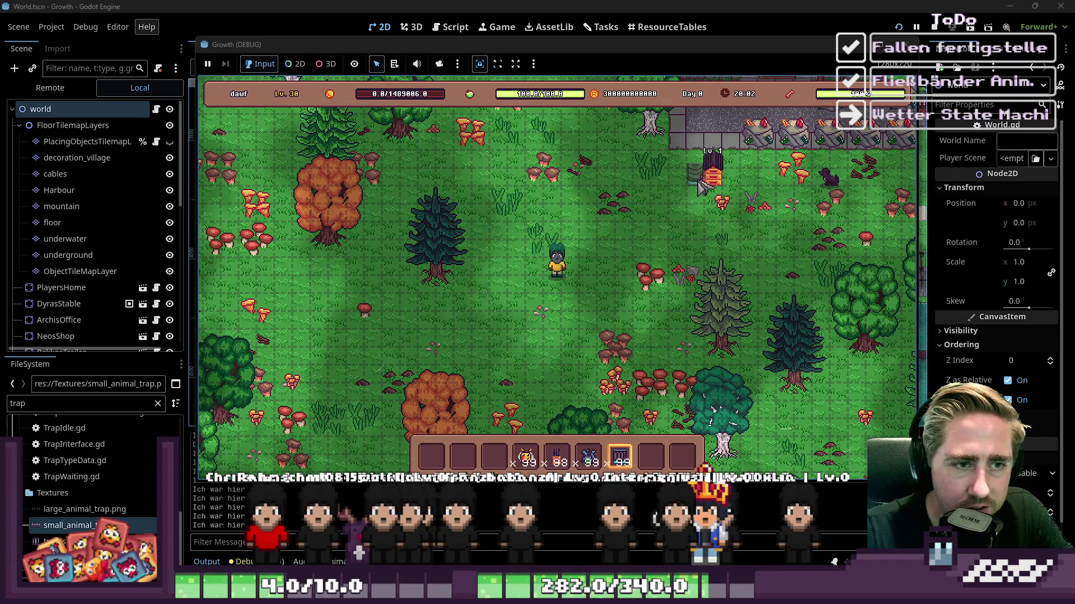
{"action": "left_click", "coordinate": [699, 217]}
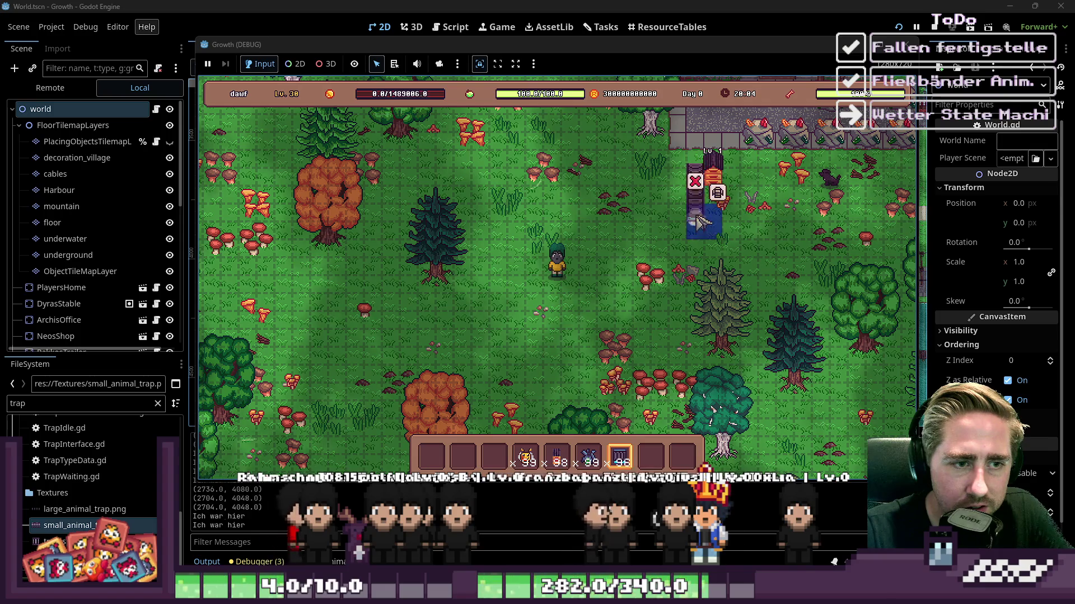
{"action": "left_click_drag", "start_coordinate": [697, 232], "coordinate": [649, 238]}
{"action": "key", "text": "5"}
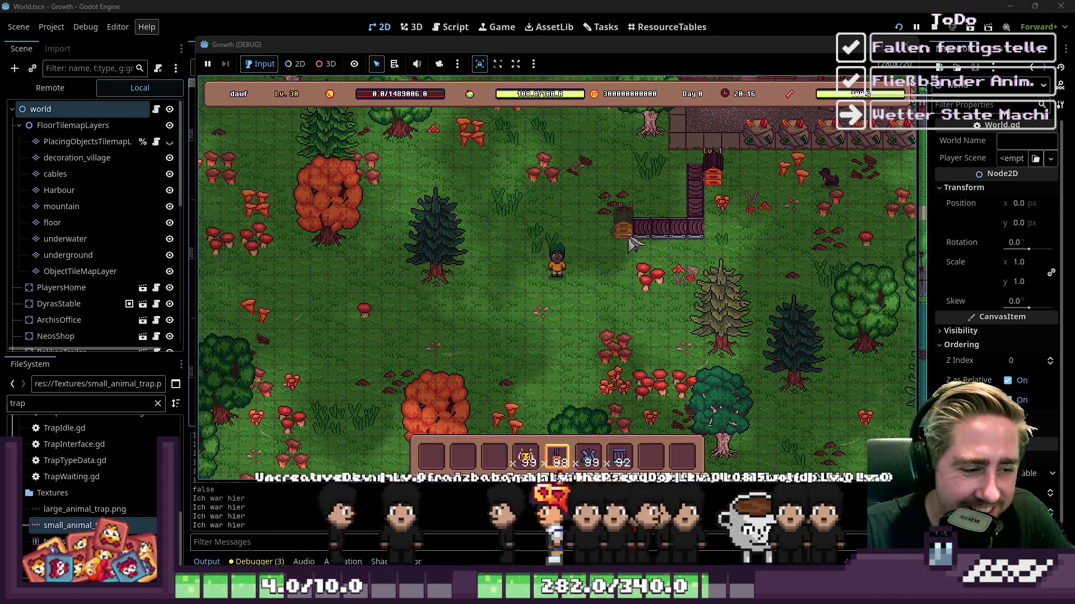
{"action": "left_click", "coordinate": [612, 235]}
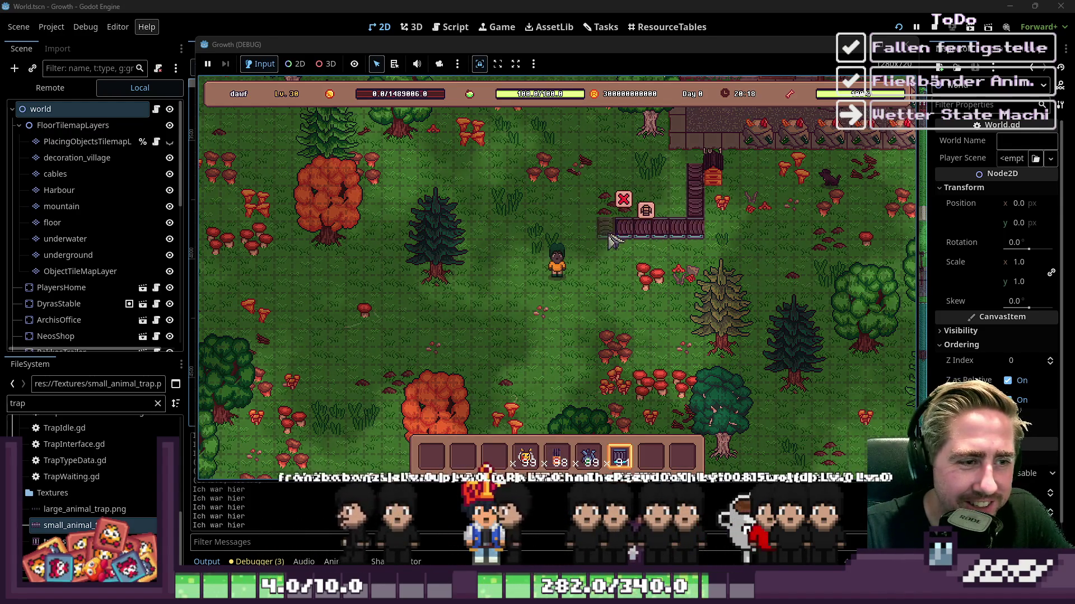
{"action": "left_click_drag", "start_coordinate": [613, 241], "coordinate": [615, 282]}
Step: Open the beehive panel, return hotbar items to the inventory, and walk up-left
{"action": "scroll", "coordinate": [678, 210], "scroll_direction": "up", "scroll_amount": 4}
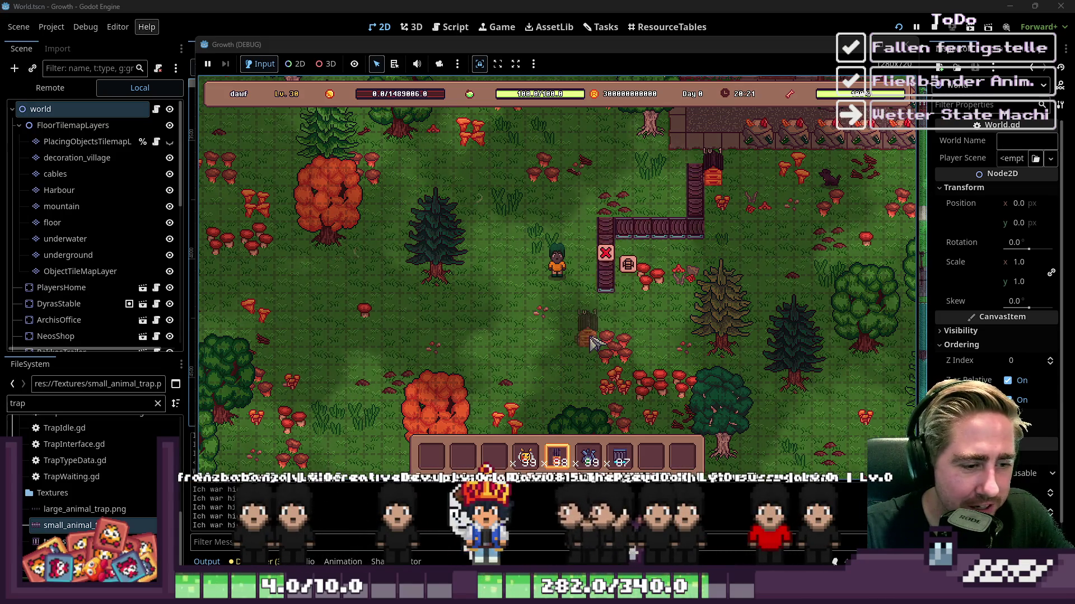
{"action": "left_click", "coordinate": [737, 192]}
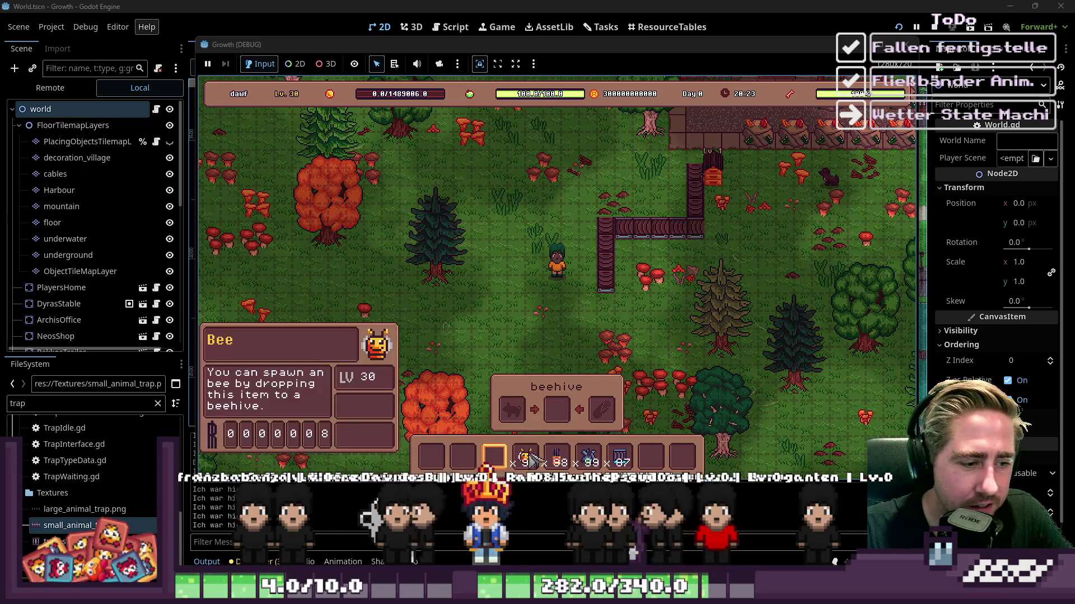
{"action": "left_click", "coordinate": [525, 456]}
{"action": "left_click", "coordinate": [588, 456]}
{"action": "key", "text": "i"}
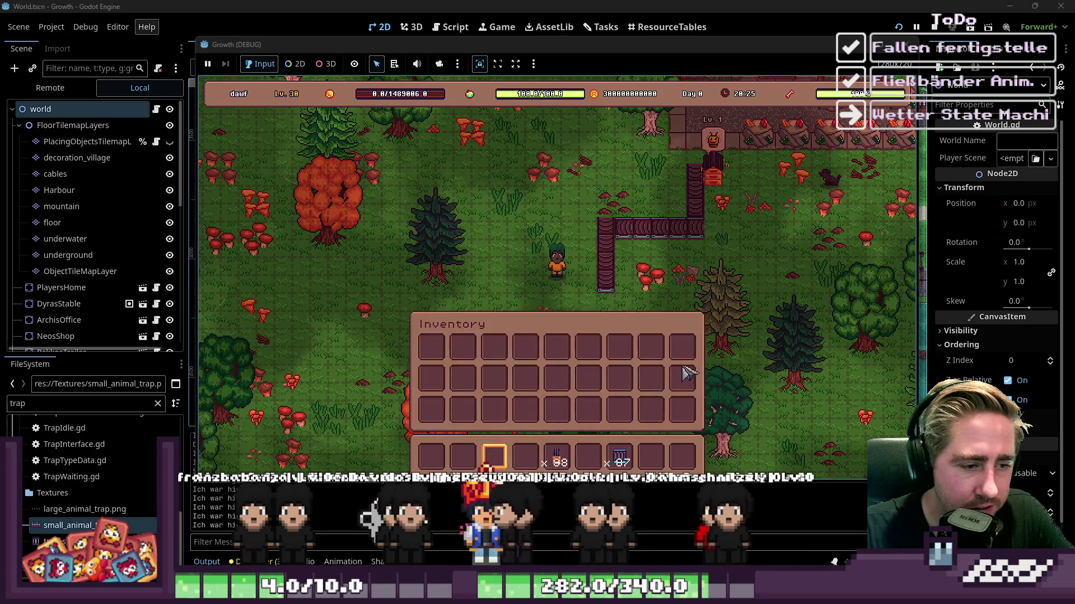
{"action": "key", "text": "i"}
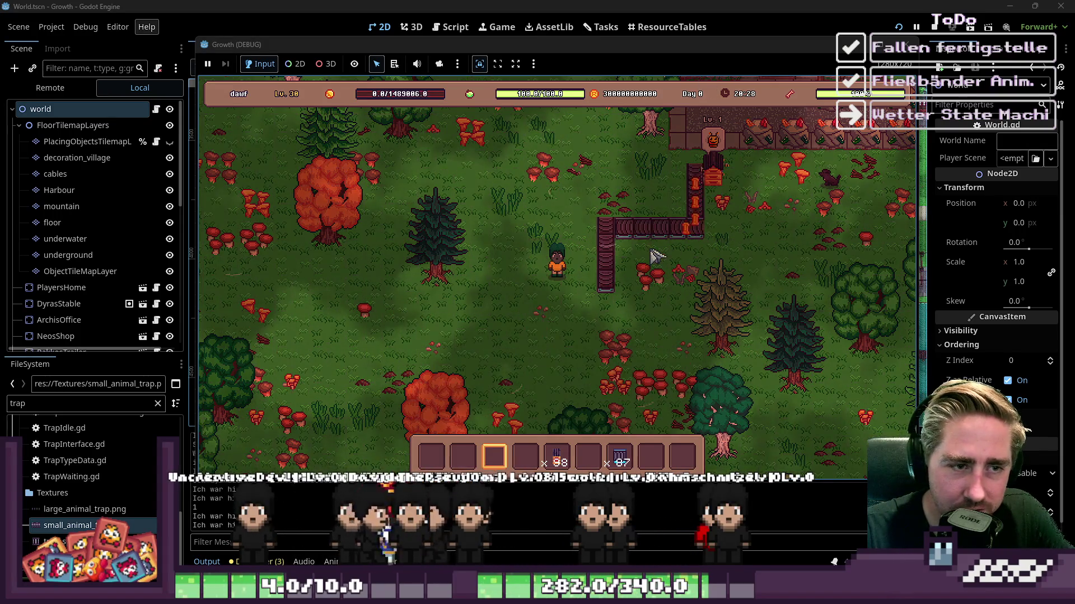
{"action": "key", "text": "a"}
{"action": "key", "text": "w"}
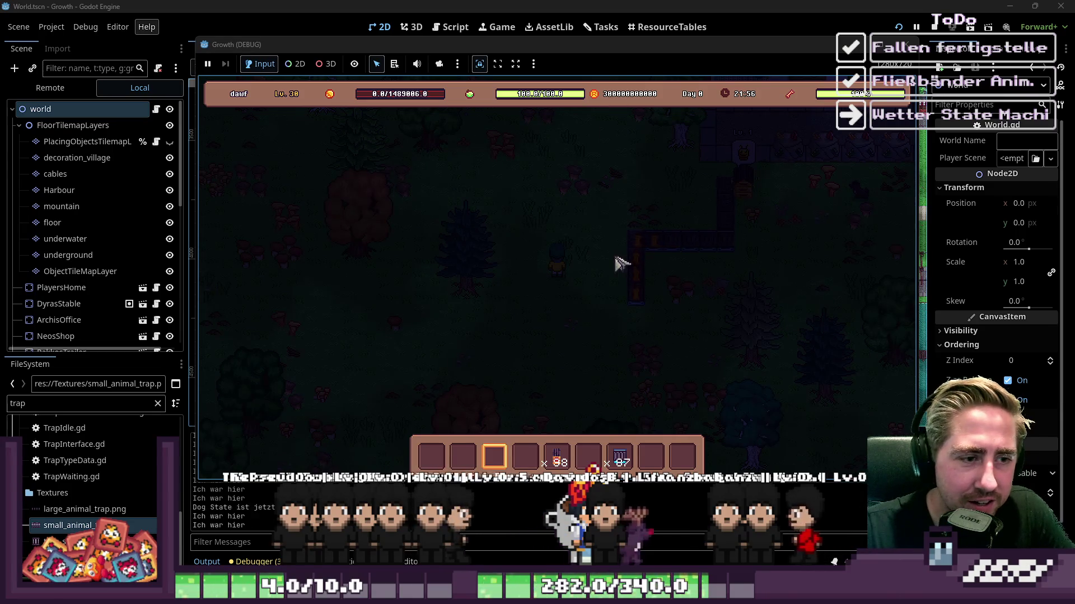
Step: Walk the farmer down-left, then switch the editor to the ResourceTables view
{"action": "key", "text": "s"}
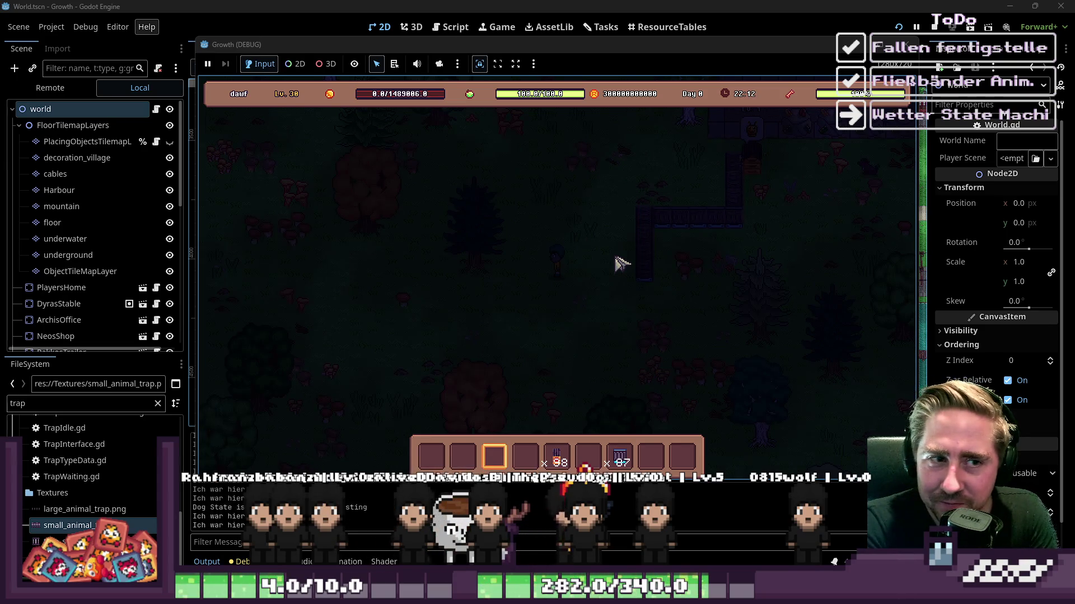
{"action": "left_click", "coordinate": [660, 28]}
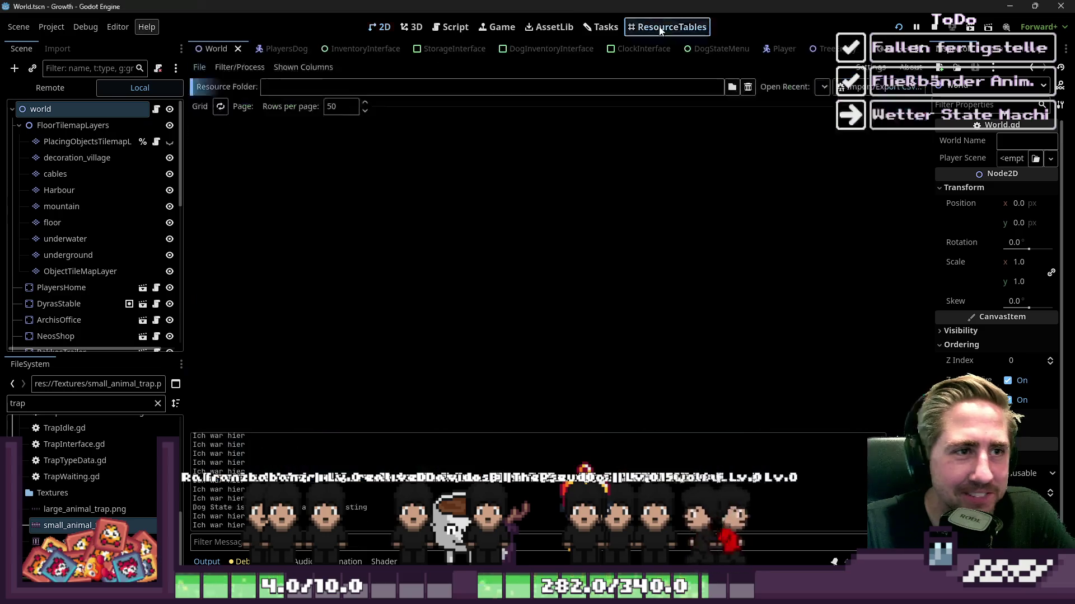
{"action": "left_click", "coordinate": [551, 27]}
{"action": "left_click", "coordinate": [600, 28]}
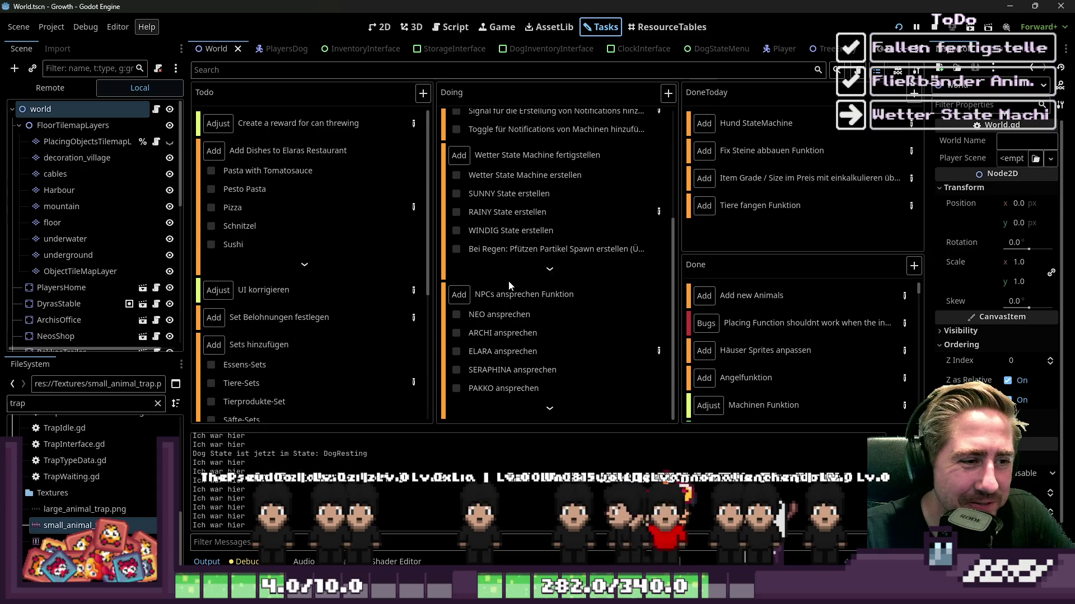
{"action": "double_click", "coordinate": [661, 236]}
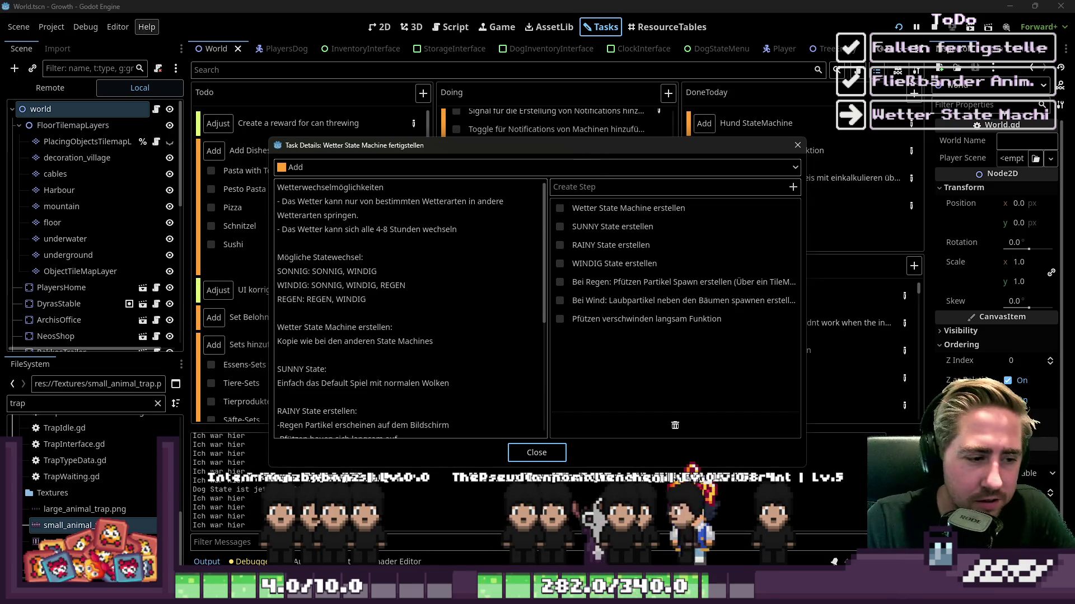
{"action": "left_click", "coordinate": [508, 458]}
{"action": "scroll", "coordinate": [604, 284], "scroll_direction": "up", "scroll_amount": 3}
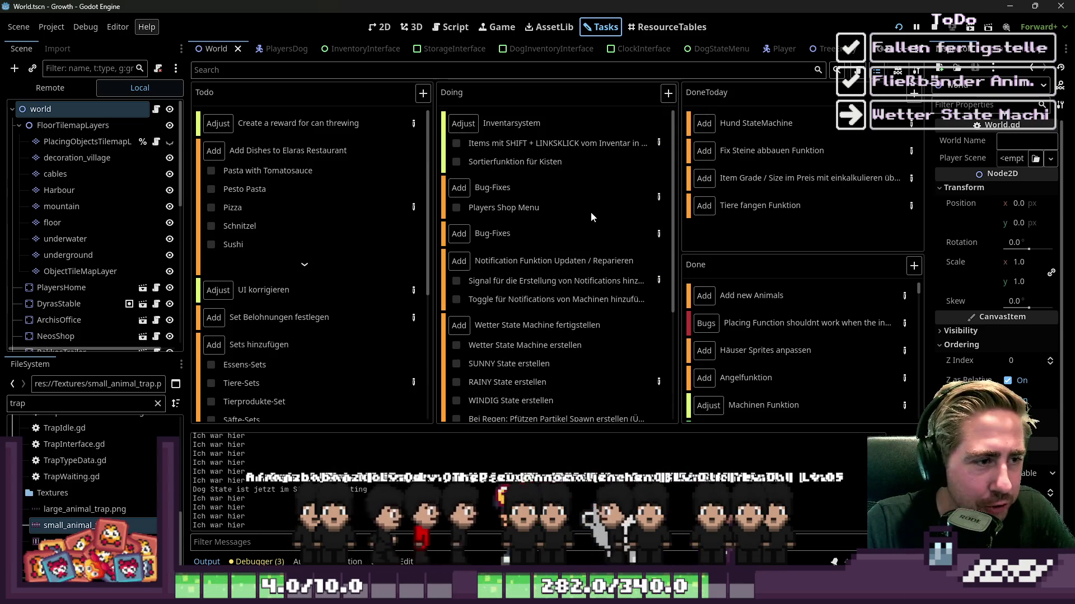
{"action": "scroll", "coordinate": [590, 213], "scroll_direction": "down", "scroll_amount": 3}
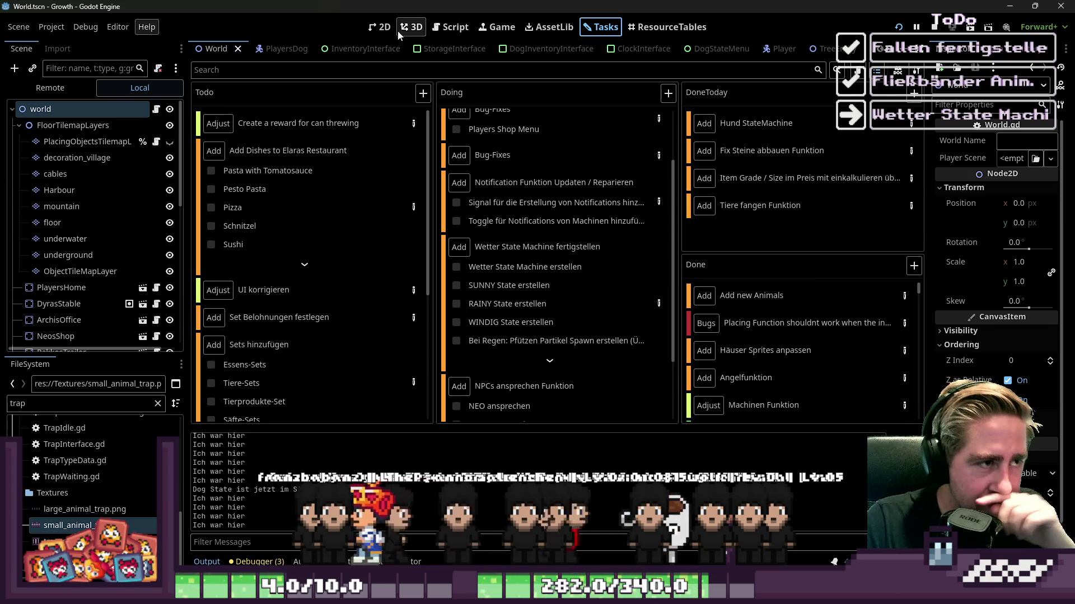
Step: View the 2D map, then switch to editing the World.gd script
{"action": "key", "text": "ctrl+F1"}
{"action": "scroll", "coordinate": [612, 246], "scroll_direction": "up", "scroll_amount": 5}
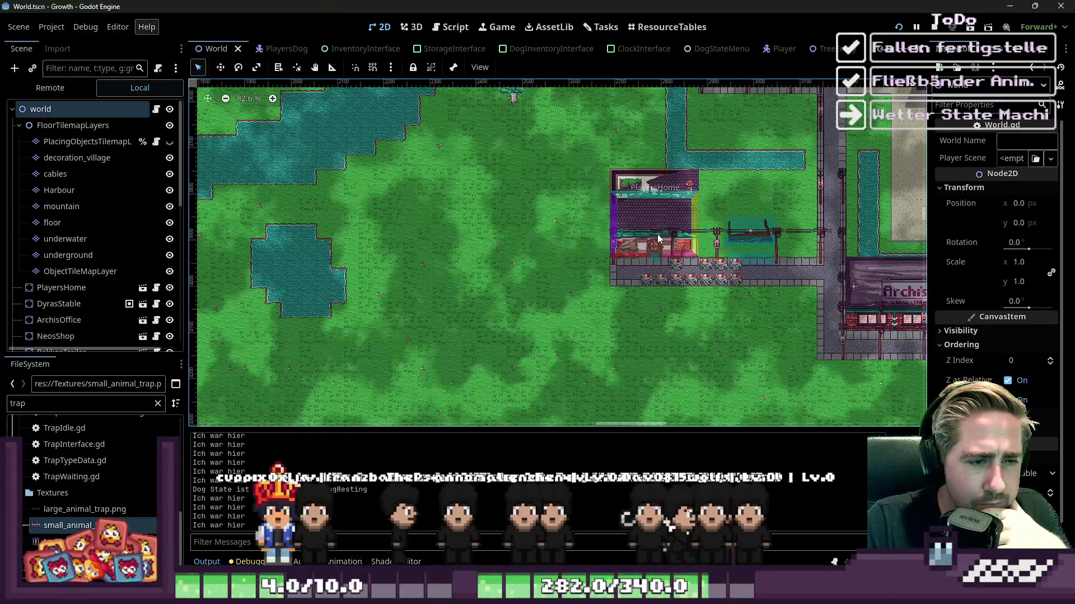
{"action": "scroll", "coordinate": [657, 238], "scroll_direction": "up", "scroll_amount": 3}
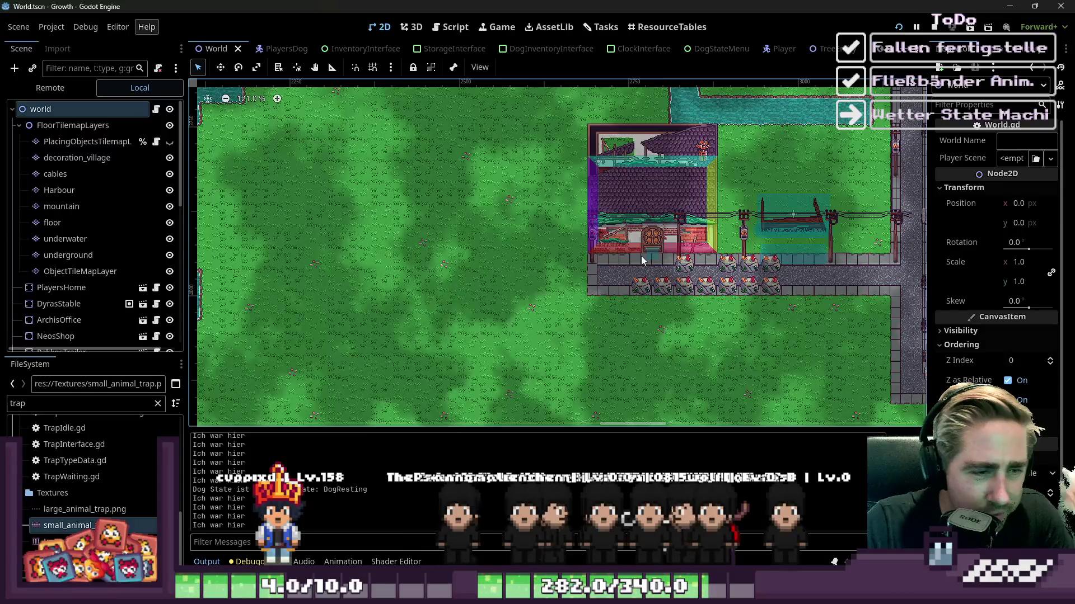
{"action": "scroll", "coordinate": [640, 257], "scroll_direction": "down", "scroll_amount": 1}
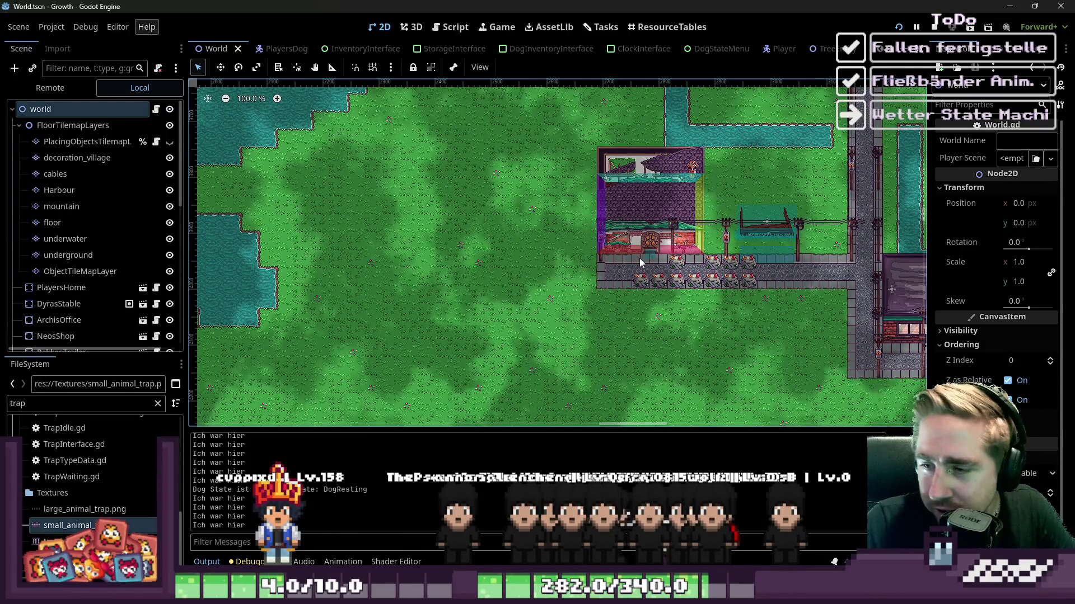
{"action": "scroll", "coordinate": [640, 260], "scroll_direction": "up", "scroll_amount": 8}
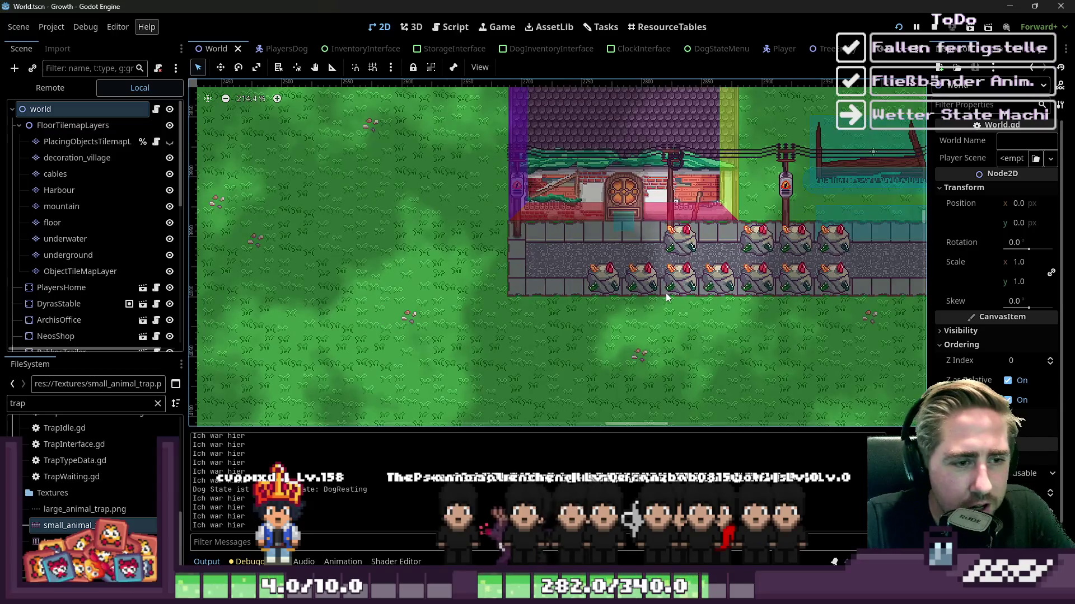
{"action": "scroll", "coordinate": [665, 295], "scroll_direction": "down", "scroll_amount": 19}
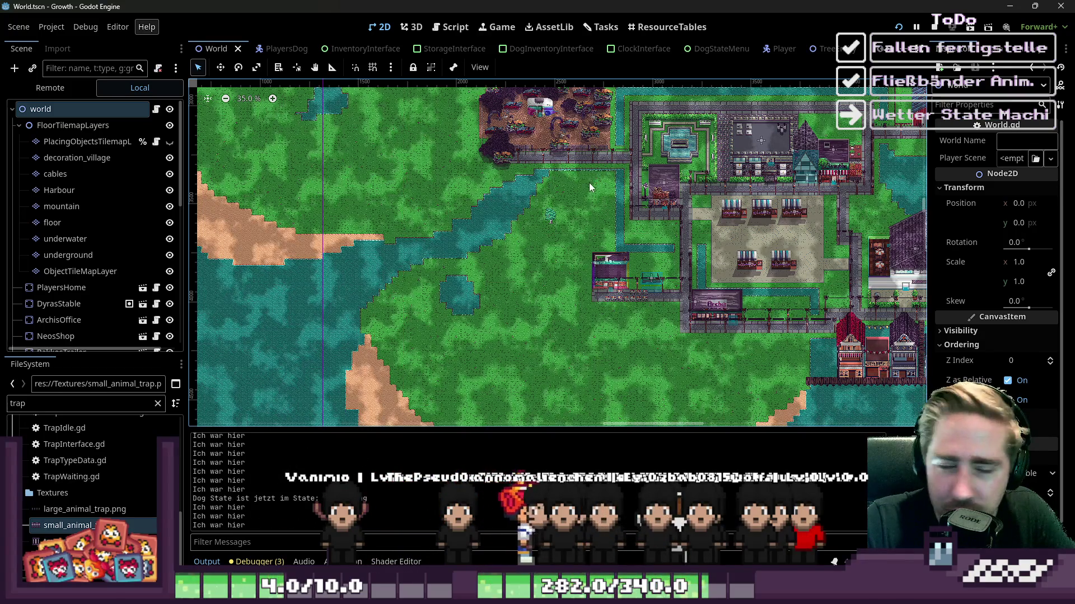
{"action": "left_click", "coordinate": [454, 27]}
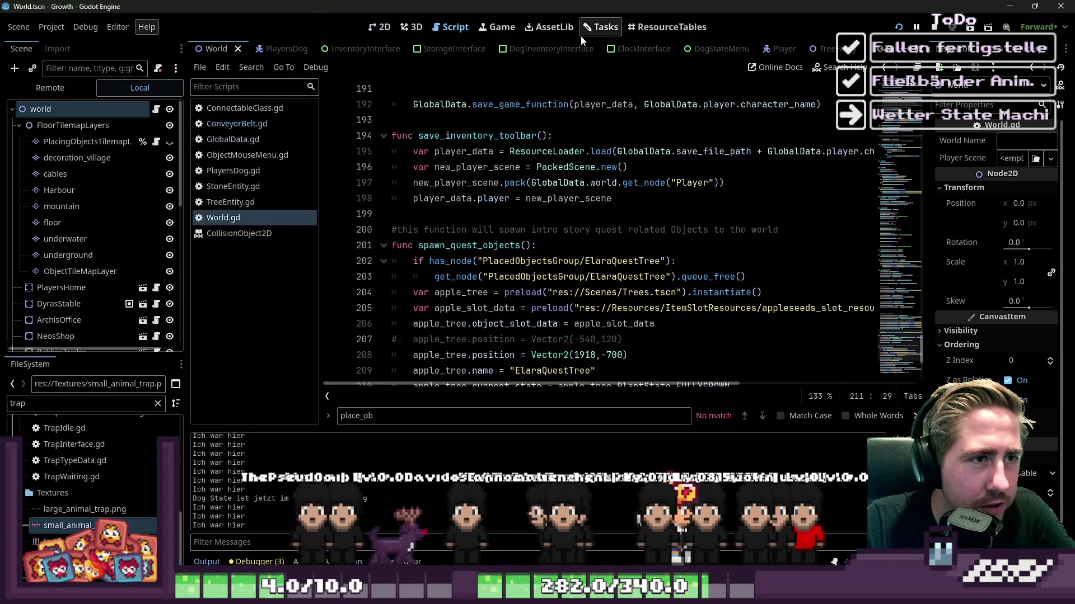
Step: Collapse FloorTilemapLayers, narrow the inspector, script list and scene docks, then return to Tasks
{"action": "left_click", "coordinate": [17, 128]}
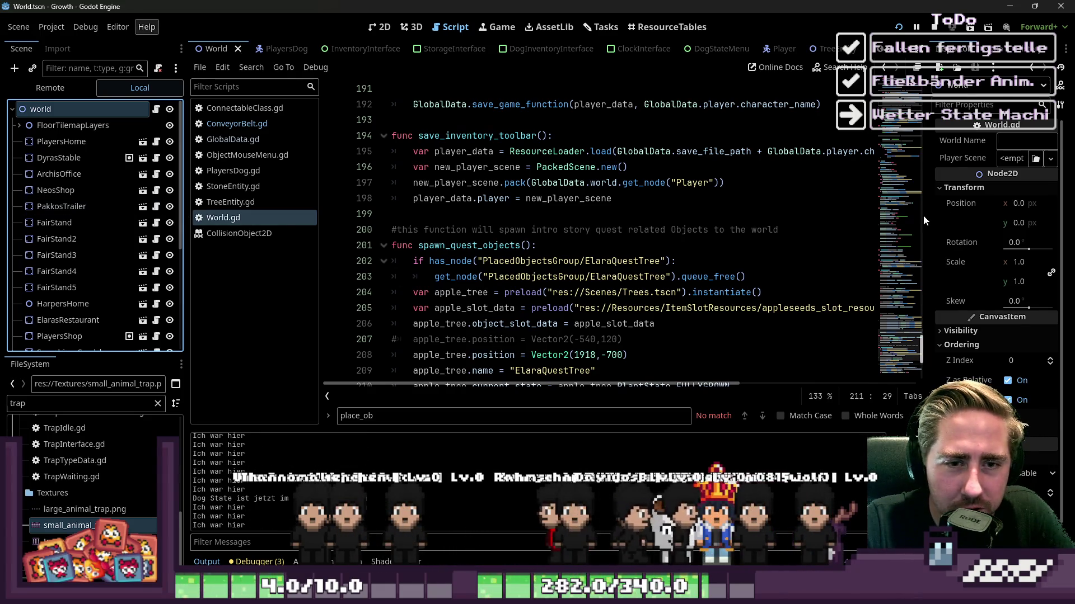
{"action": "left_click_drag", "start_coordinate": [927, 216], "coordinate": [948, 216]}
{"action": "left_click_drag", "start_coordinate": [318, 217], "coordinate": [262, 217]}
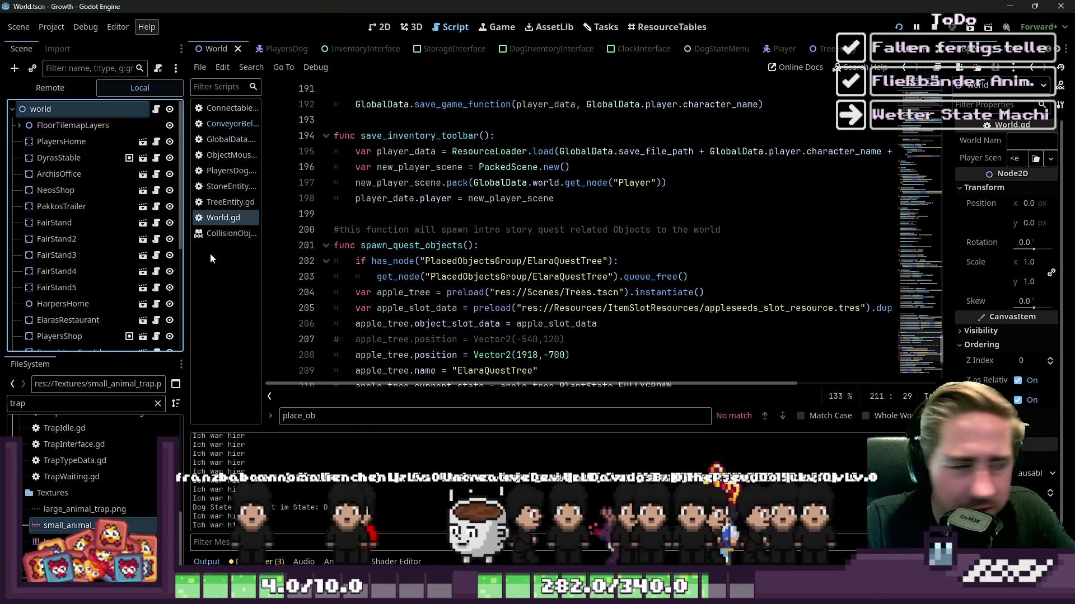
{"action": "left_click_drag", "start_coordinate": [186, 253], "coordinate": [130, 255]}
{"action": "left_click_drag", "start_coordinate": [203, 261], "coordinate": [245, 257]}
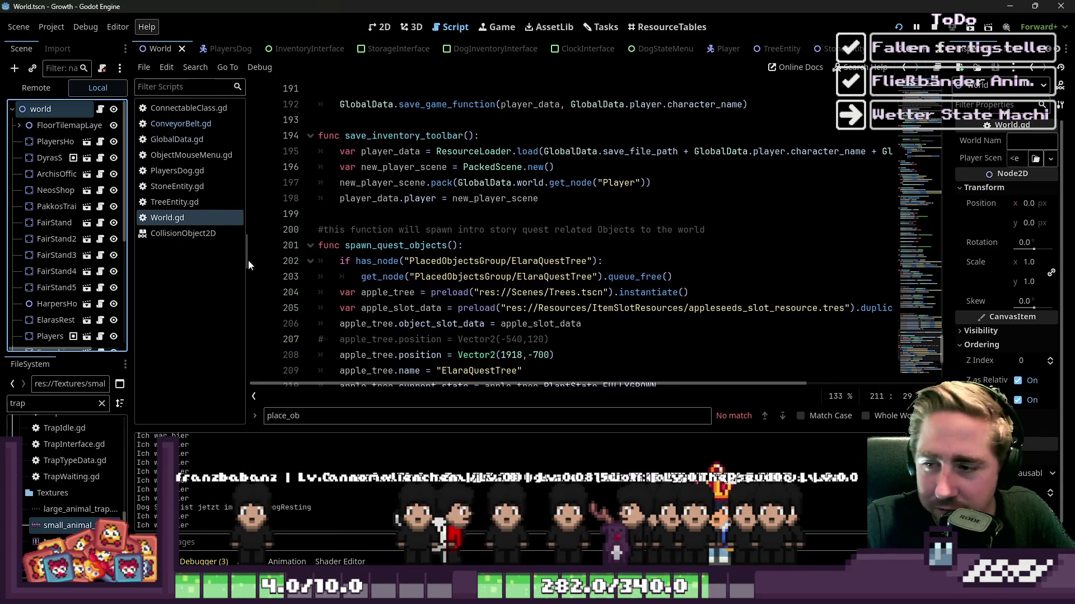
{"action": "scroll", "coordinate": [554, 89], "scroll_direction": "up", "scroll_amount": 2}
{"action": "left_click", "coordinate": [603, 27]}
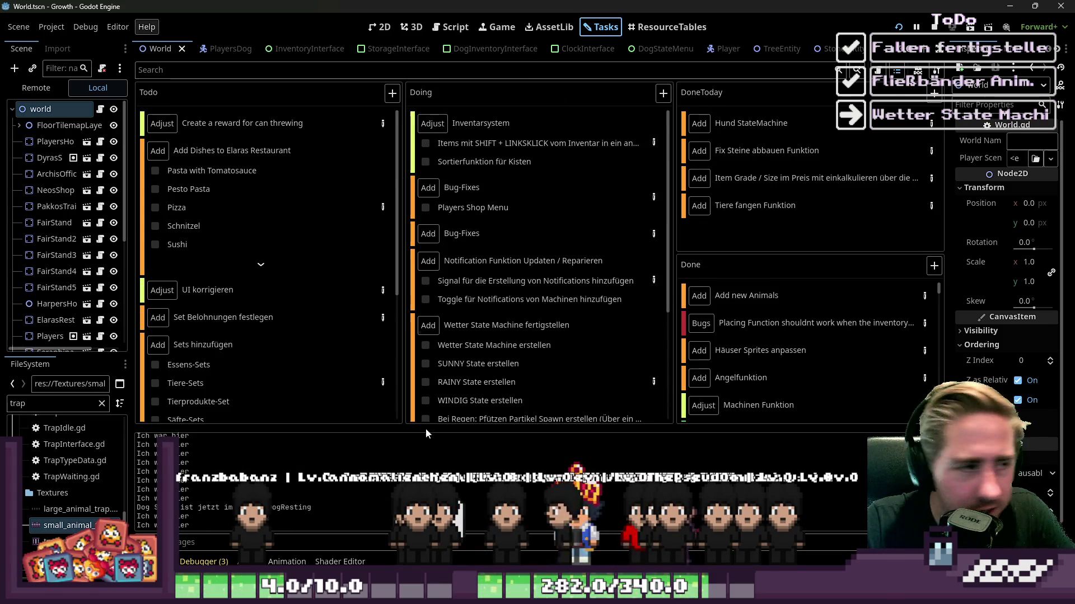
Step: Expand the Wetter State Machine card and open its Task Details in a taller window
{"action": "scroll", "coordinate": [490, 335], "scroll_direction": "down", "scroll_amount": 3}
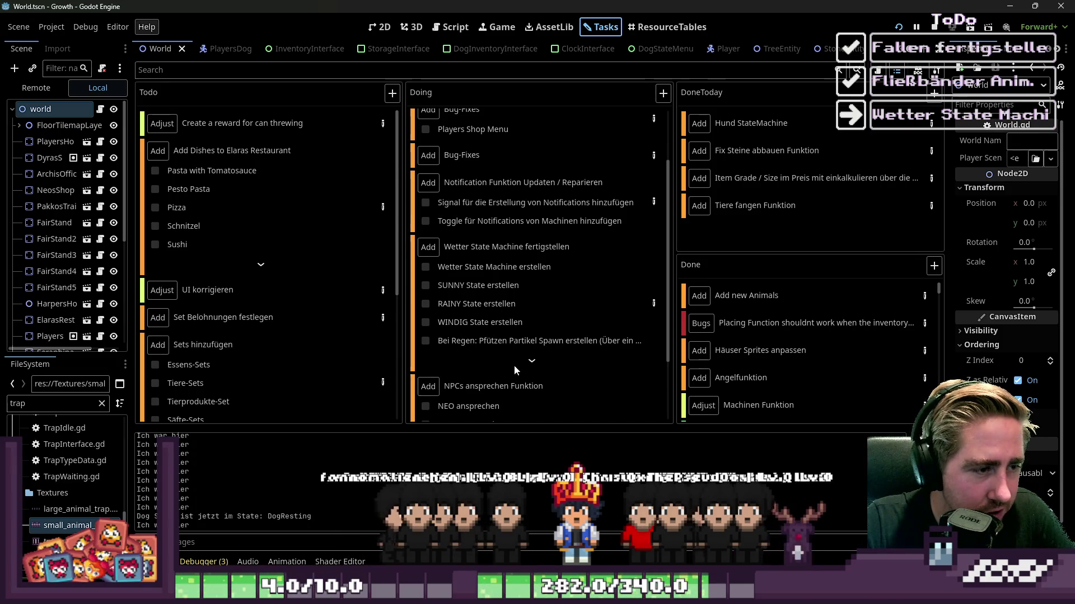
{"action": "left_click", "coordinate": [531, 361]}
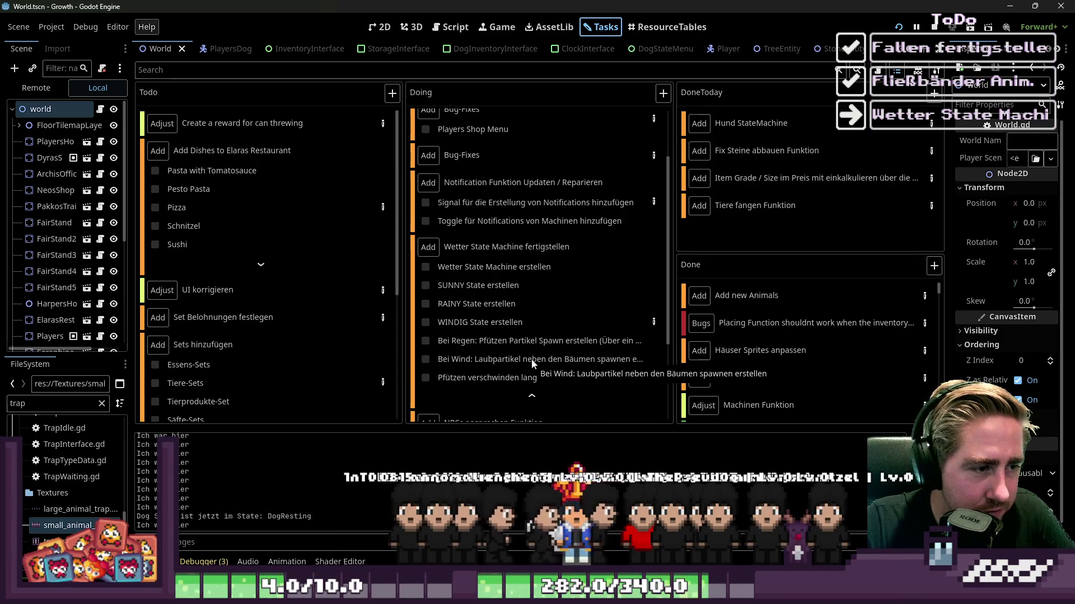
{"action": "left_click", "coordinate": [653, 323]}
{"action": "left_click_drag", "start_coordinate": [588, 145], "coordinate": [643, 114]}
{"action": "scroll", "coordinate": [428, 306], "scroll_direction": "down", "scroll_amount": 5}
{"action": "scroll", "coordinate": [428, 307], "scroll_direction": "up", "scroll_amount": 5}
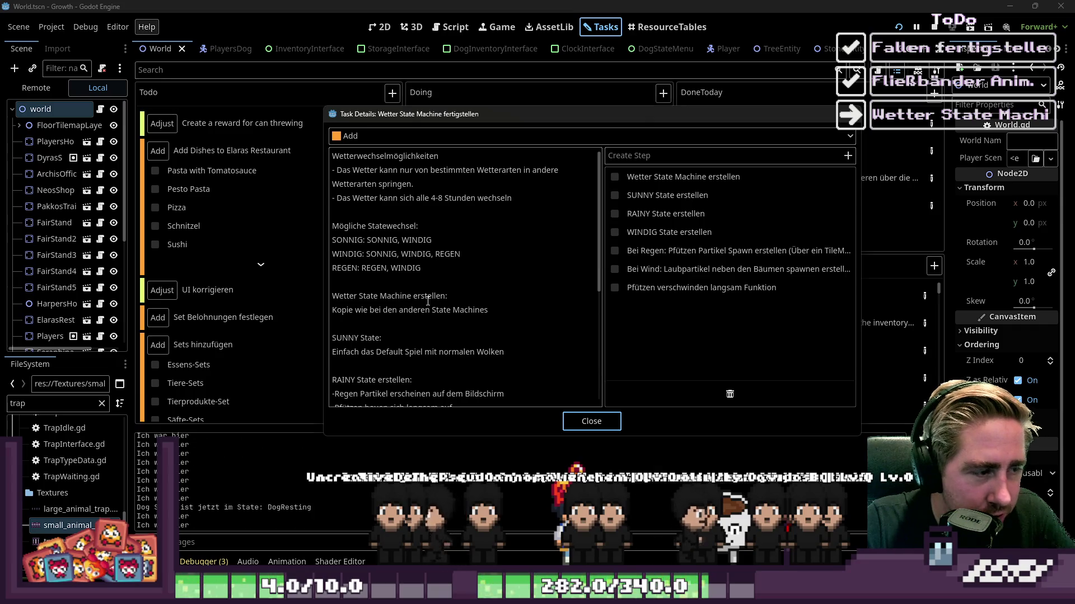
{"action": "left_click_drag", "start_coordinate": [356, 226], "coordinate": [374, 227]}
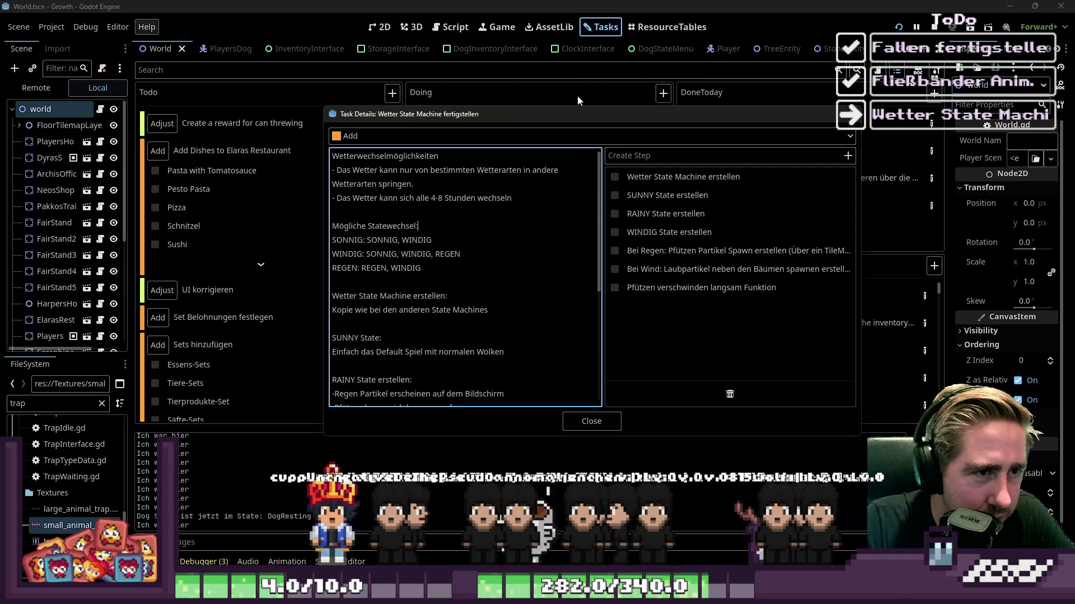
{"action": "left_click_drag", "start_coordinate": [574, 107], "coordinate": [583, 64]}
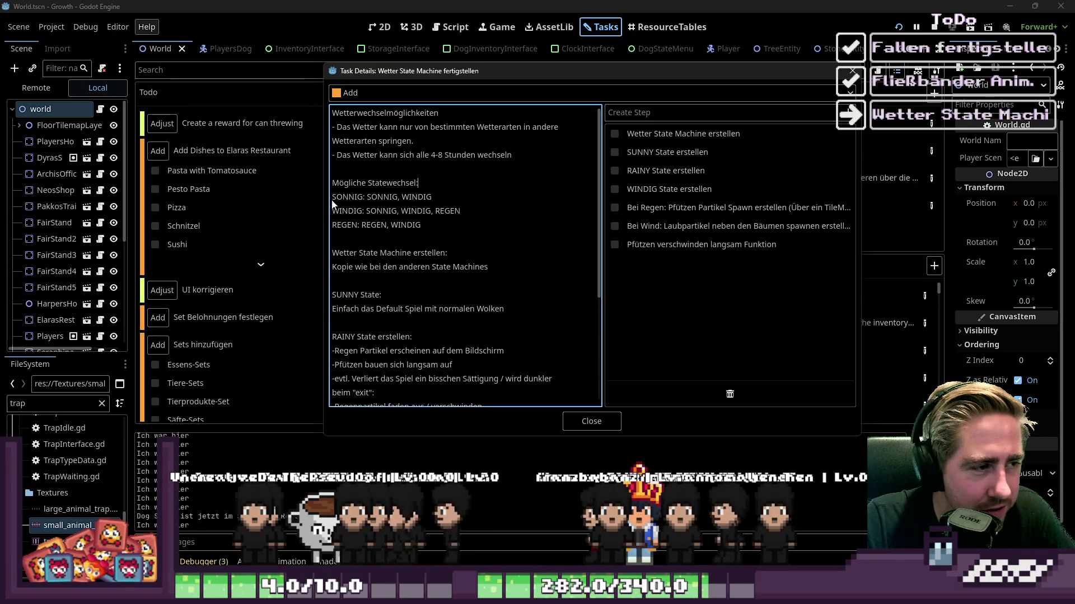
Step: Select the SONNIG and WINDIG transition words, then place the caret on the REGEN line
{"action": "left_click_drag", "start_coordinate": [334, 197], "coordinate": [448, 197]}
{"action": "left_click", "coordinate": [449, 198]}
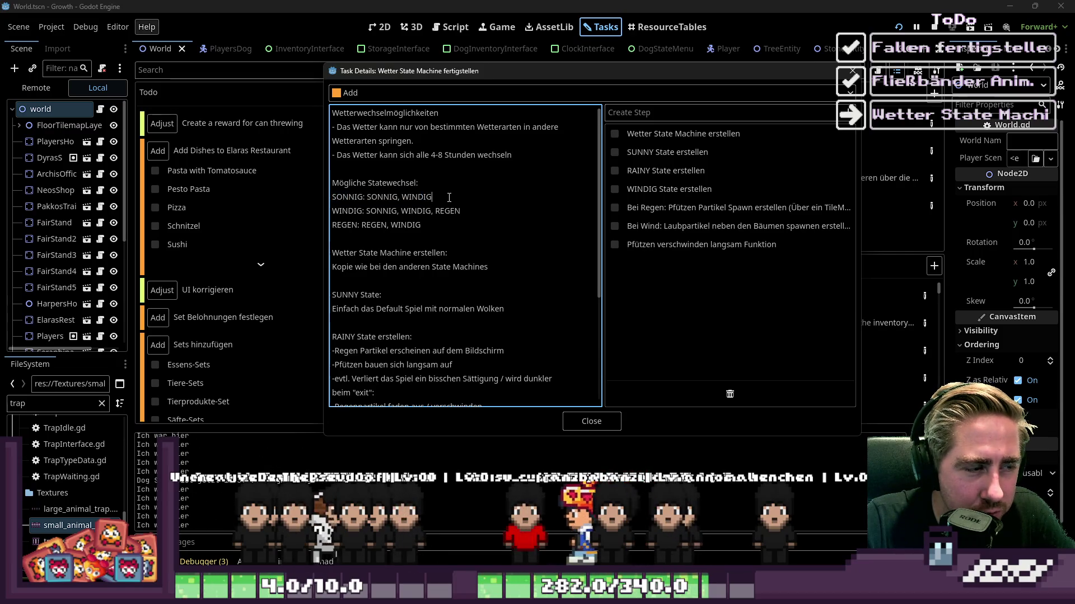
{"action": "double_click", "coordinate": [351, 197]}
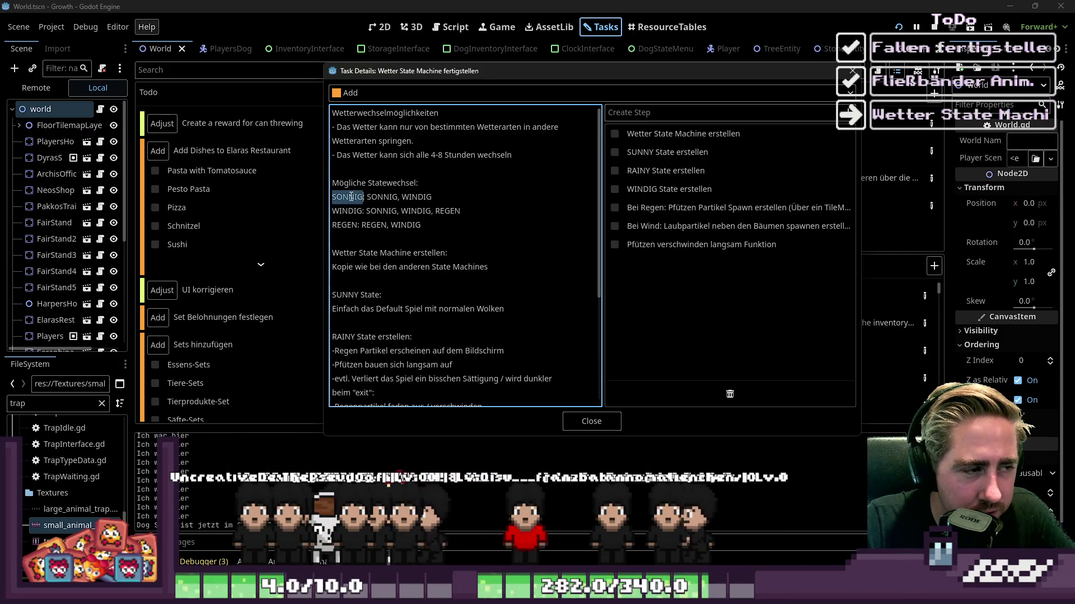
{"action": "double_click", "coordinate": [383, 197]}
{"action": "double_click", "coordinate": [415, 198]}
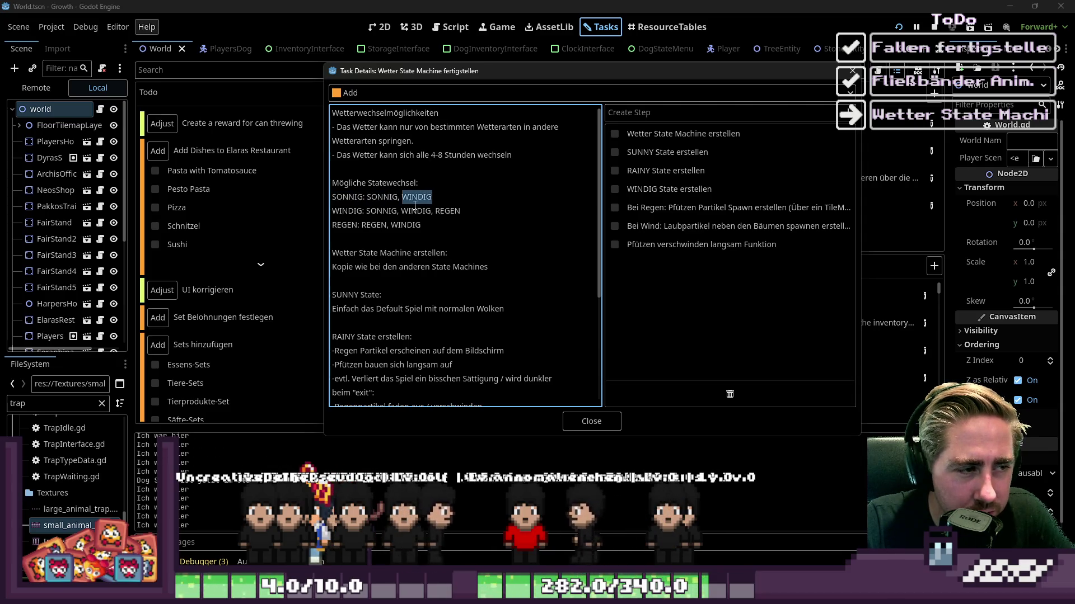
{"action": "double_click", "coordinate": [347, 212]}
{"action": "double_click", "coordinate": [390, 211]}
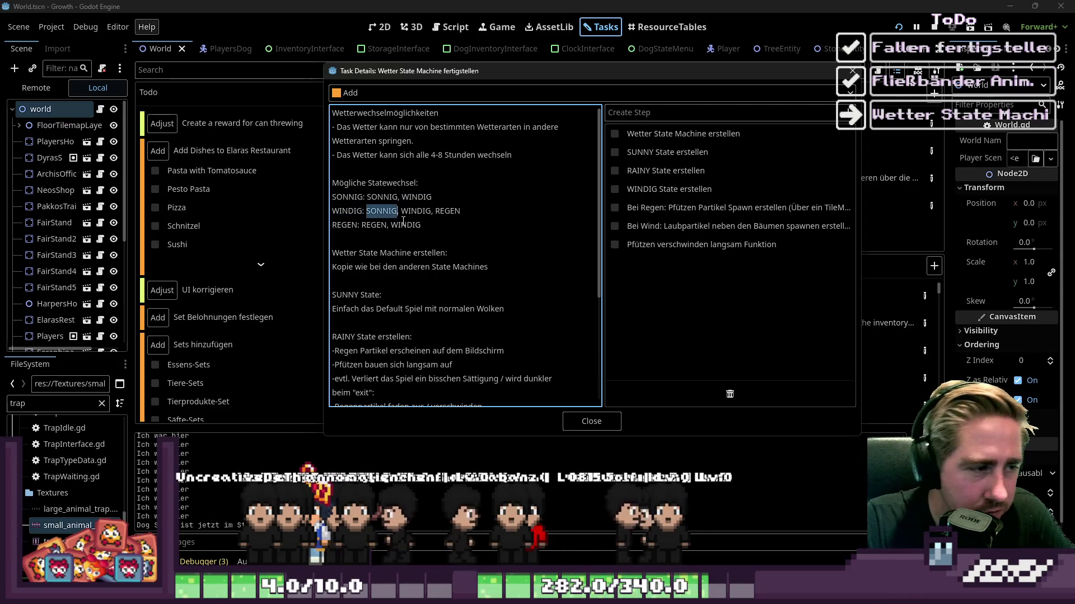
{"action": "double_click", "coordinate": [416, 211]}
{"action": "left_click", "coordinate": [451, 211]}
{"action": "left_click", "coordinate": [370, 224]}
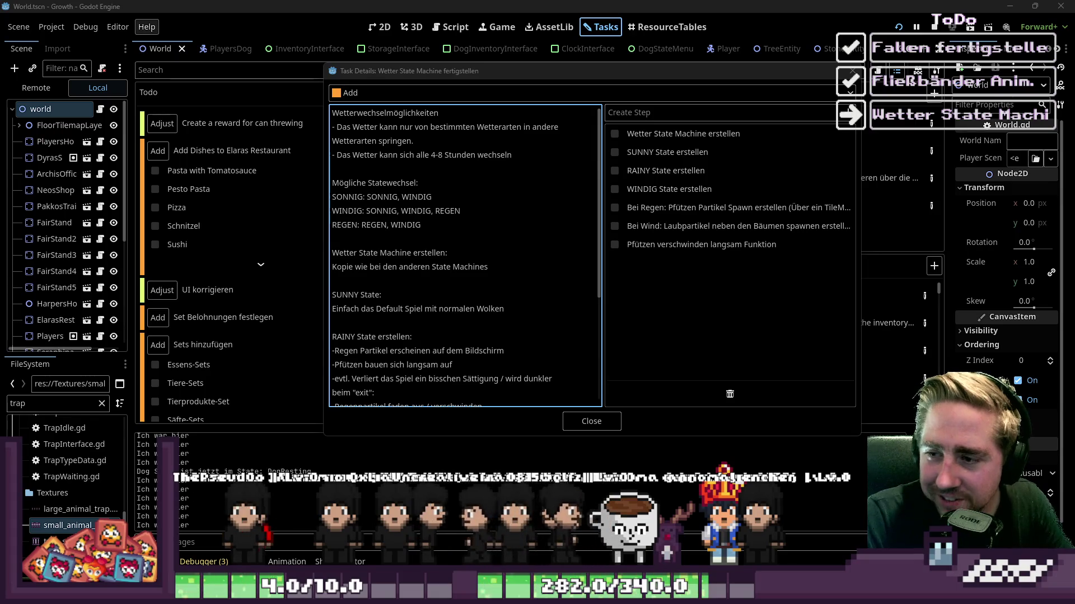
Step: Widen the Task Details window and scroll its notes down to the WINDIG exit notes
{"action": "mouse_move", "coordinate": [656, 76]}
{"action": "left_mouse_down"}
{"action": "mouse_move", "coordinate": [767, 65]}
{"action": "mouse_move", "coordinate": [650, 87]}
{"action": "left_mouse_up"}
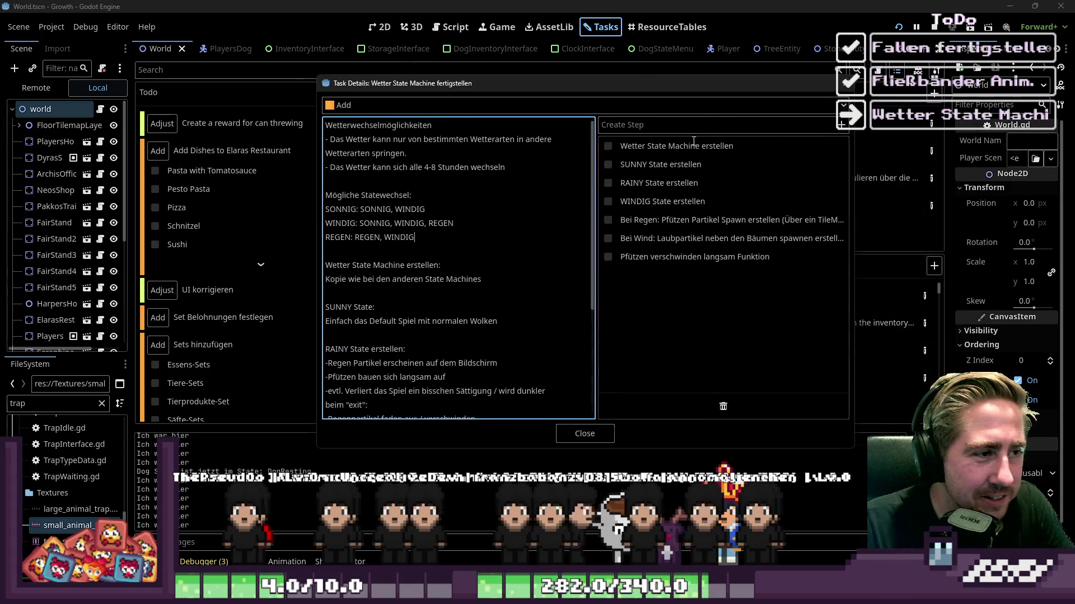
{"action": "left_click_drag", "start_coordinate": [849, 240], "coordinate": [939, 240]}
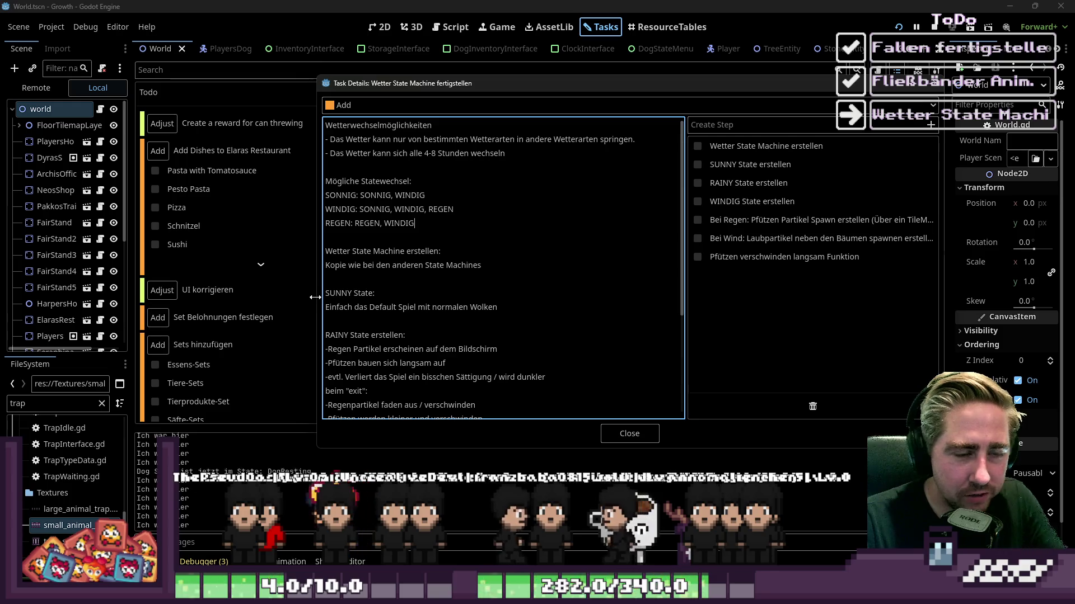
{"action": "scroll", "coordinate": [460, 260], "scroll_direction": "down", "scroll_amount": 1}
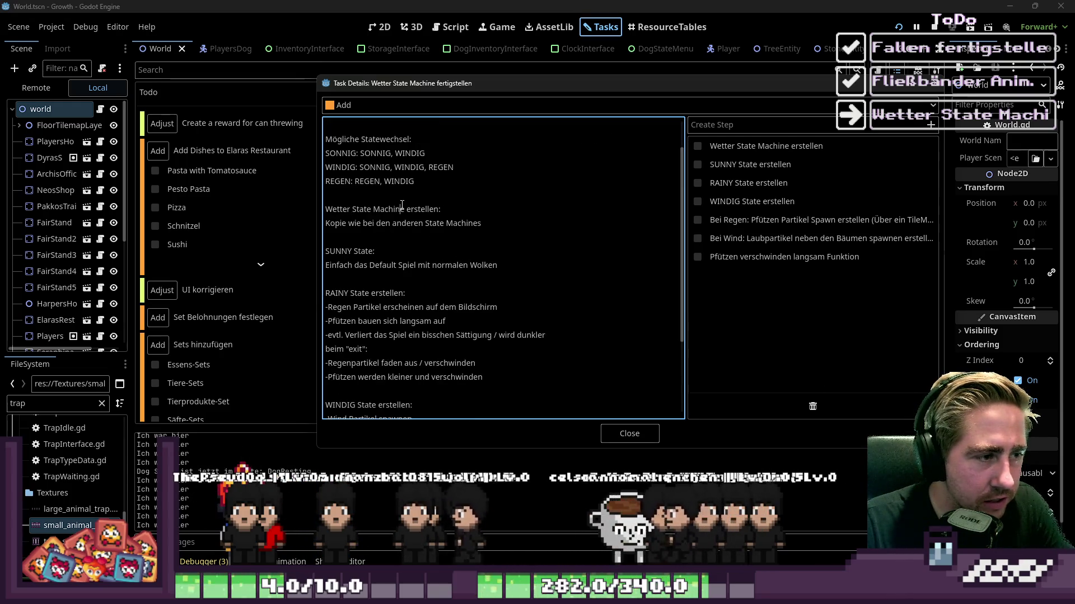
{"action": "left_click", "coordinate": [407, 223]}
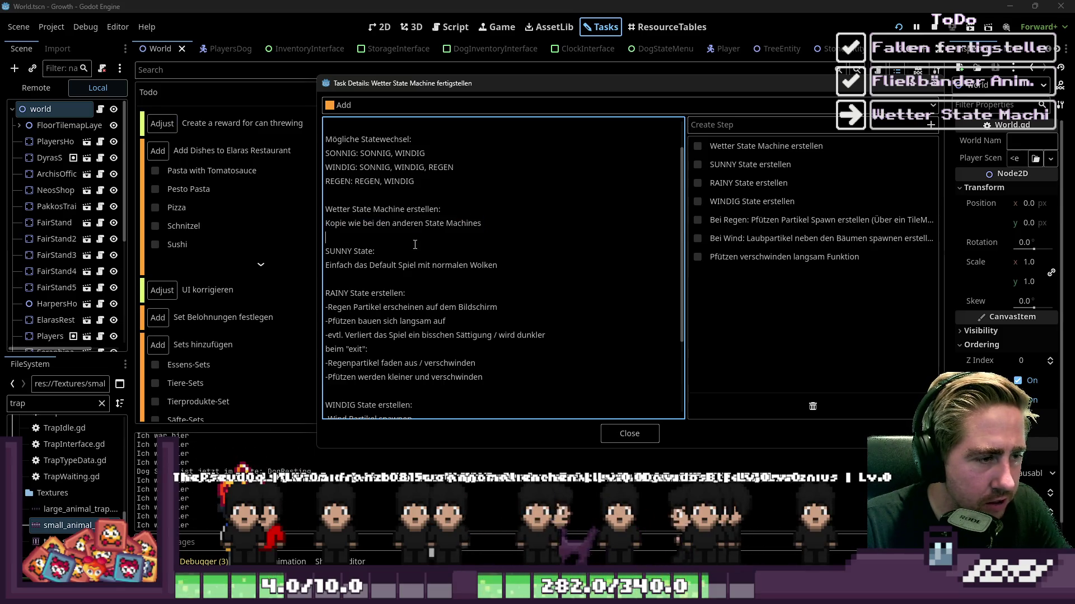
{"action": "scroll", "coordinate": [416, 247], "scroll_direction": "down", "scroll_amount": 1}
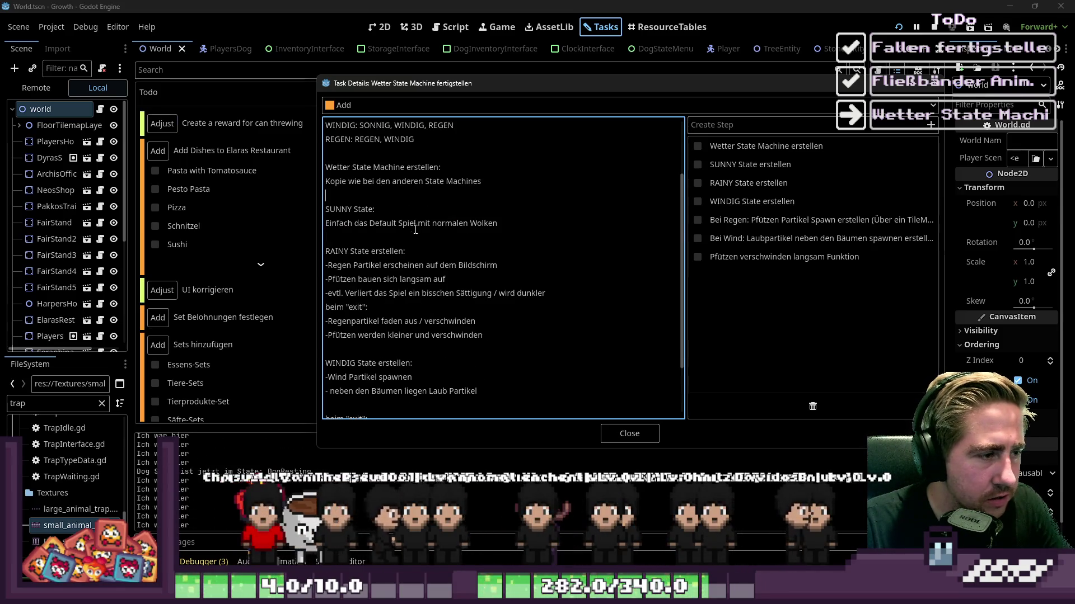
{"action": "scroll", "coordinate": [423, 271], "scroll_direction": "down", "scroll_amount": 2}
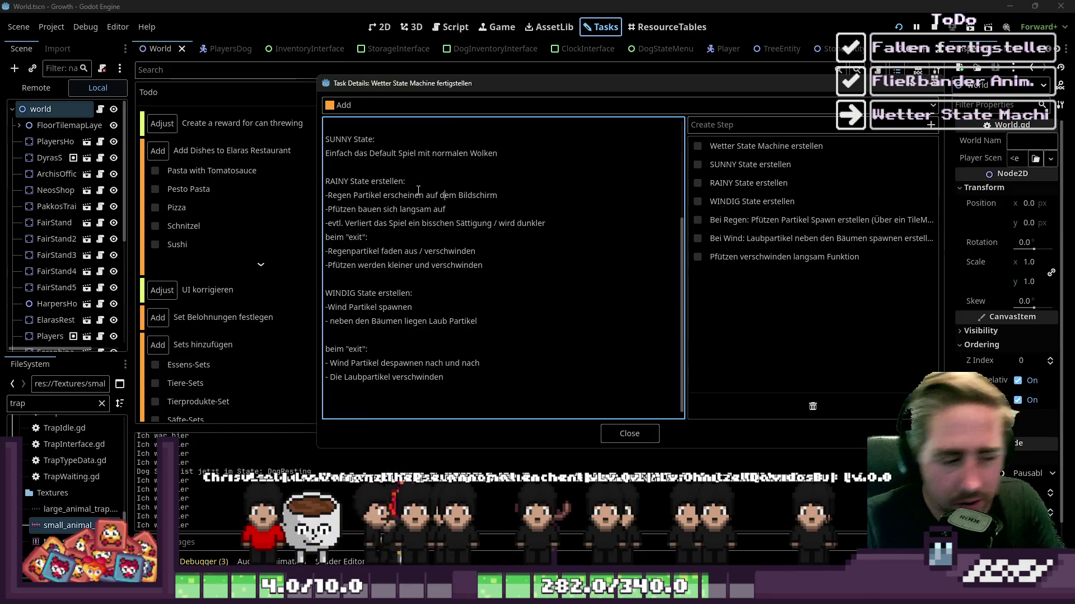